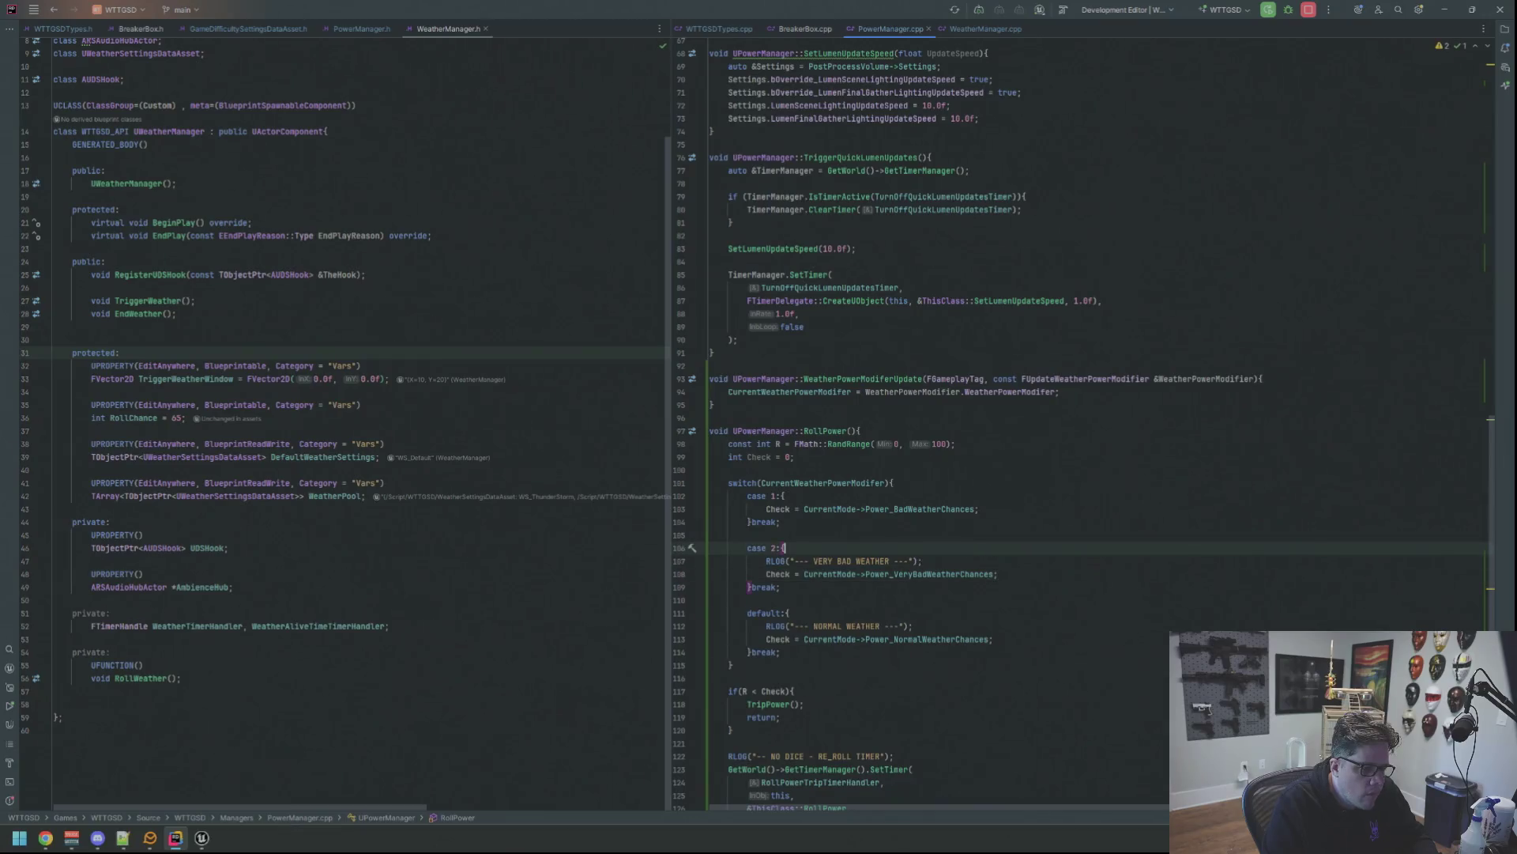
Add RLOG("---- BAD WEATHER ----") to case 1 of RollPower.
key(Return)
text(RLOG("---- BAD WEATHER ----");)
key(Down)
key(Down)
key(Down)
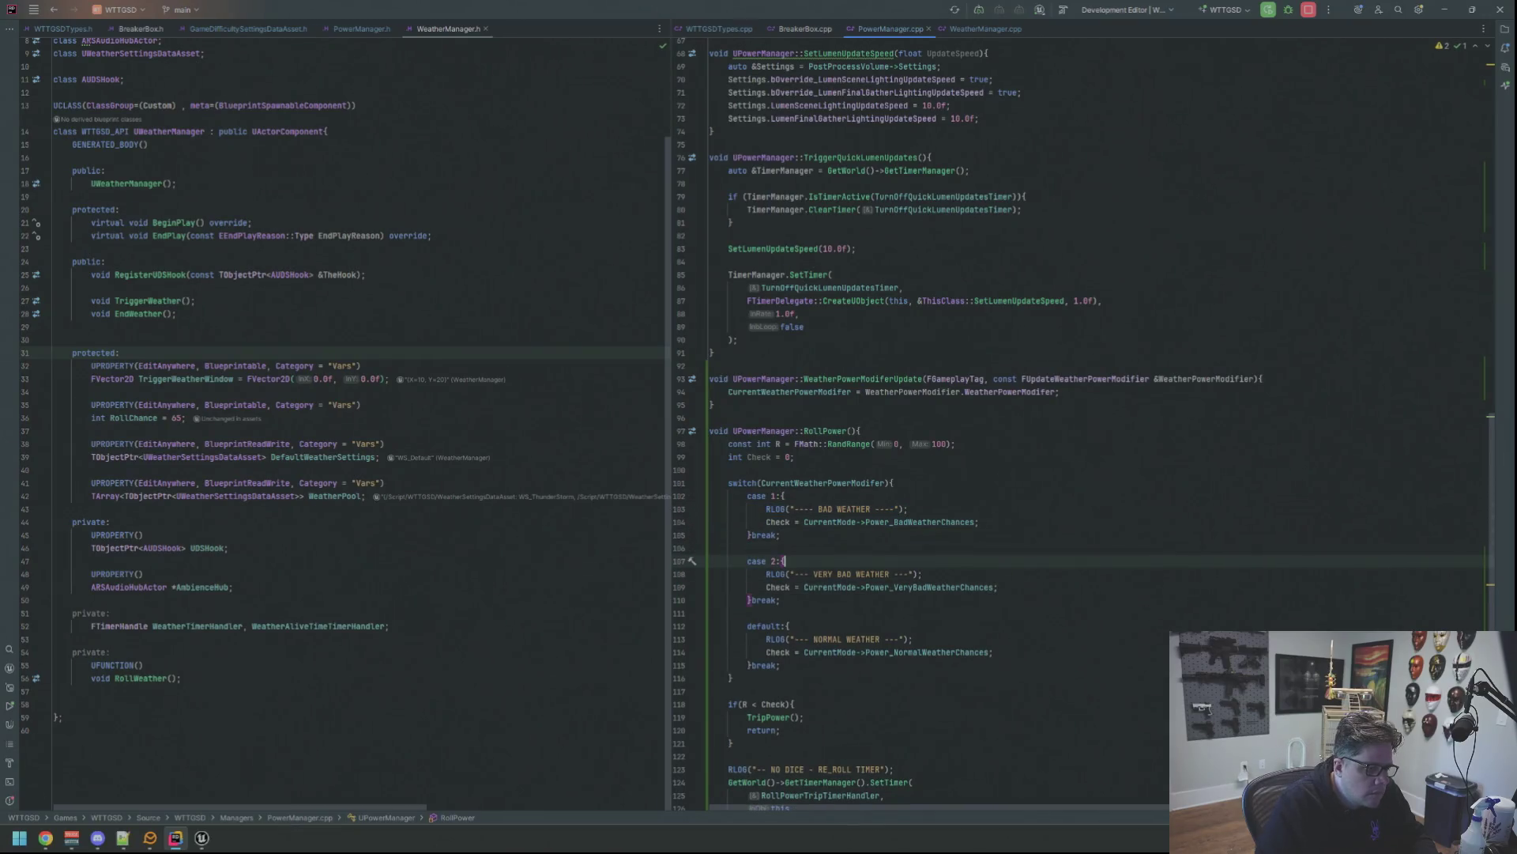
scroll(900, 518, down, 5)
Insert RLOG("R: {0} - {1}", R, Check) above the R < Check trip test.
click(899, 520)
key(Up)
key(End)
key(Return)
key(Return)
key(Up)
text(RLOG)
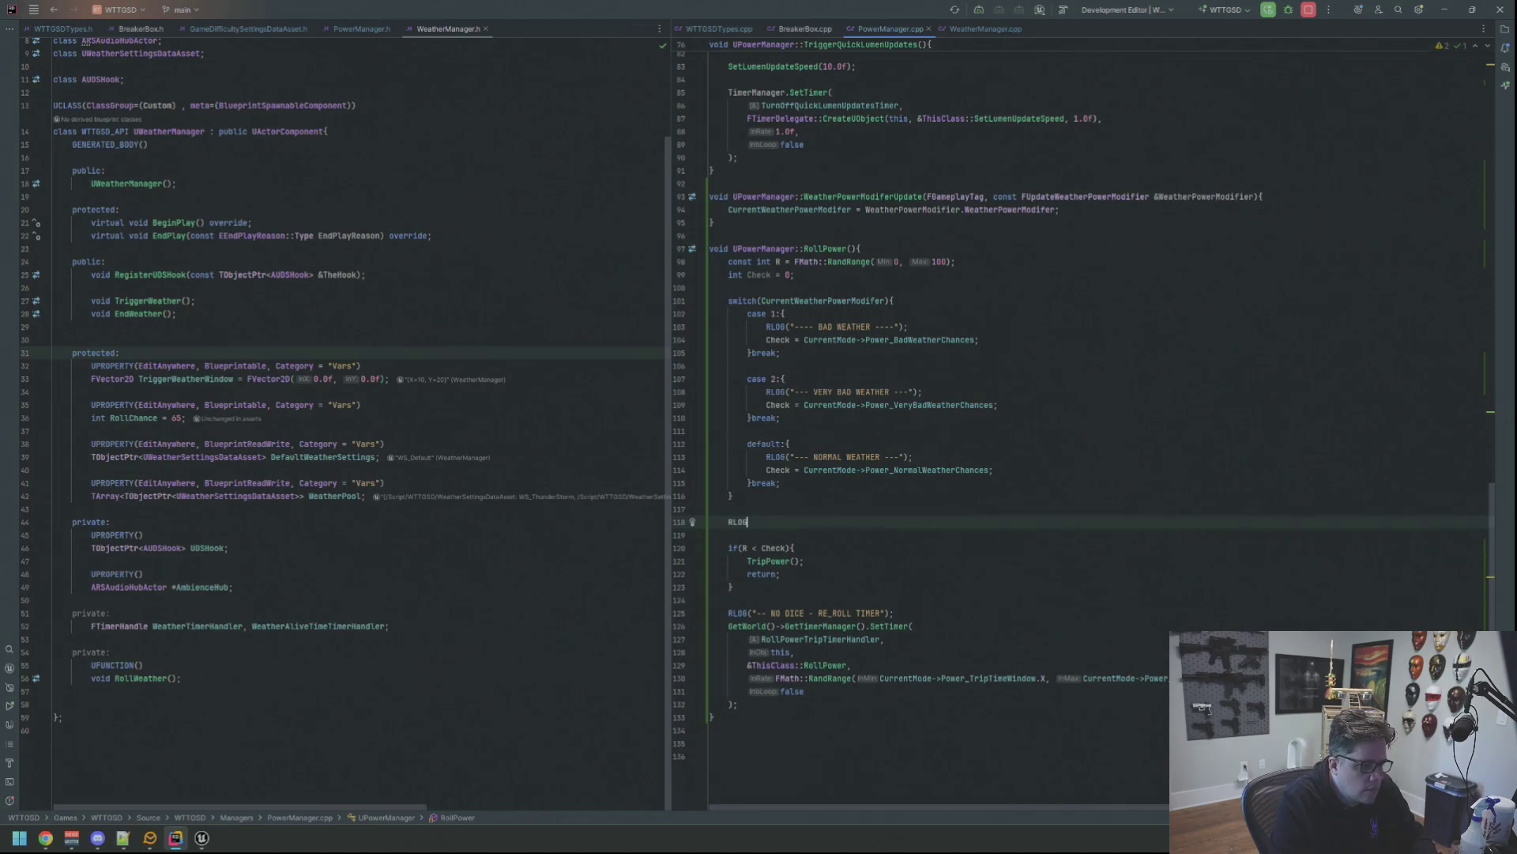
text(("R: {0)
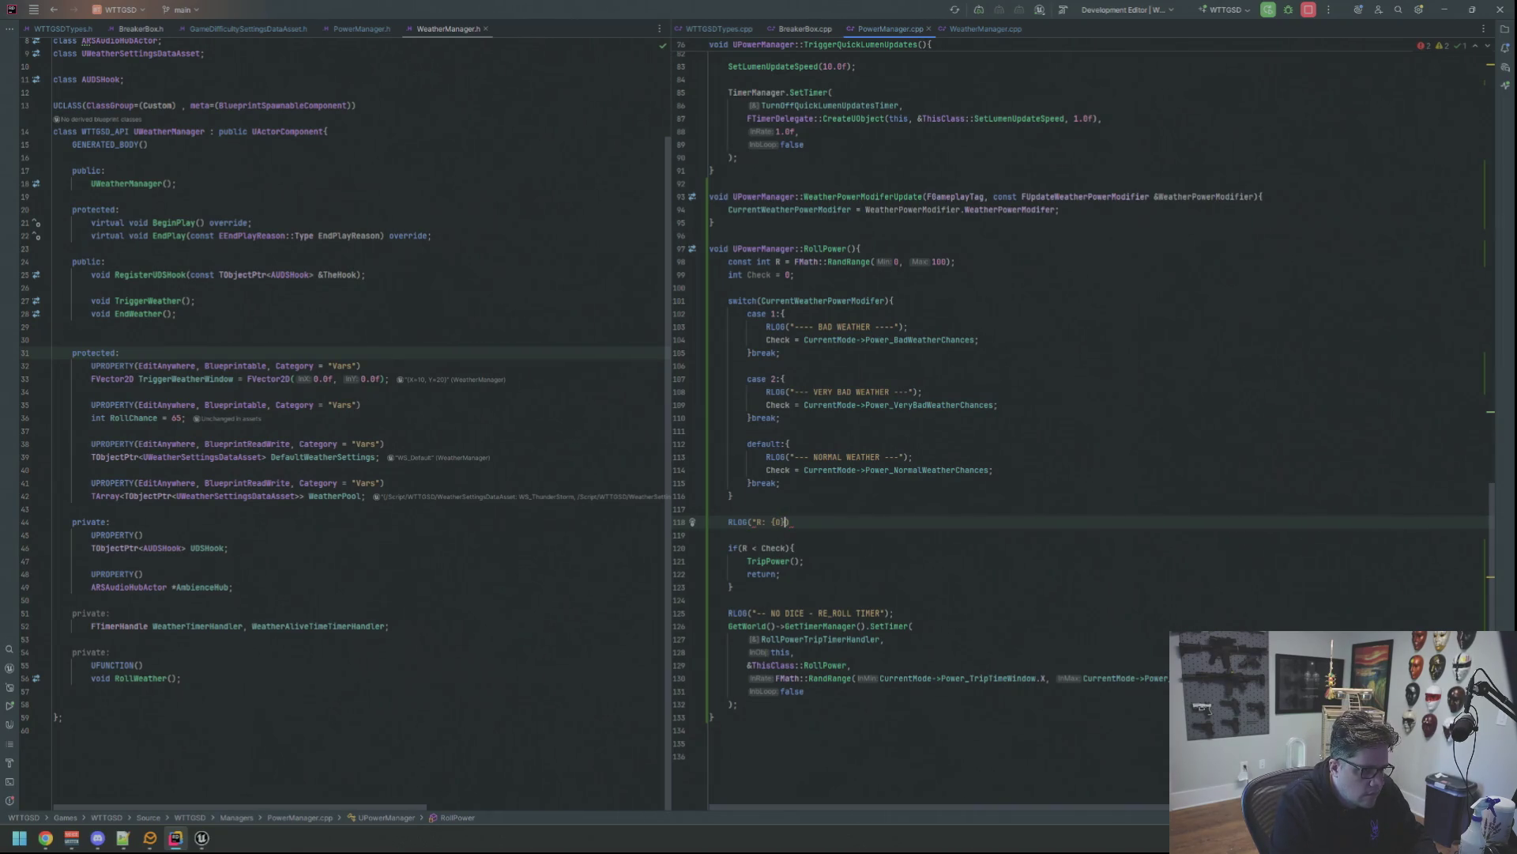
text(R);)
key(BackSpace)
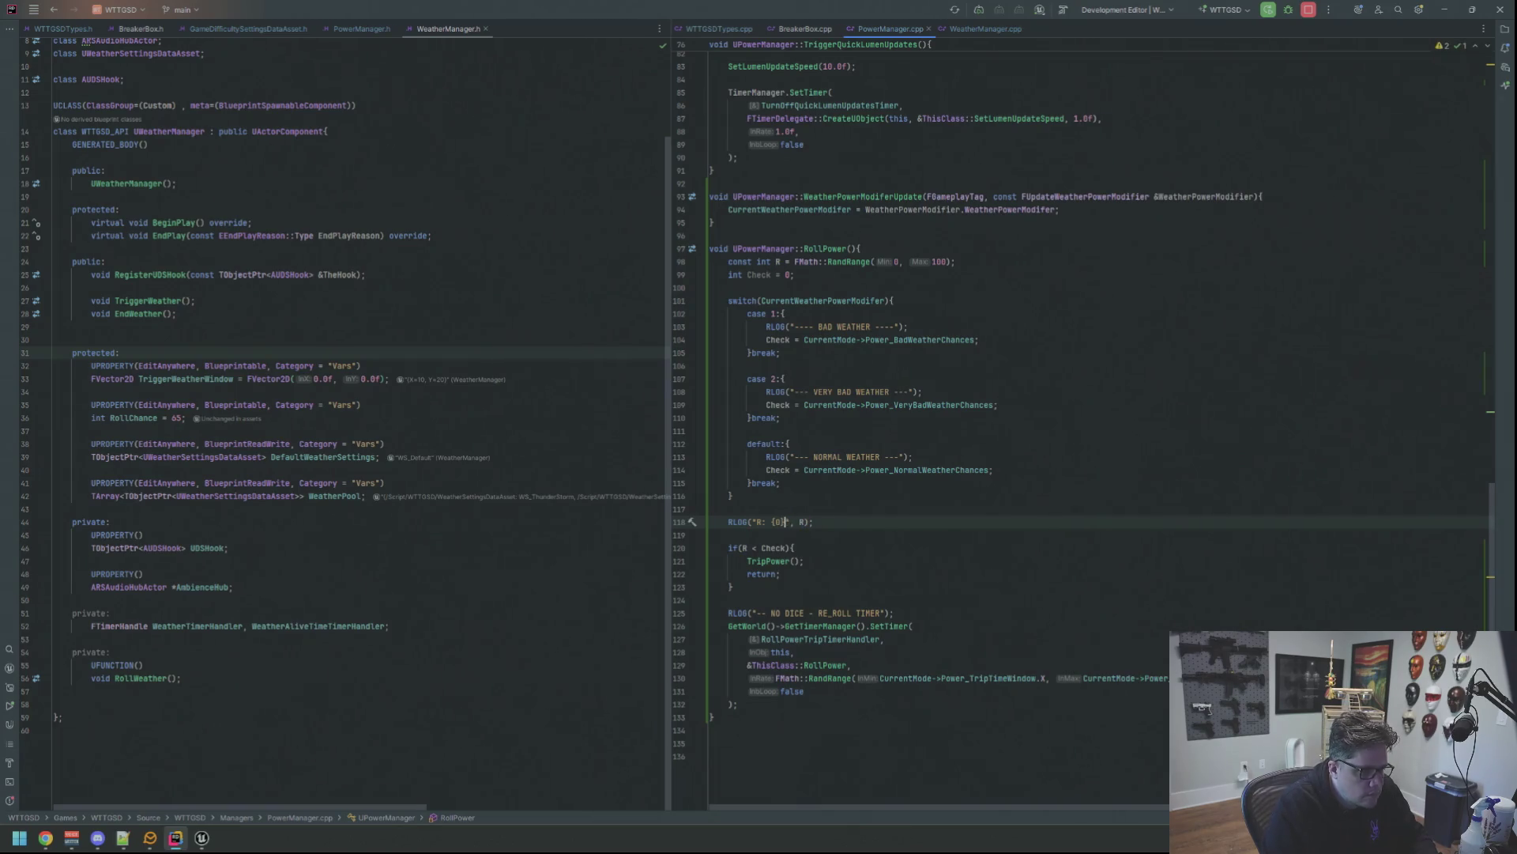
text(- {)
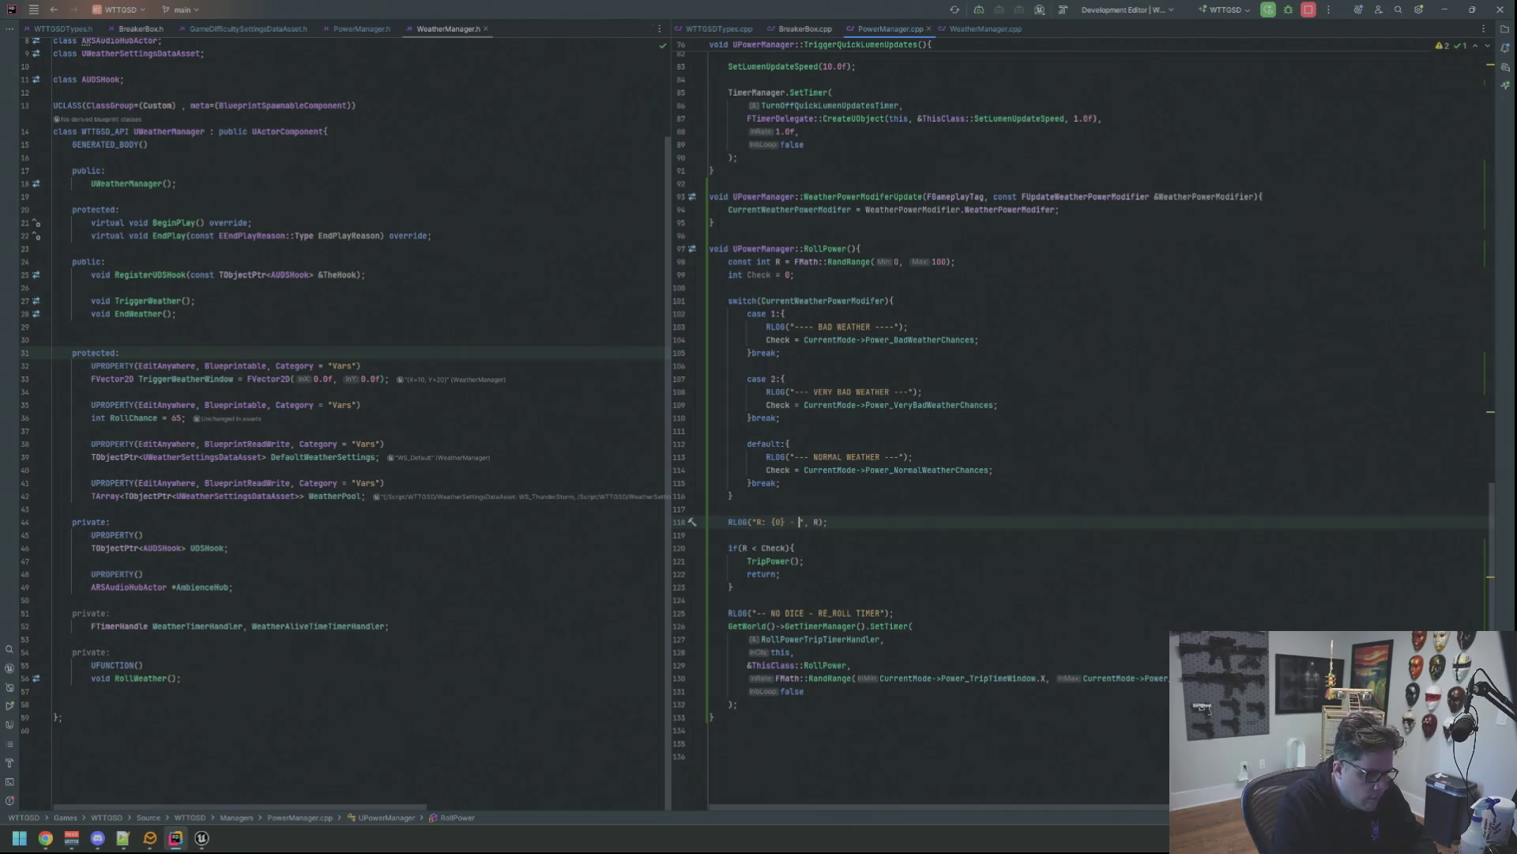
text(1}", R, )
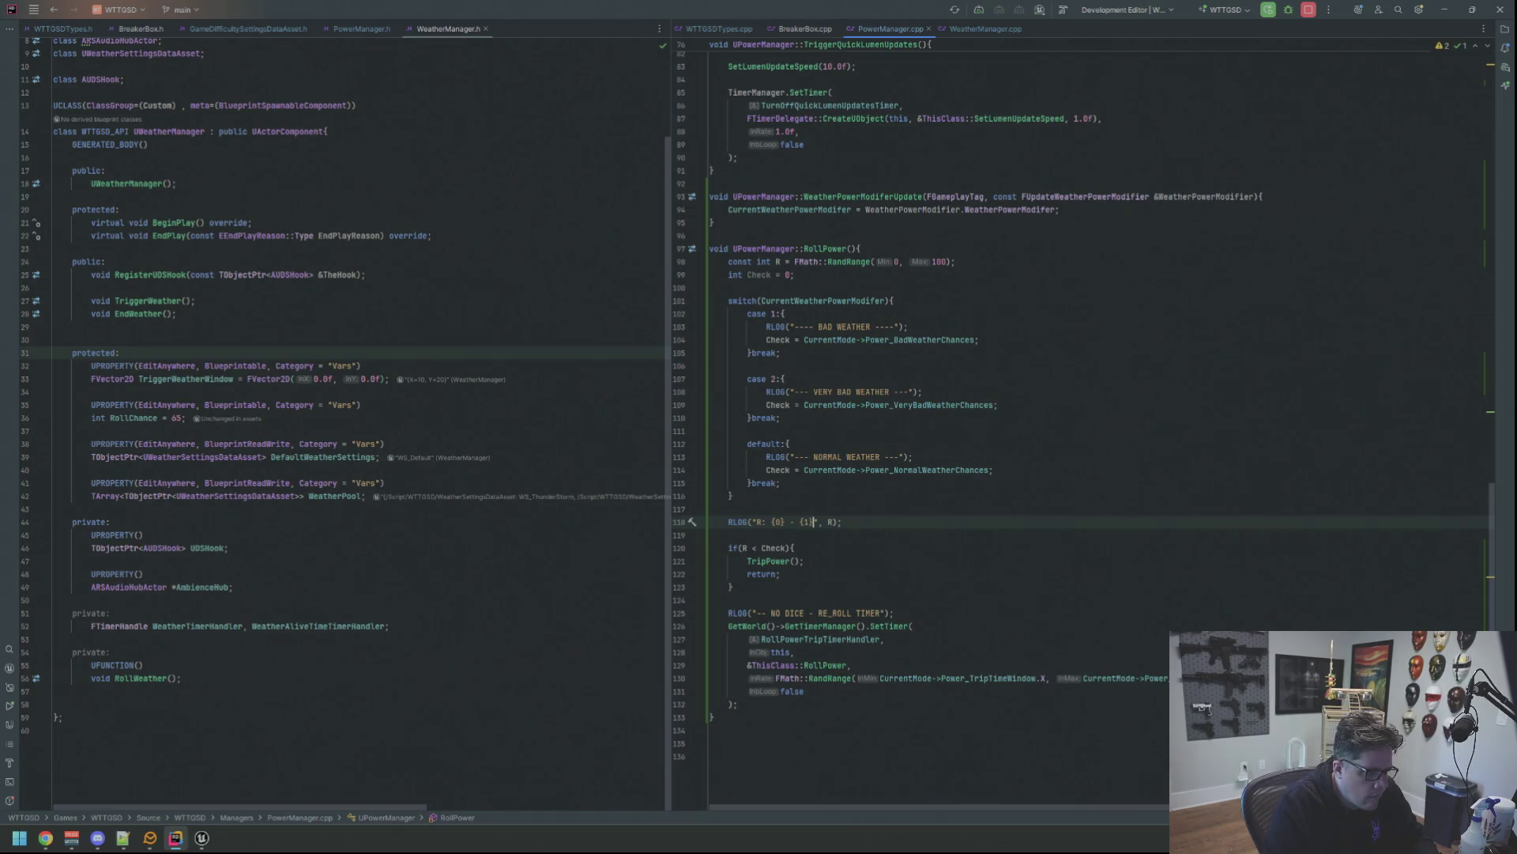
text(Check)
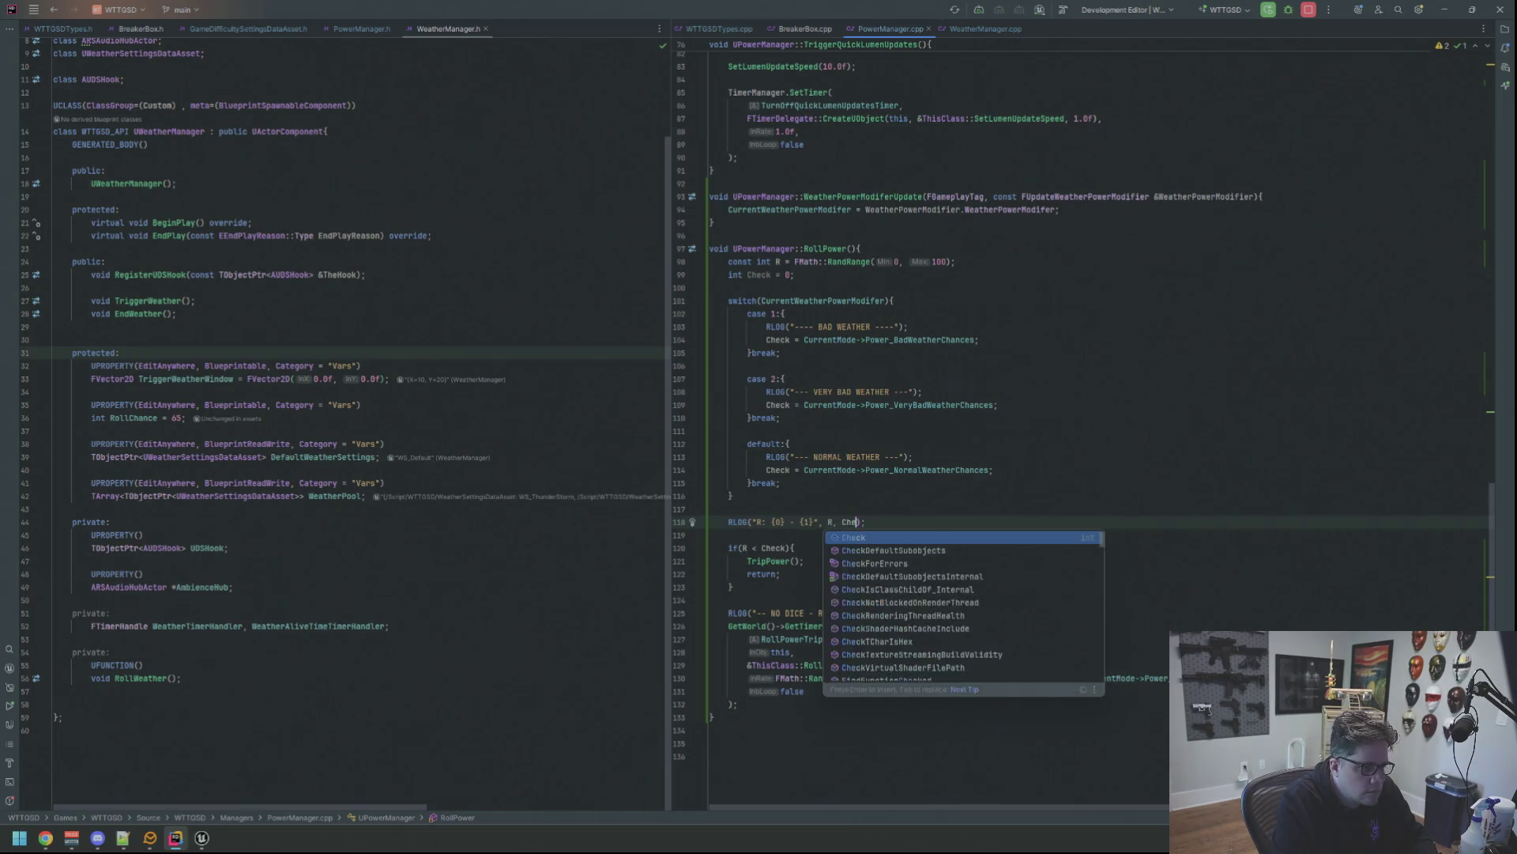
click(731, 496)
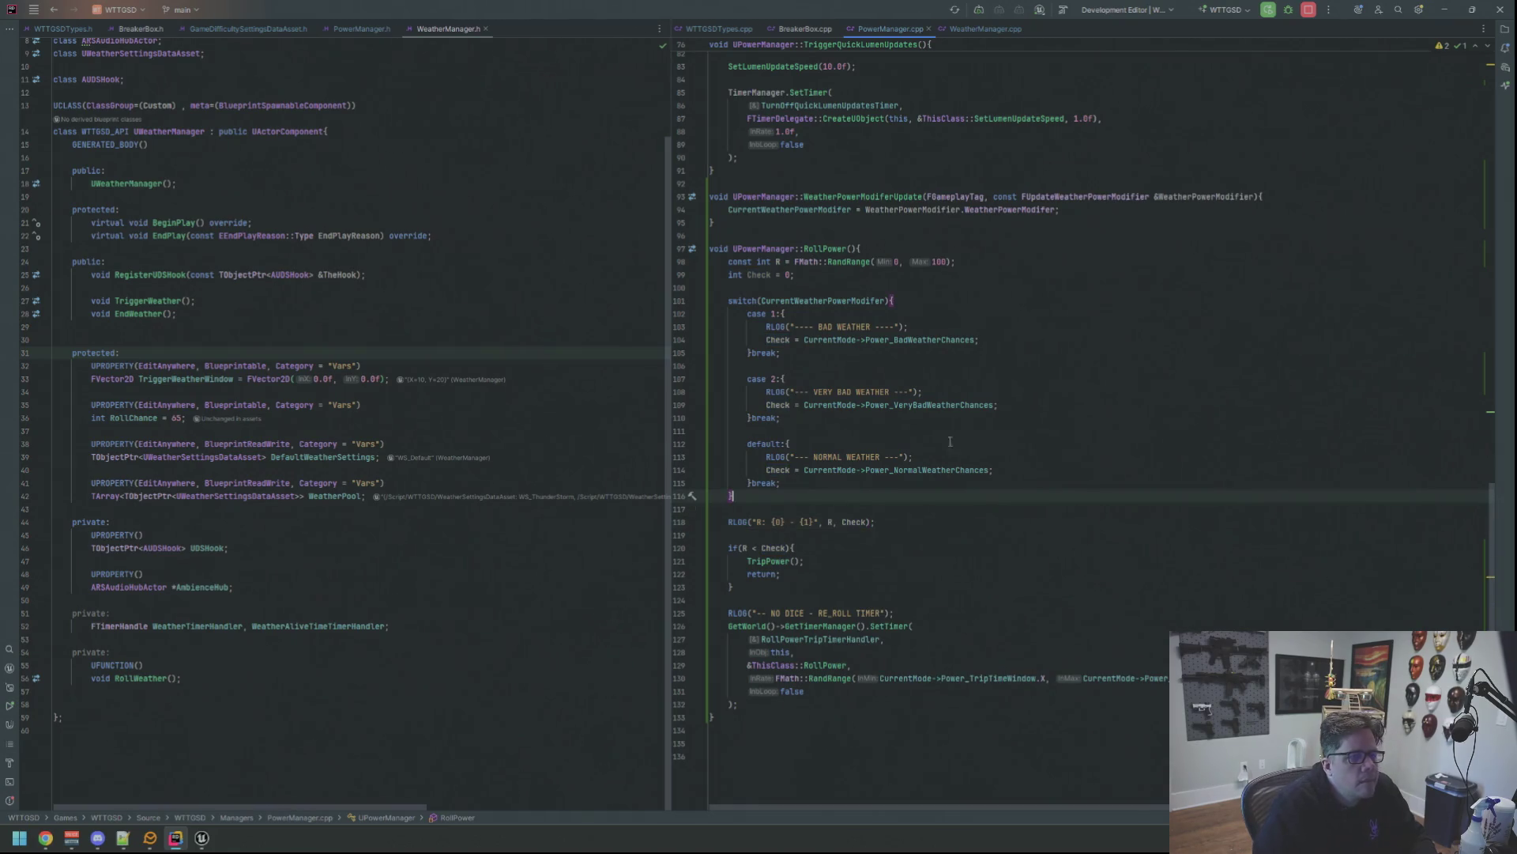
click(862, 514)
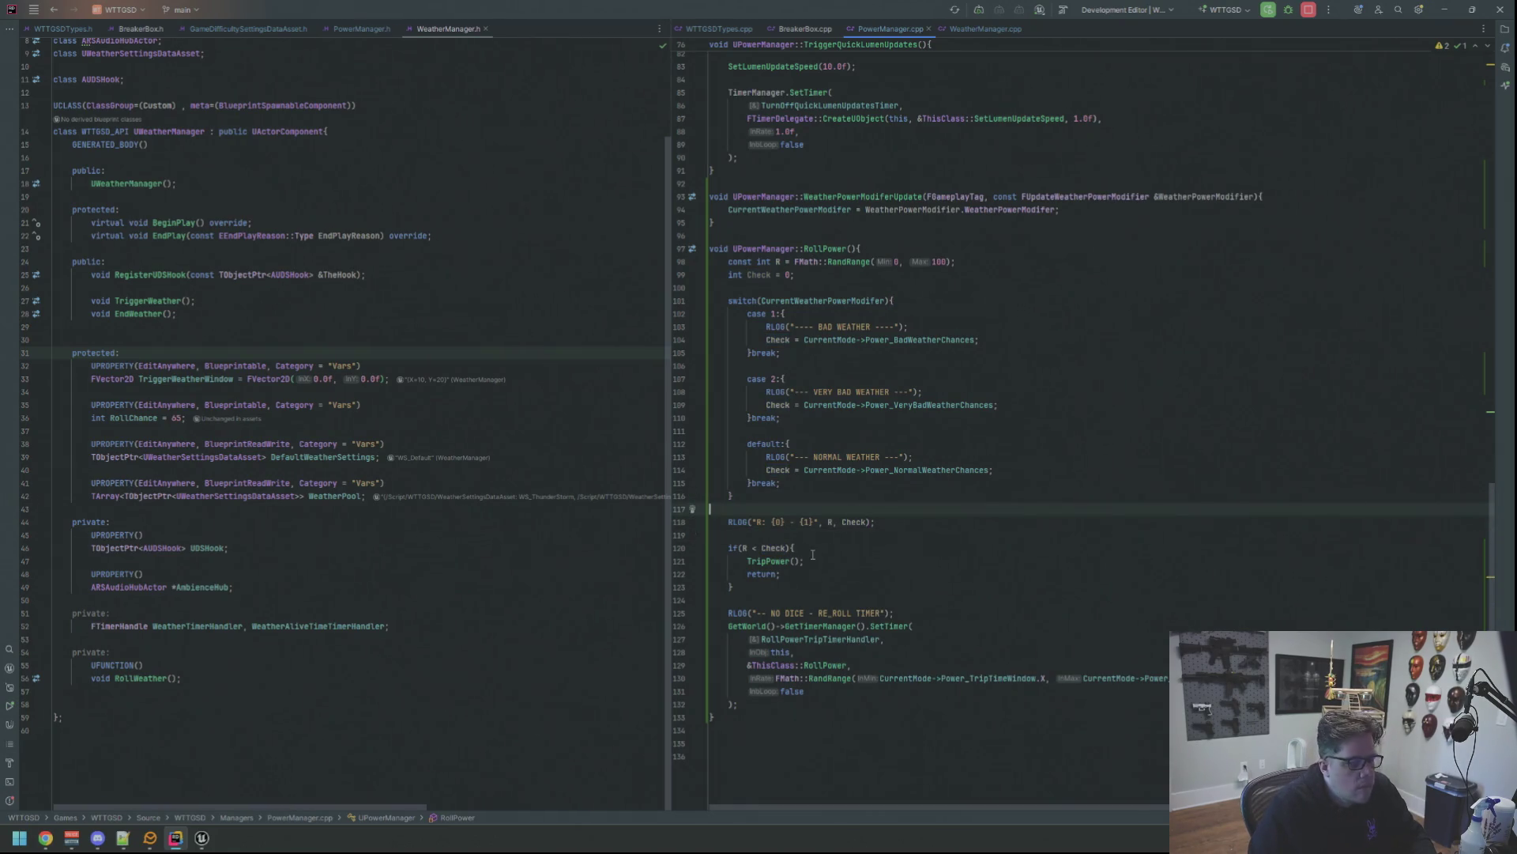
click(202, 837)
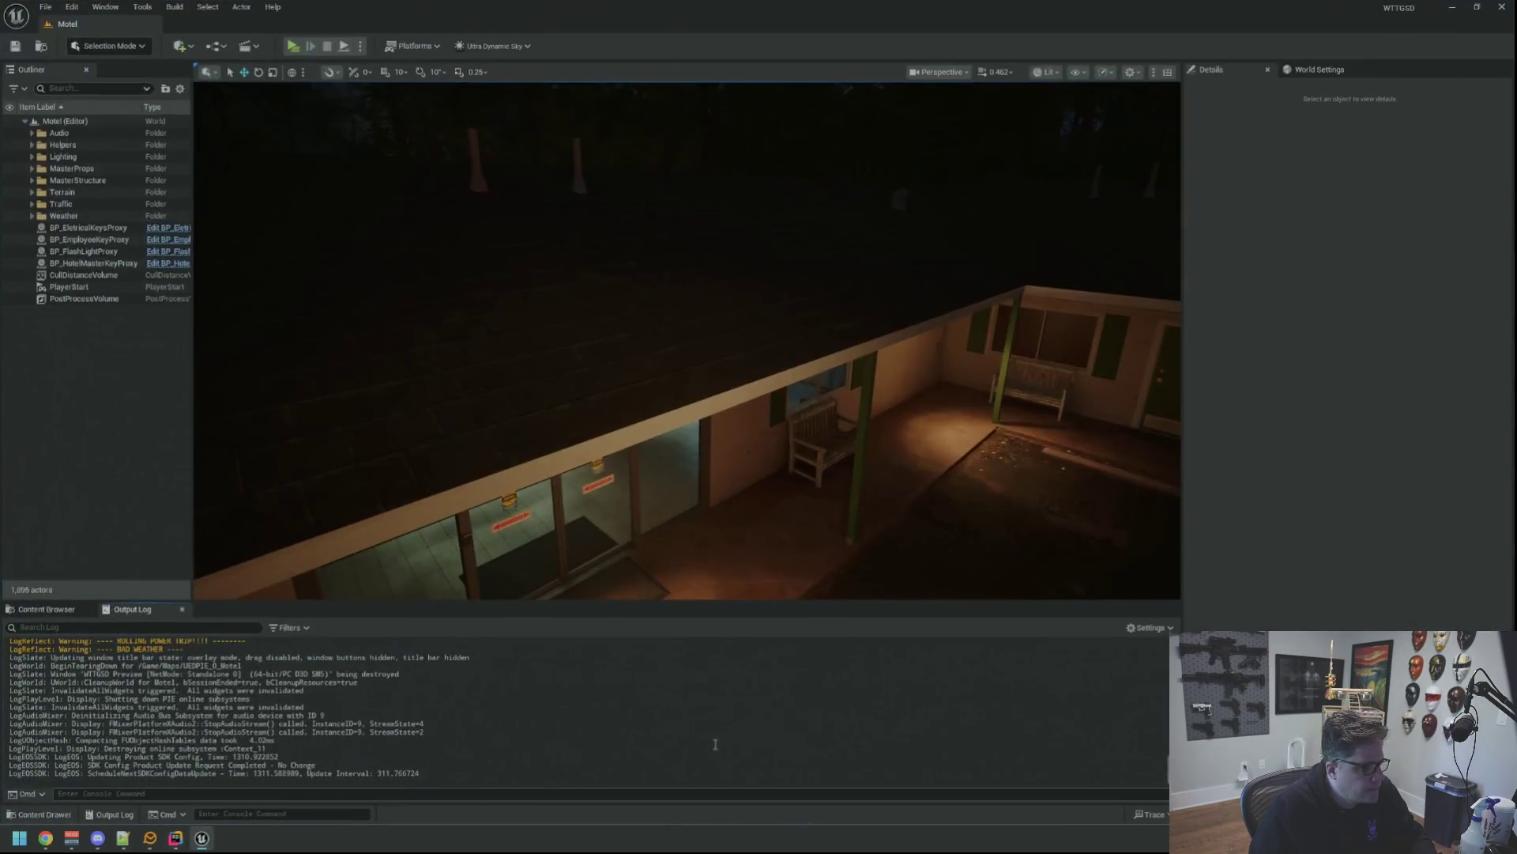
Run a Live Coding recompile with Ctrl+Alt+F11, then close the Live Coding window after success.
key(ctrl+alt+F11)
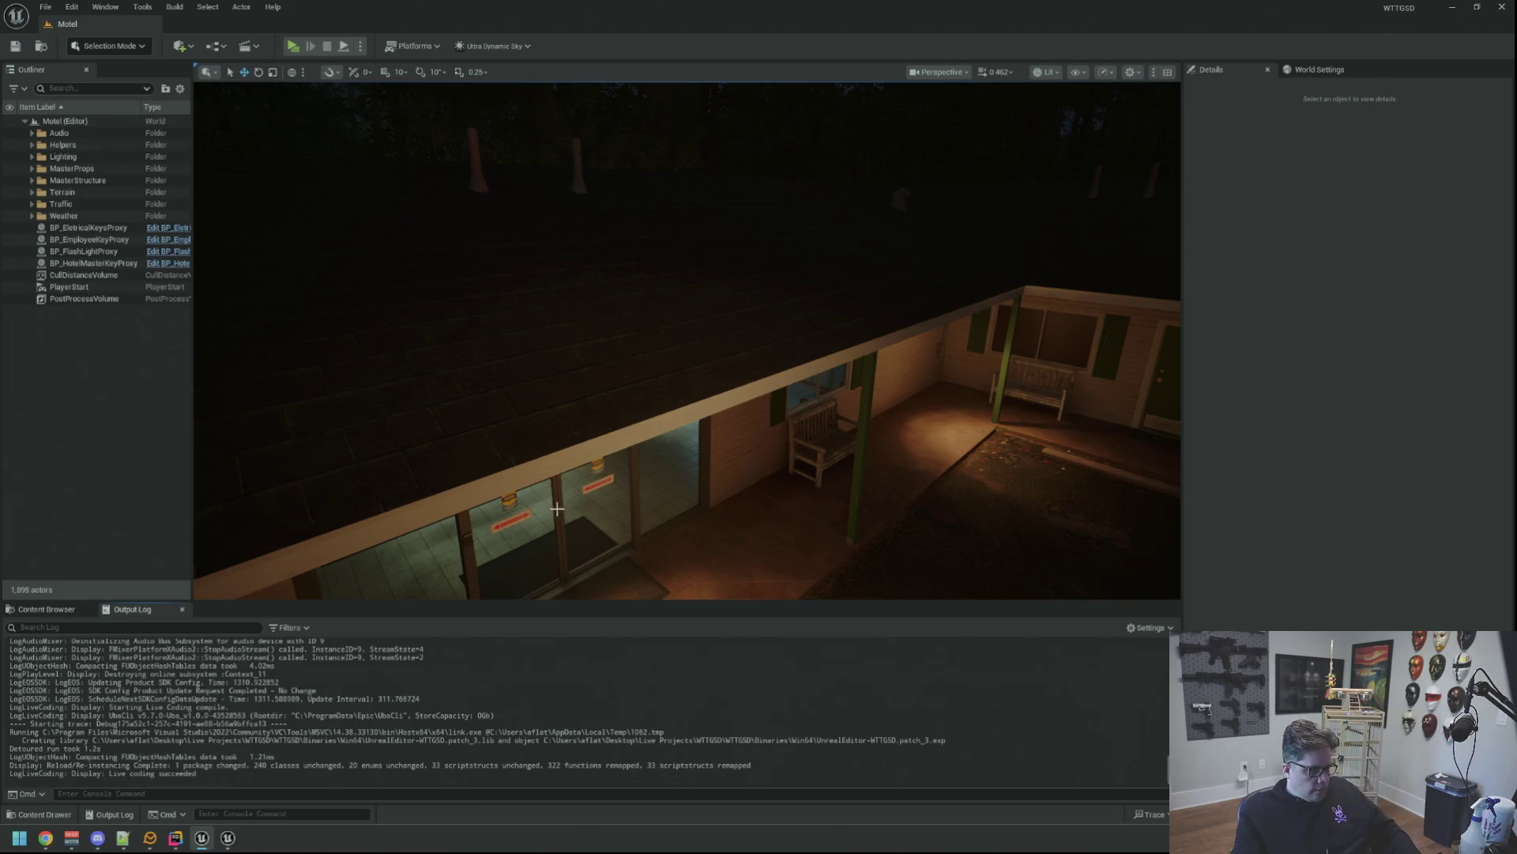
click(228, 838)
right_click(228, 838)
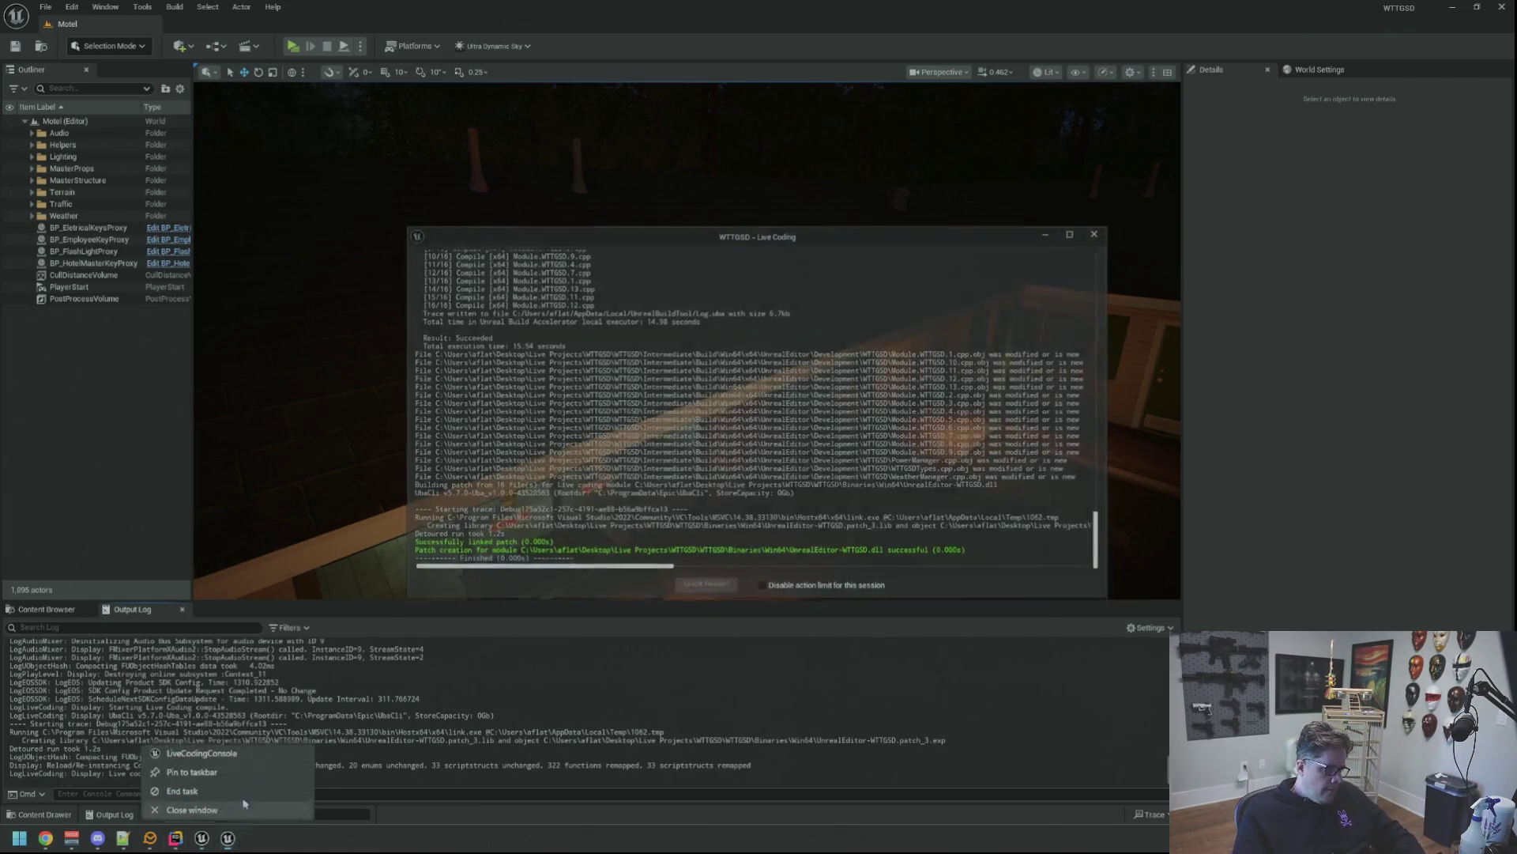
click(237, 809)
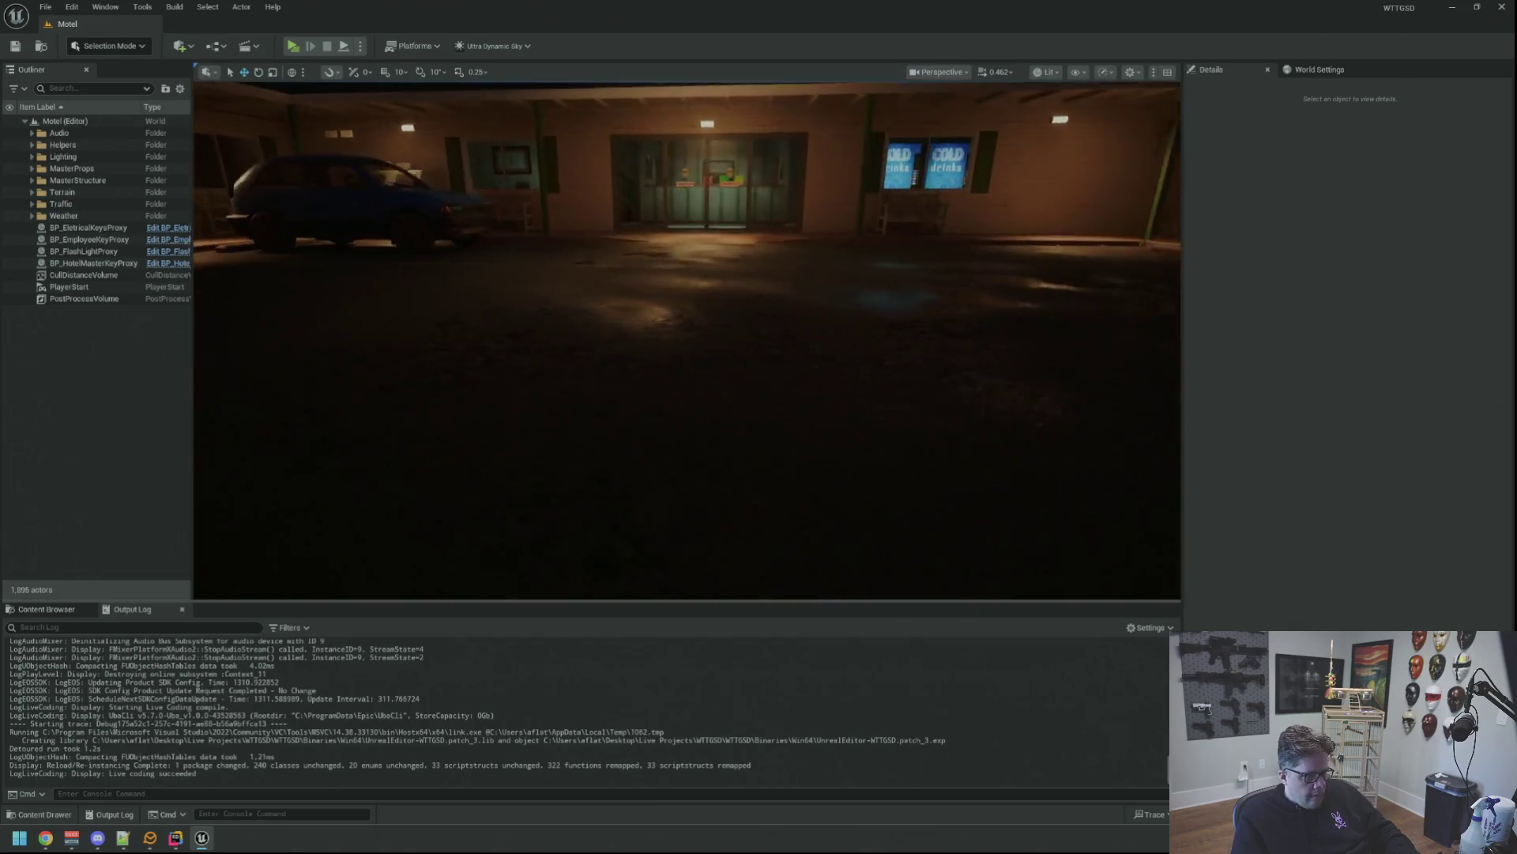
scroll(511, 460, down, 5)
key(alt+p)
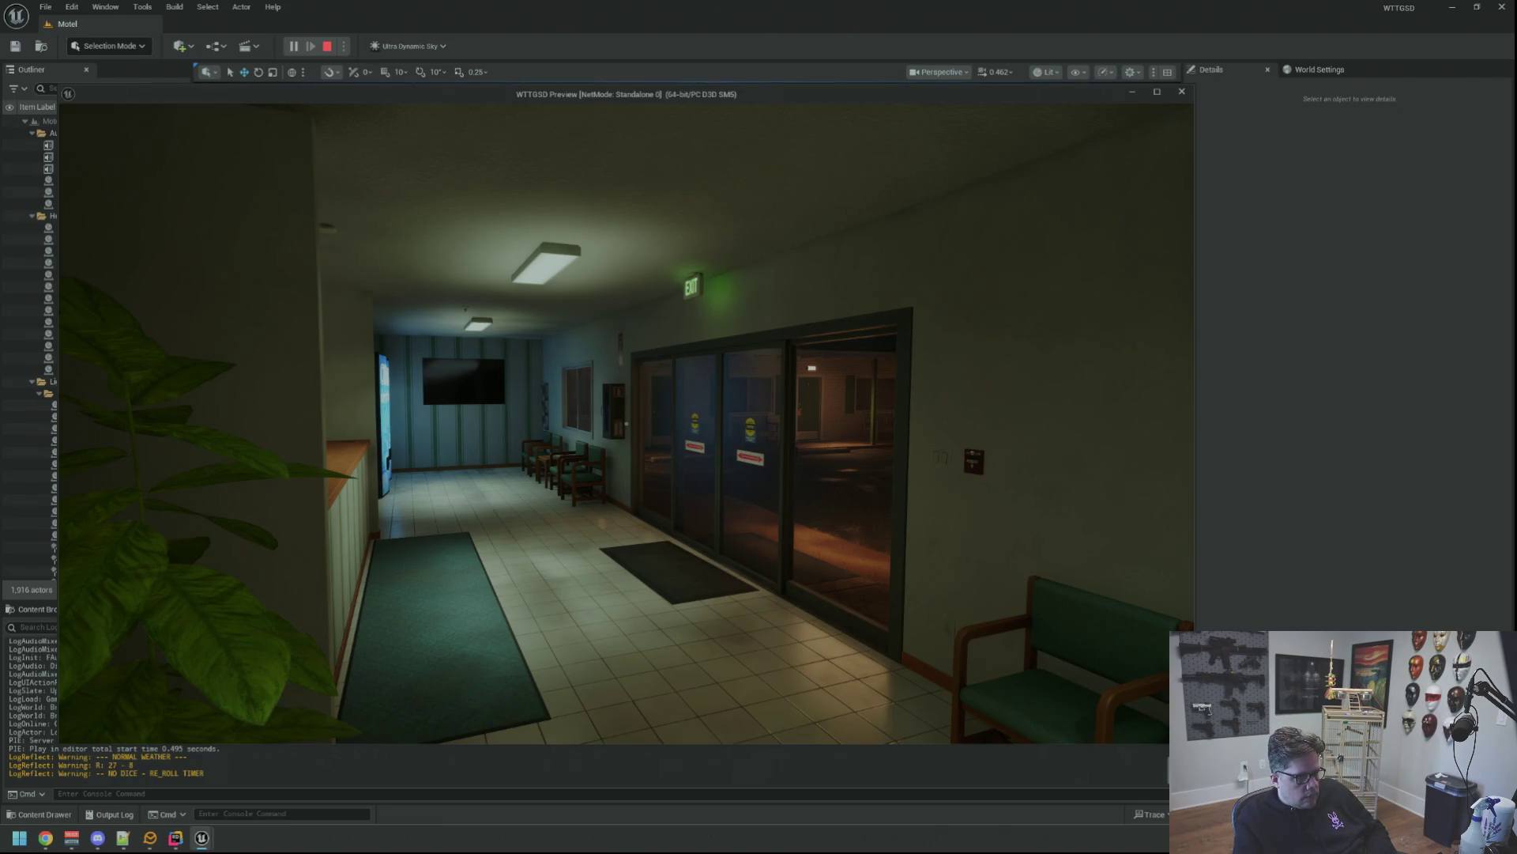
Walk forward through the motel lobby and out into the parking lot.
key(w)
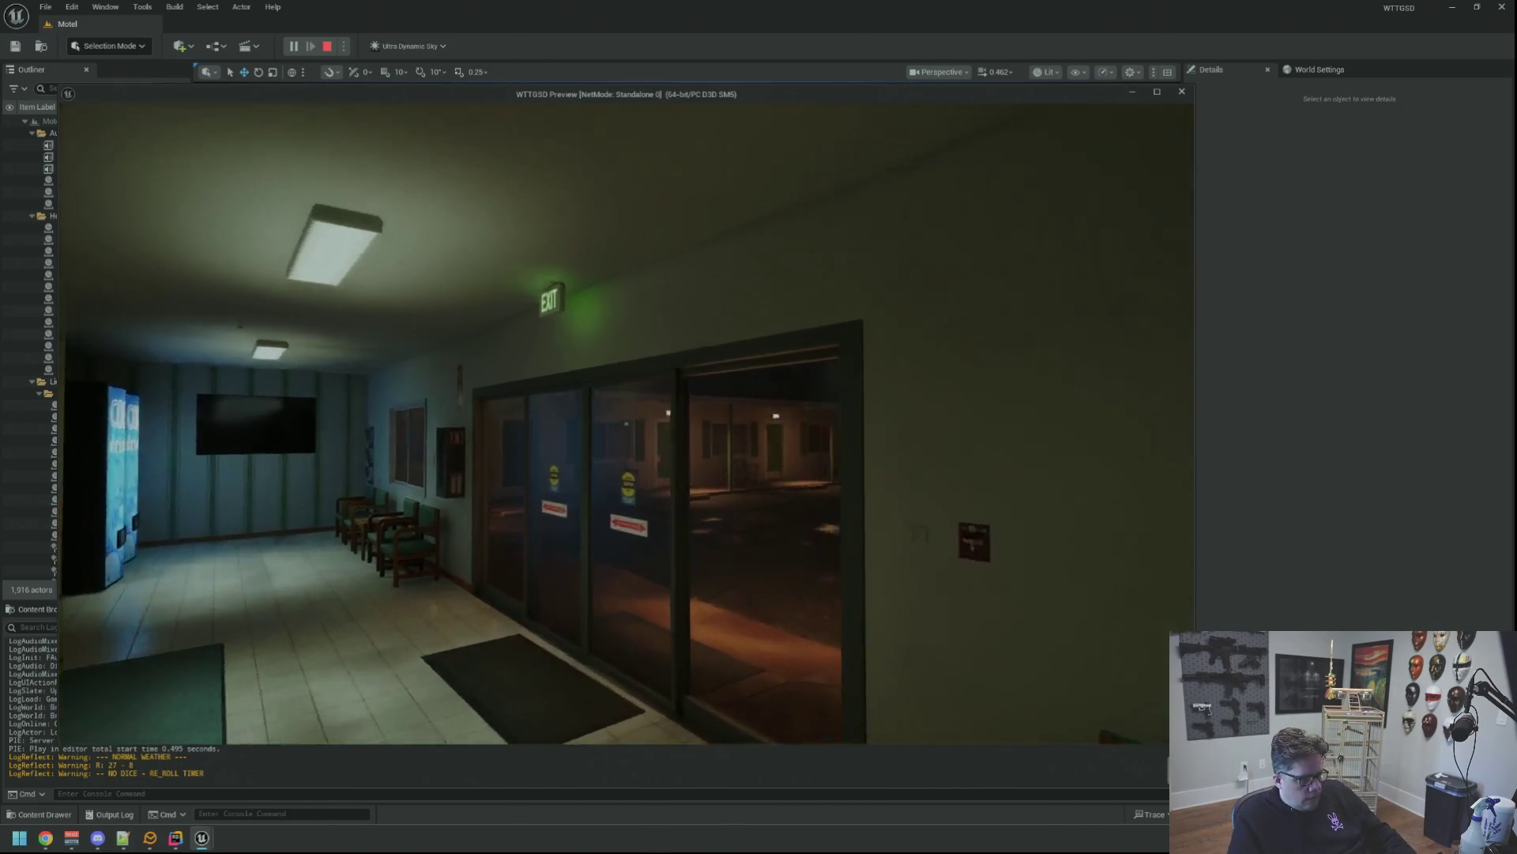
key(w)
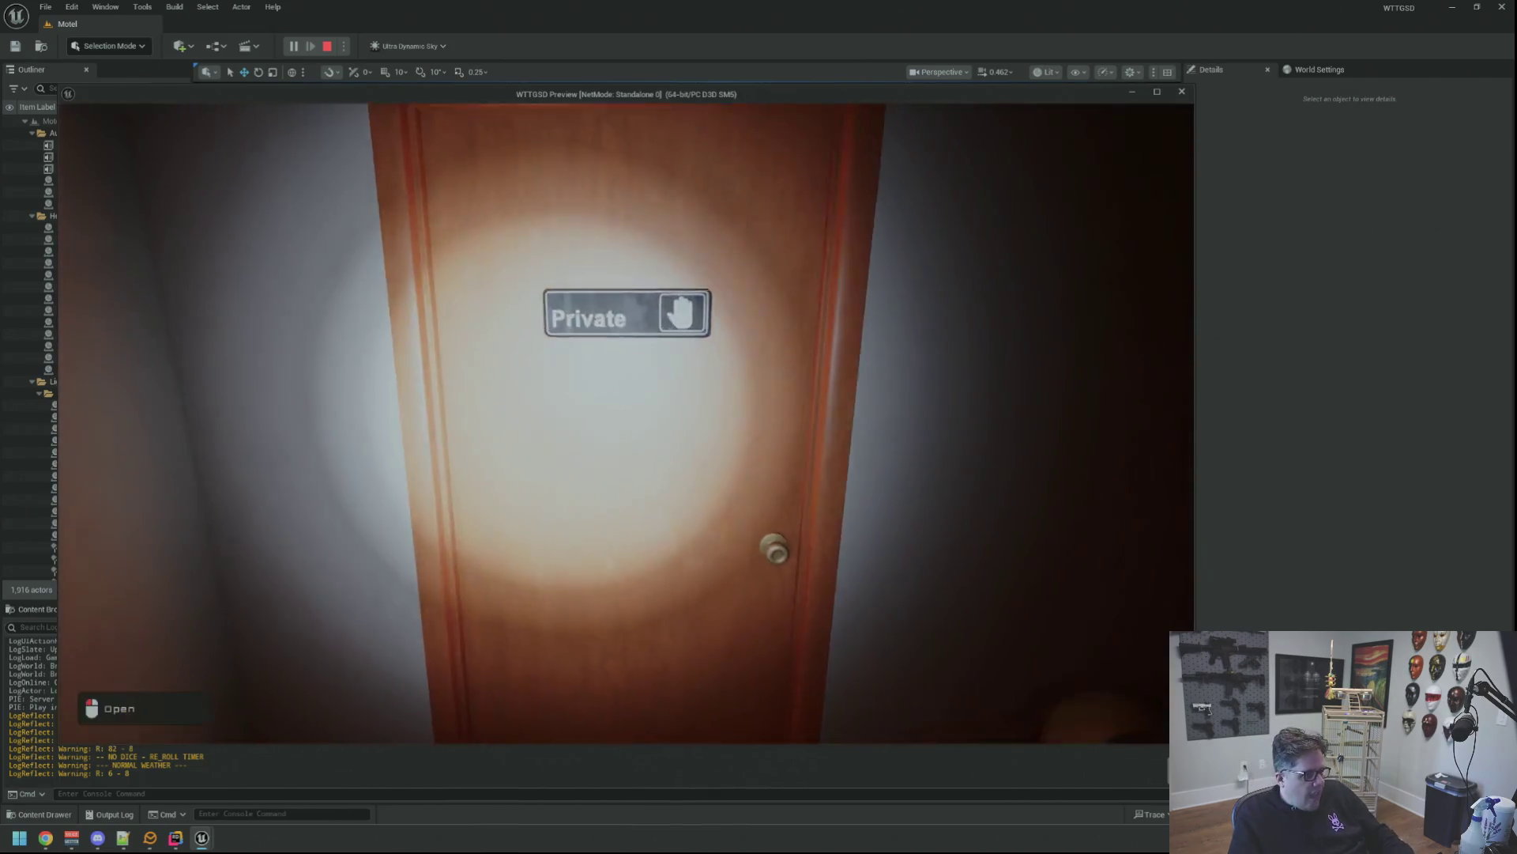
Open the Private and Electrical Room doors and reach the breaker panel to restore power.
click(626, 423)
key(w)
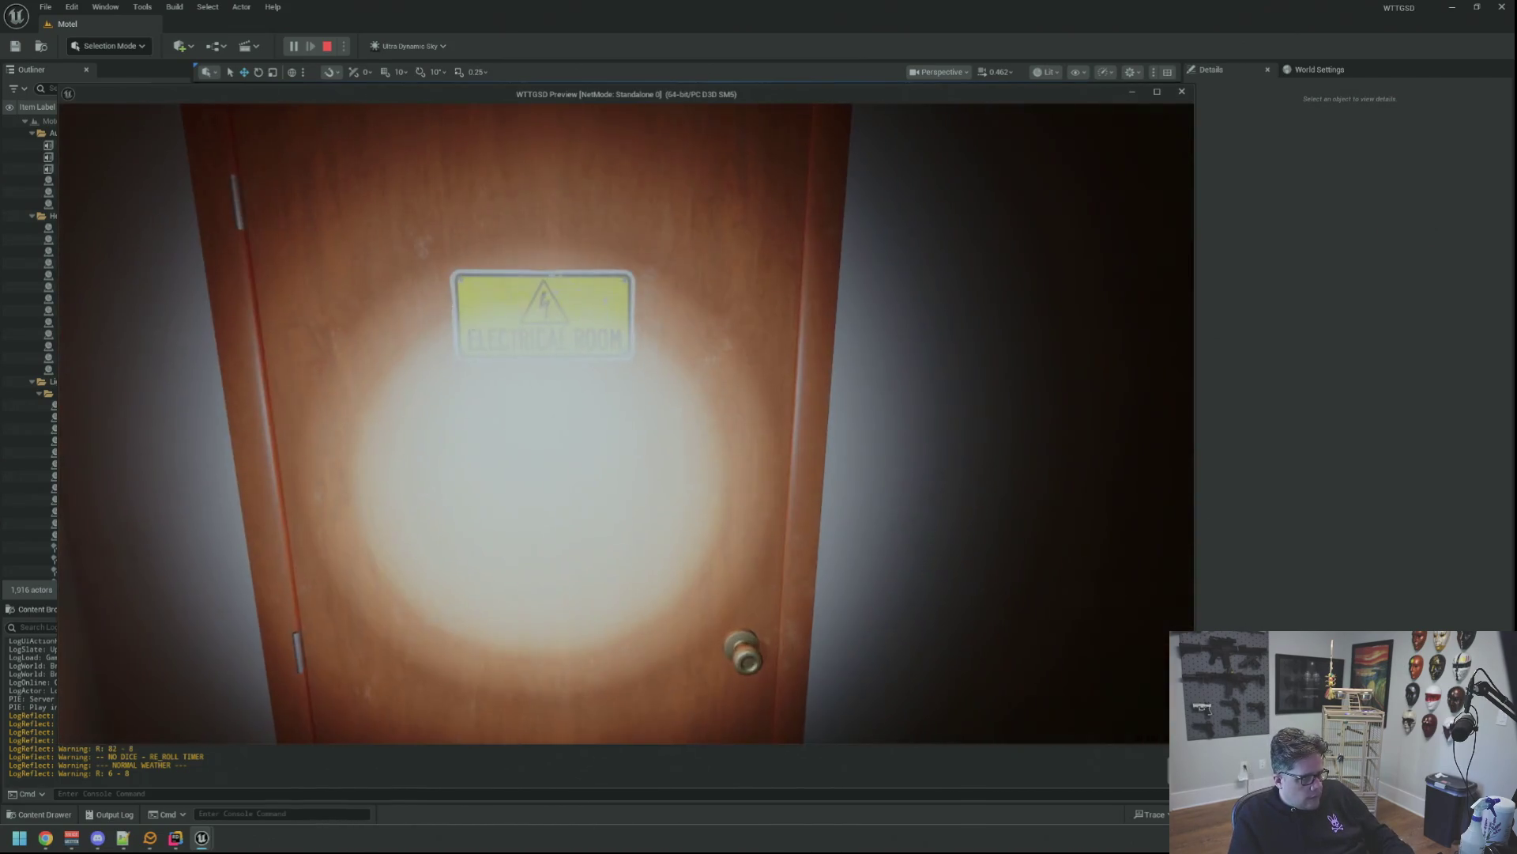
click(626, 423)
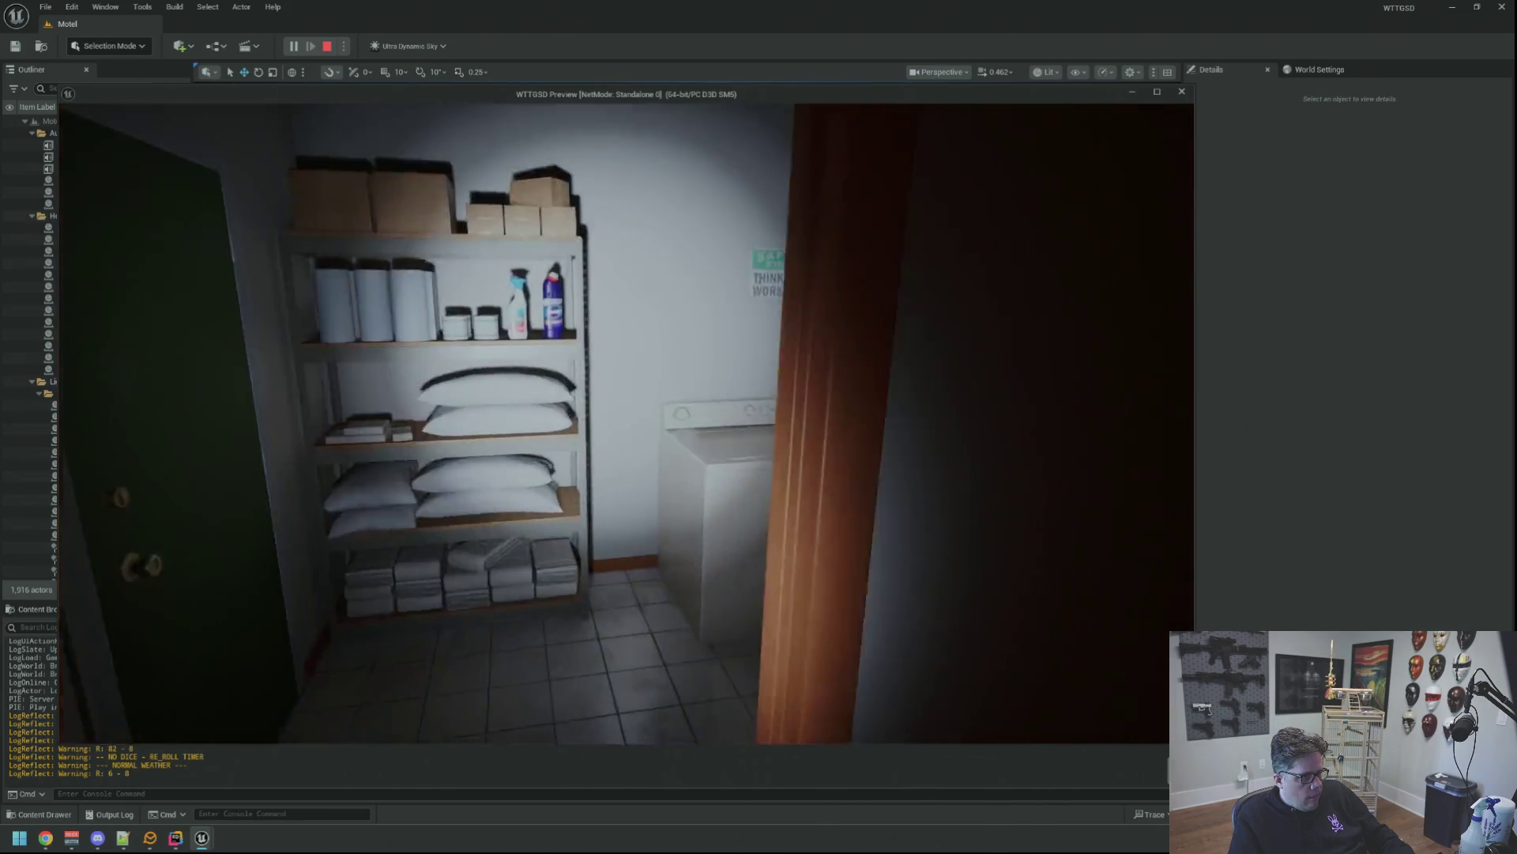
key(w)
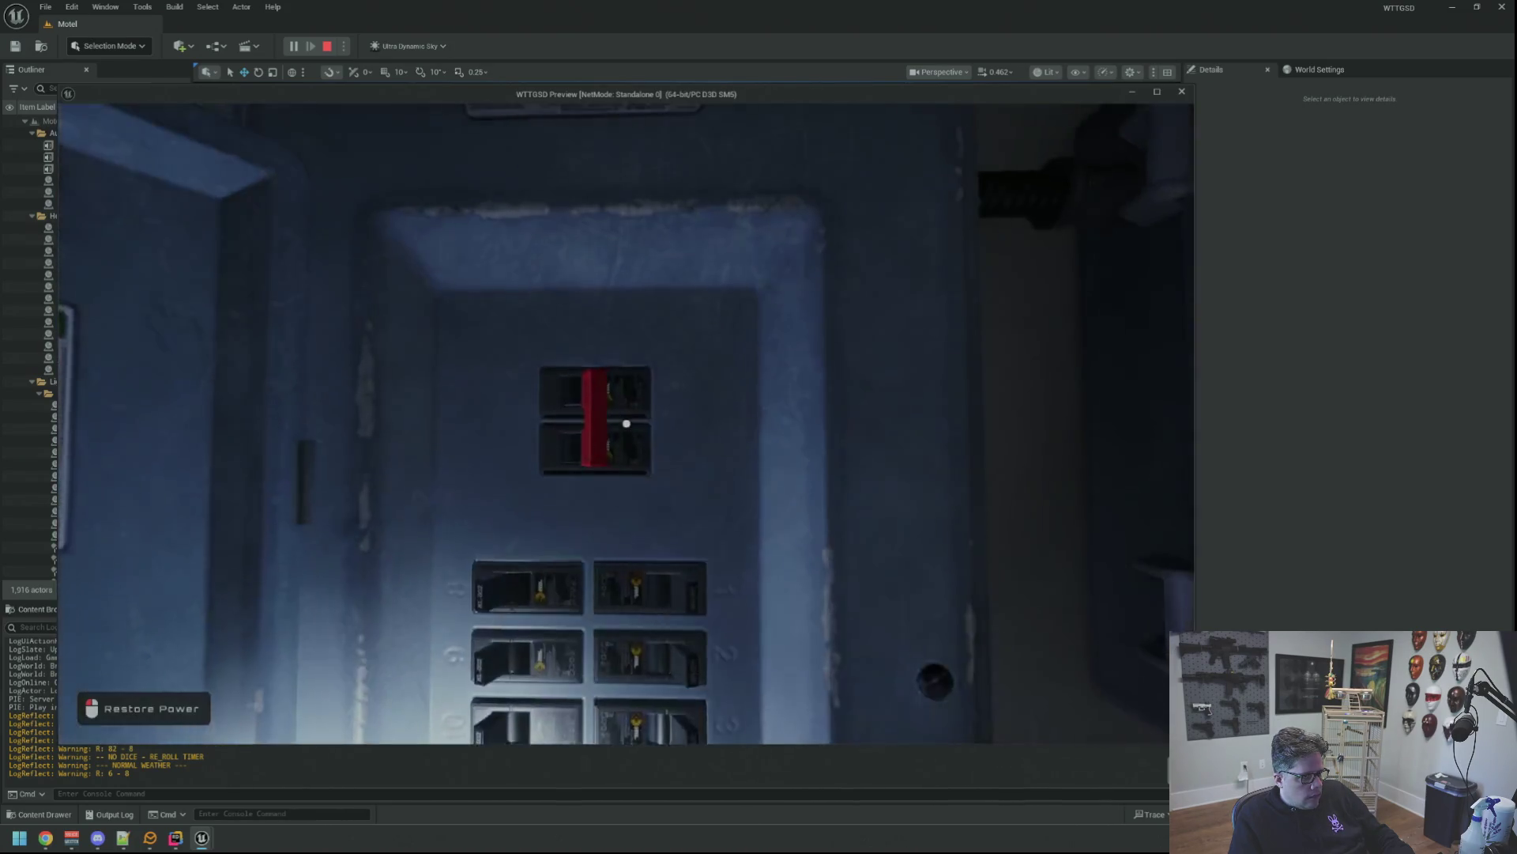
Walk back through the lobby to the parking lot, then stop the play session.
key(w)
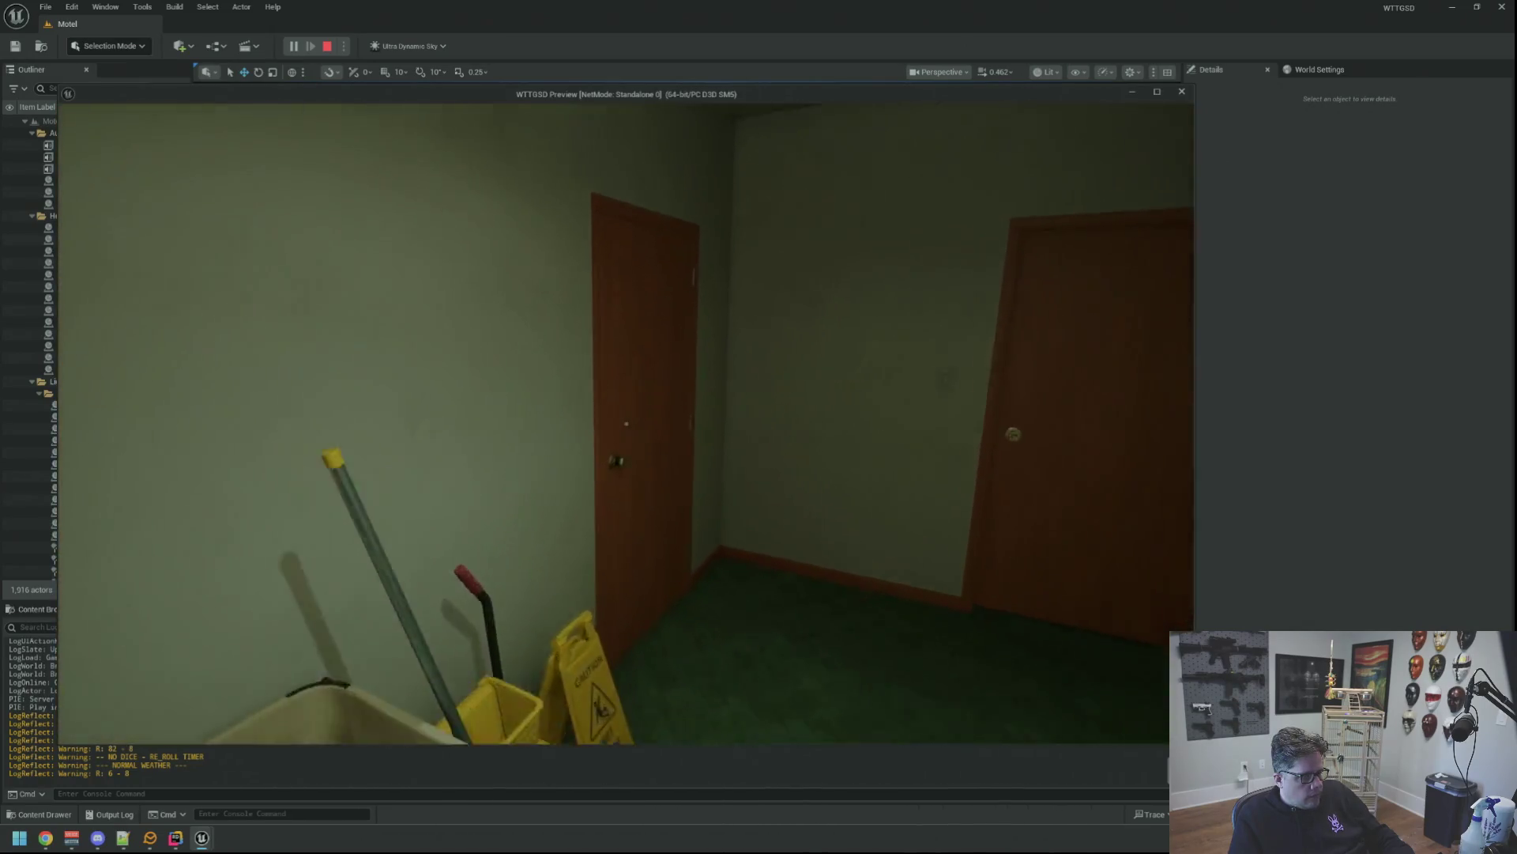
key(w)
click(626, 423)
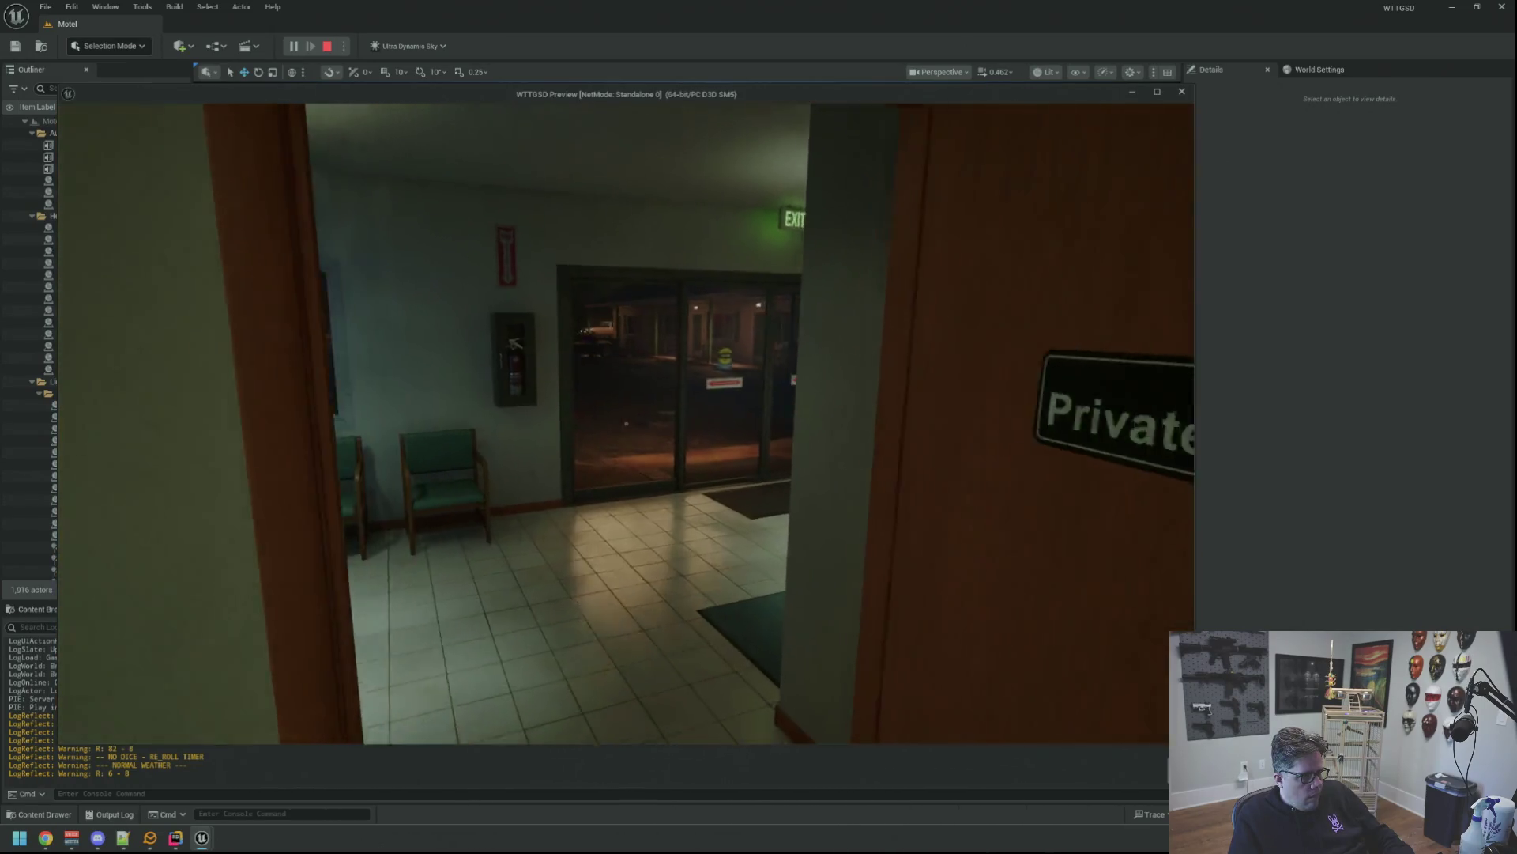
key(w)
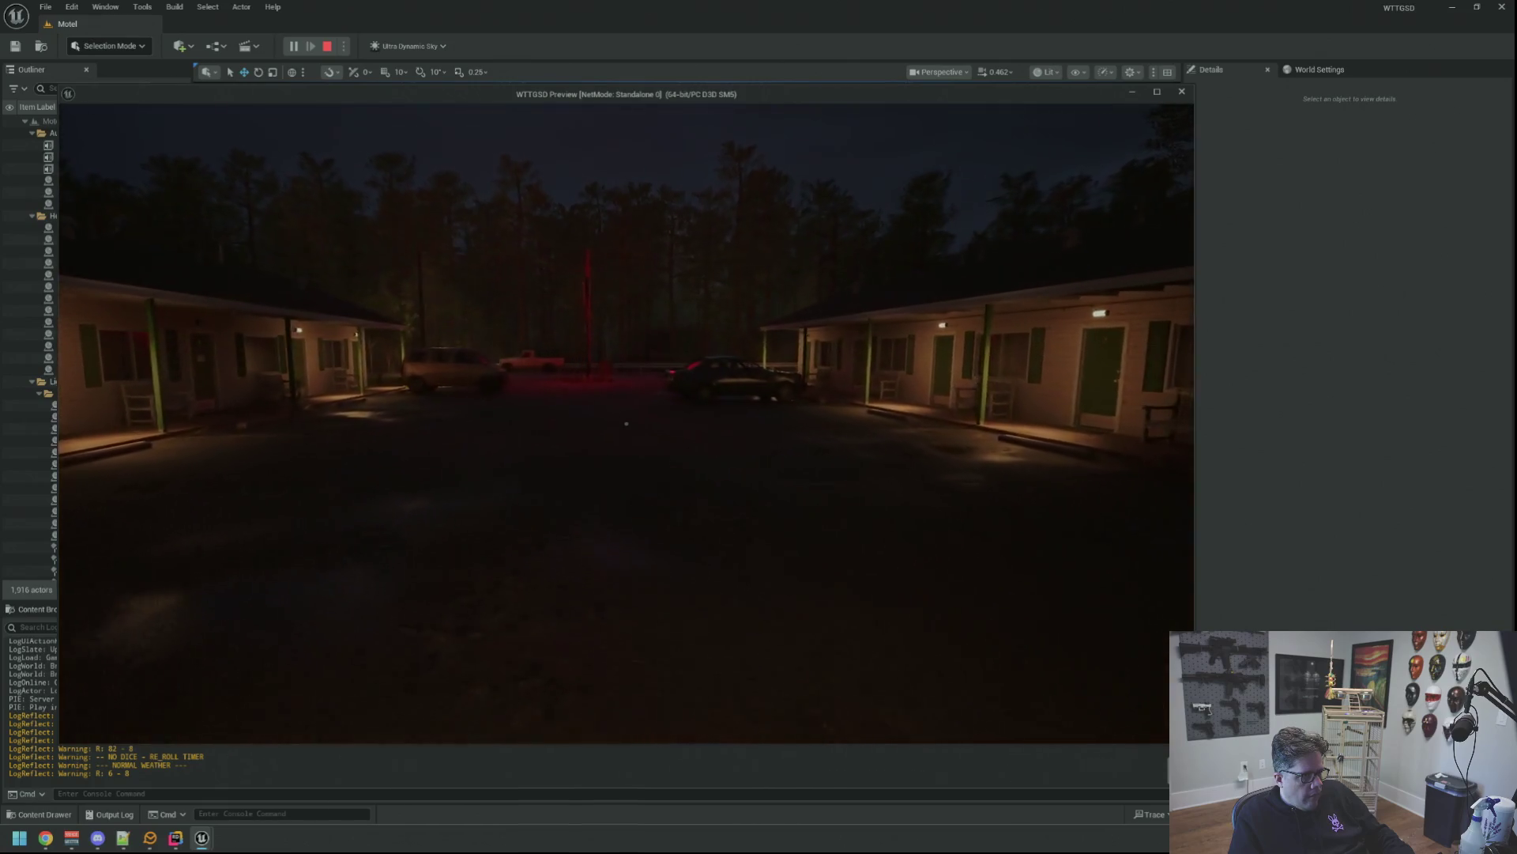
key(w)
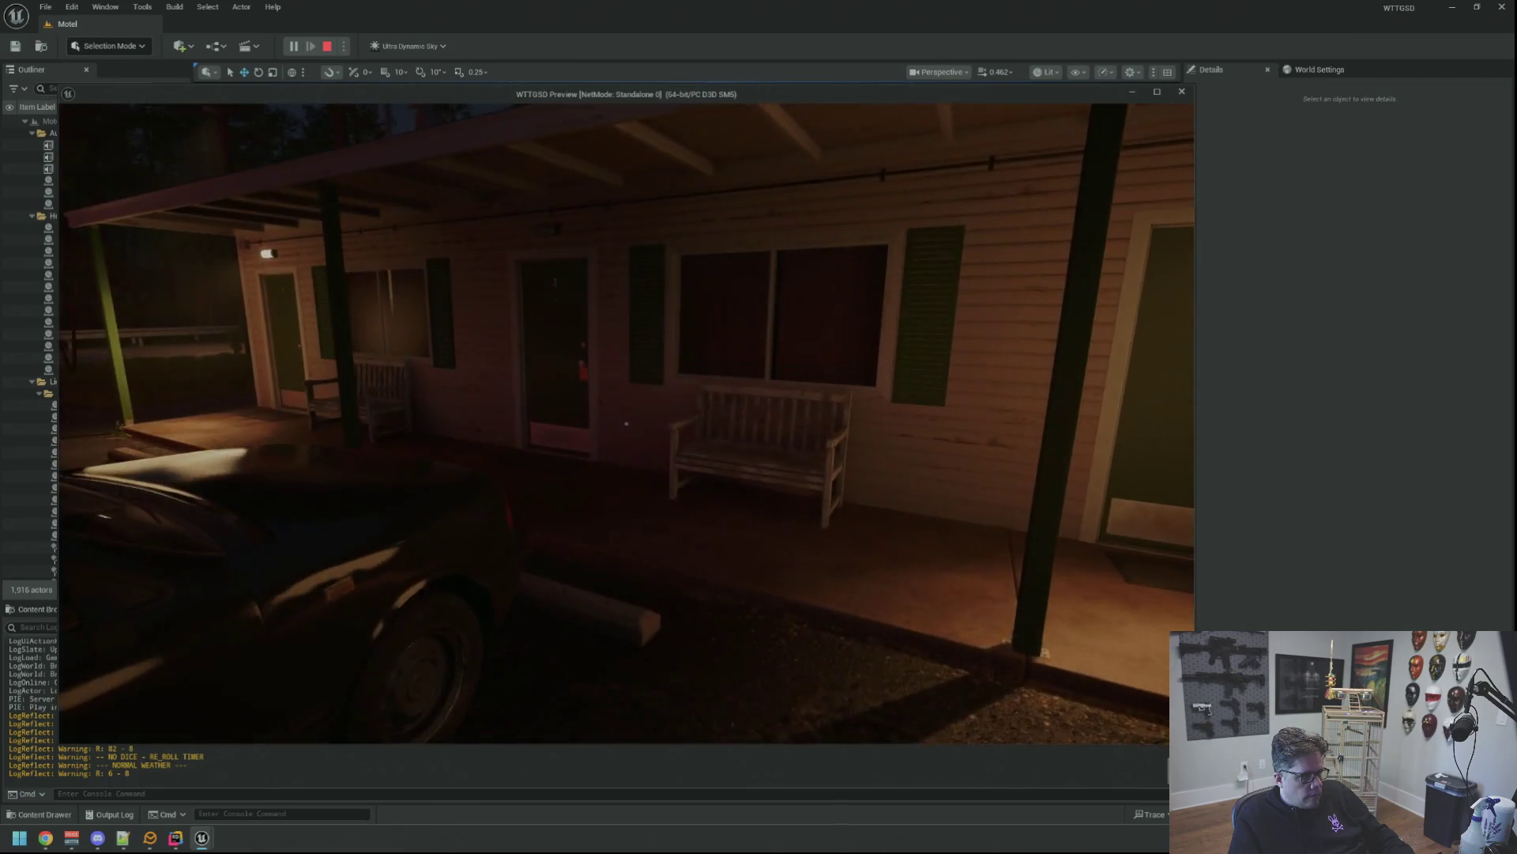
key(Escape)
click(176, 837)
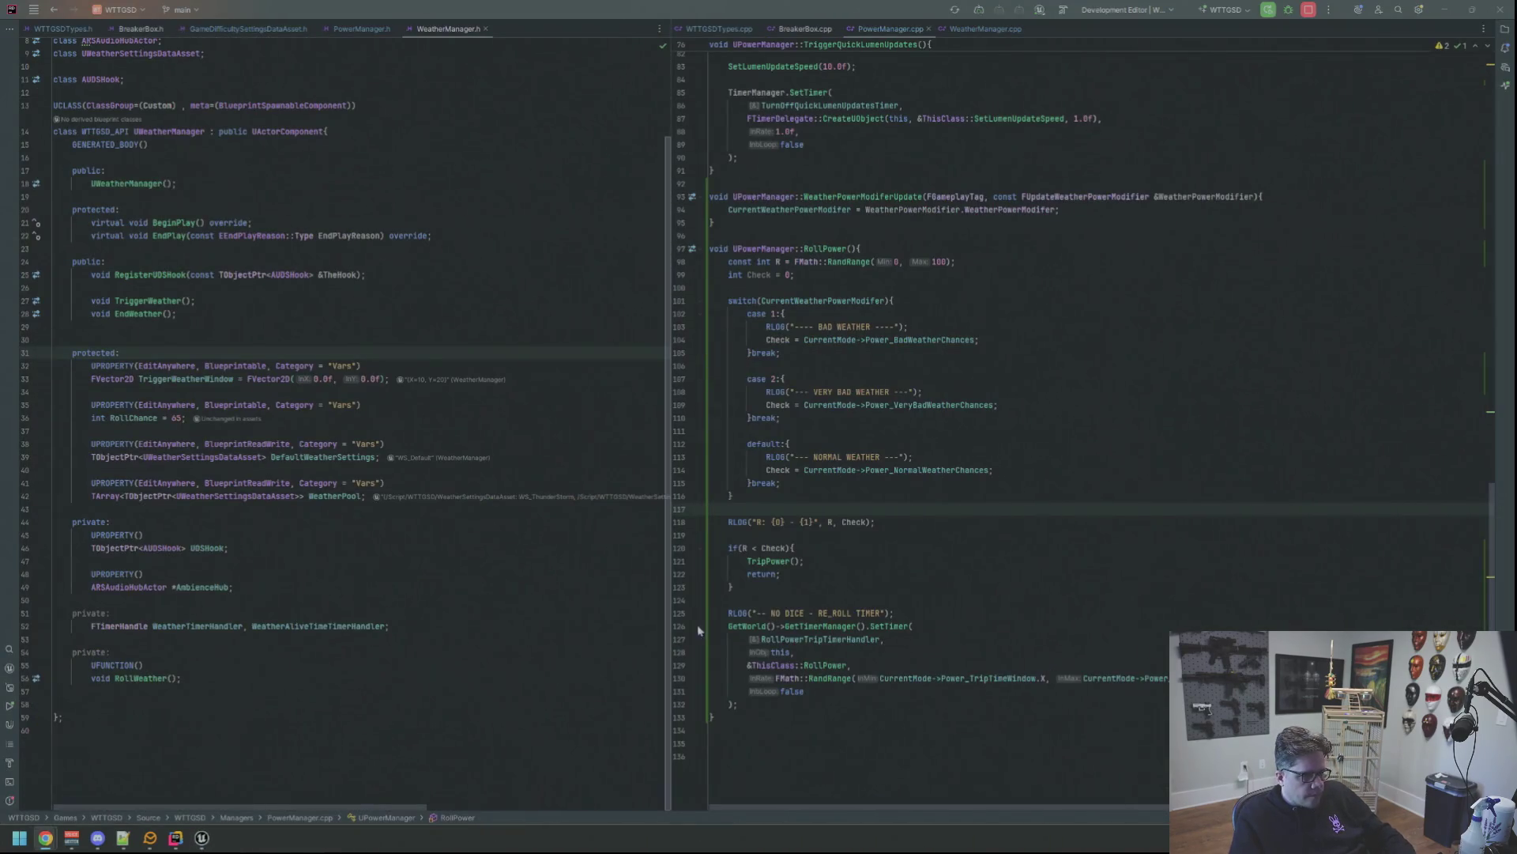
Delete the NO DICE, R/Check, NORMAL, VERY BAD and BAD WEATHER debug logs.
drag(966, 598, 966, 606)
key(Delete)
key(Up)
key(Up)
key(Up)
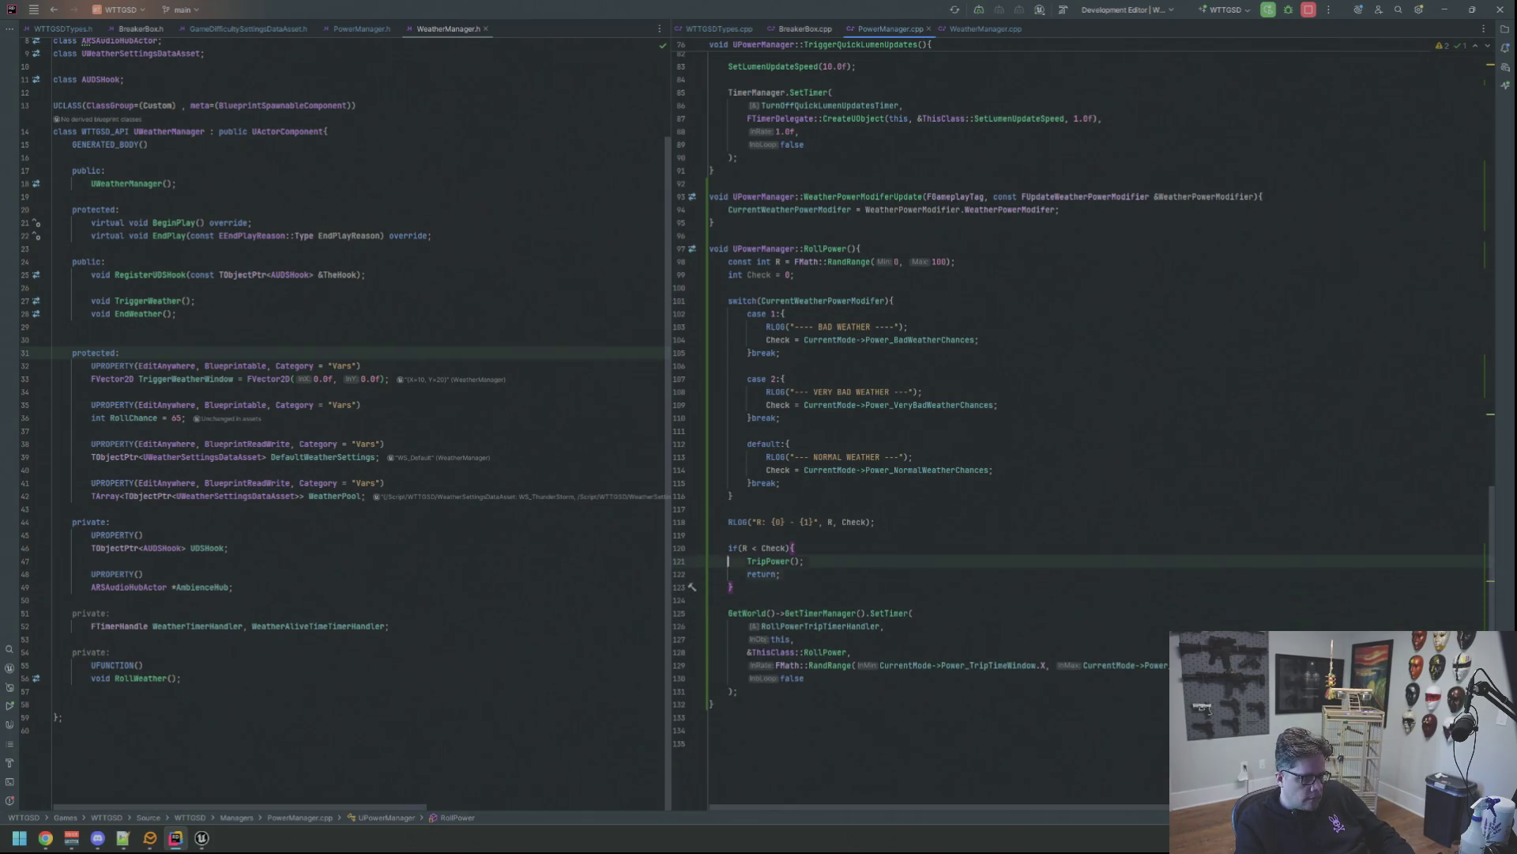
key(Home)
key(shift+End)
key(ctrl+y)
key(ctrl+y)
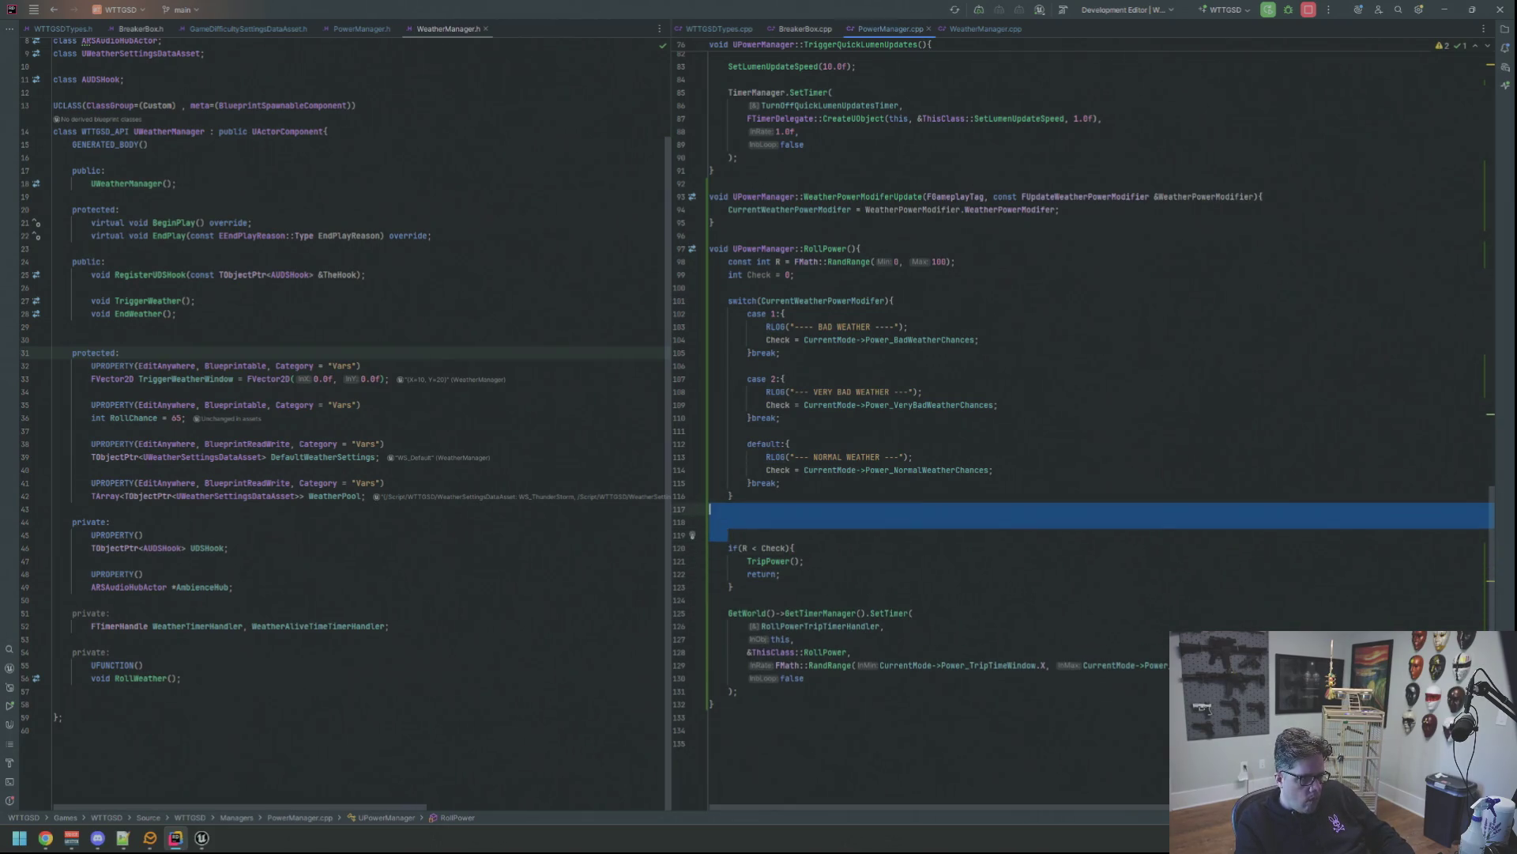
key(Up)
key(Up)
key(Up)
key(Up)
key(Up)
key(Home)
key(shift+End)
key(ctrl+y)
key(Up)
key(Up)
key(Up)
key(Up)
key(Home)
key(shift+End)
key(ctrl+y)
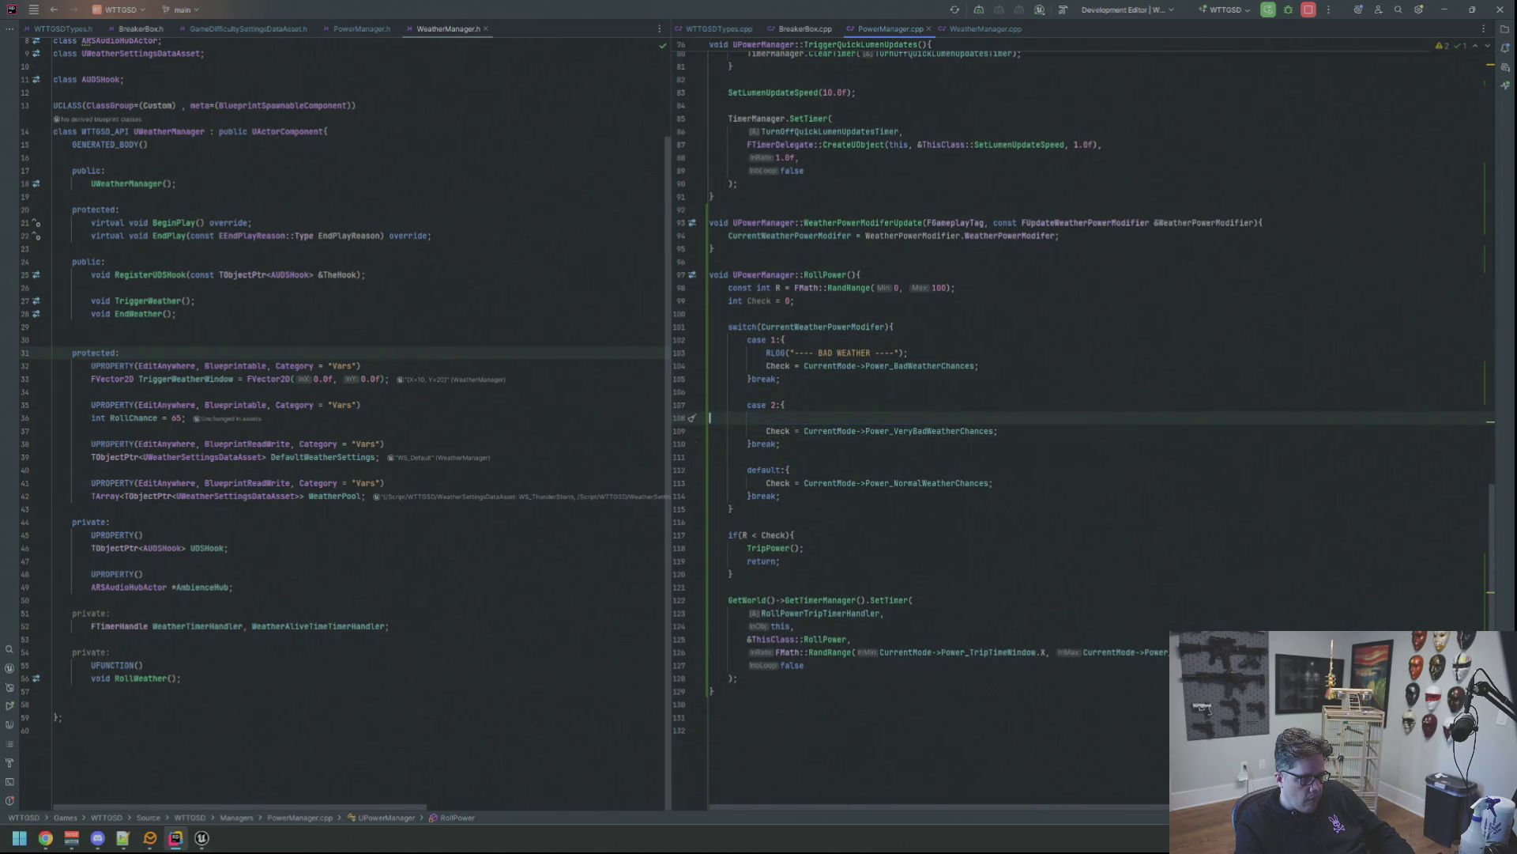
key(Up)
key(Up)
key(Up)
key(Home)
key(shift+End)
key(ctrl+y)
key(Up)
key(Up)
key(Up)
Review the Check initialisation and CurrentWeatherPowerModifer uses through the switch block.
click(785, 352)
click(785, 327)
key(Down)
key(Down)
key(Down)
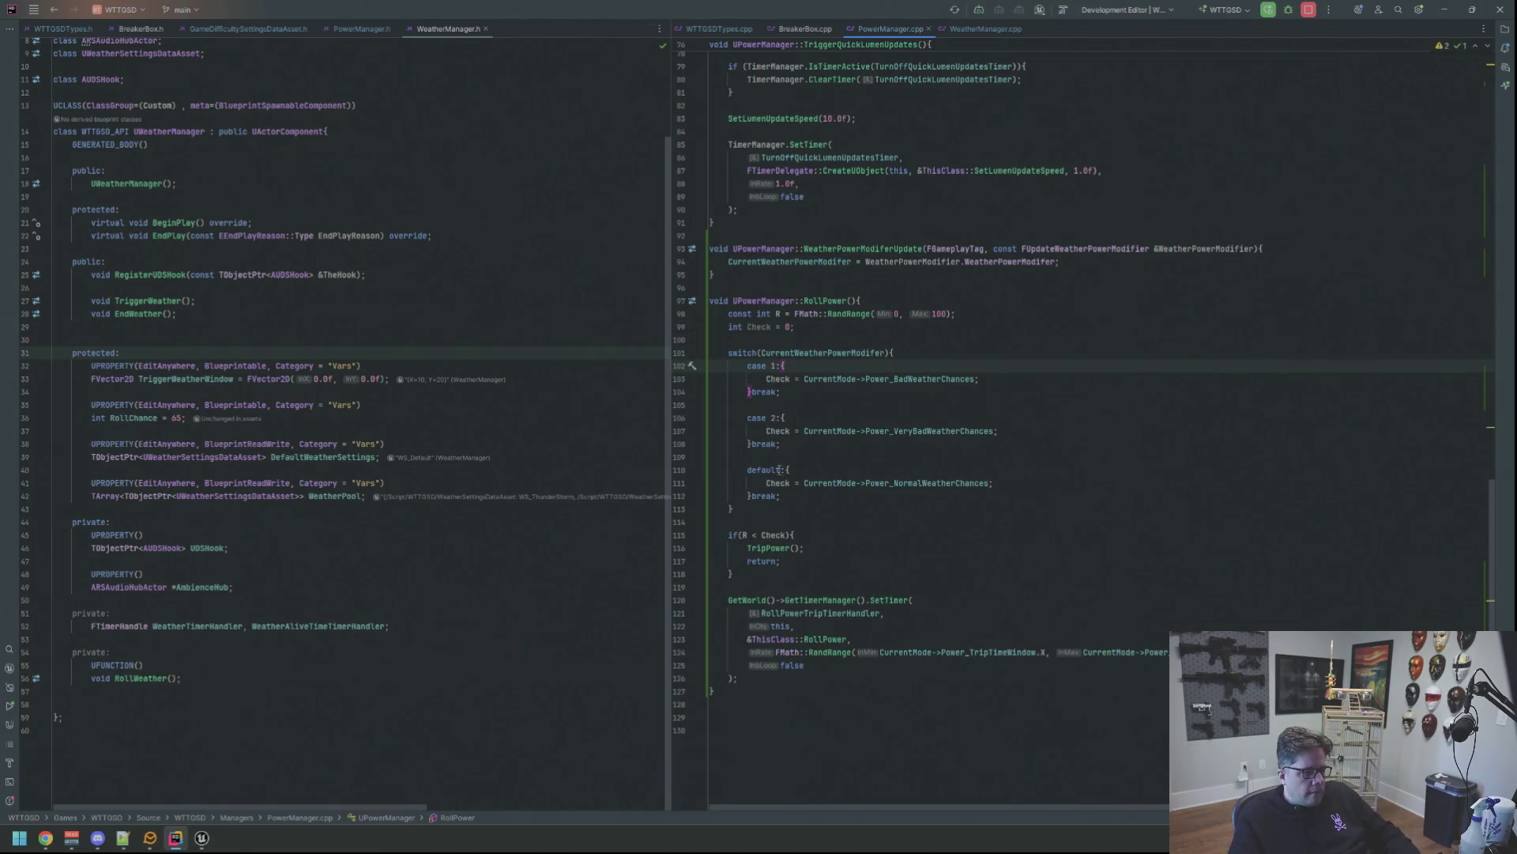
mouse_move(766, 328)
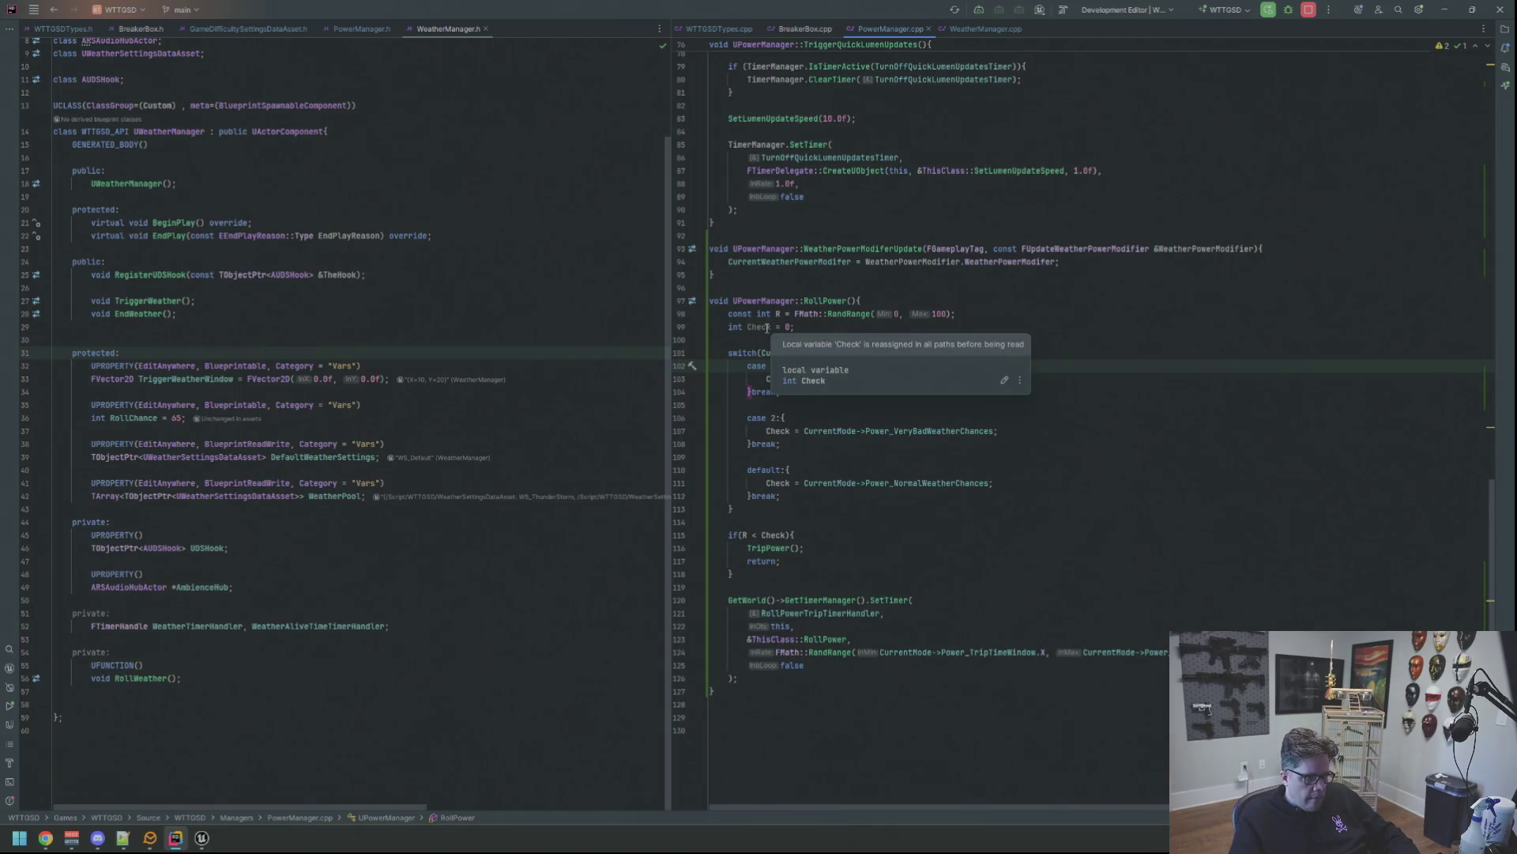
click(796, 326)
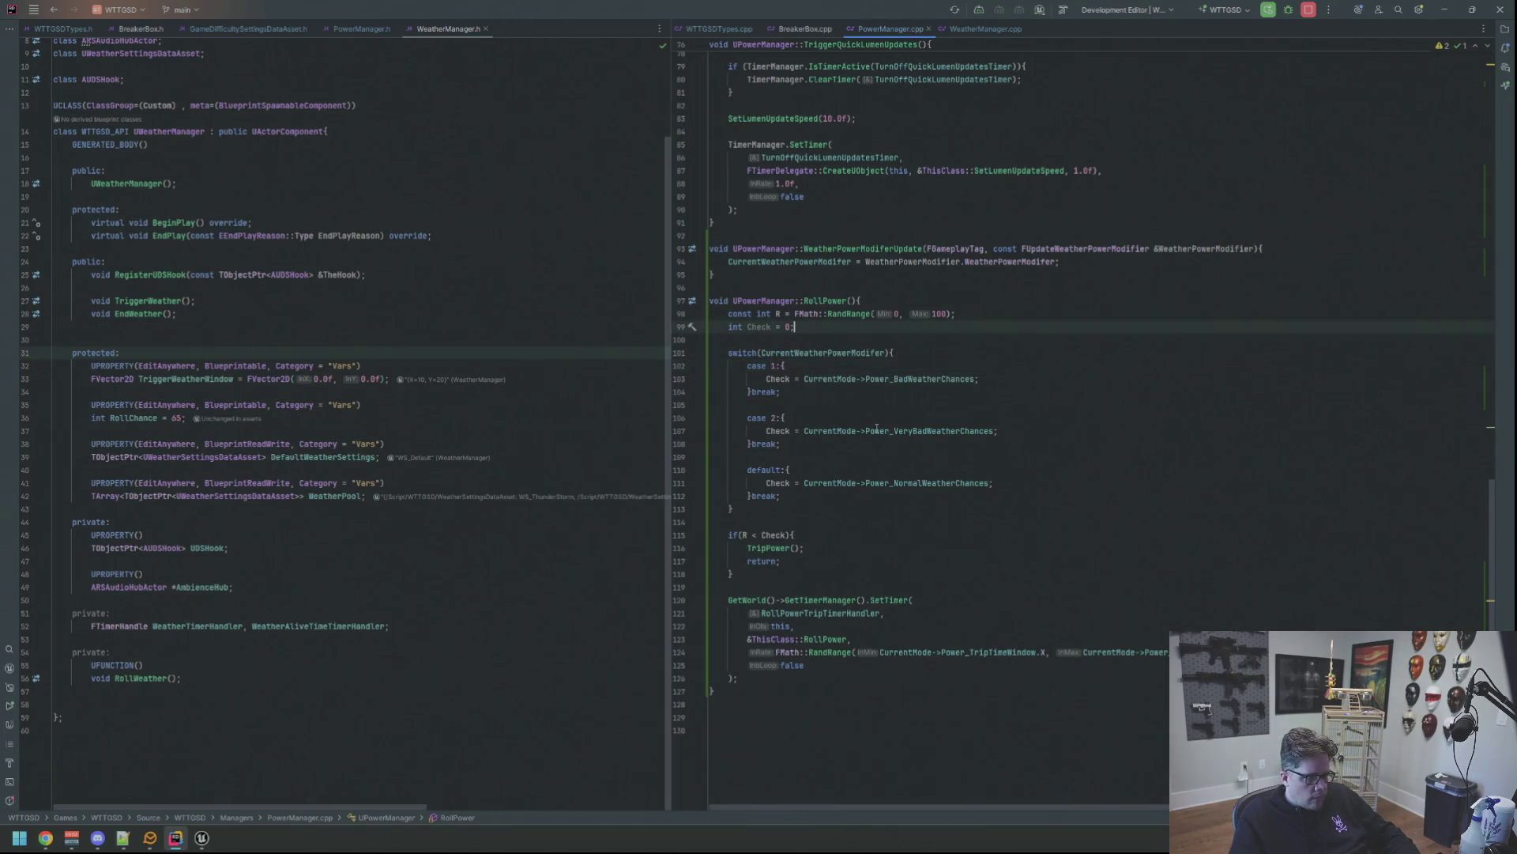
click(909, 573)
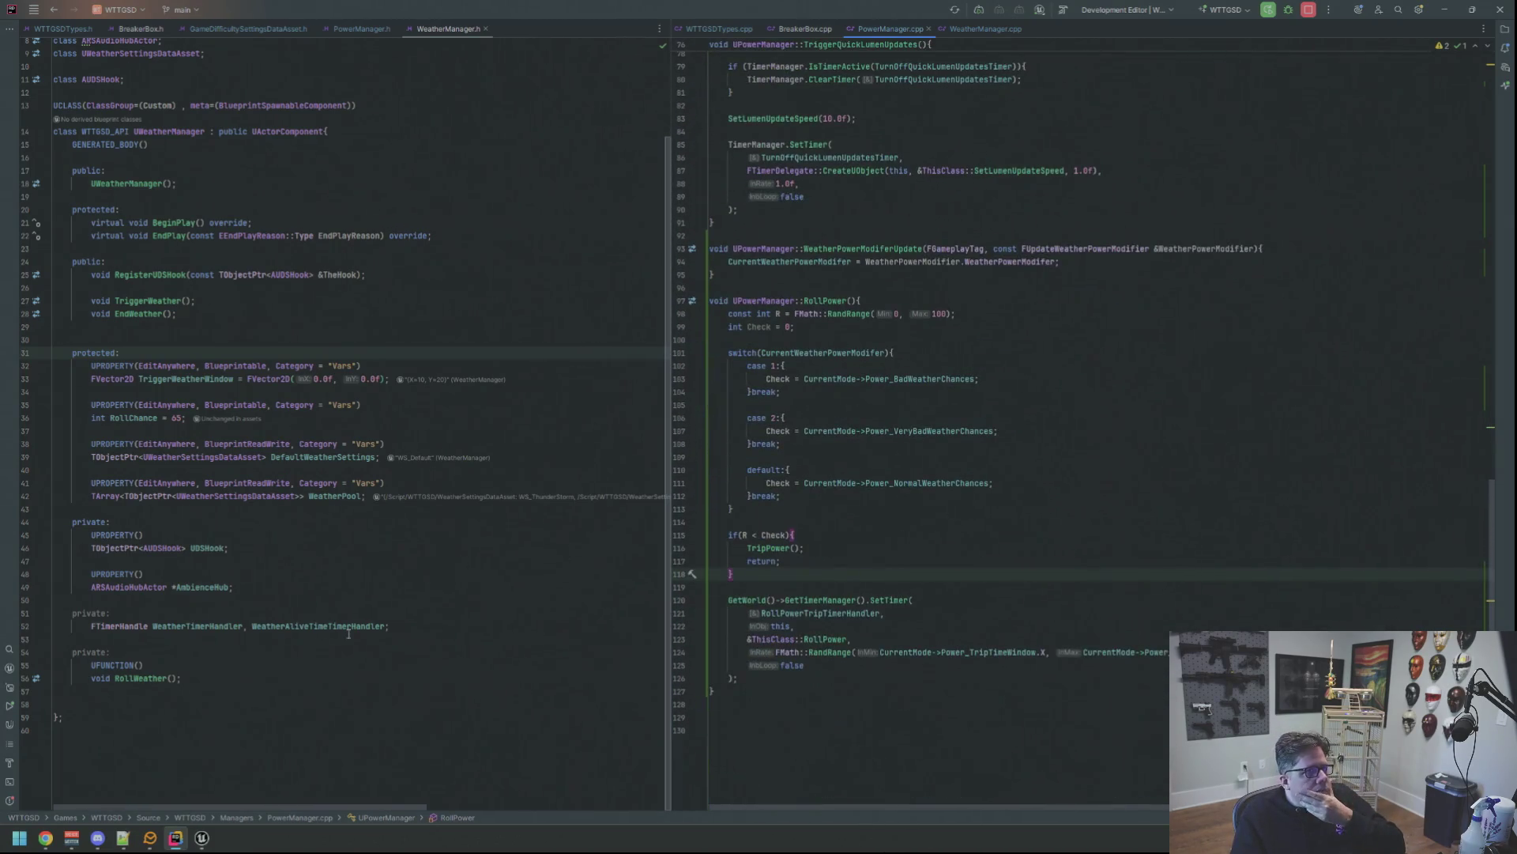
click(202, 838)
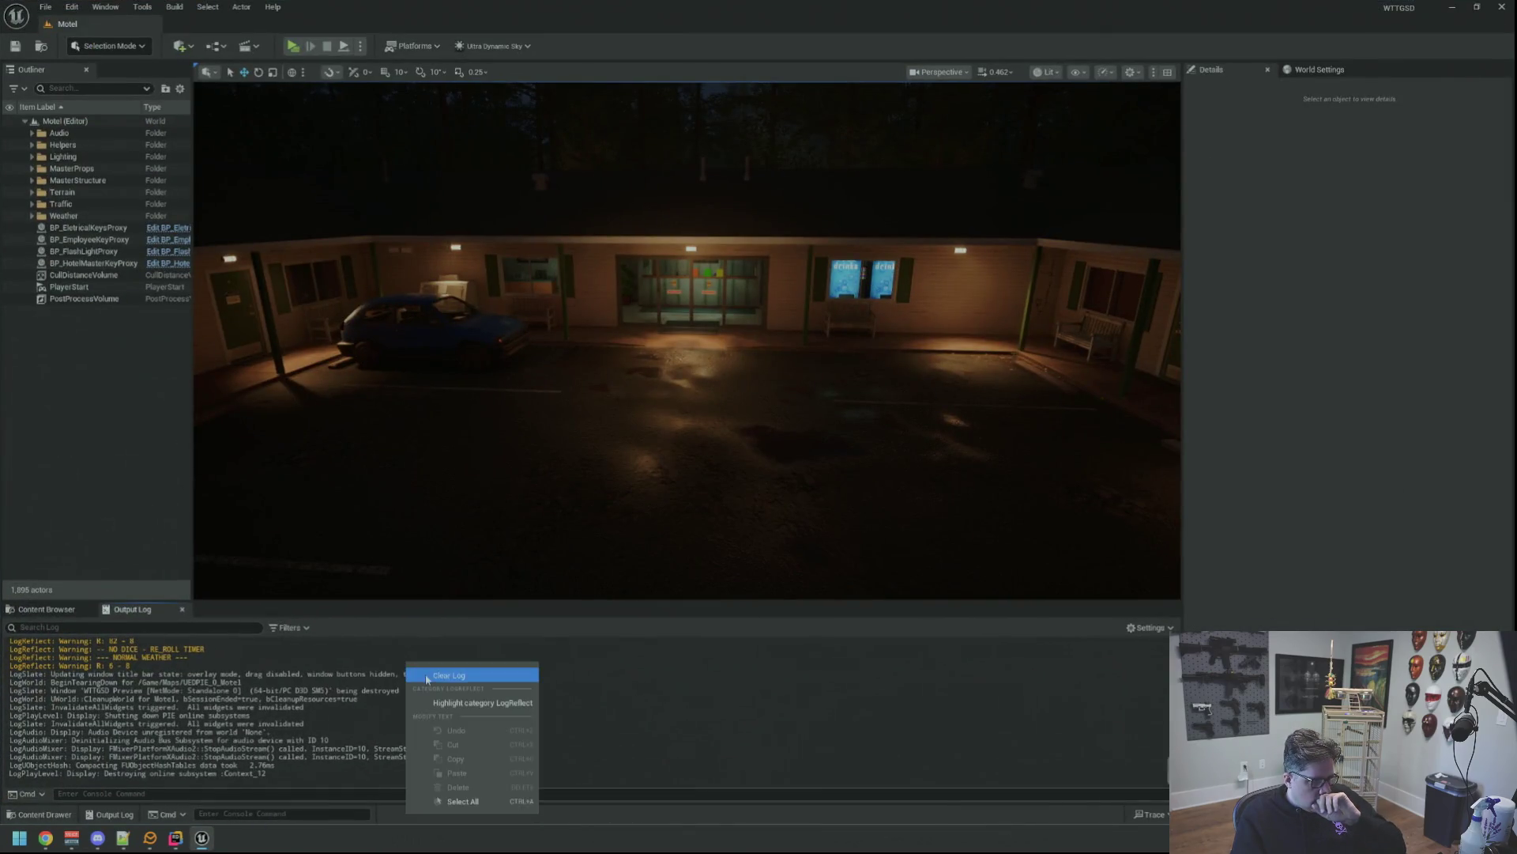
Recompile the edited RollPower code with Ctrl+Alt+F11 and close the finished Live Coding window.
key(ctrl+alt+F11)
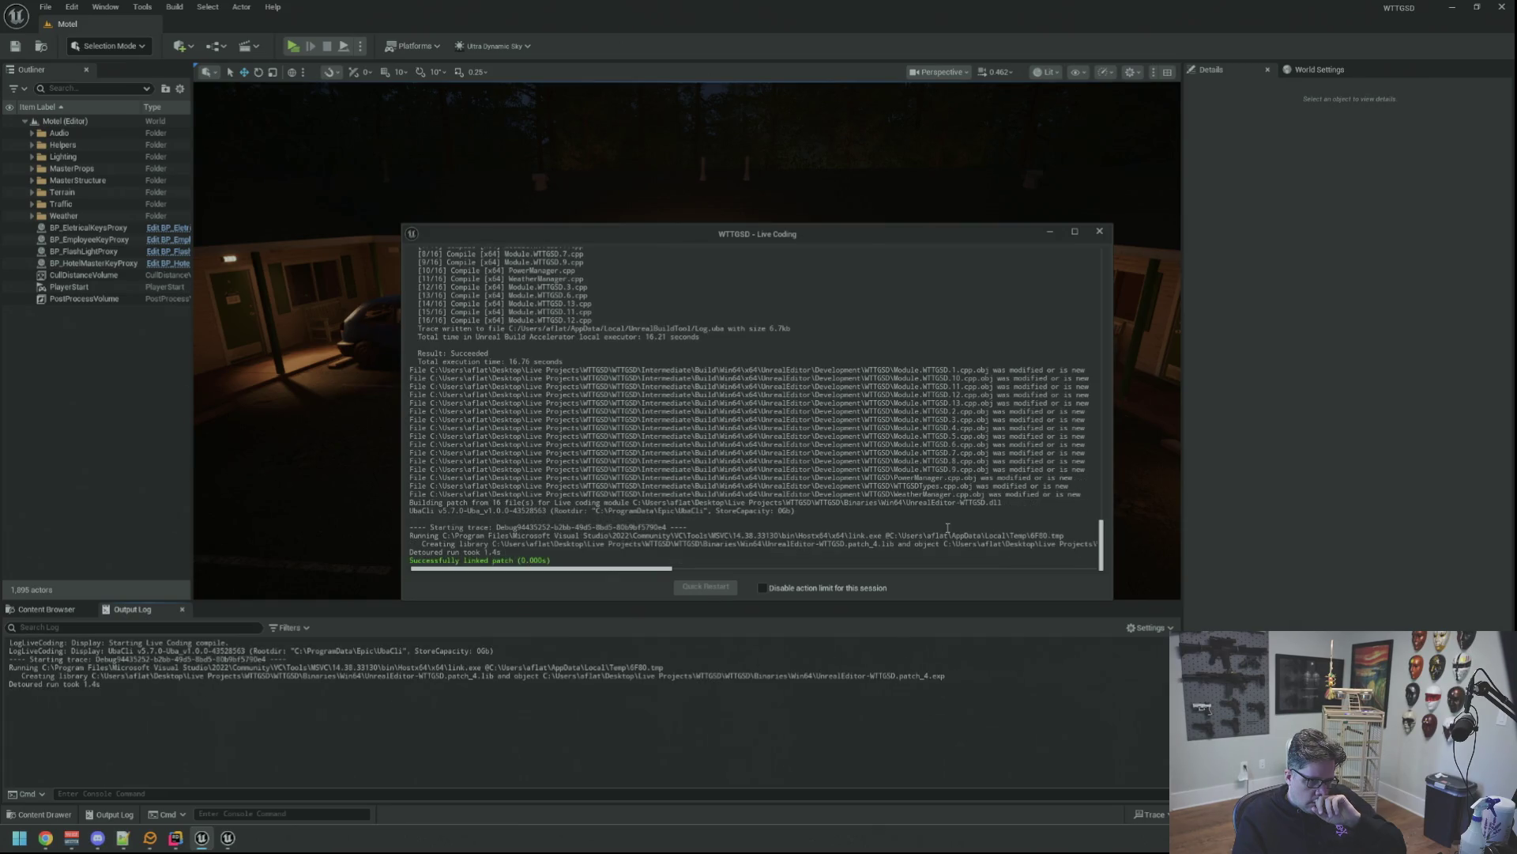
click(1100, 231)
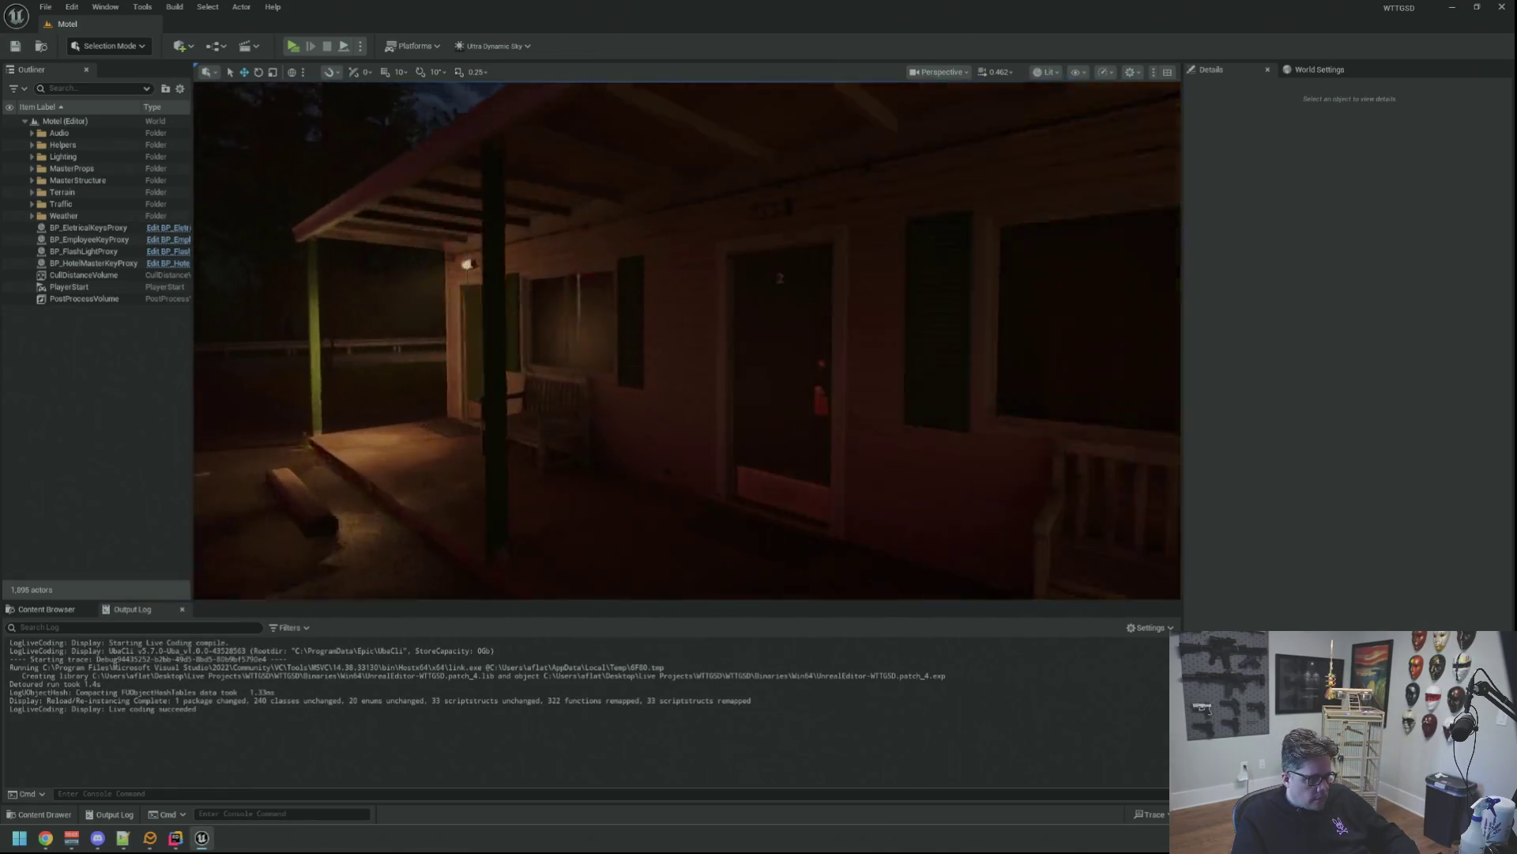
Select the wall lamp beside the bed and turn its Flicker off.
key(w)
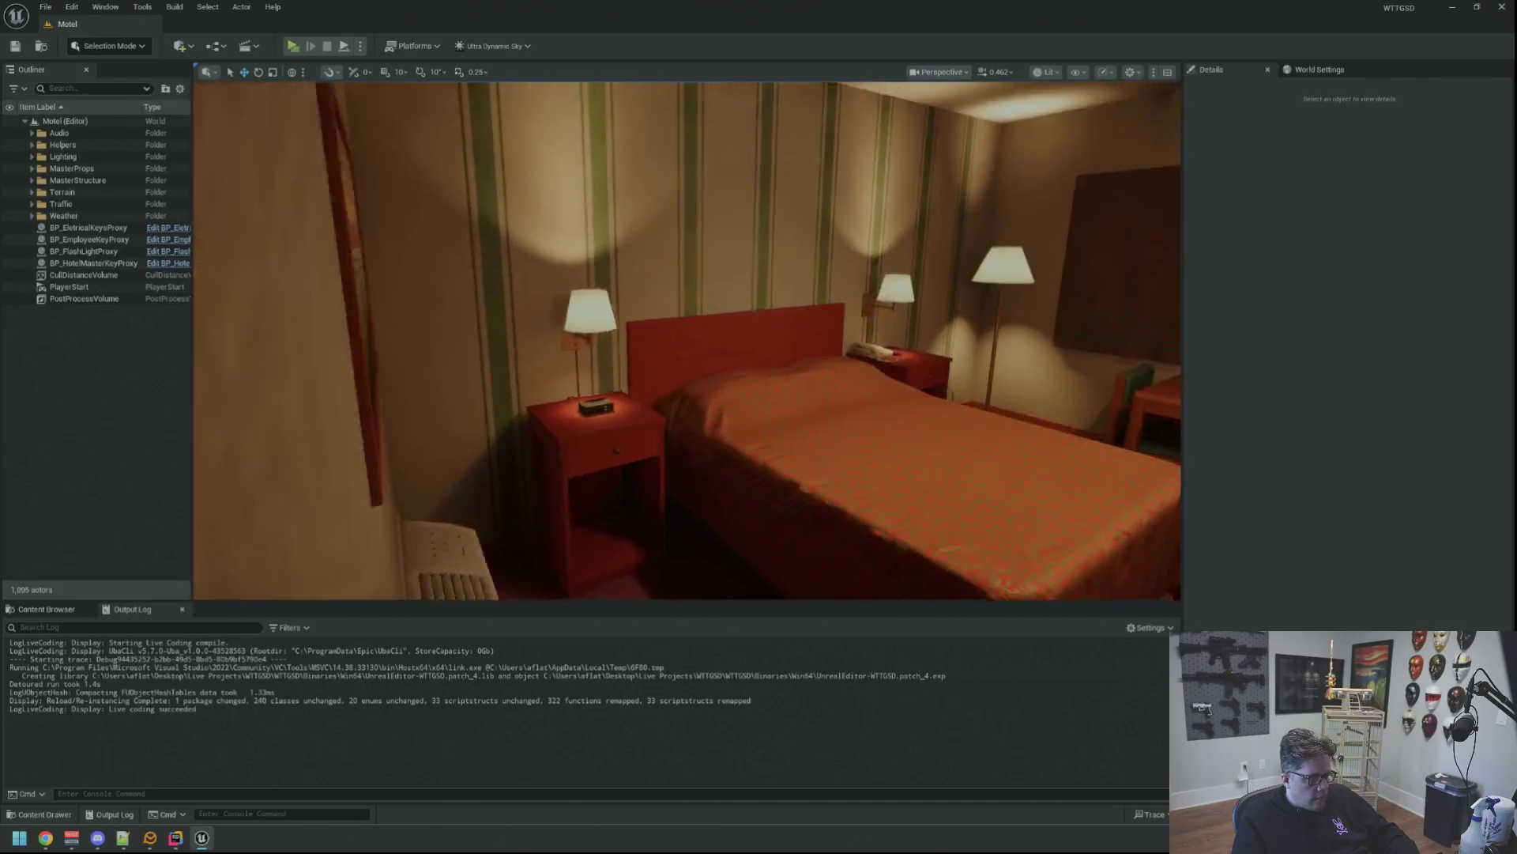
click(585, 316)
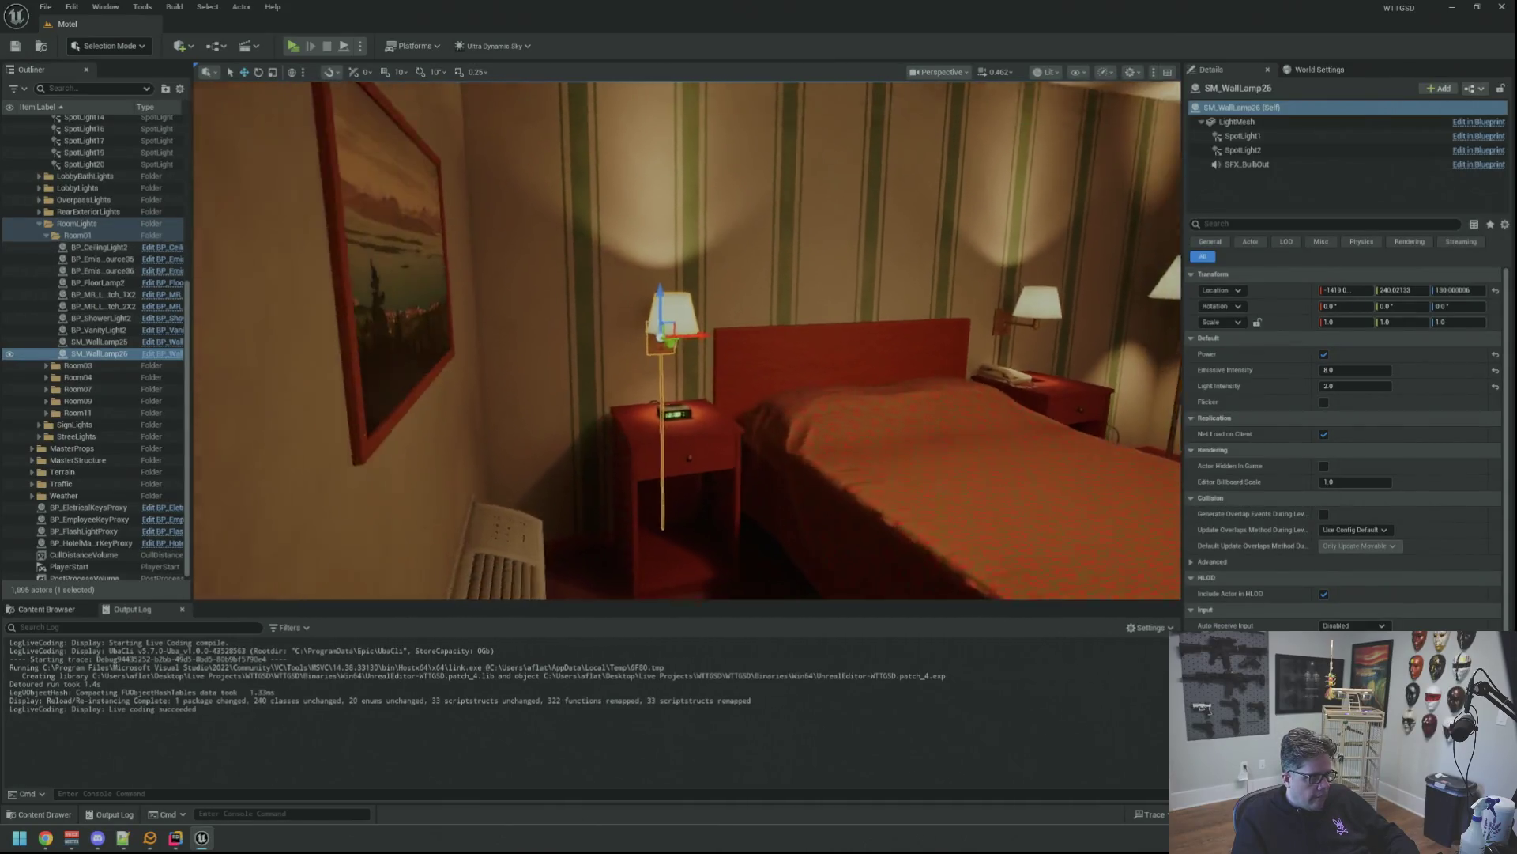
key(w)
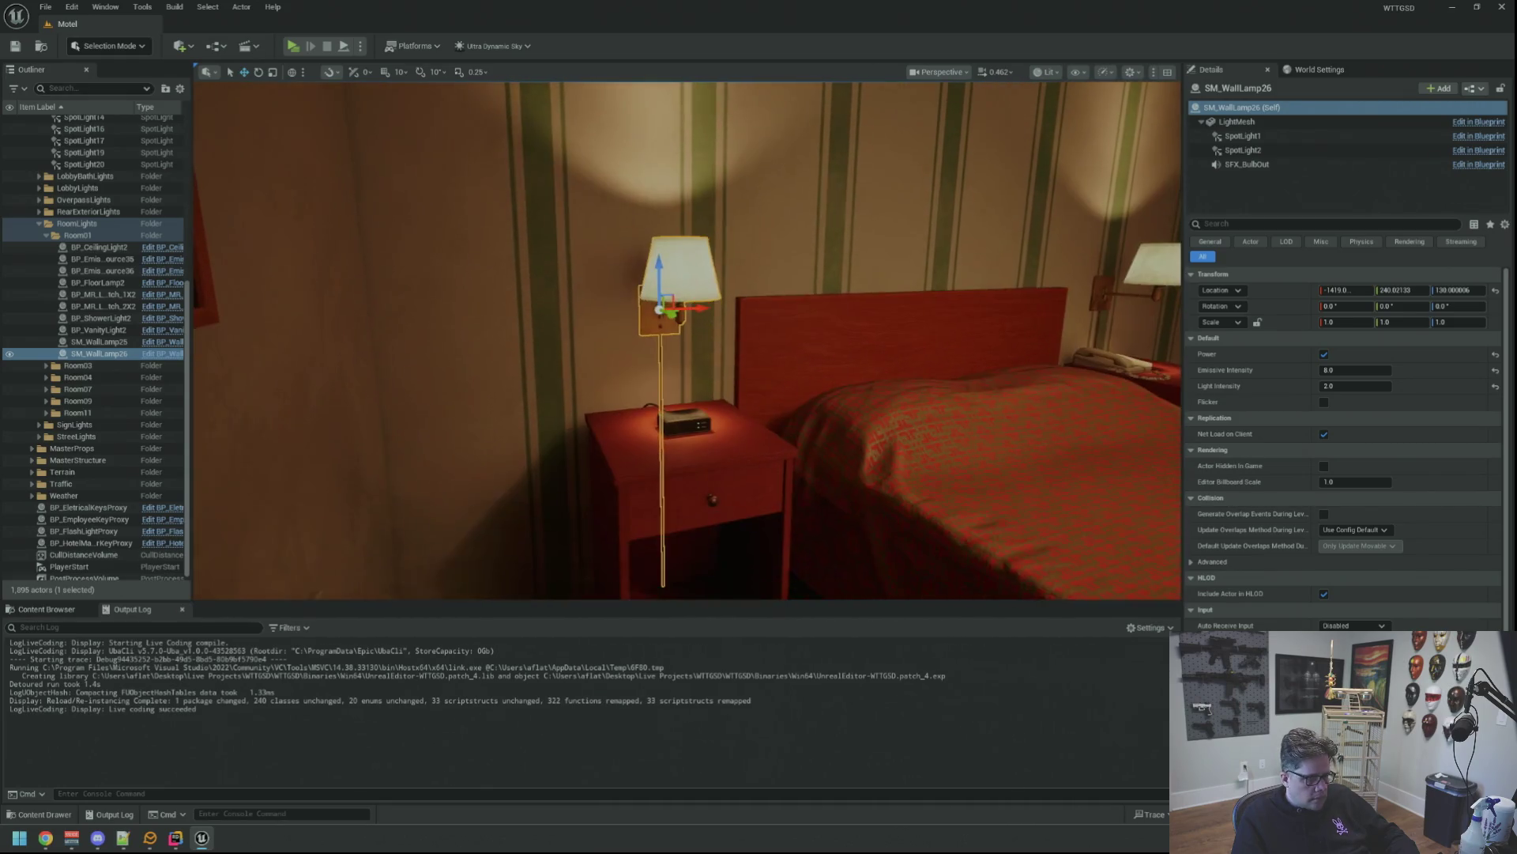
key(s)
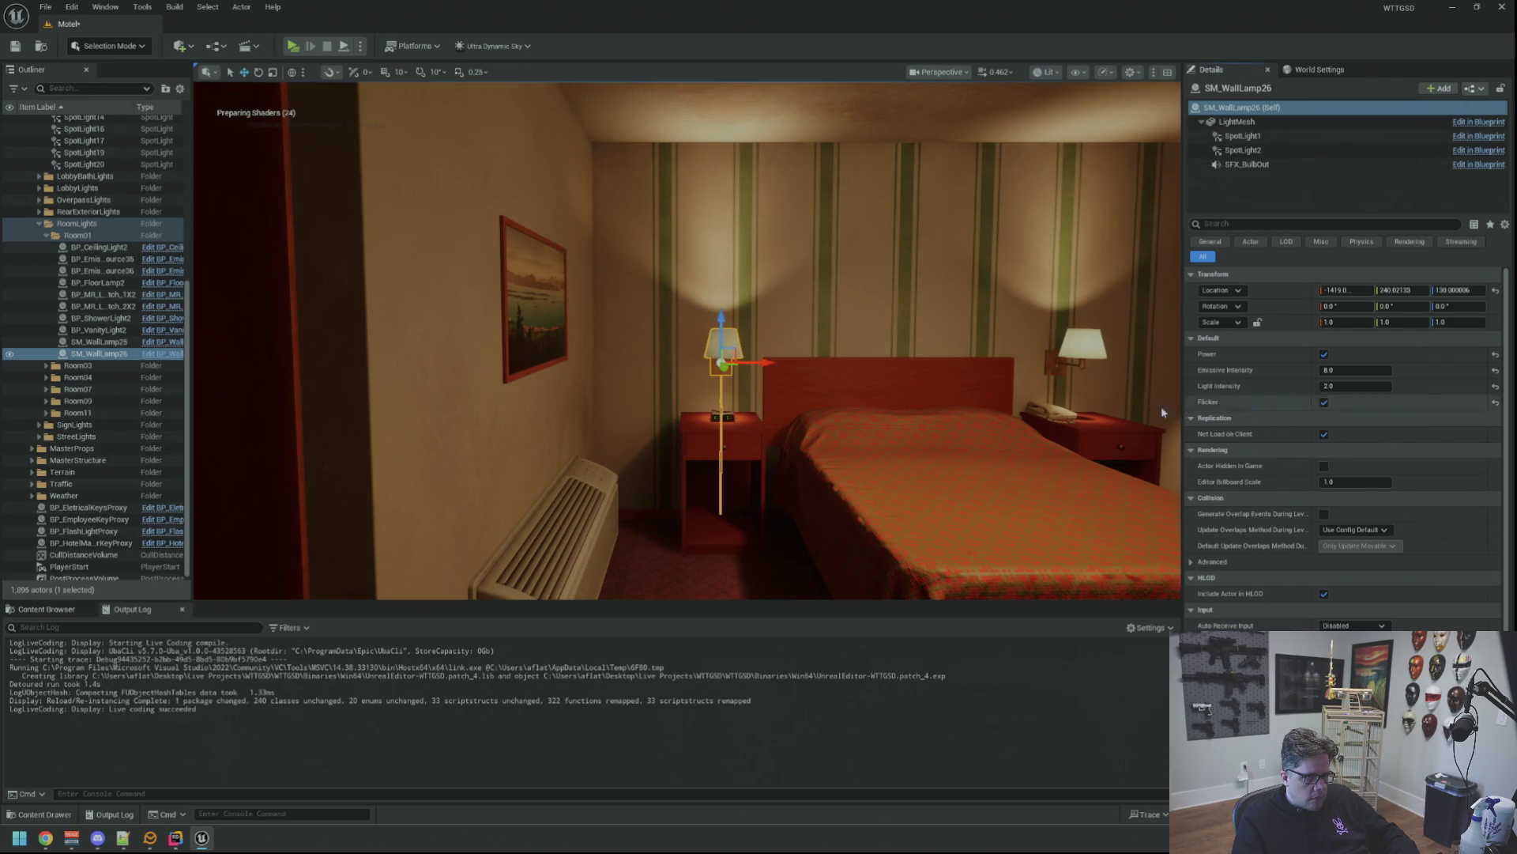
key(w)
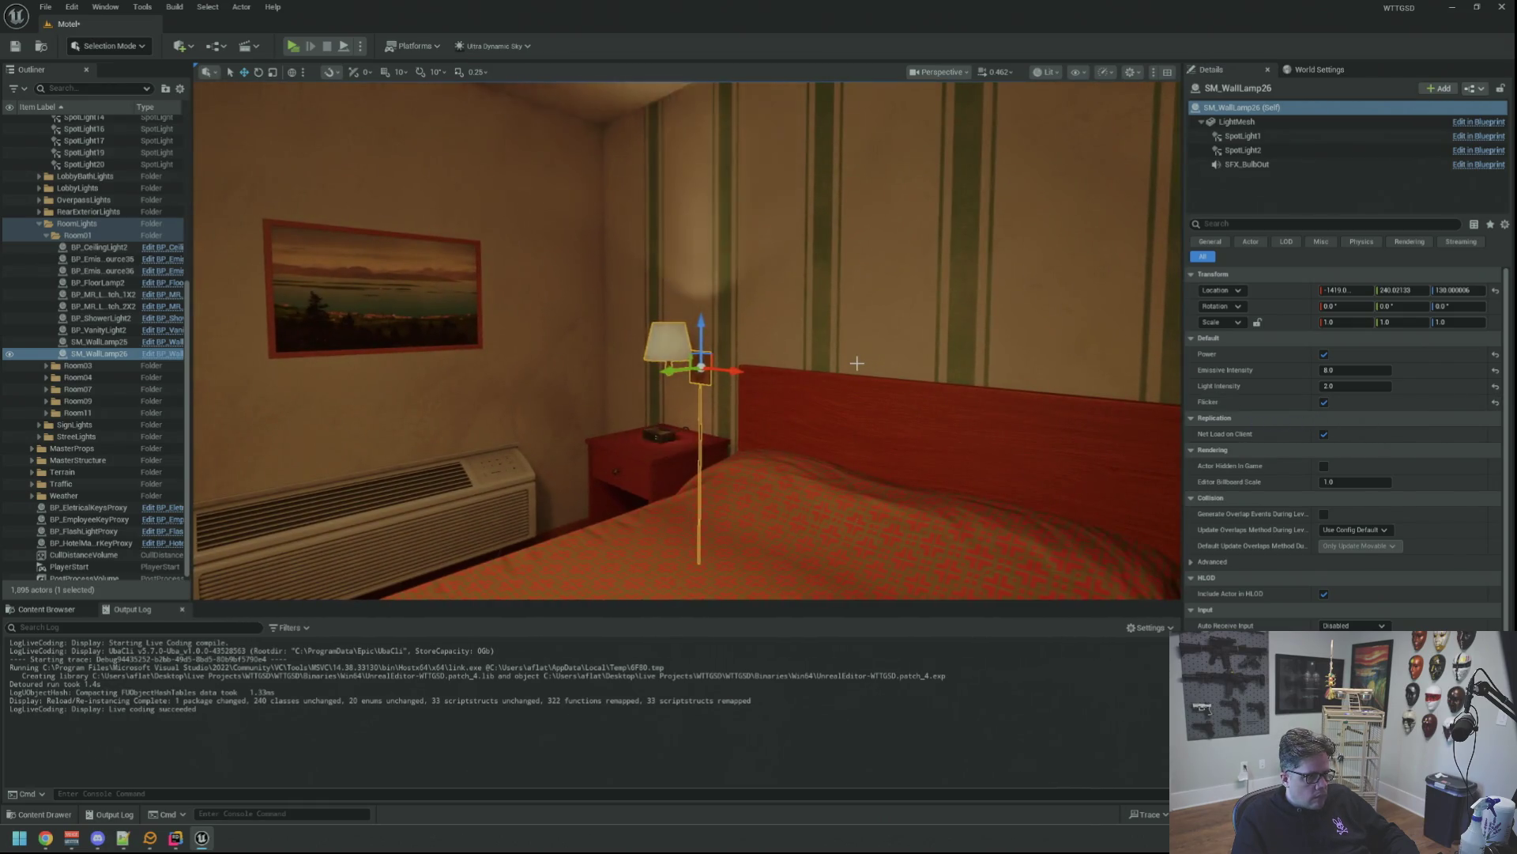
key(w)
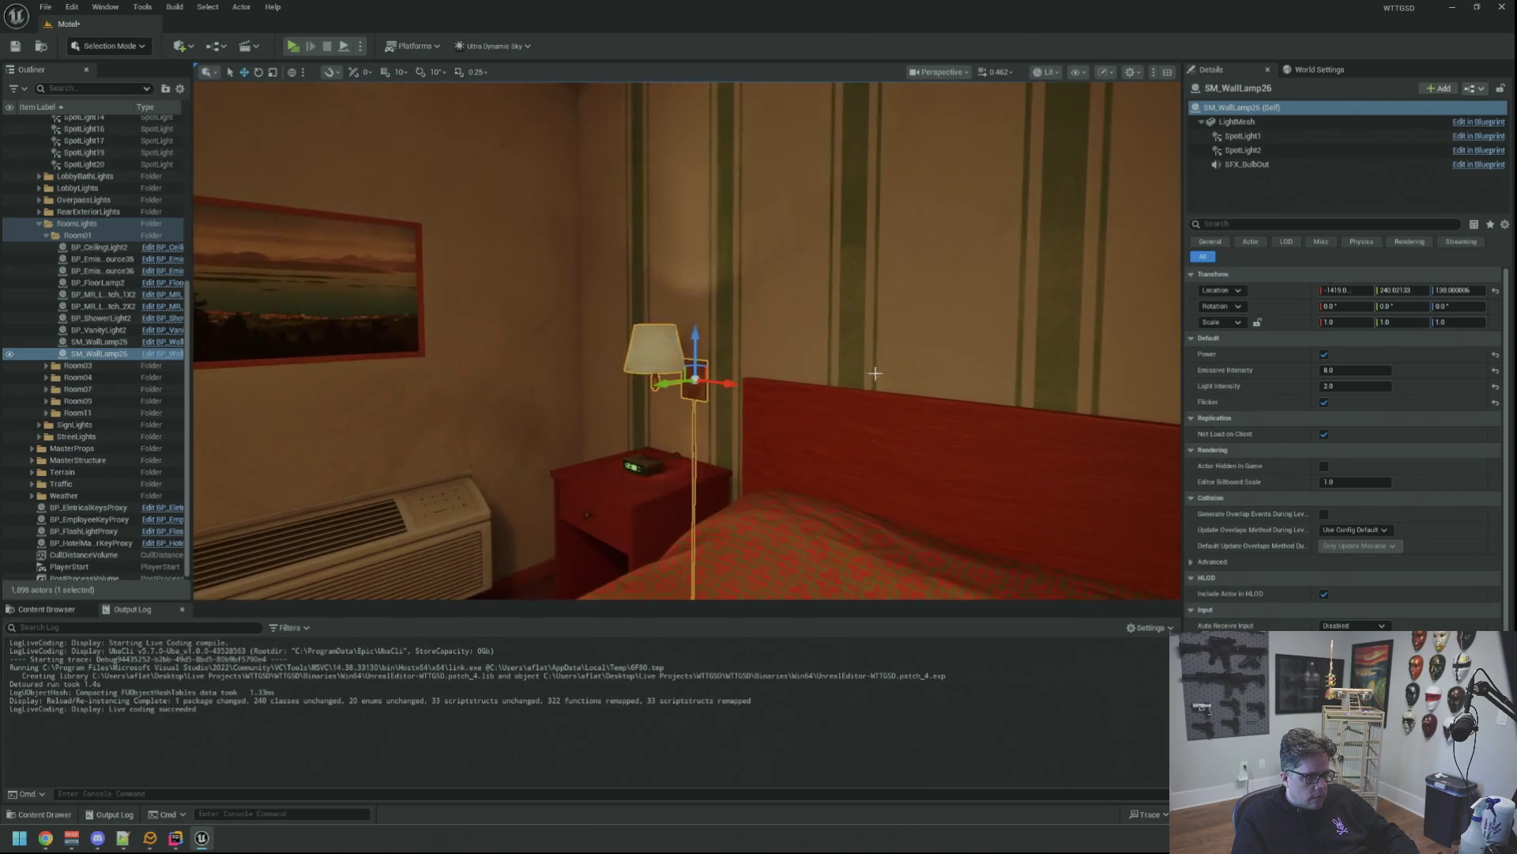
key(s)
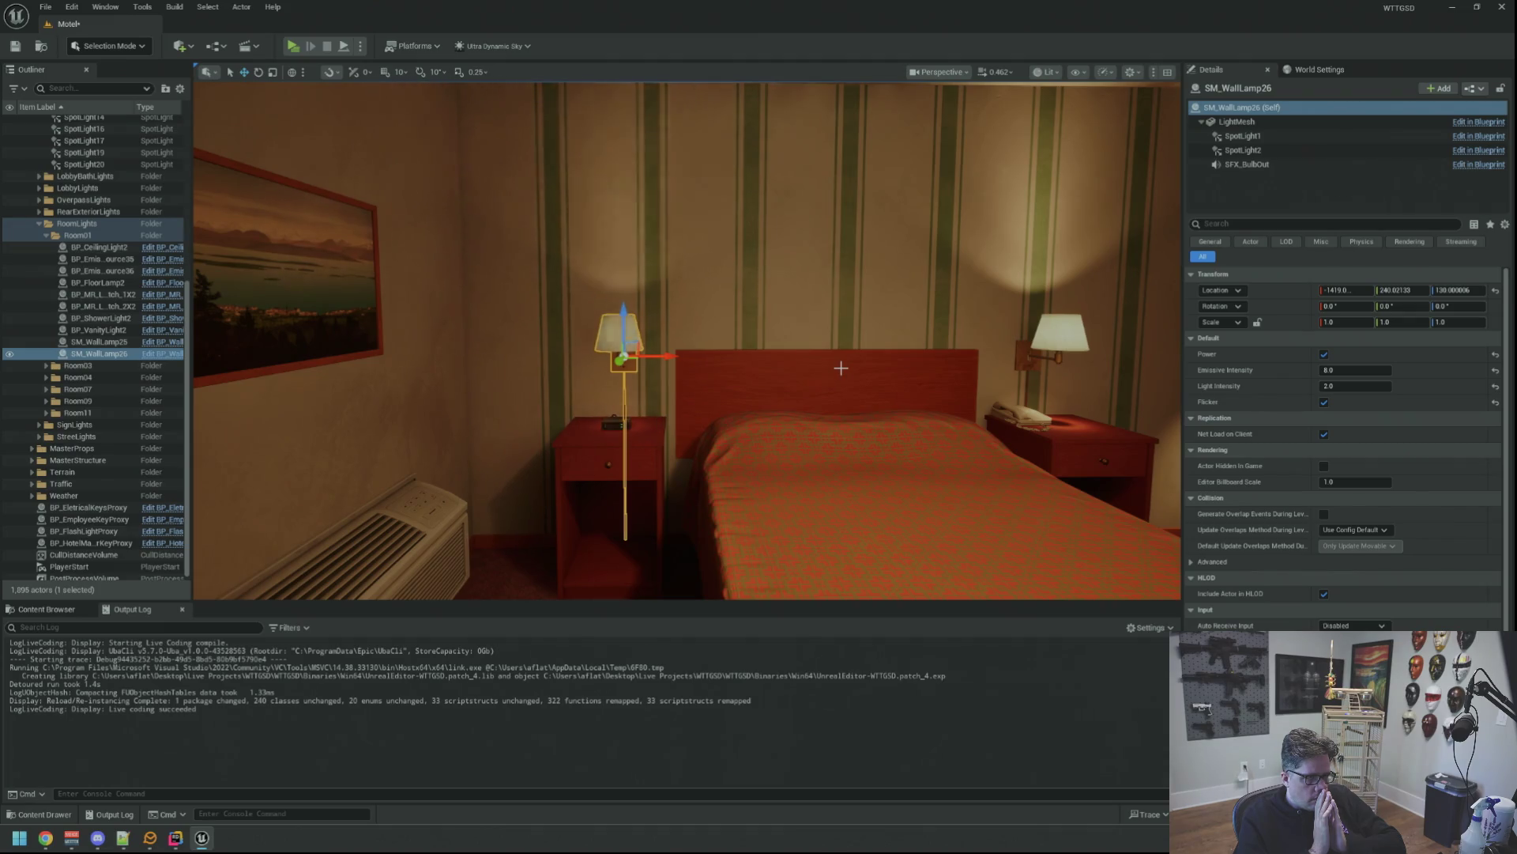
click(1324, 401)
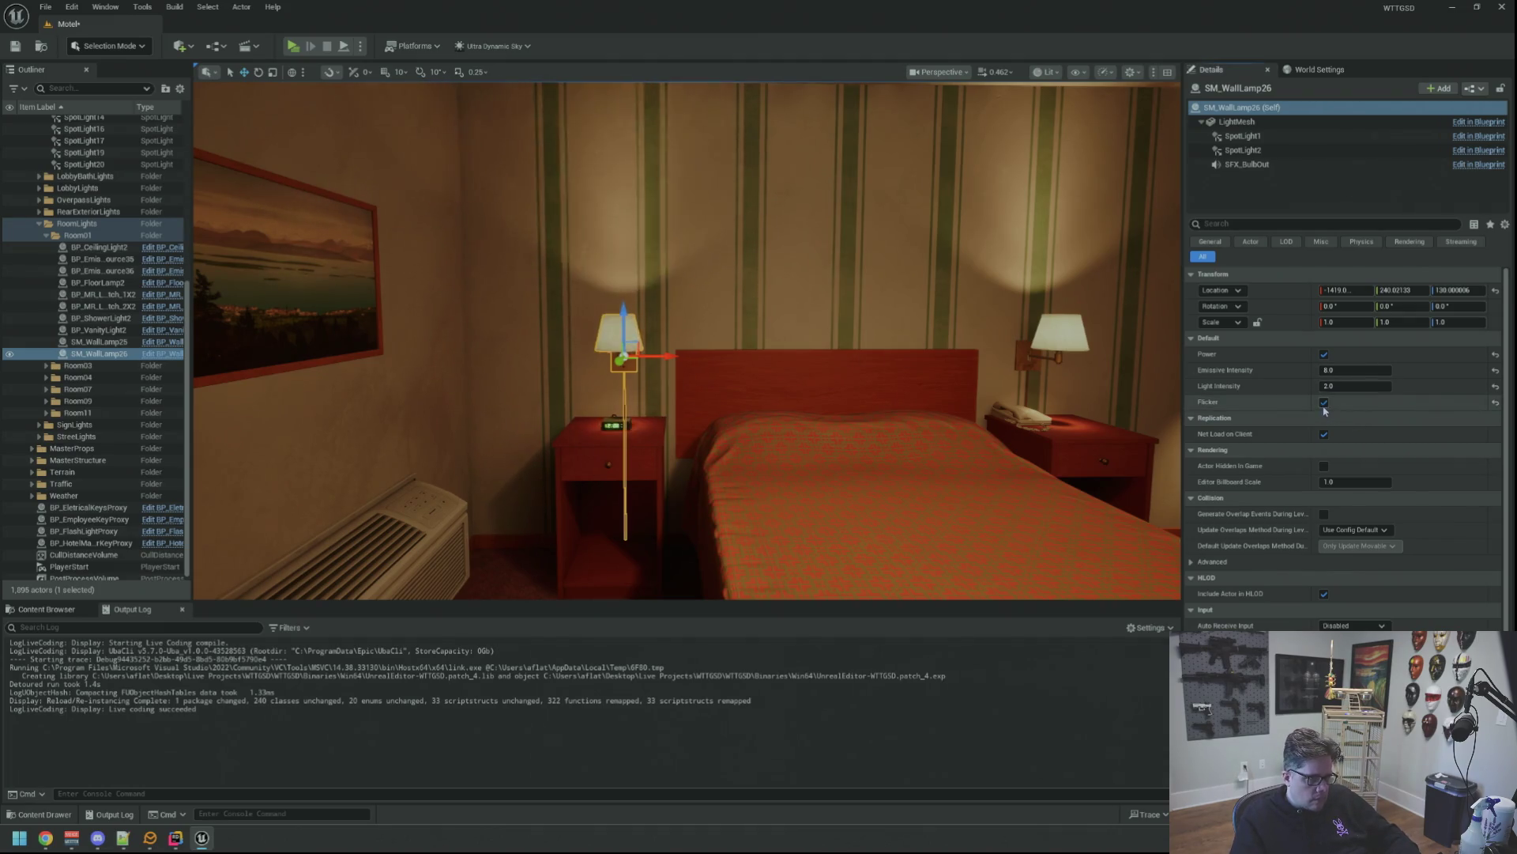
Toggle BP_CeilingLight2's Flicker on then off, then collapse the Lighting folder.
mouse_move(832, 393)
mouse_down()
mouse_move(711, 372)
mouse_move(600, 395)
mouse_up()
key(g)
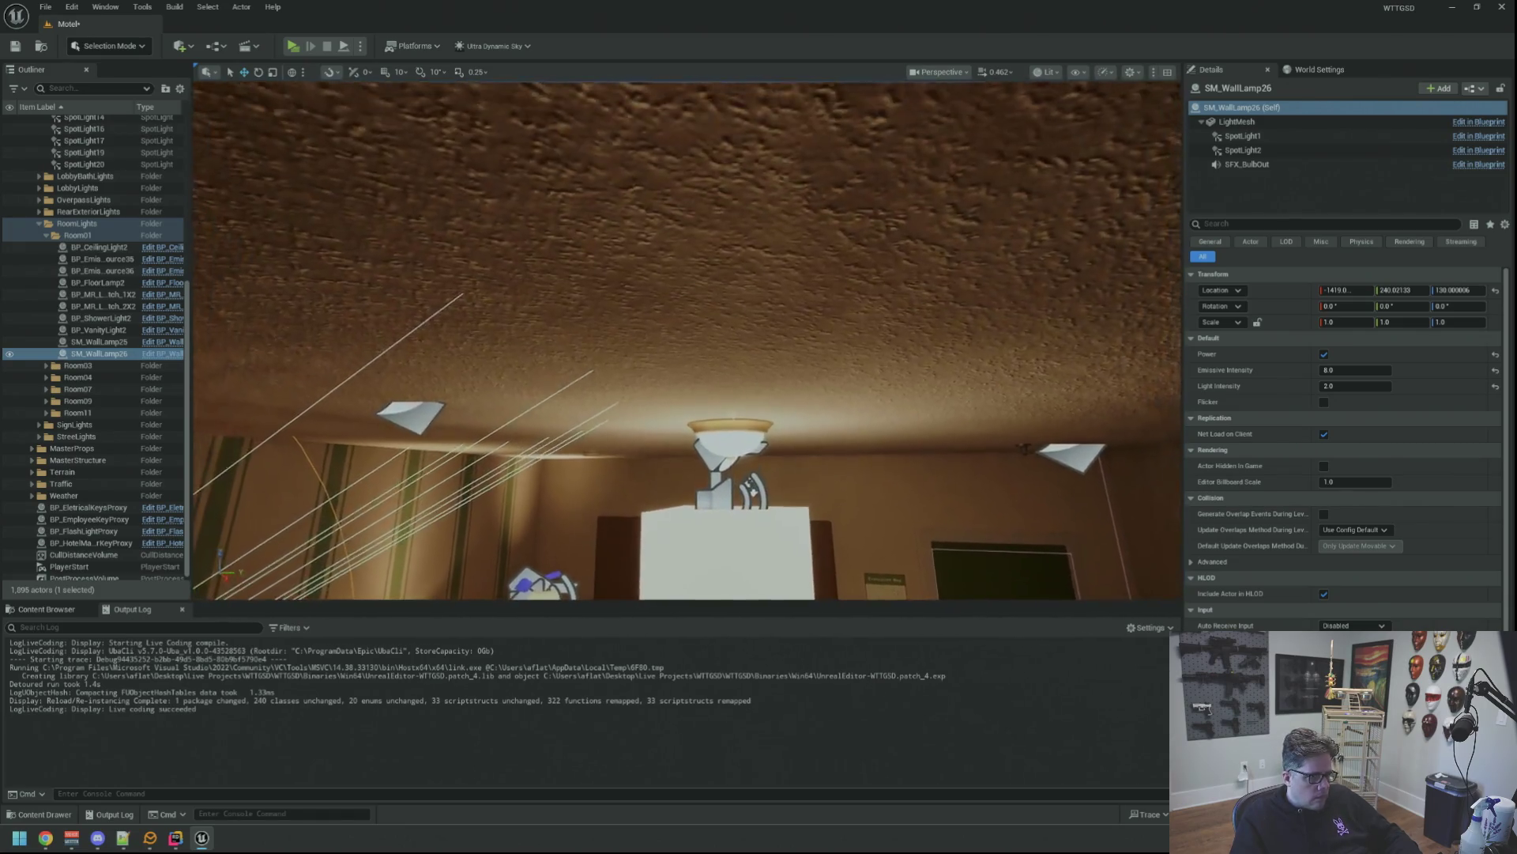
click(98, 246)
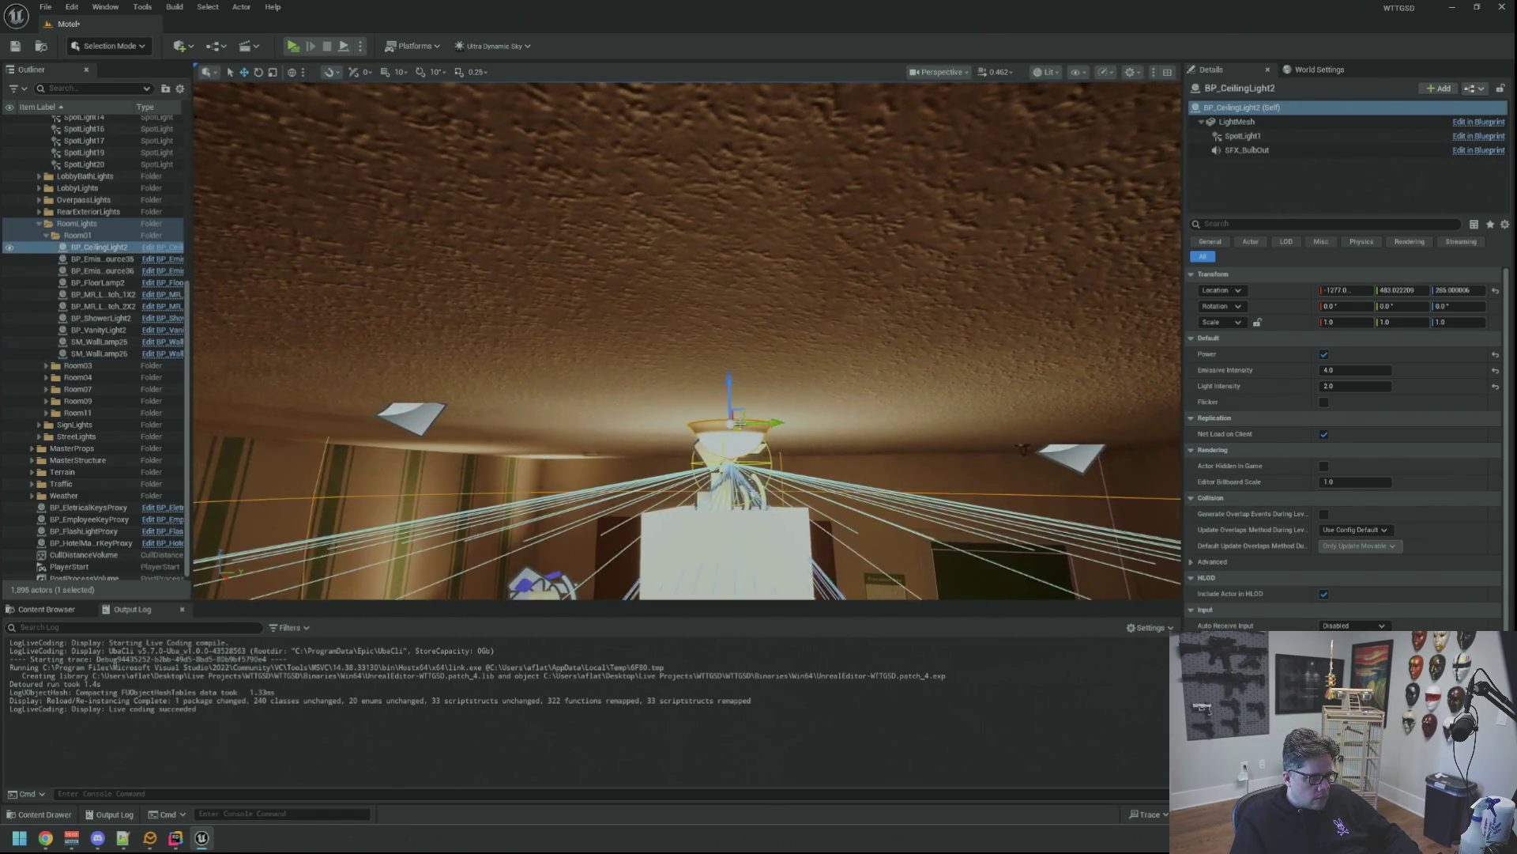
key(g)
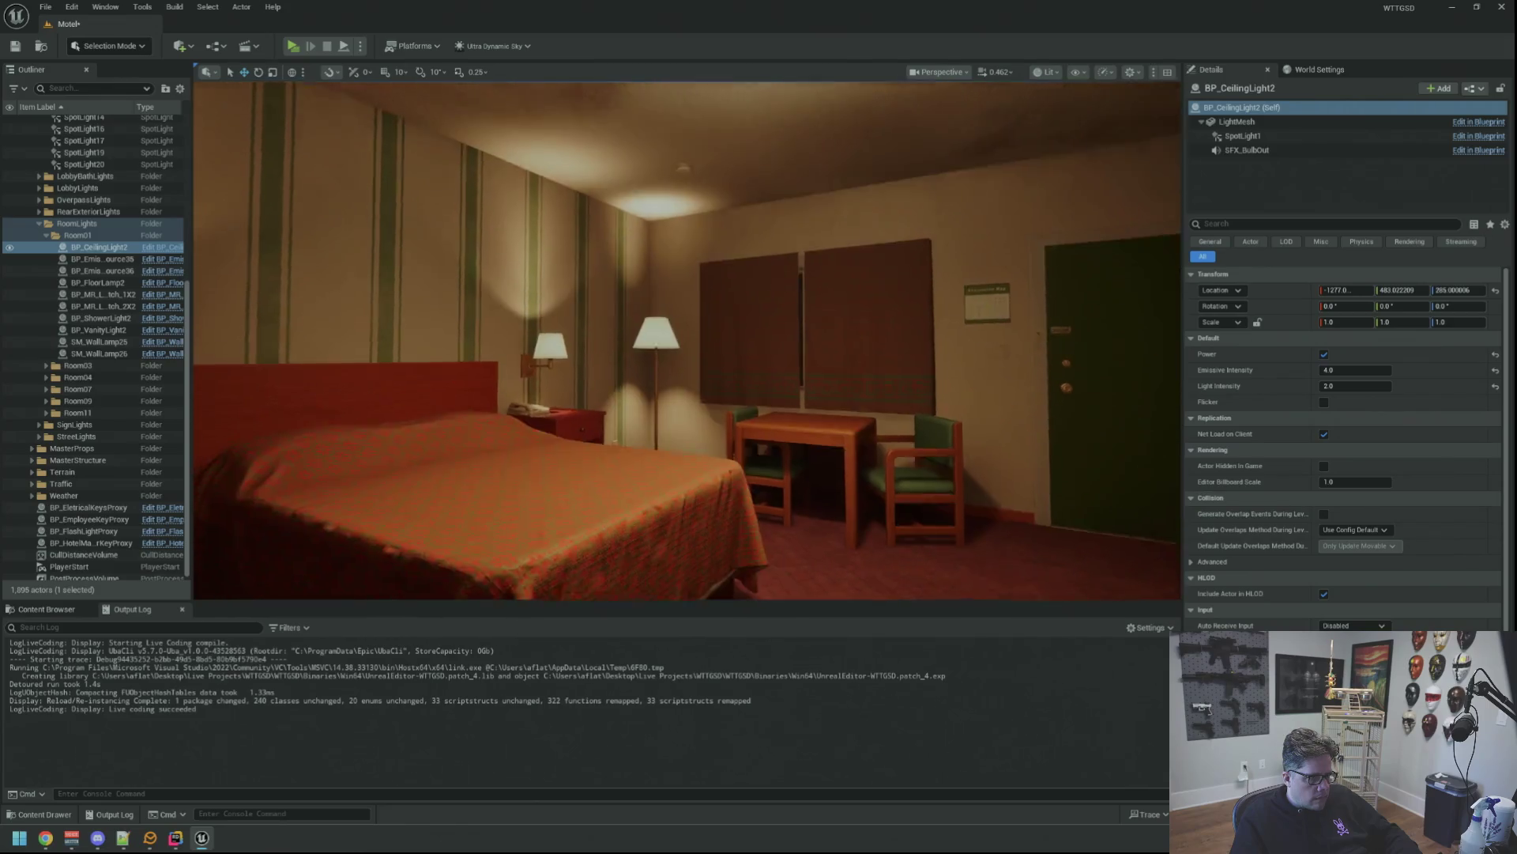
click(1324, 402)
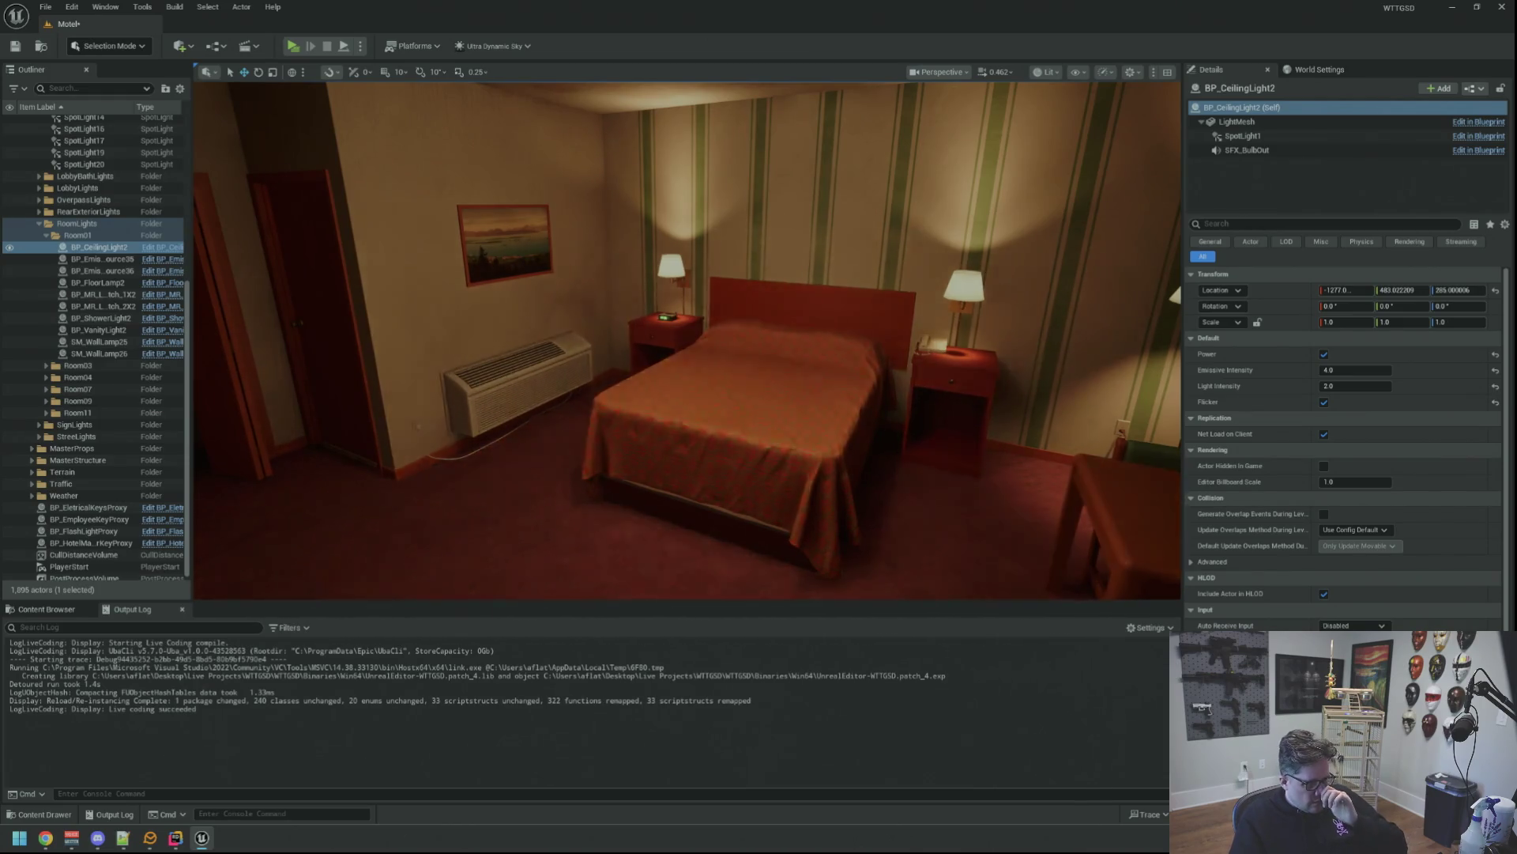
click(1324, 402)
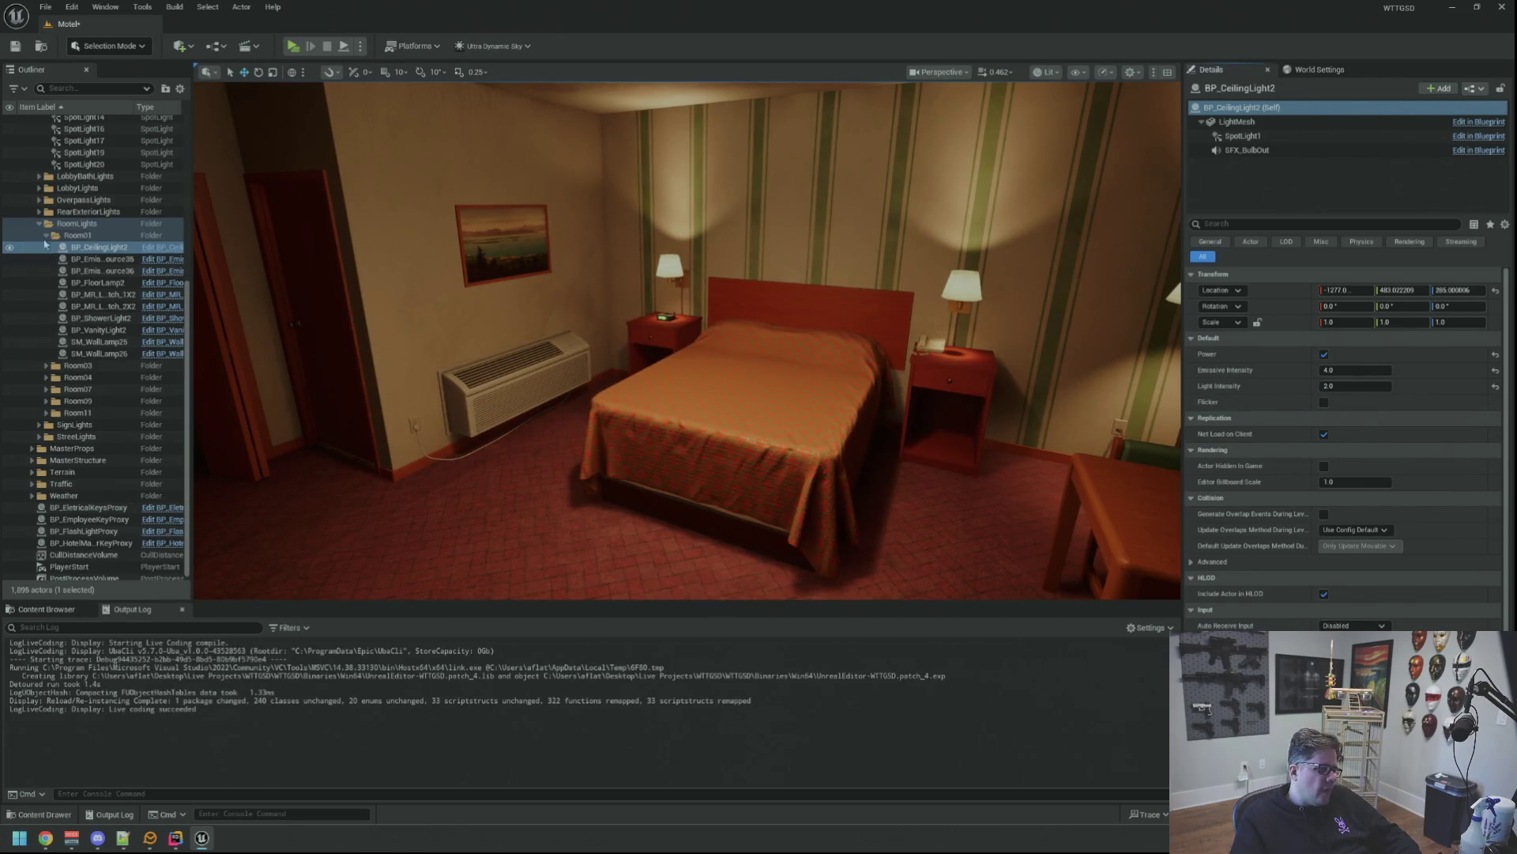
scroll(65, 272, up, 8)
double_click(63, 156)
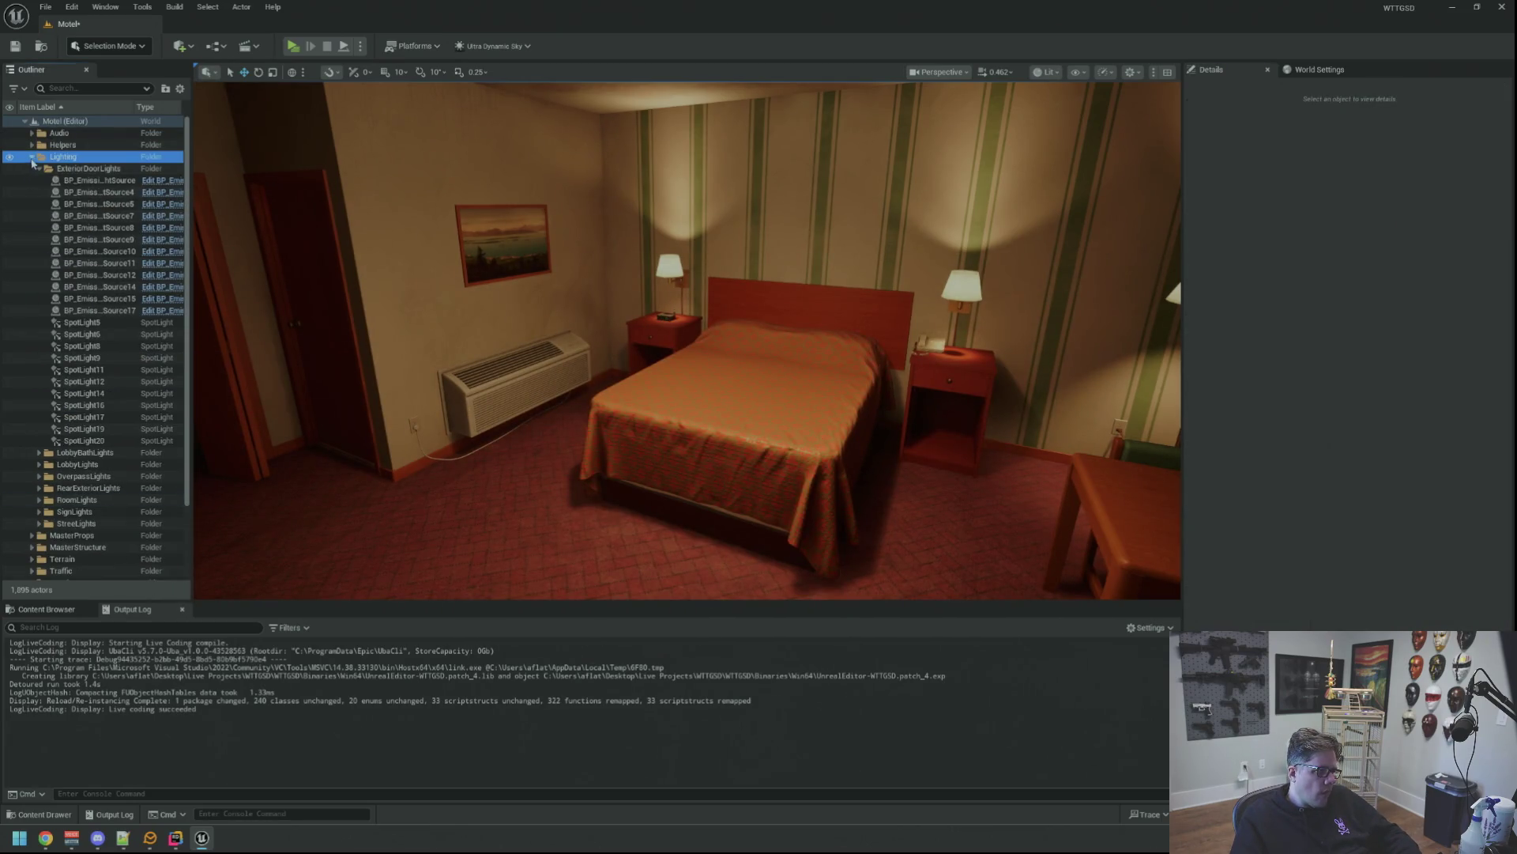
Fly past the courtyard, office and rooms to the breaker panel, then save with Ctrl+S.
drag(495, 417, 494, 490)
key(w)
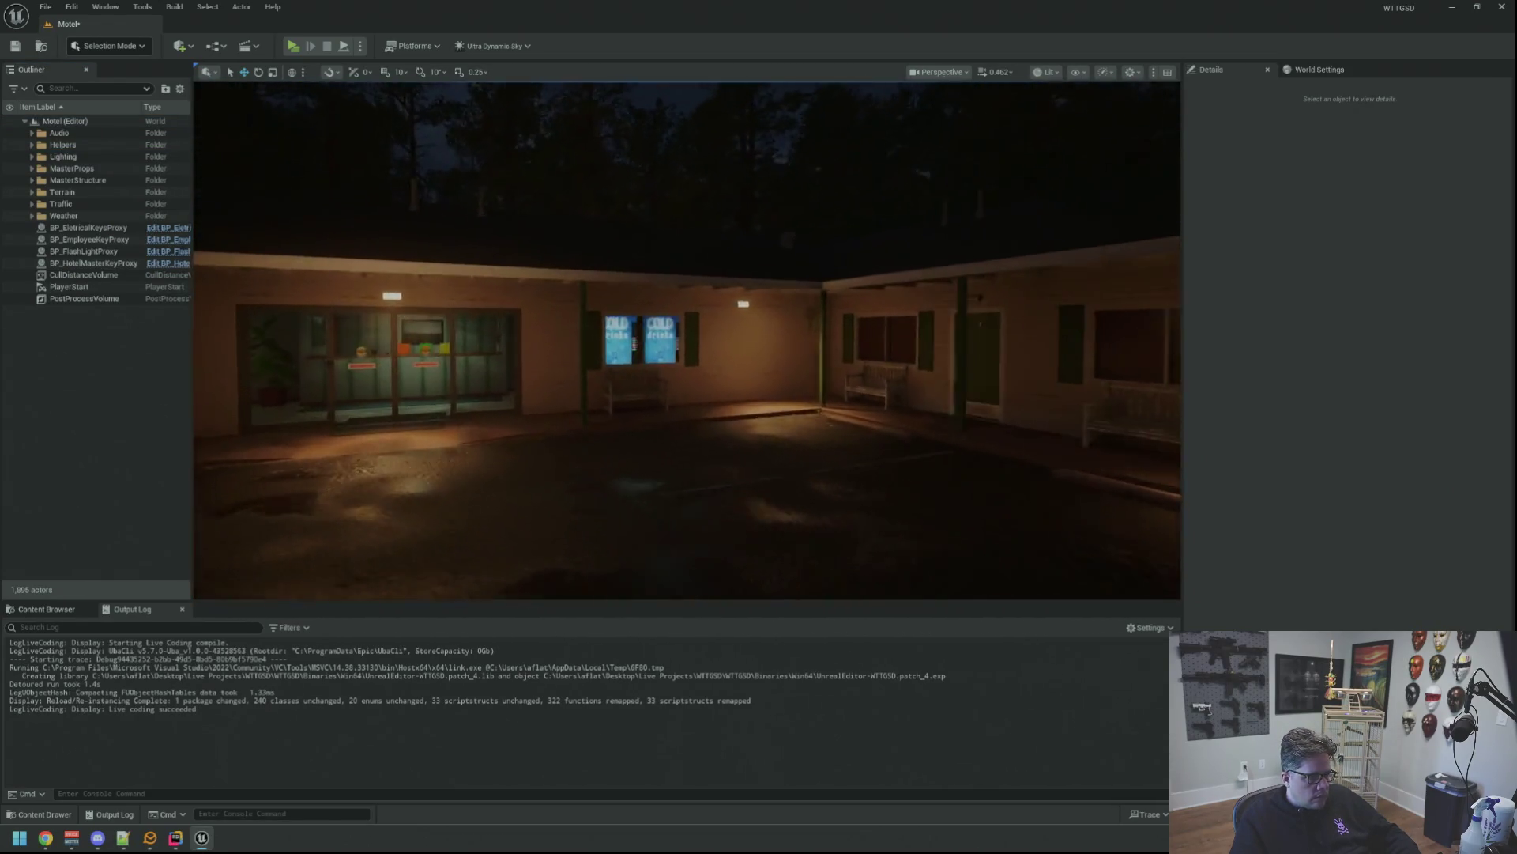
key(s)
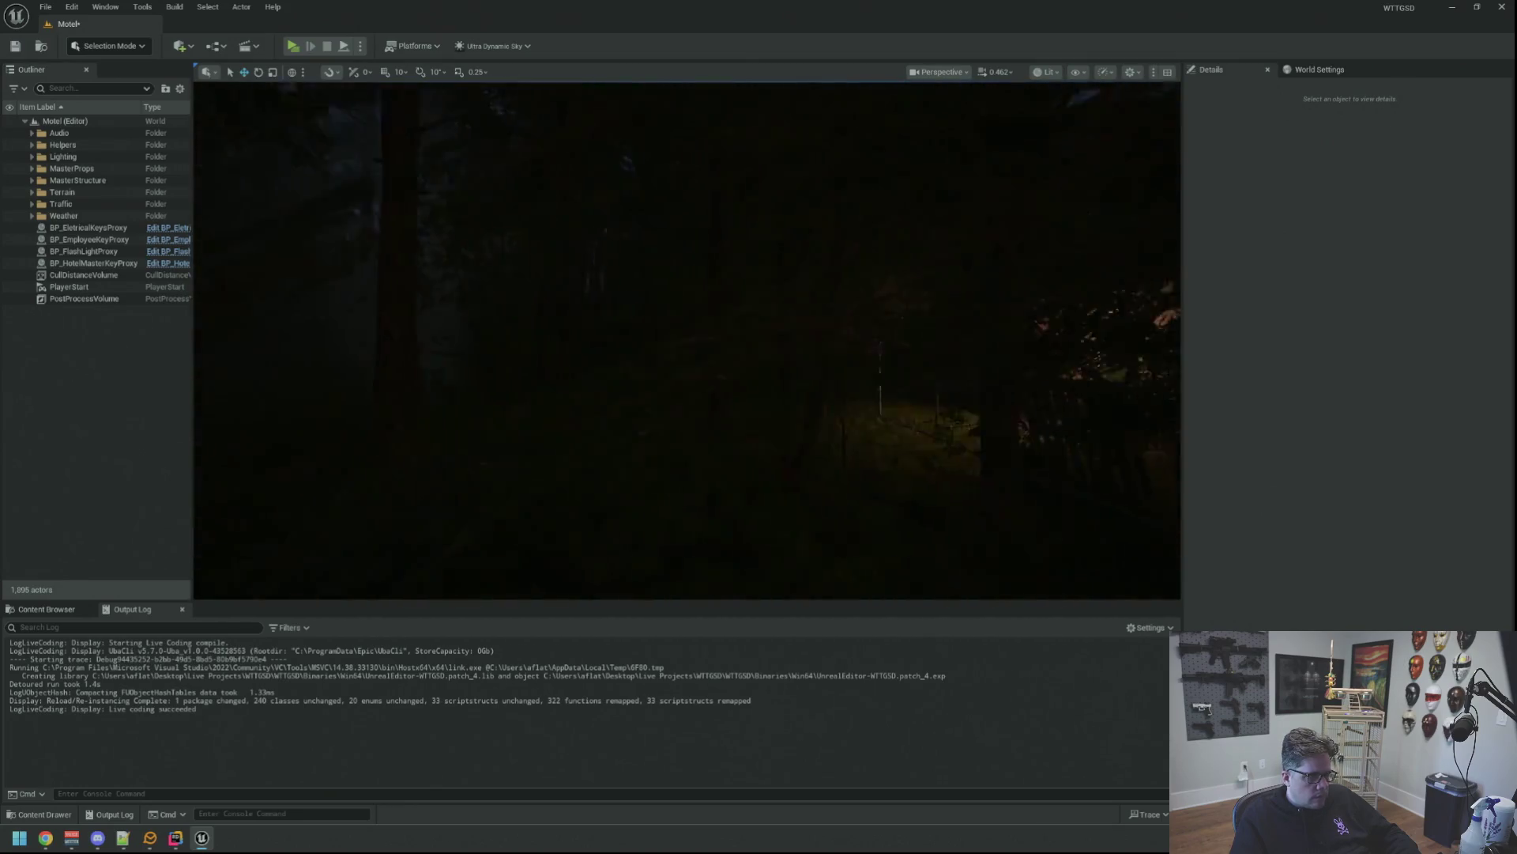
key(w)
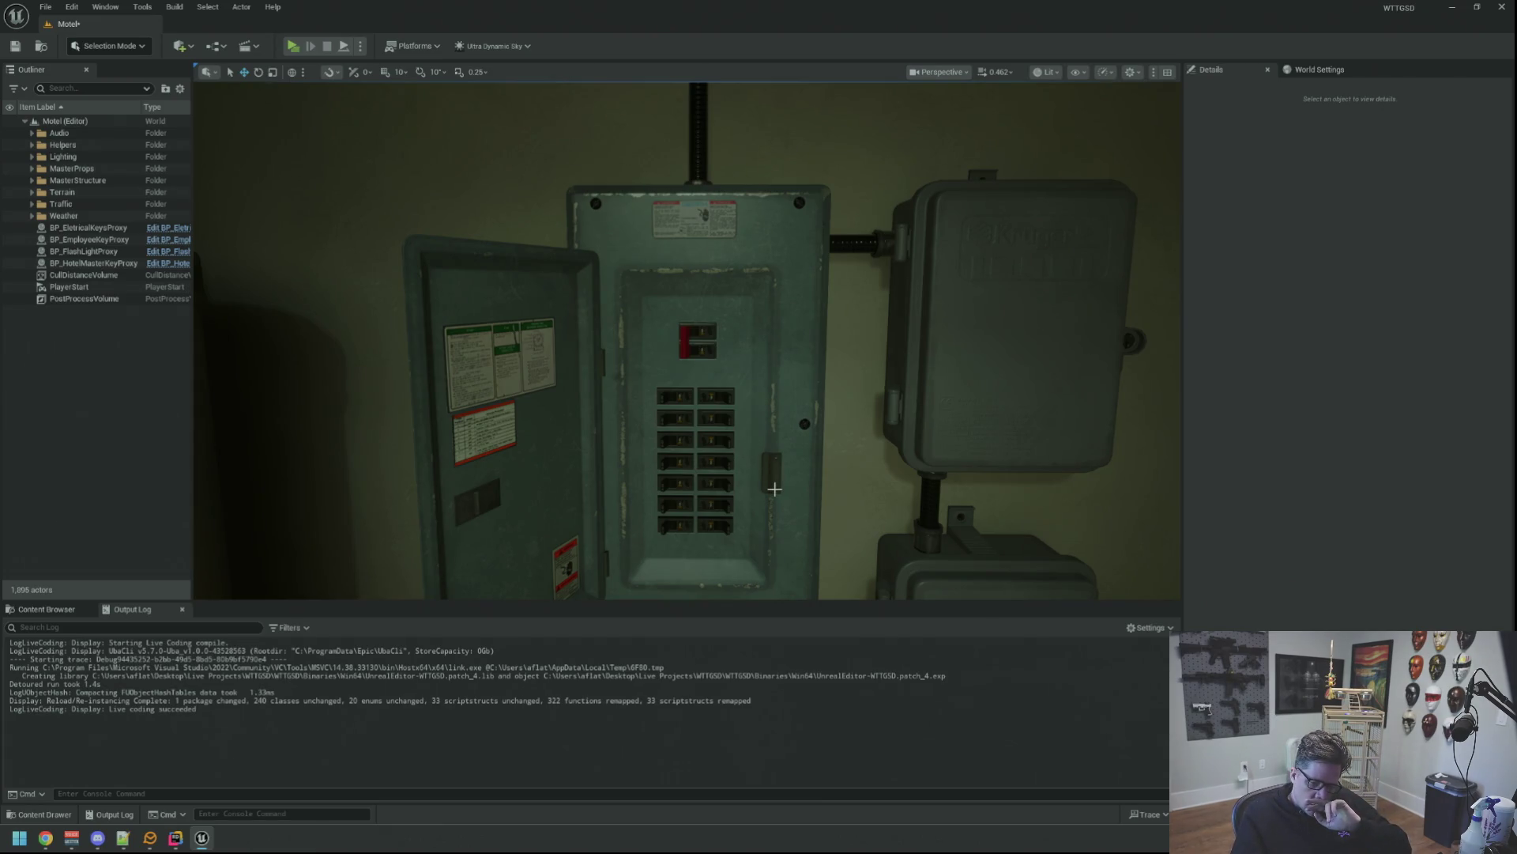
mouse_move(775, 489)
mouse_down()
mouse_move(751, 585)
mouse_move(759, 545)
mouse_move(767, 600)
mouse_move(751, 538)
mouse_move(759, 557)
mouse_move(911, 395)
mouse_up()
key(ctrl+s)
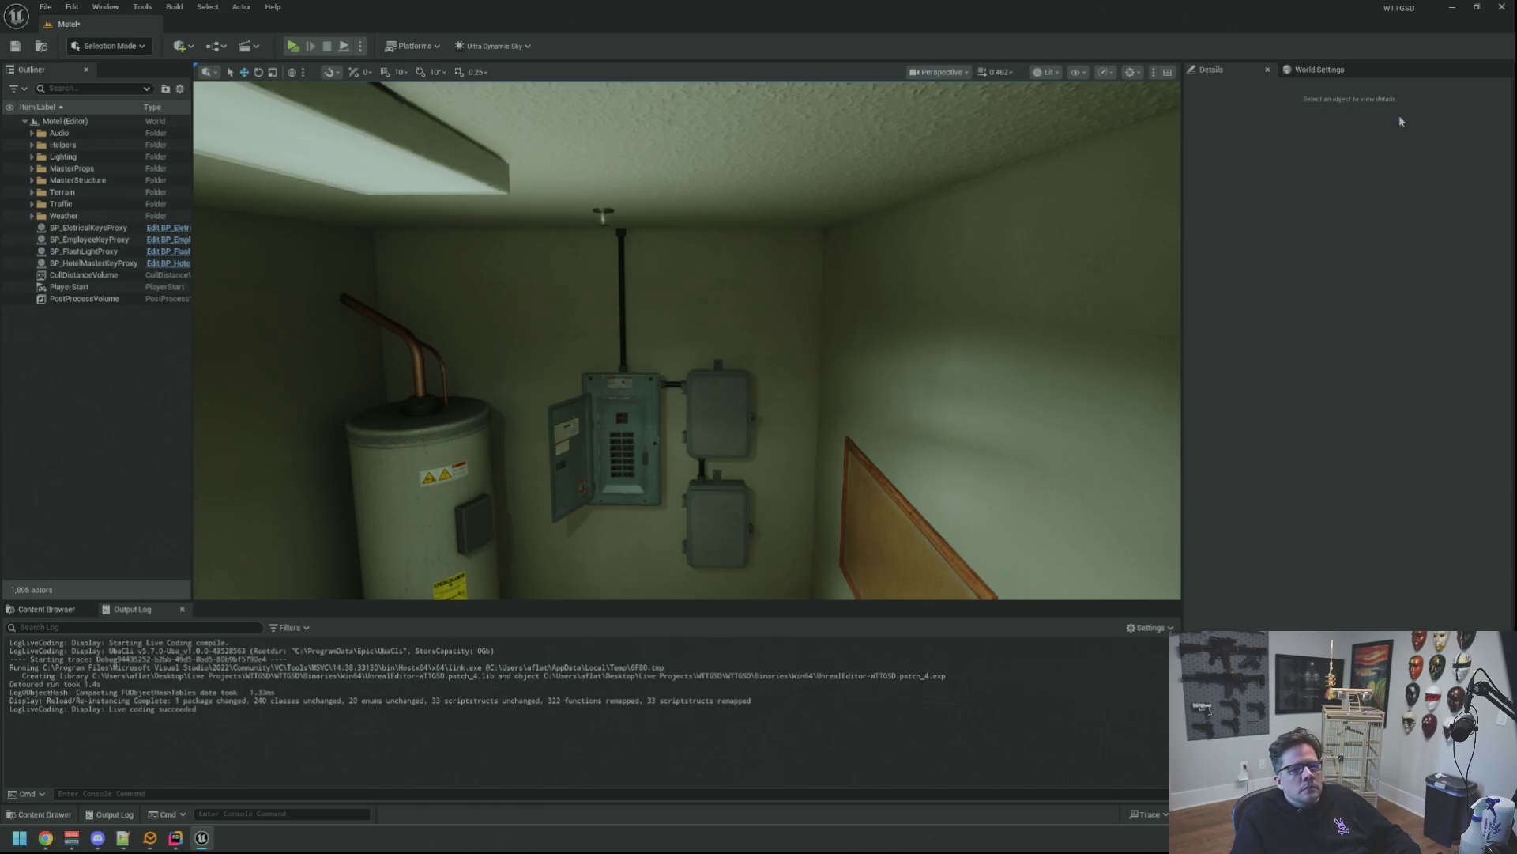
Close Unreal Editor, the unneeded headers, PowerManager.cpp and WeatherManager.cpp.
click(1495, 14)
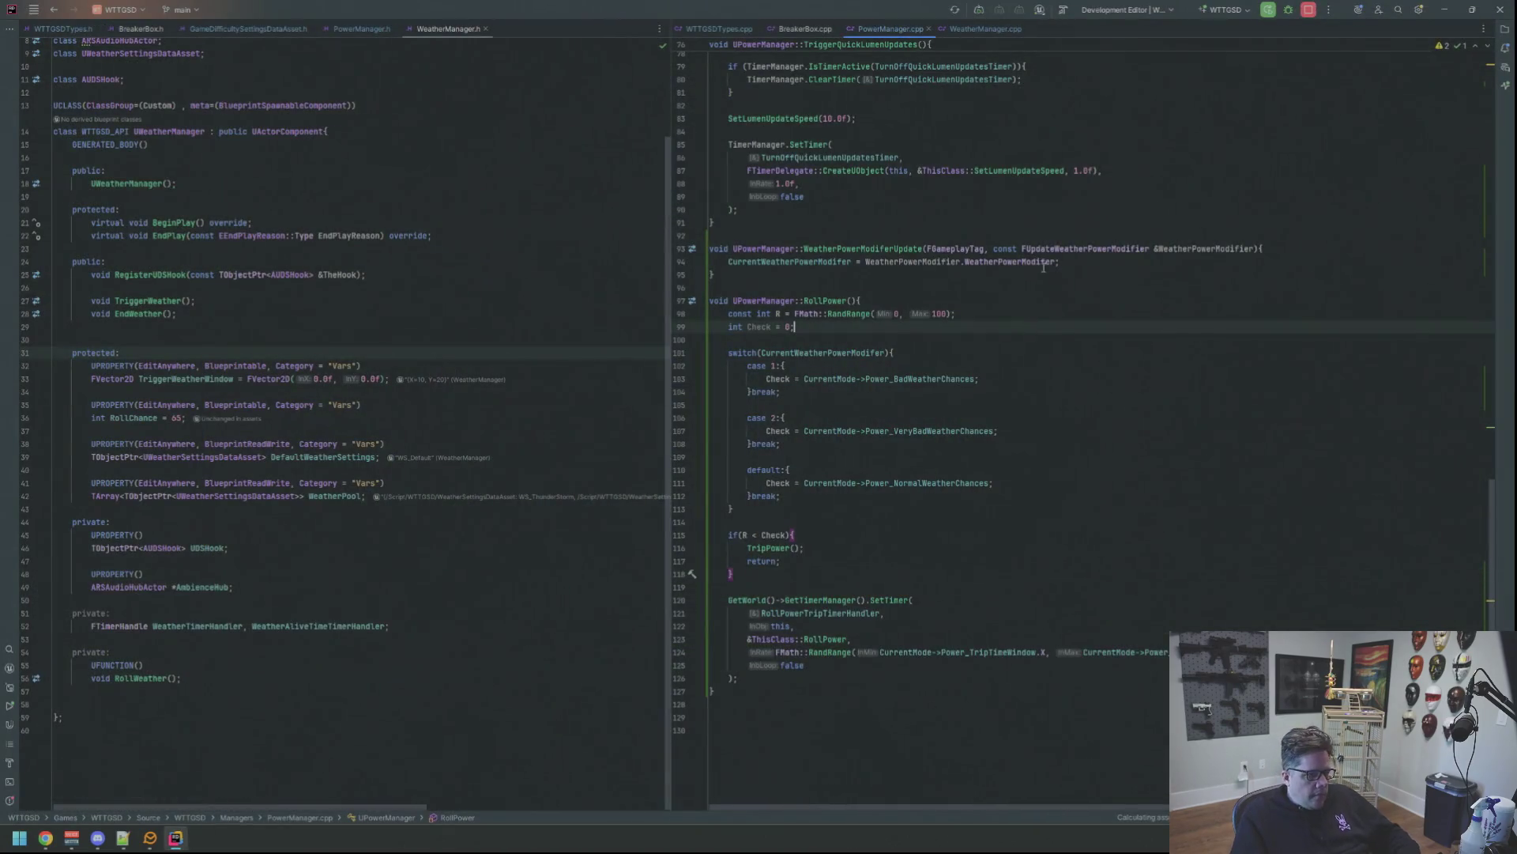
scroll(1004, 297, up, 15)
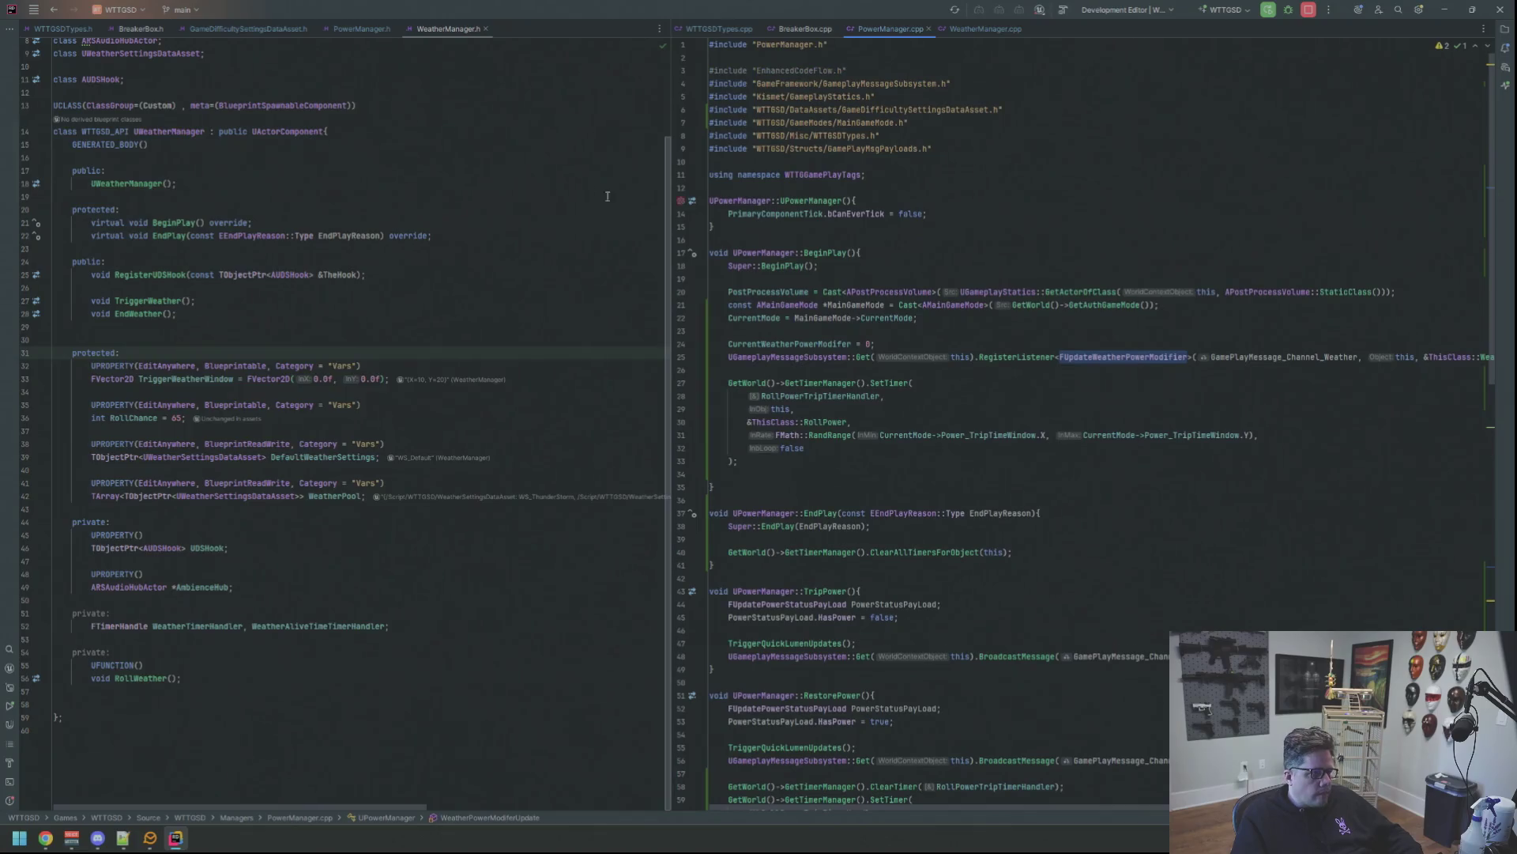
scroll(886, 260, down, 20)
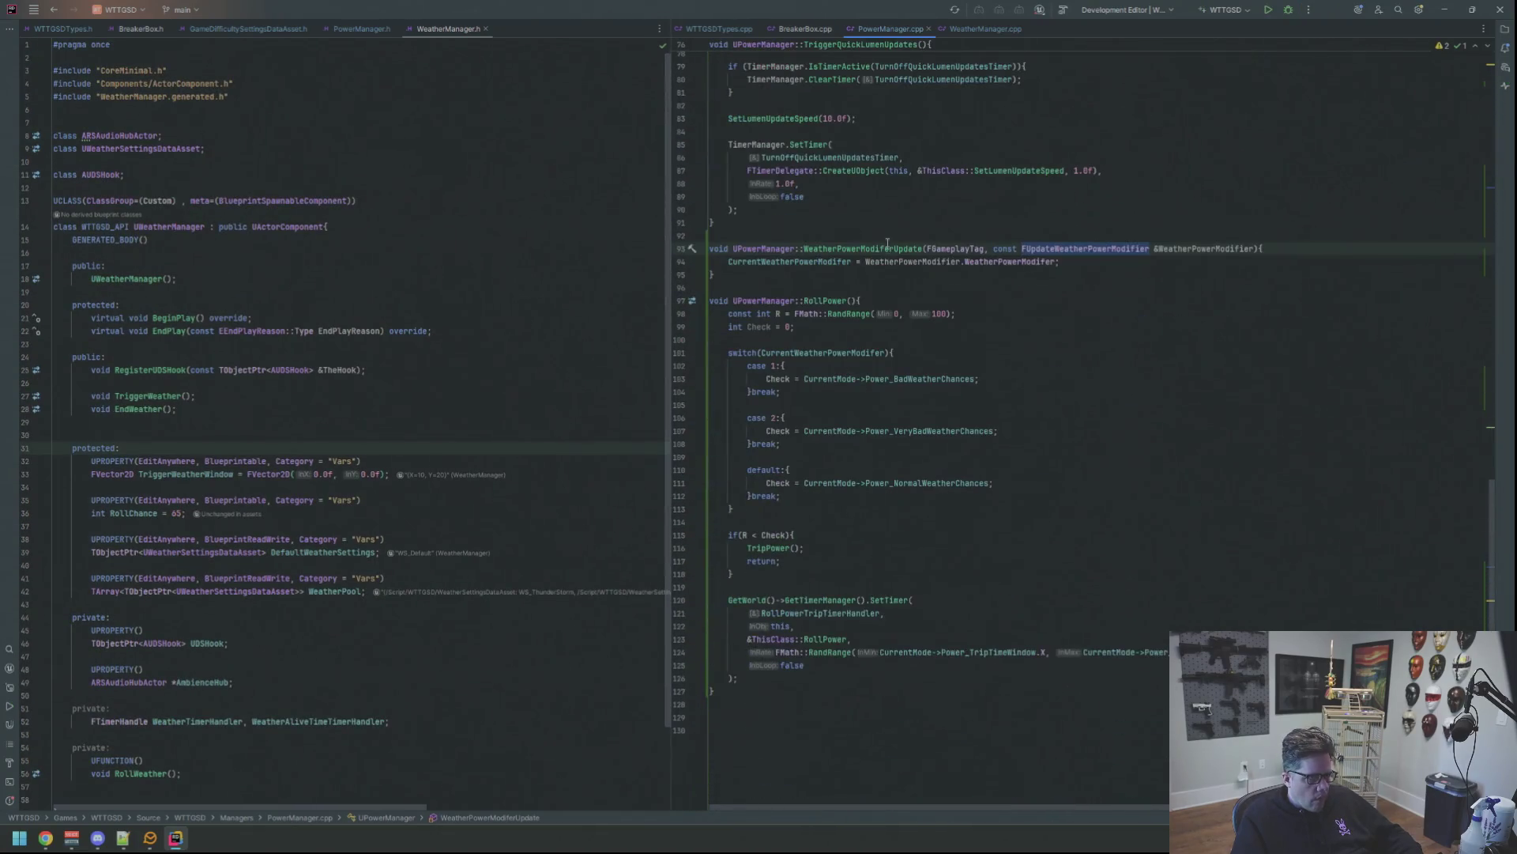
key(ctrl+alt+Left)
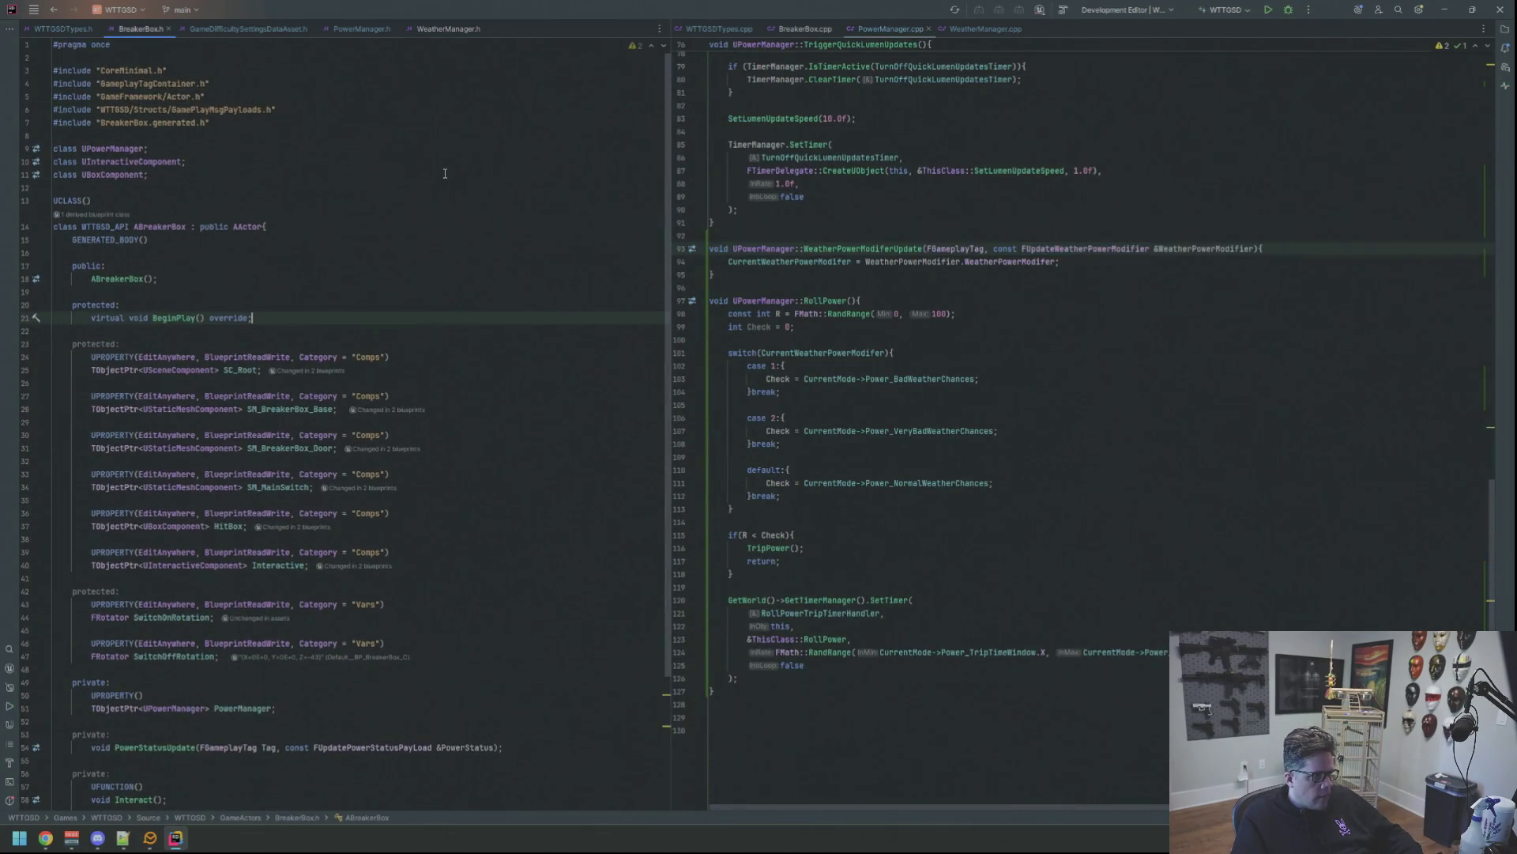
key(ctrl+alt+Left)
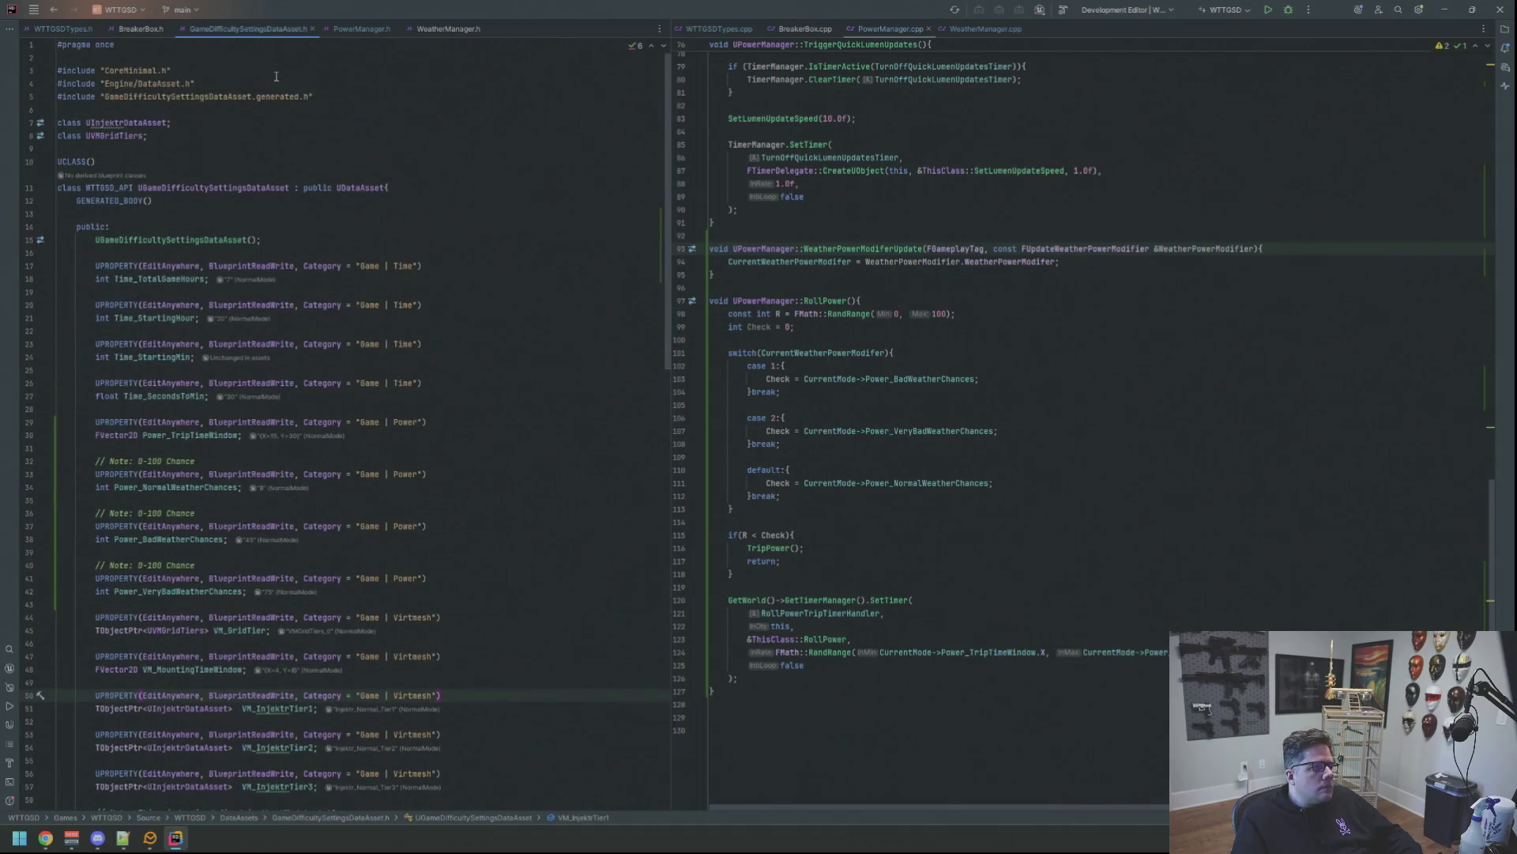
key(ctrl+F4)
key(ctrl+F4)
key(ctrl+F4)
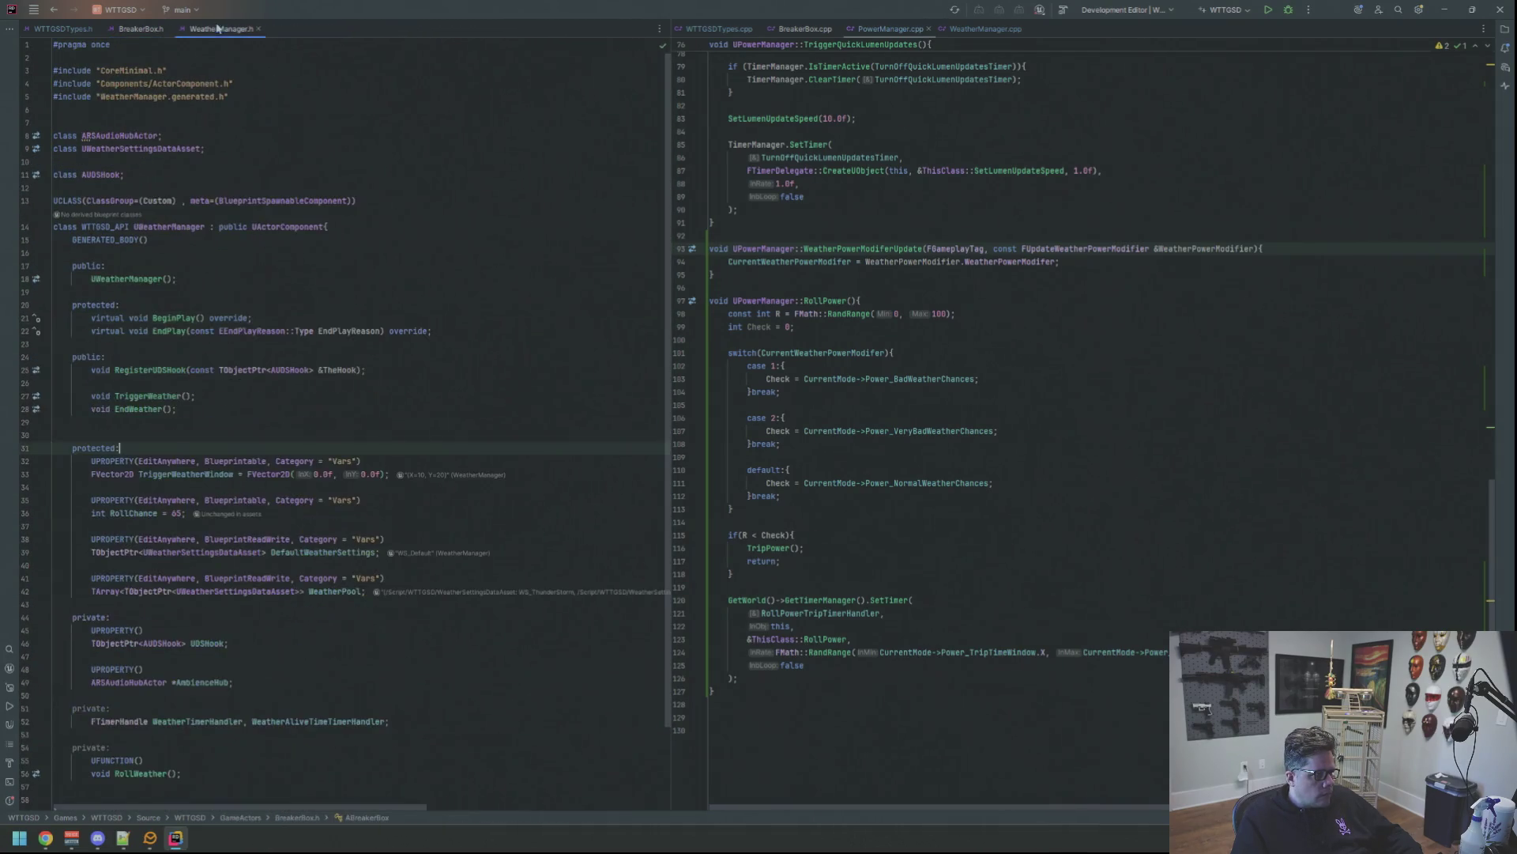
middle_click(890, 30)
middle_click(890, 30)
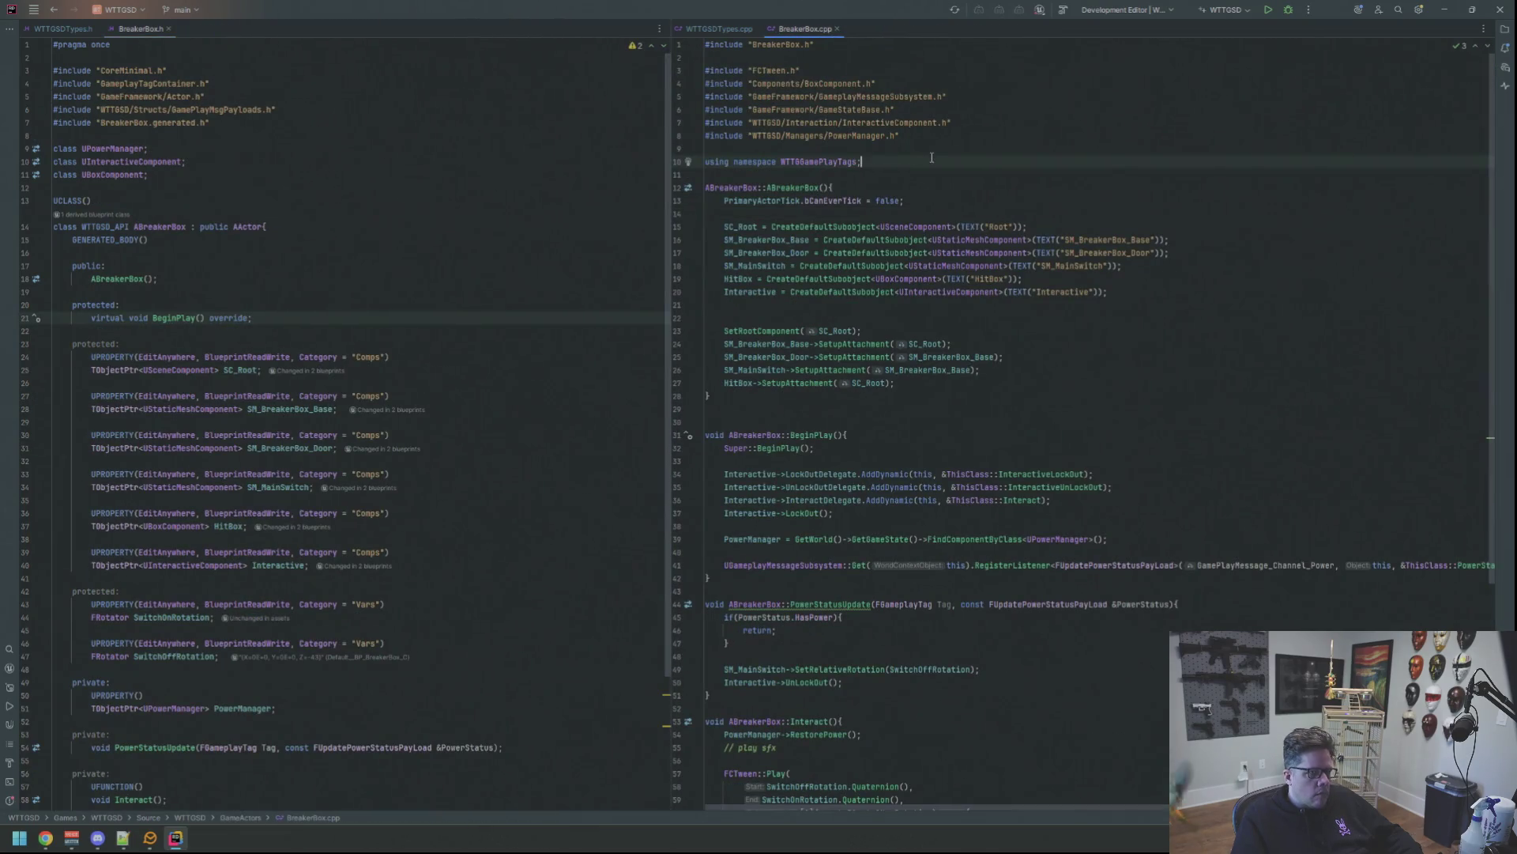
Add blank lines below SM_MainSwitch in BreakerBox.h for a new property.
scroll(506, 355, down, 4)
click(508, 413)
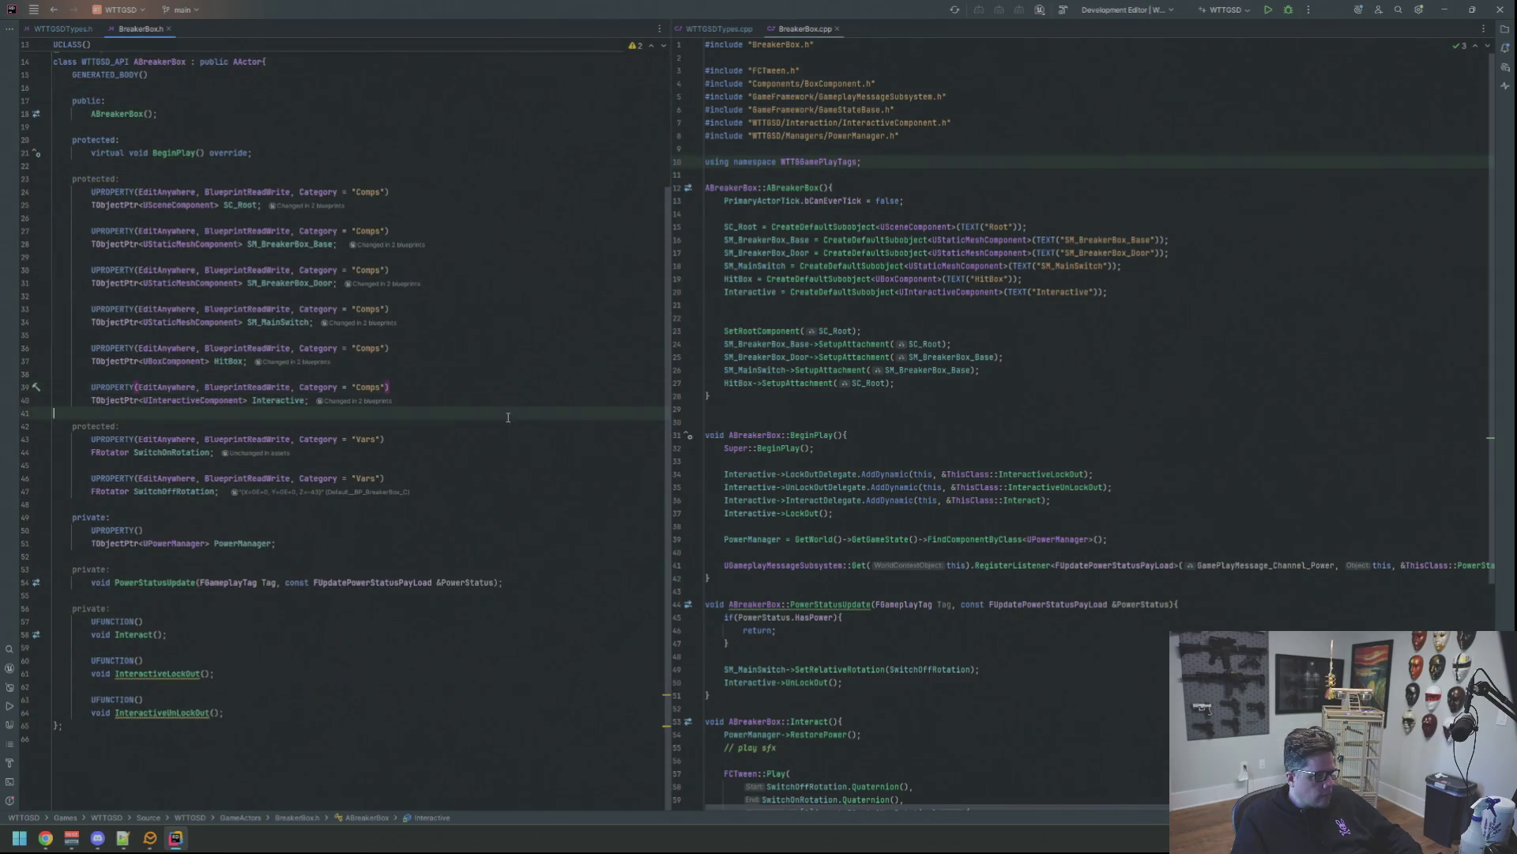
click(536, 431)
click(532, 320)
click(533, 349)
click(532, 338)
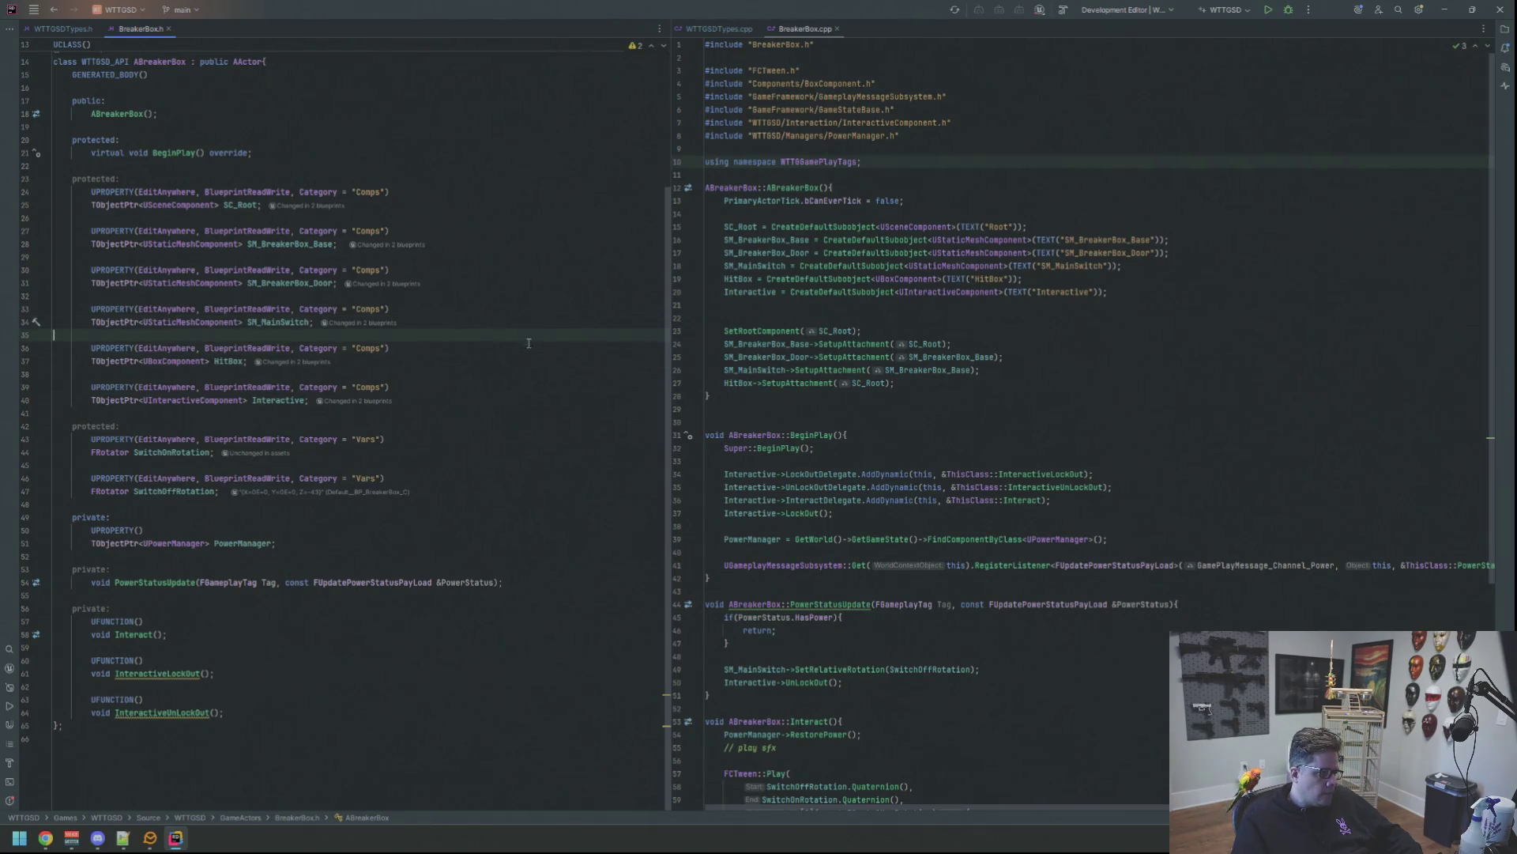
key(Return)
key(Return)
key(Up)
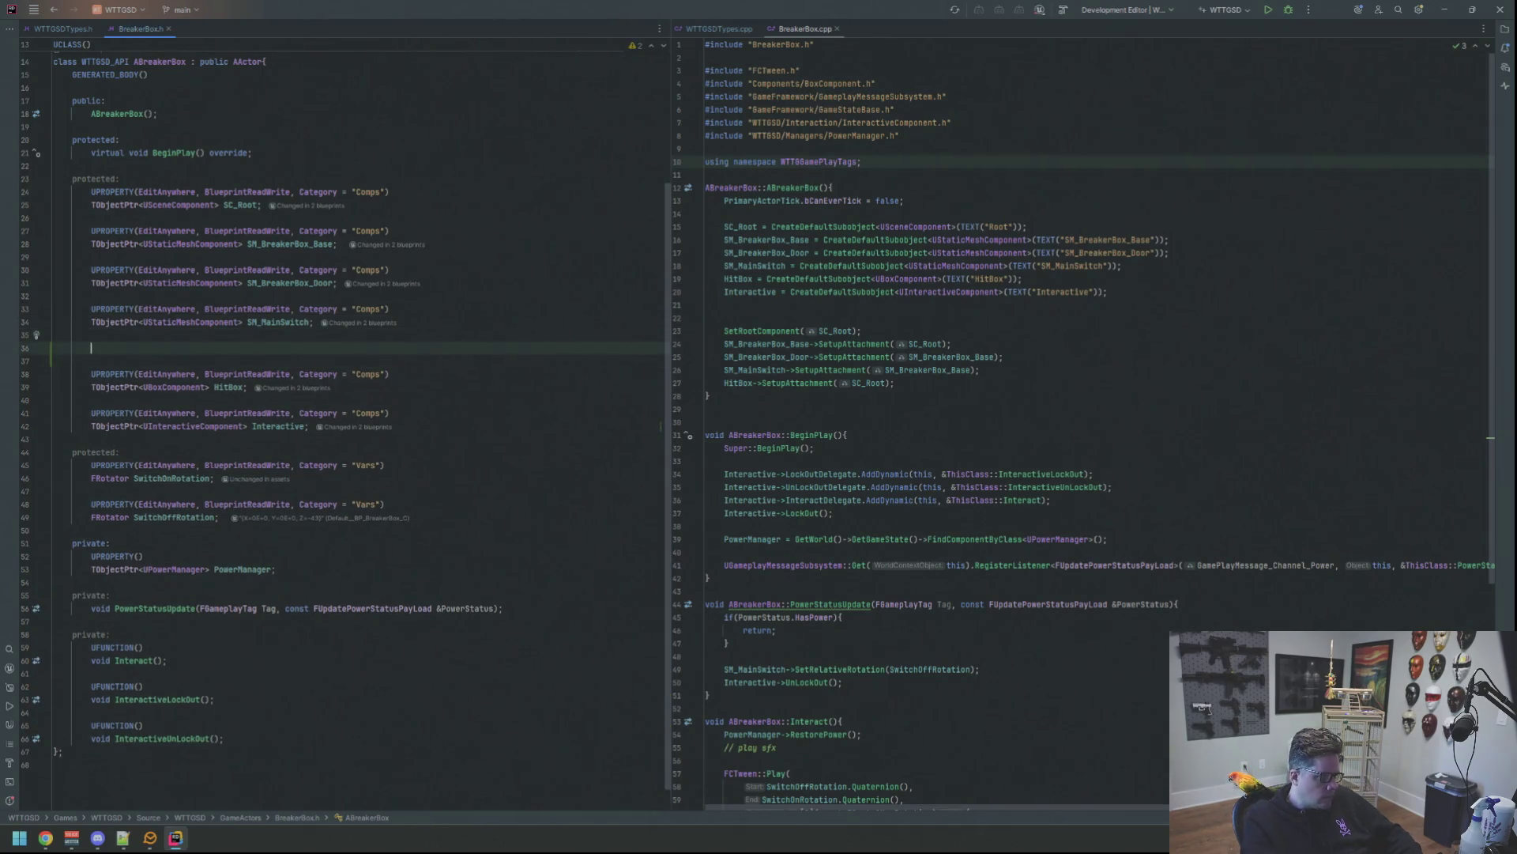
Declare UPROPERTY(EditAnywhere, BlueprintReadWrite, Category="Comps") TObjectPtr<UAudioComponent> AC_PowerOff.
text(UPROPERTY(EditAnywhere,)
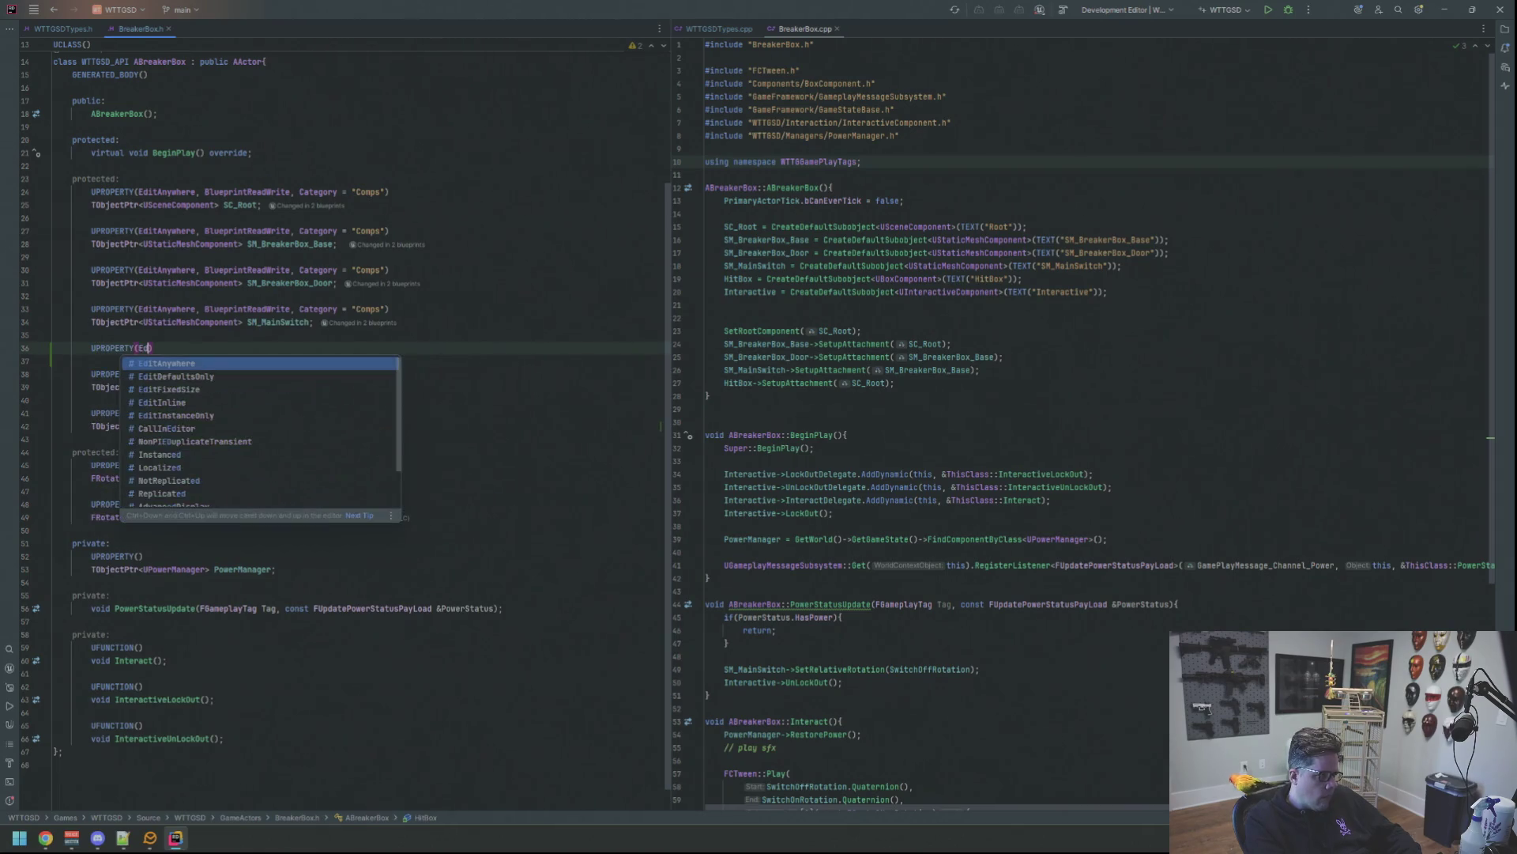
text( BlueprintReadWrite, Category = "Comps)
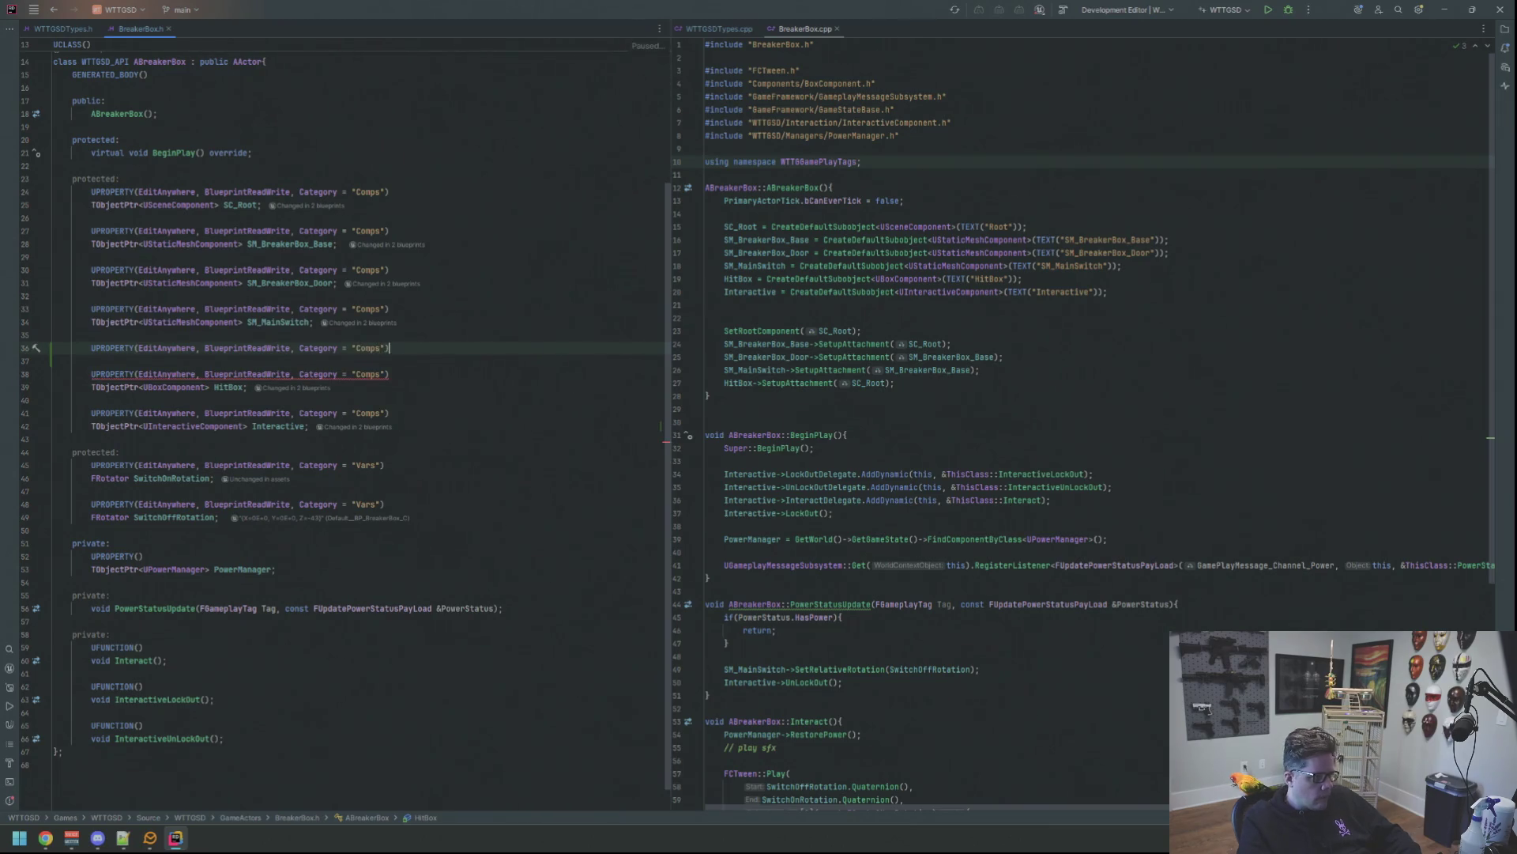
key(Return)
key(Tab)
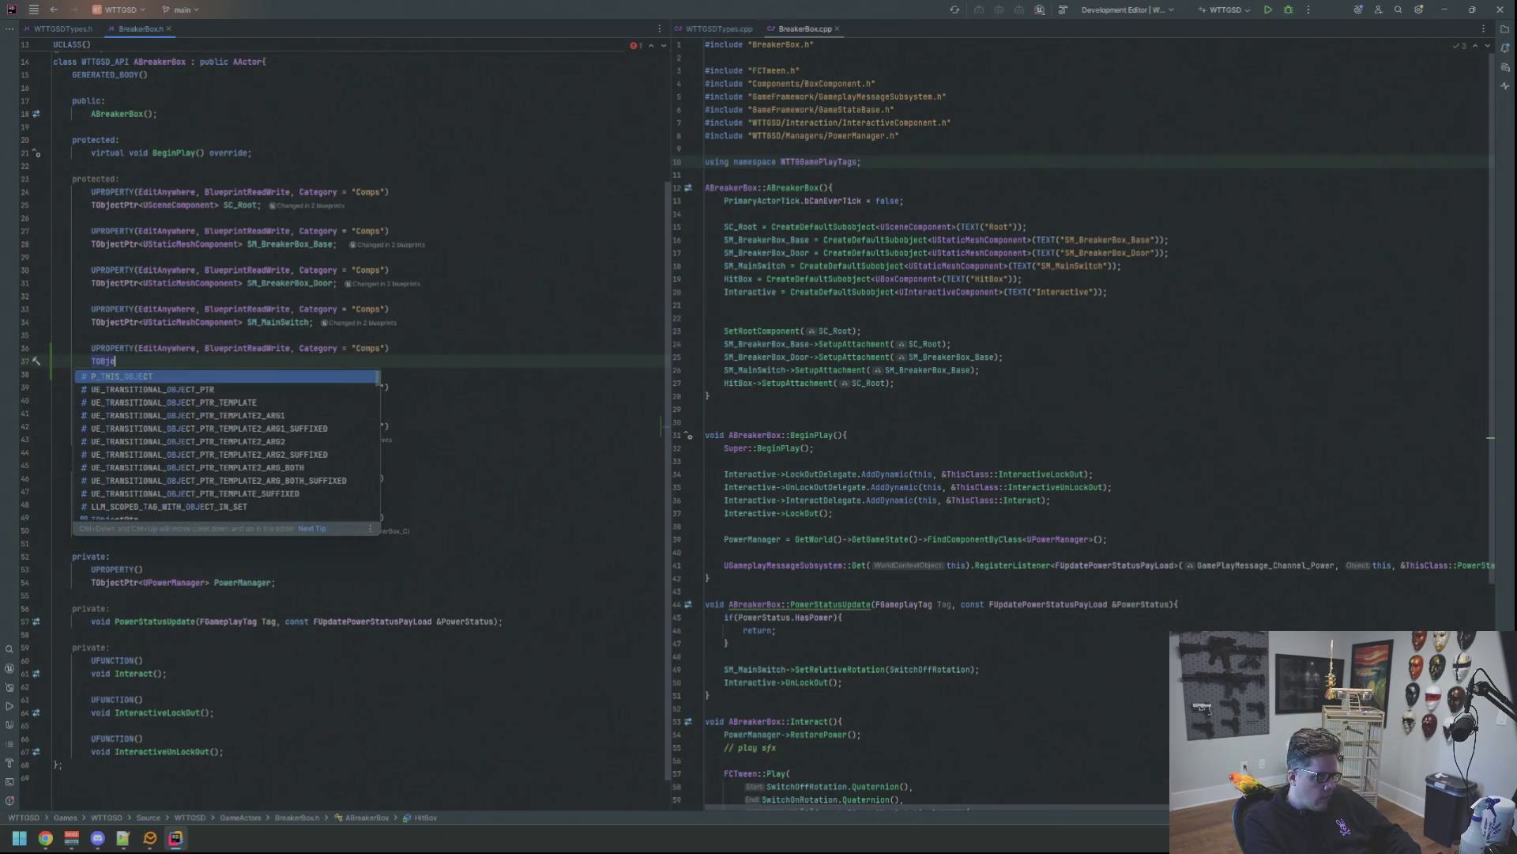
text(T)
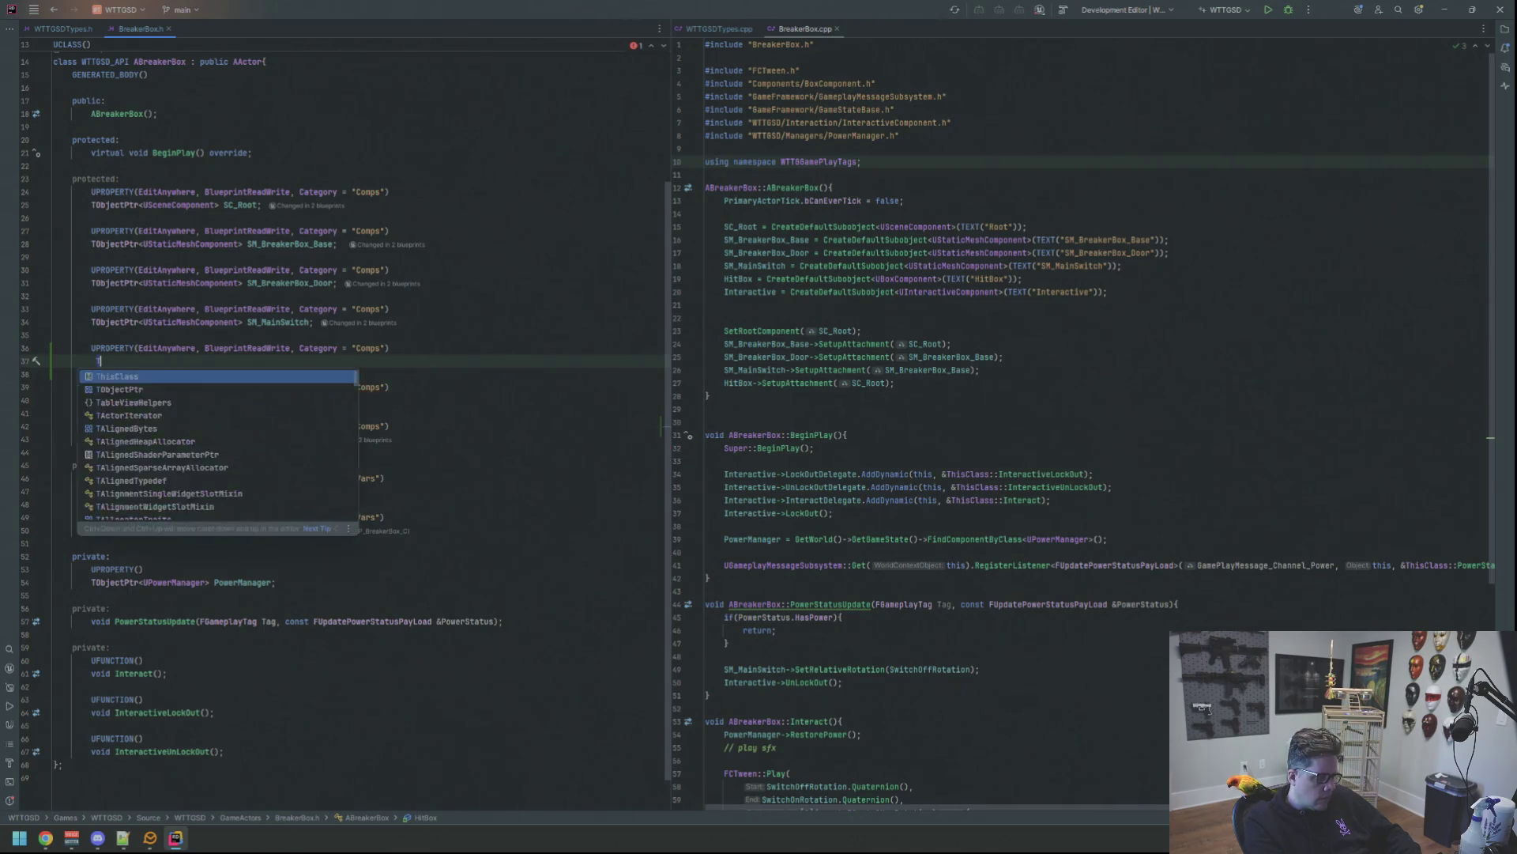
text(ObjectPtr<UAudioCom)
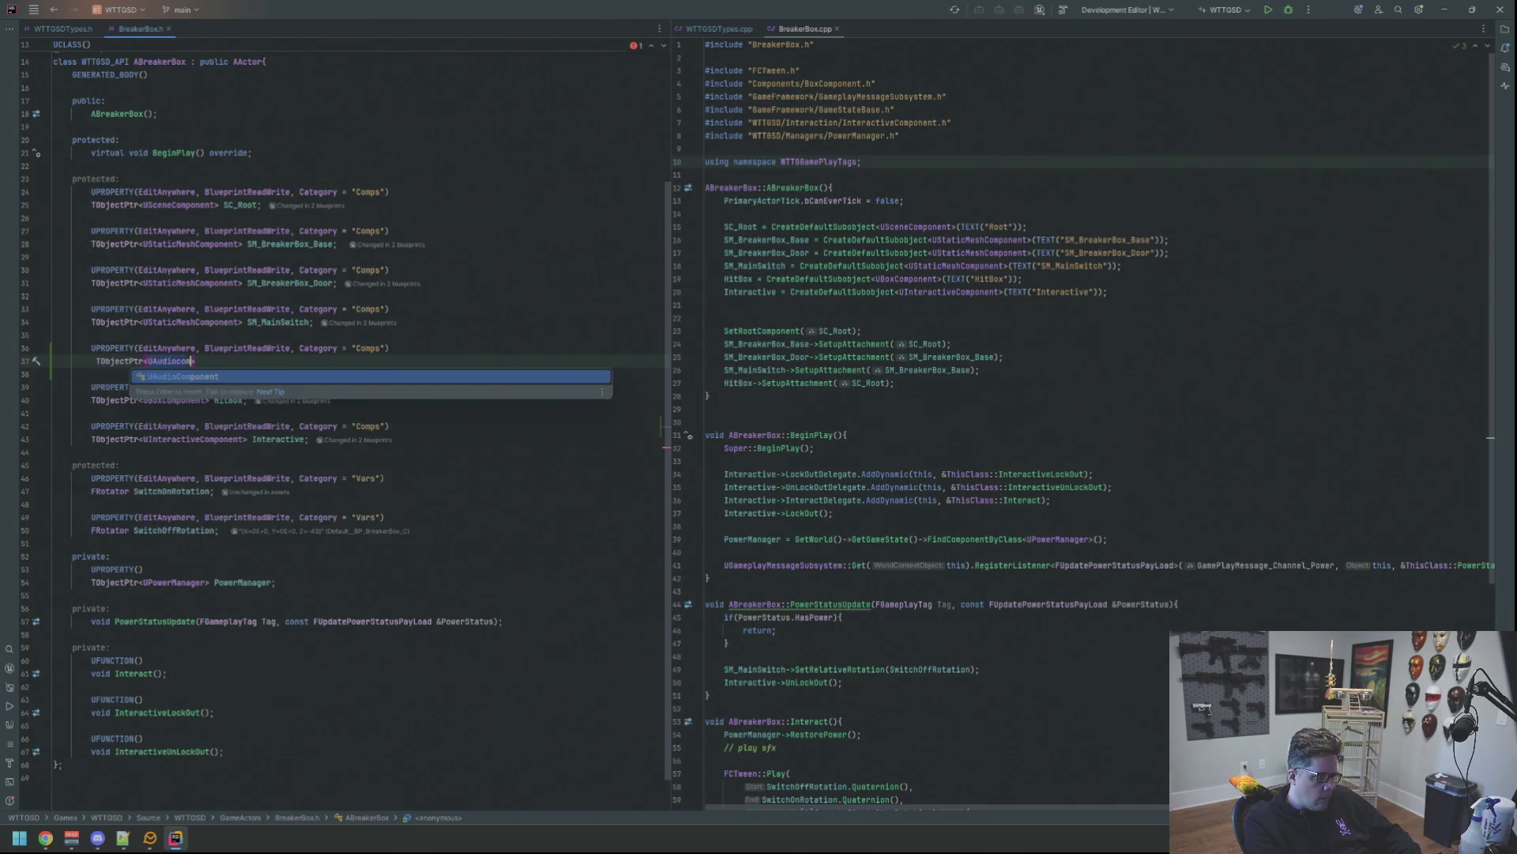
key(Return)
text(AC_PowerOff)
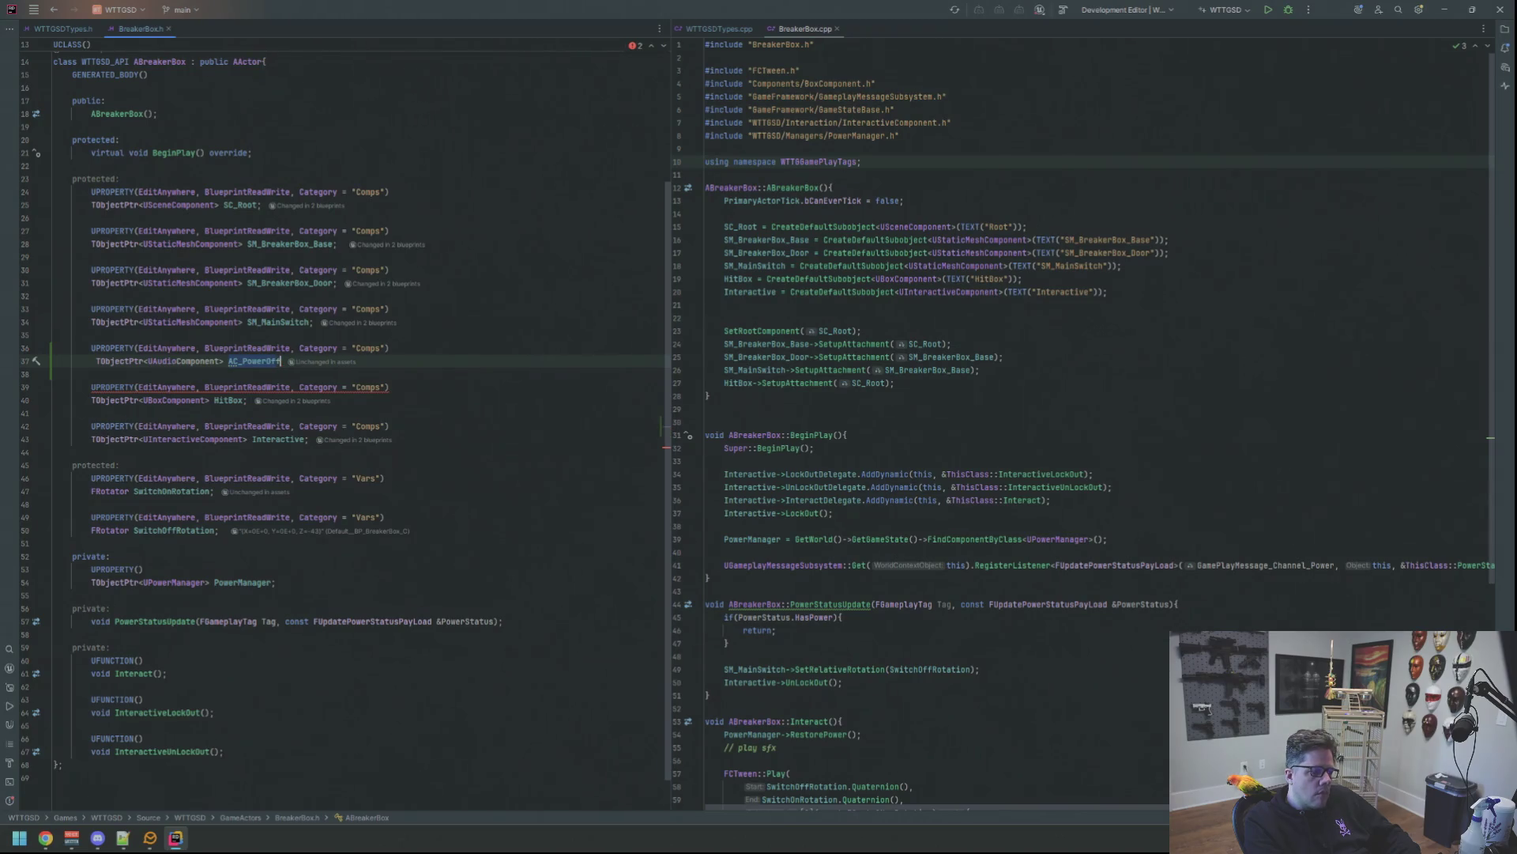
key(Return)
key(Return)
click(91, 361)
key(Delete)
key(Down)
key(Down)
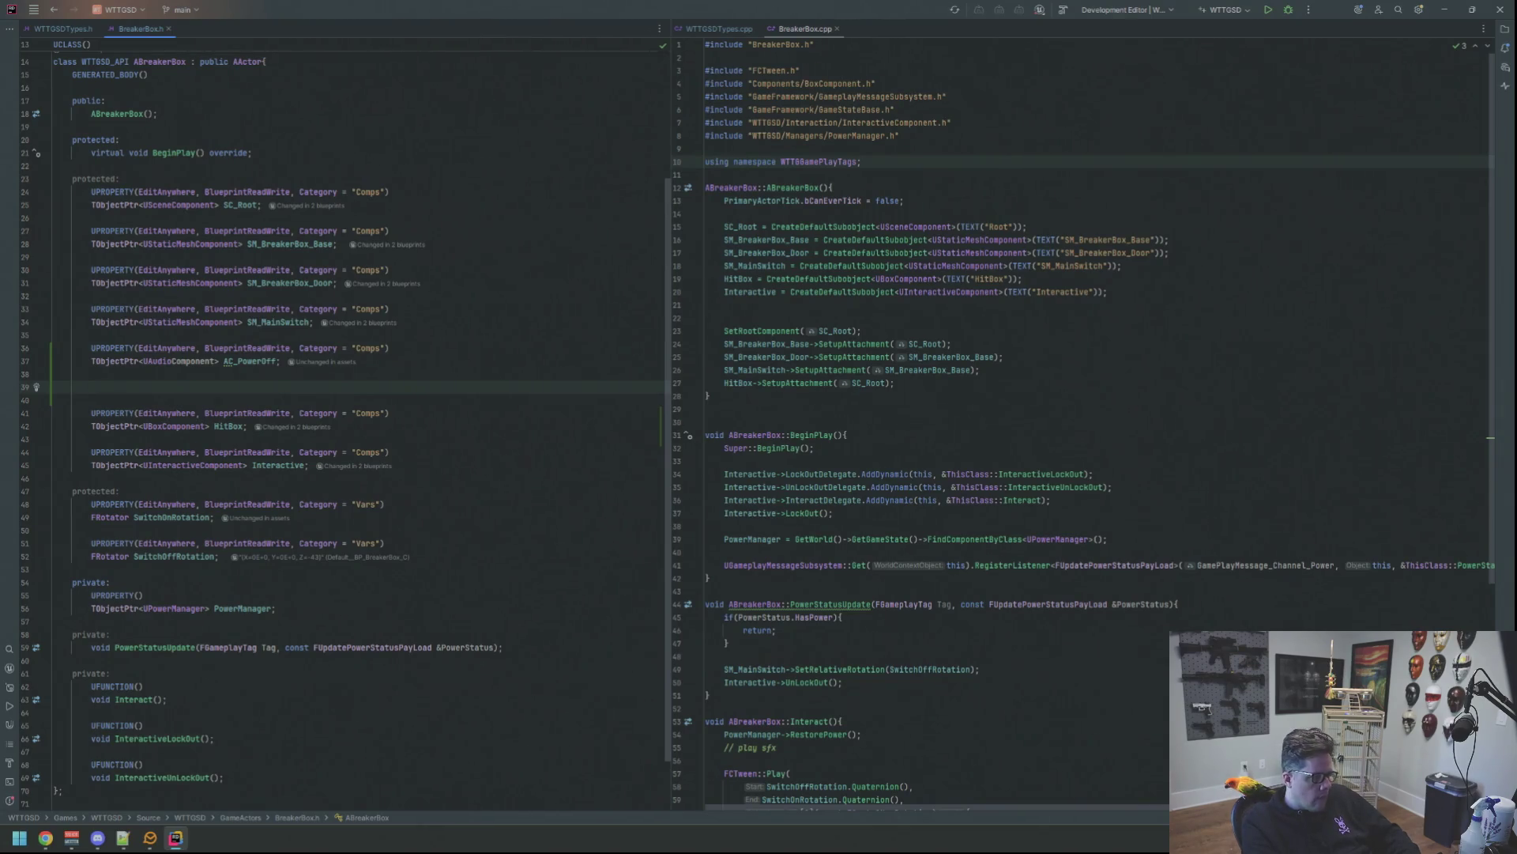
Declare a matching TObjectPtr<UAudioComponent> AC_PowerOn with the same EditAnywhere, BlueprintReadWrite, Comps specifiers.
text(UPROP)
key(Return)
text(ERTY(E)
key(Return)
text(, Blue))
key(Return)
text(, C)
key(Return)
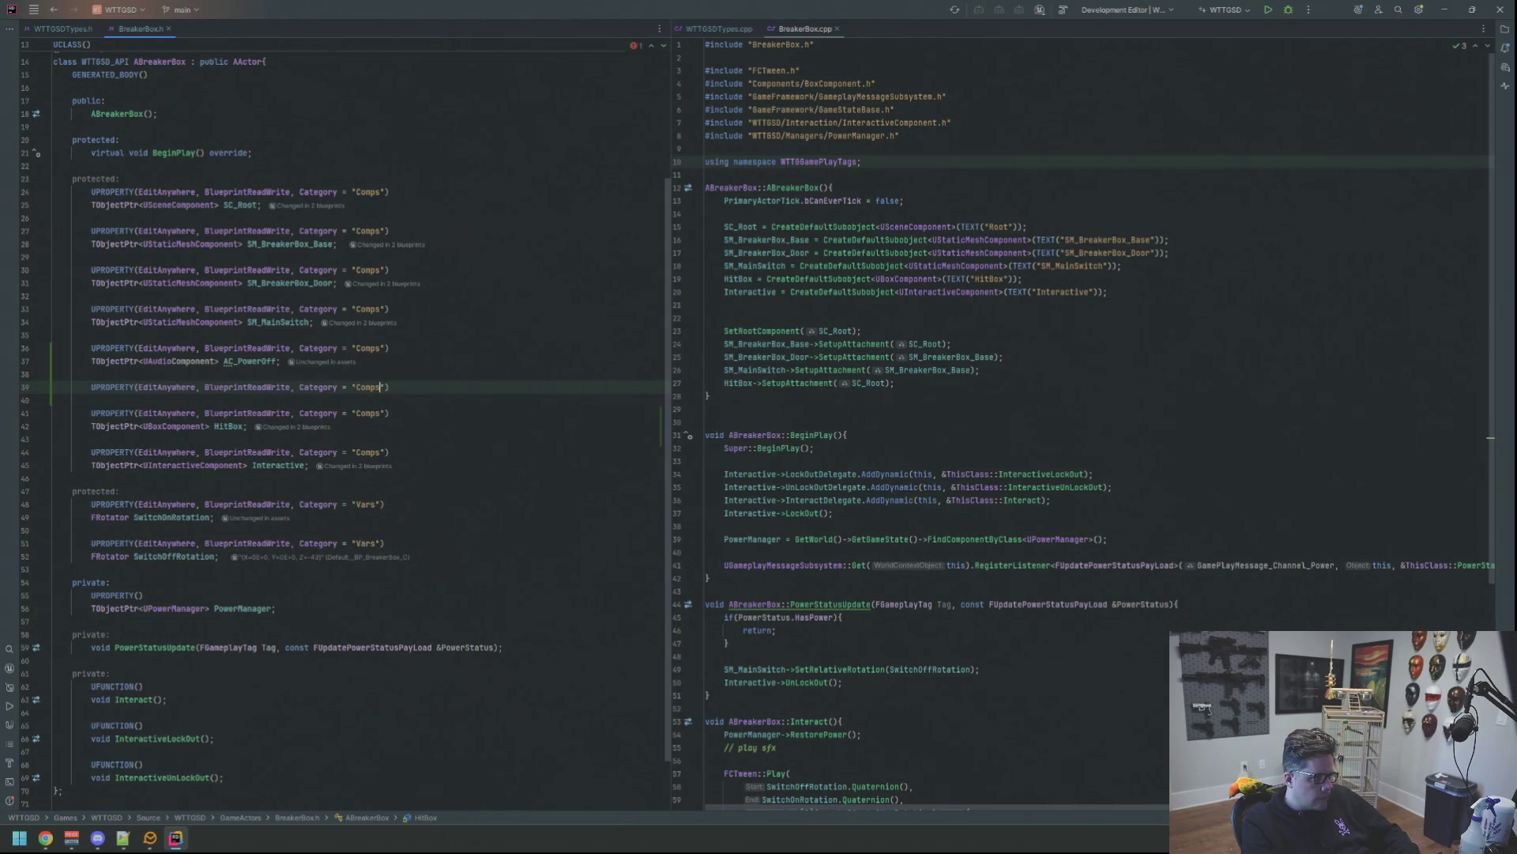
key(Return)
text(TObje)
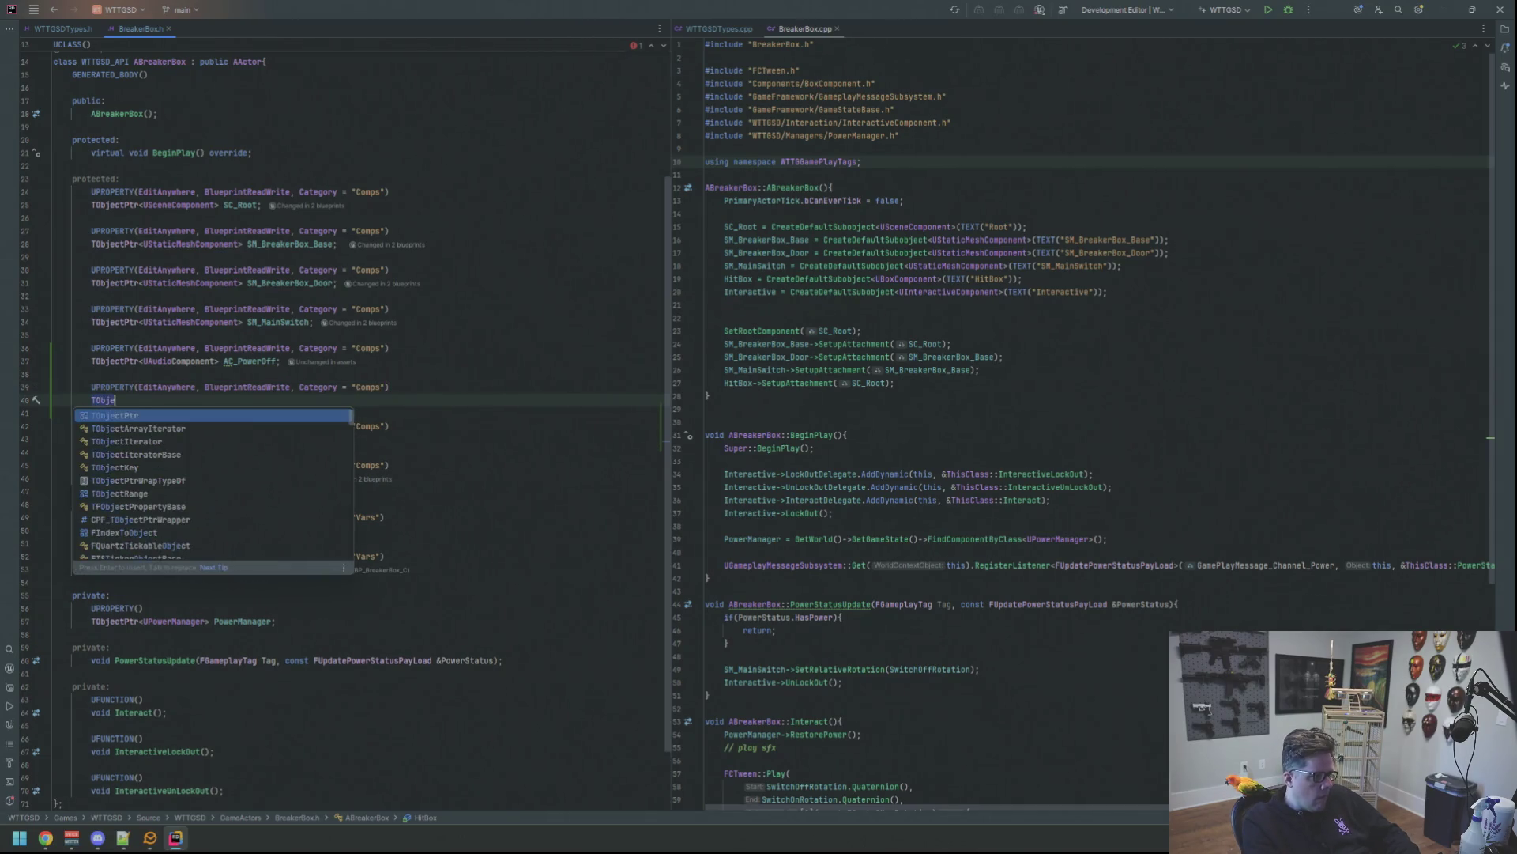
key(Return)
text(UAudi>)
key(Return)
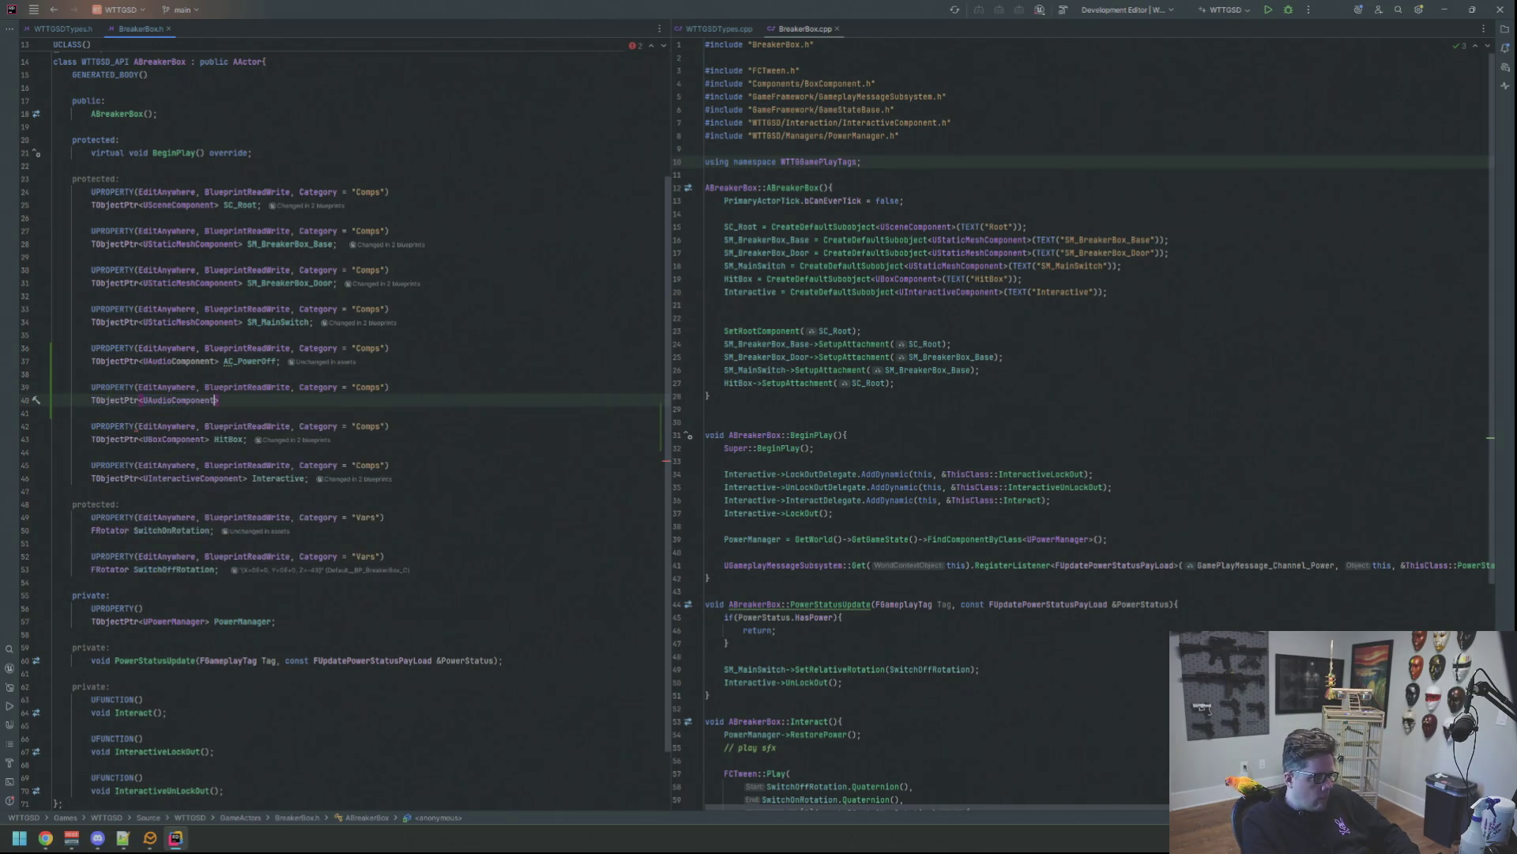
text( AC_PowerOn;)
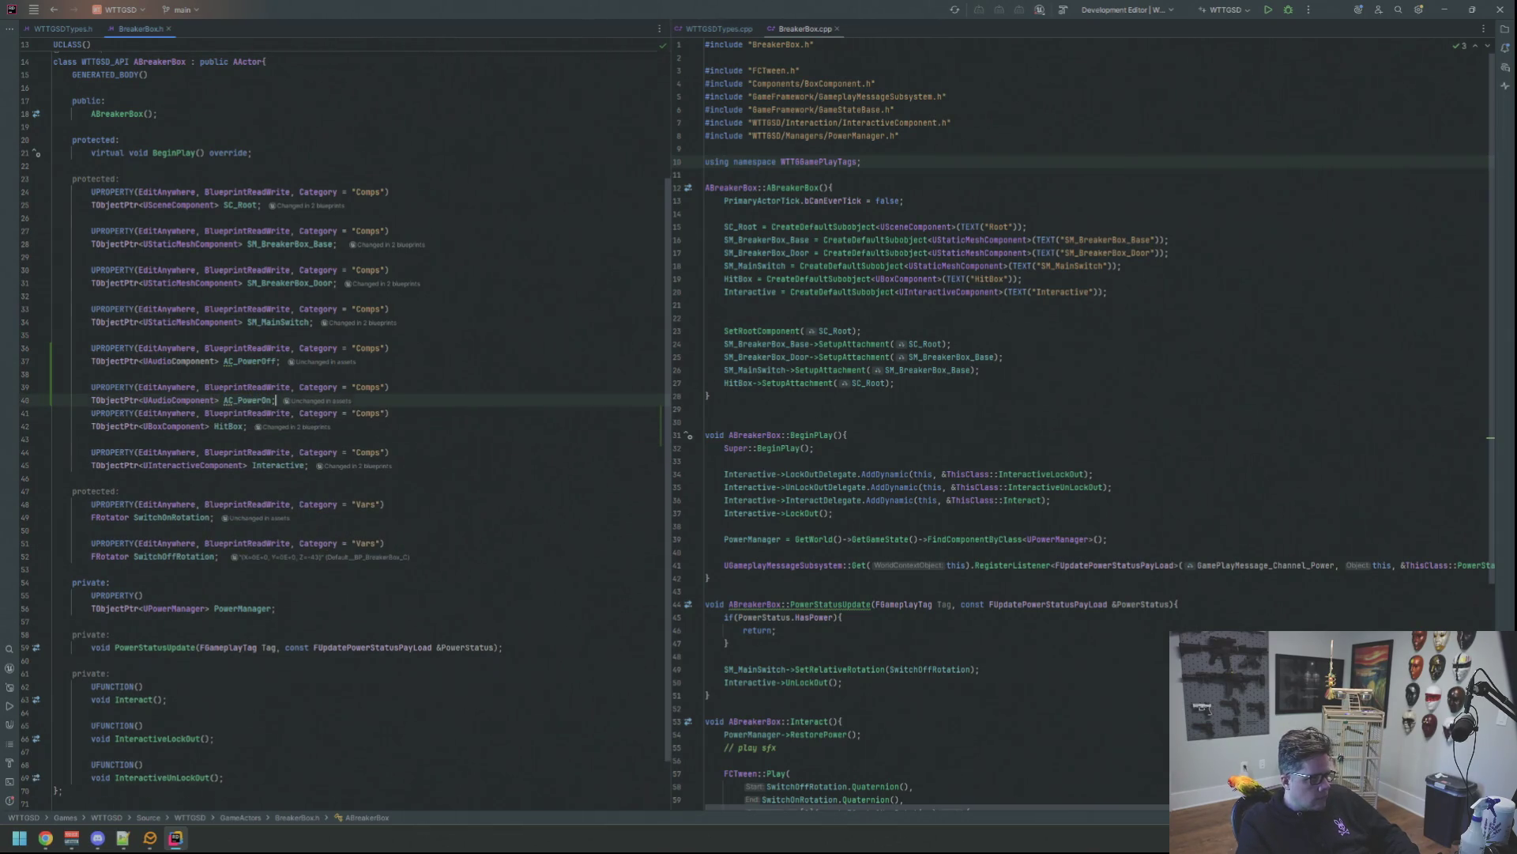
click(72, 387)
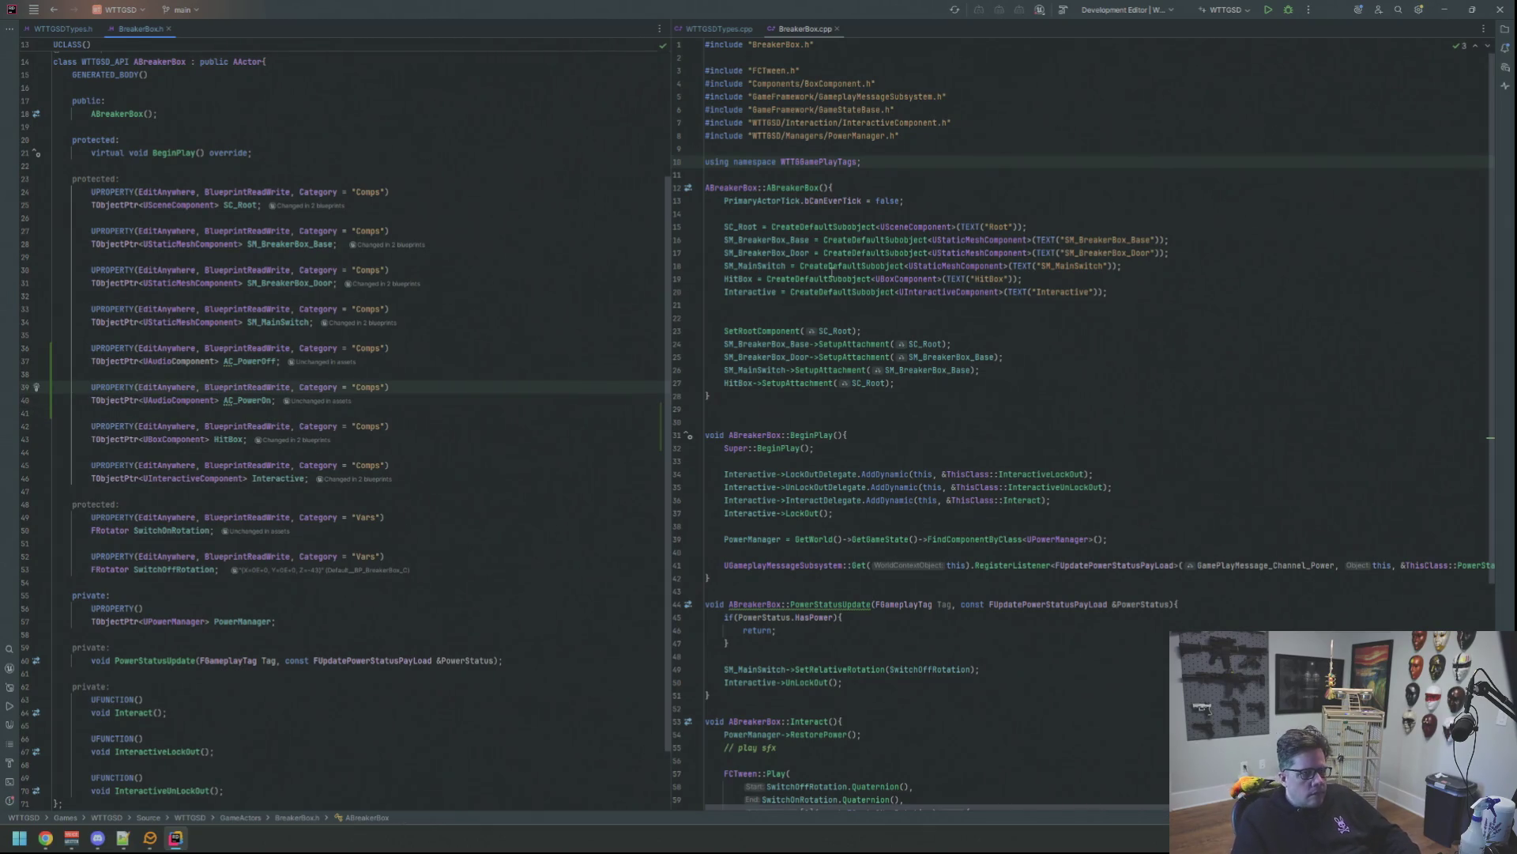
scroll(840, 314, down, 7)
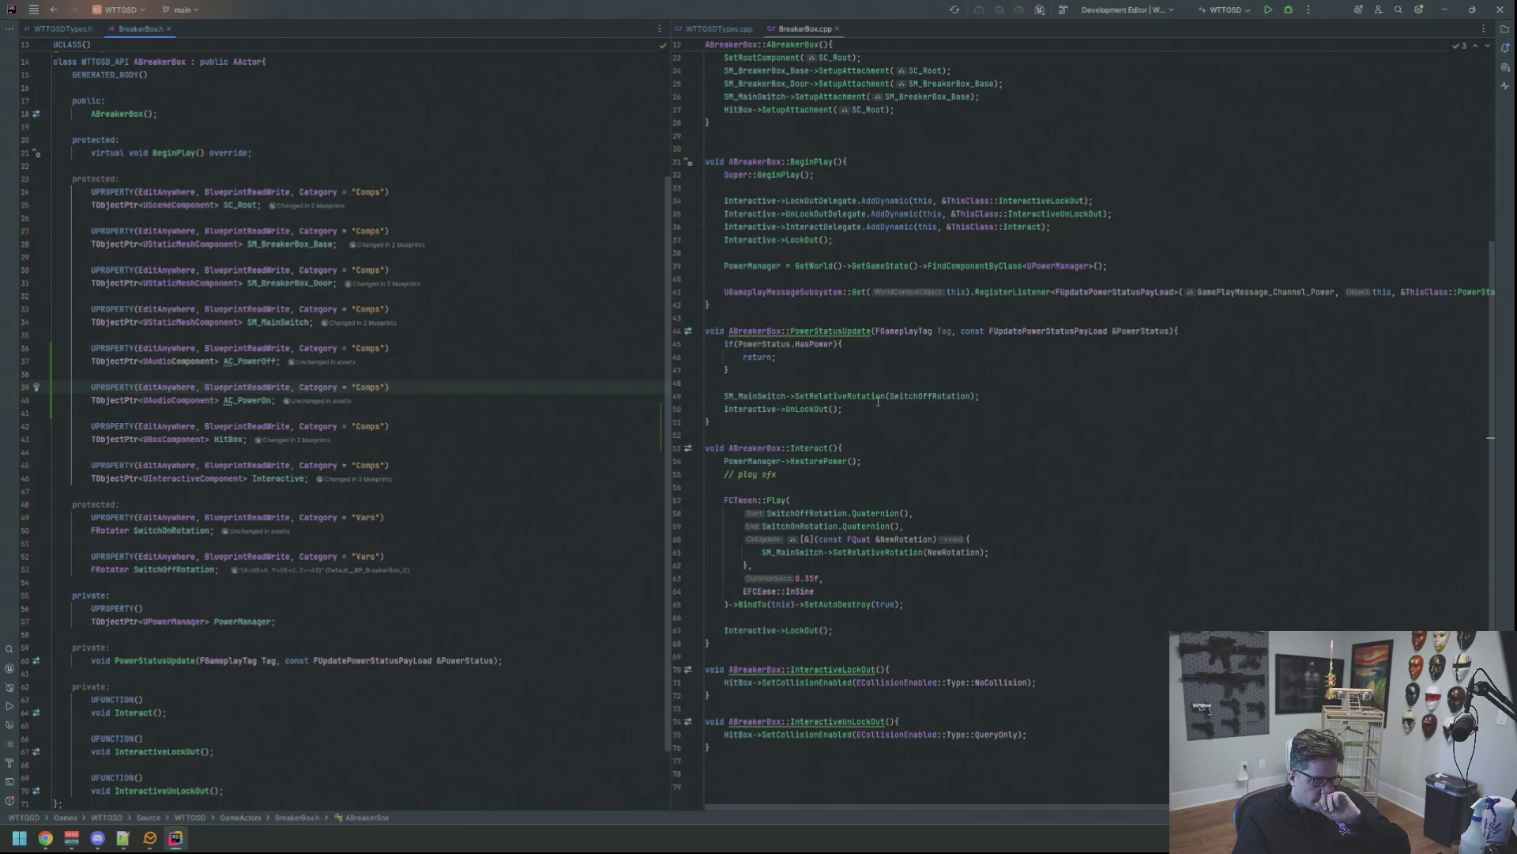
Add AC_PowerOff->Play() to the power-status handler and AC_PowerOn->Play() in Interact.
click(881, 412)
key(Return)
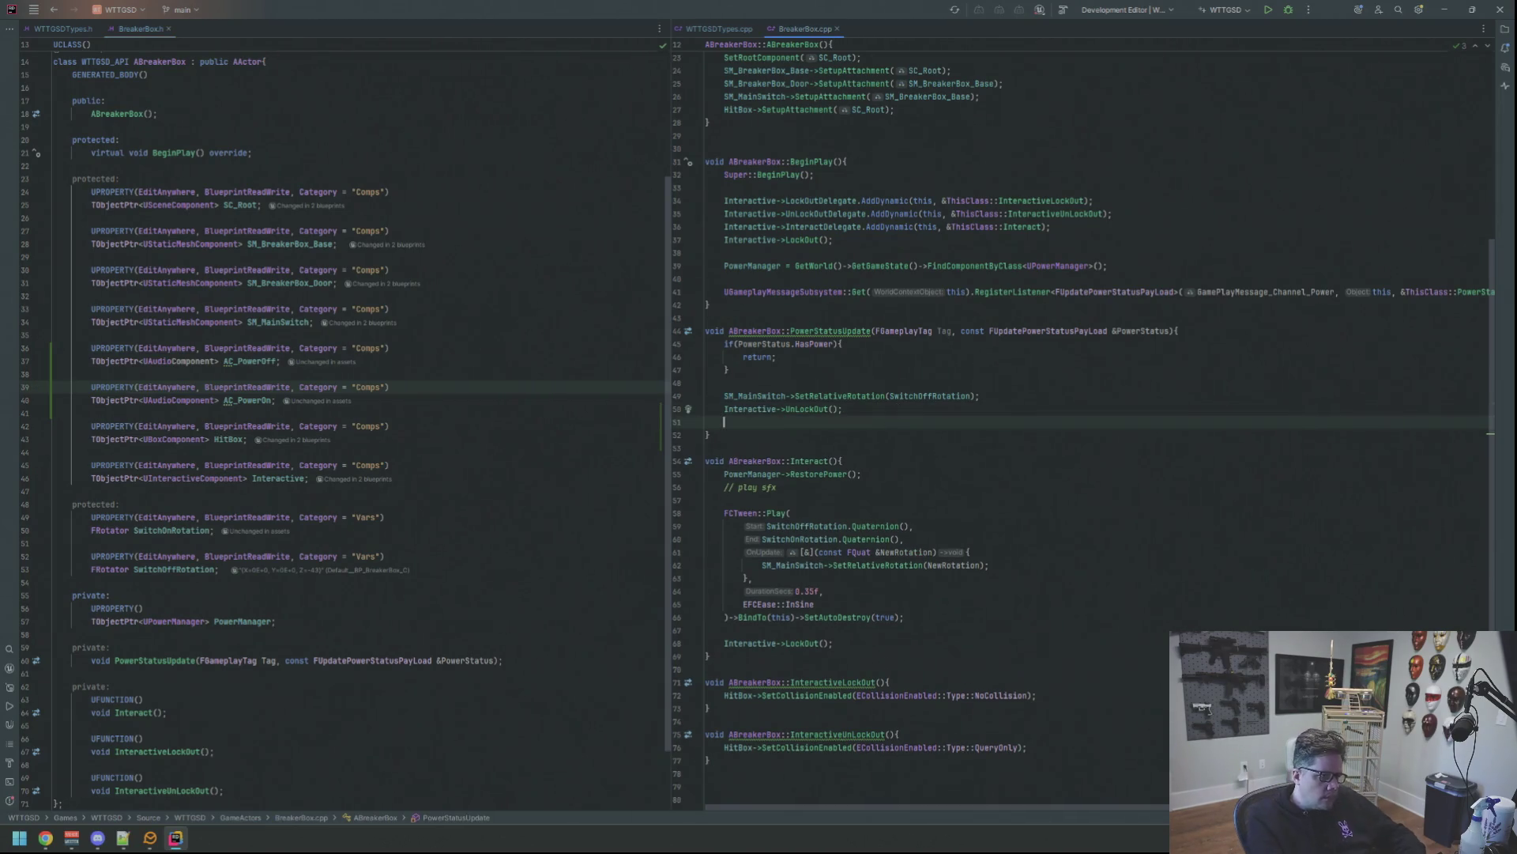
text(AC_PowerOff->P)
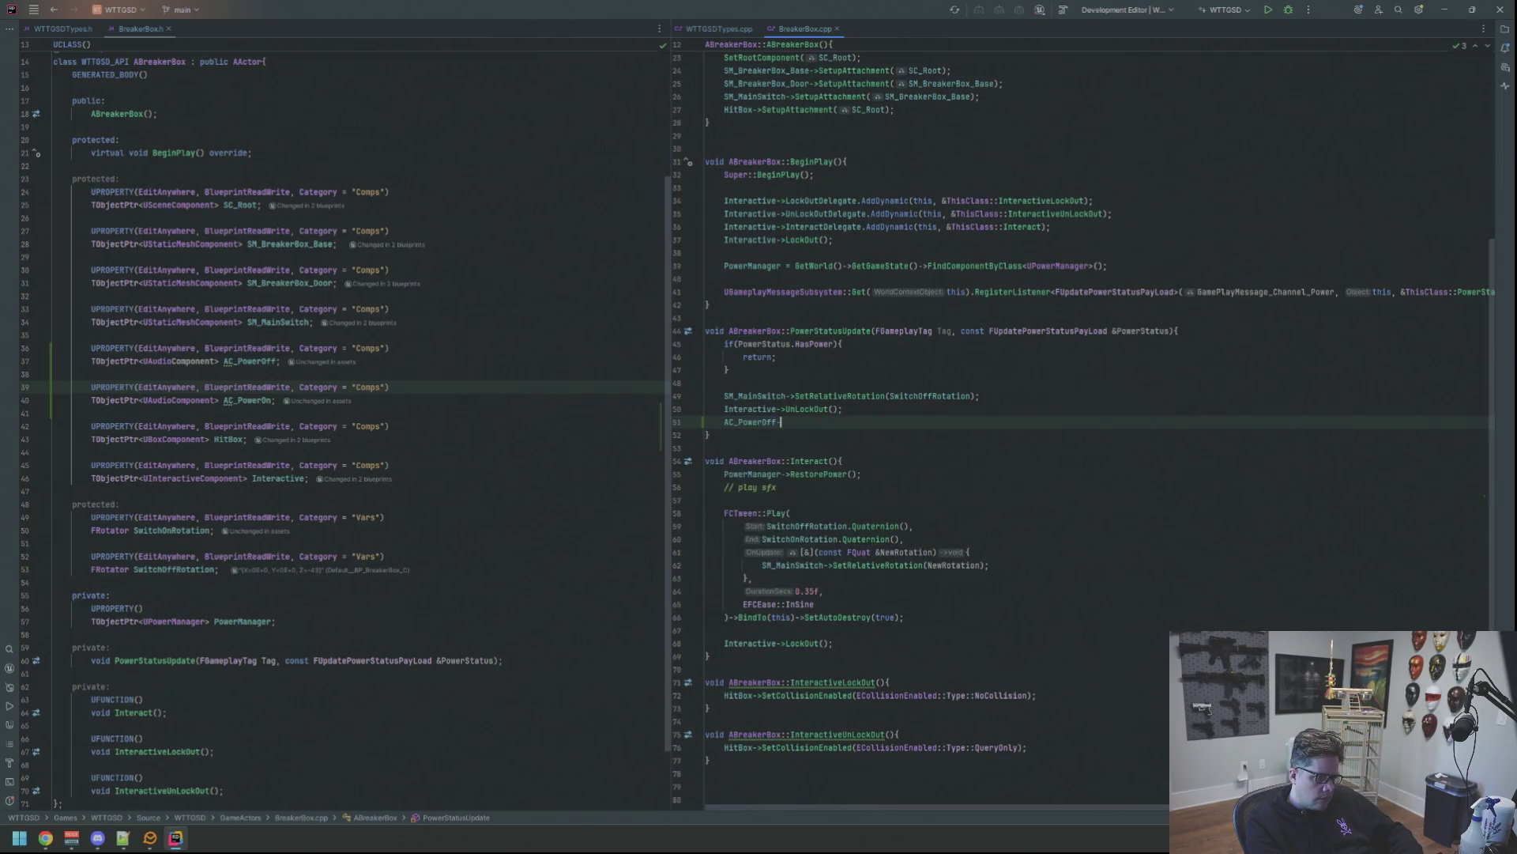
key(Return)
text(;)
key(Down)
key(Down)
key(Down)
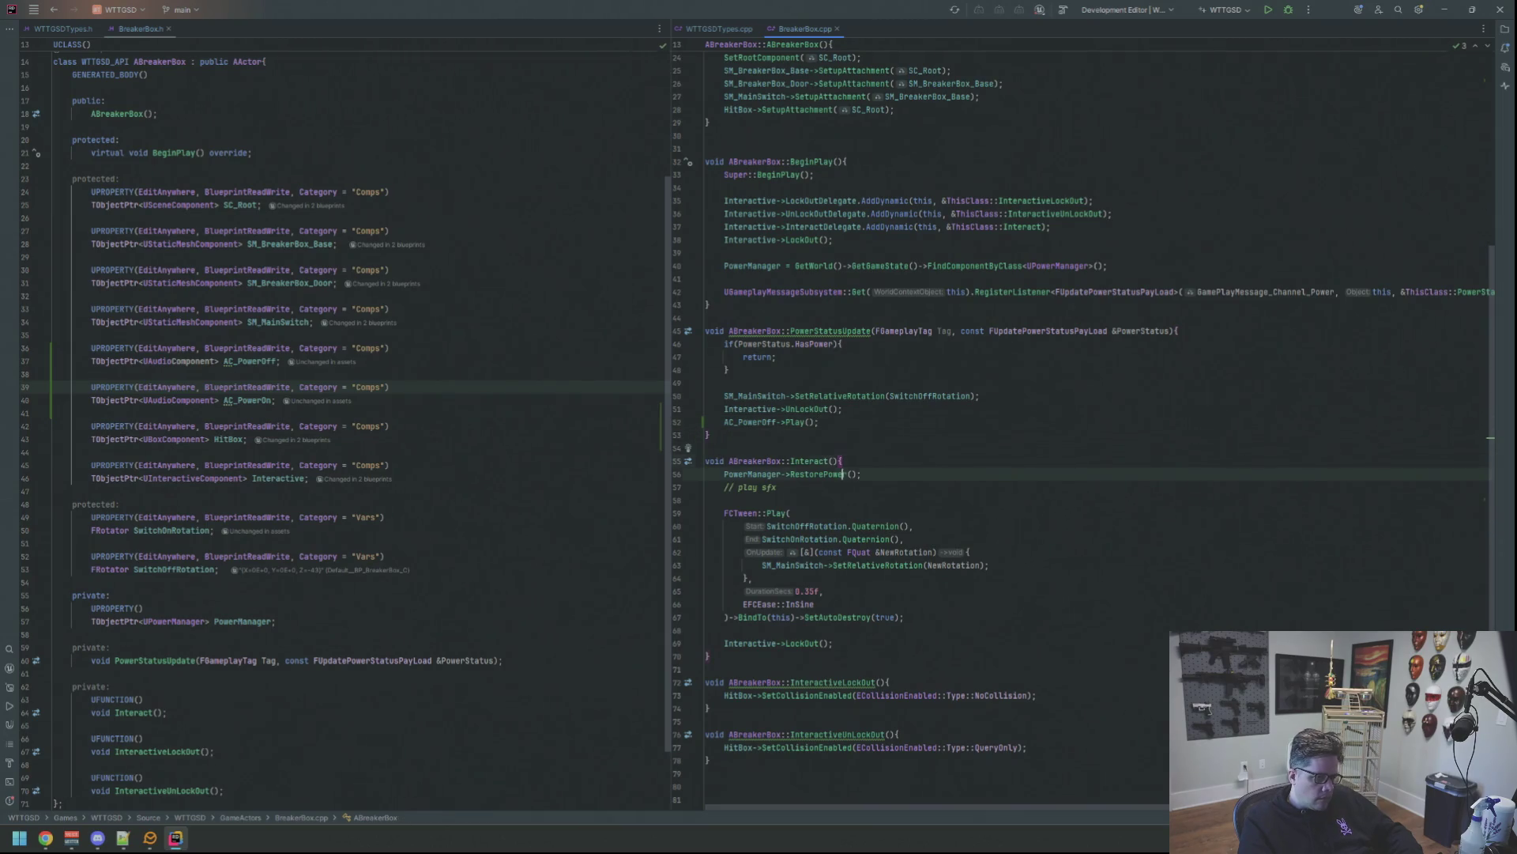
text(AC_PowerOn)
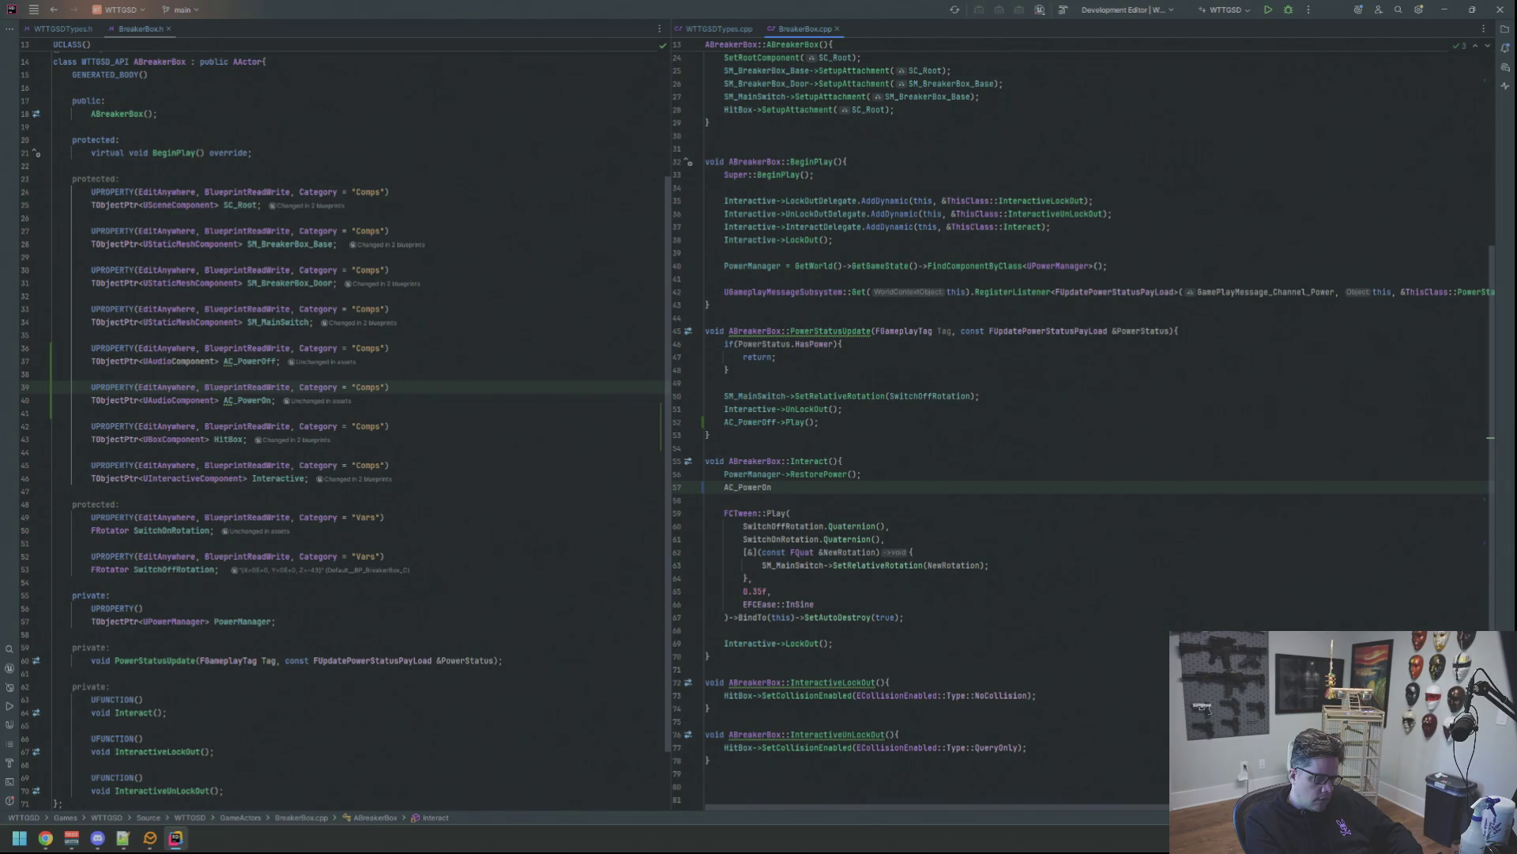
text(->Play)
key(Return)
text(;)
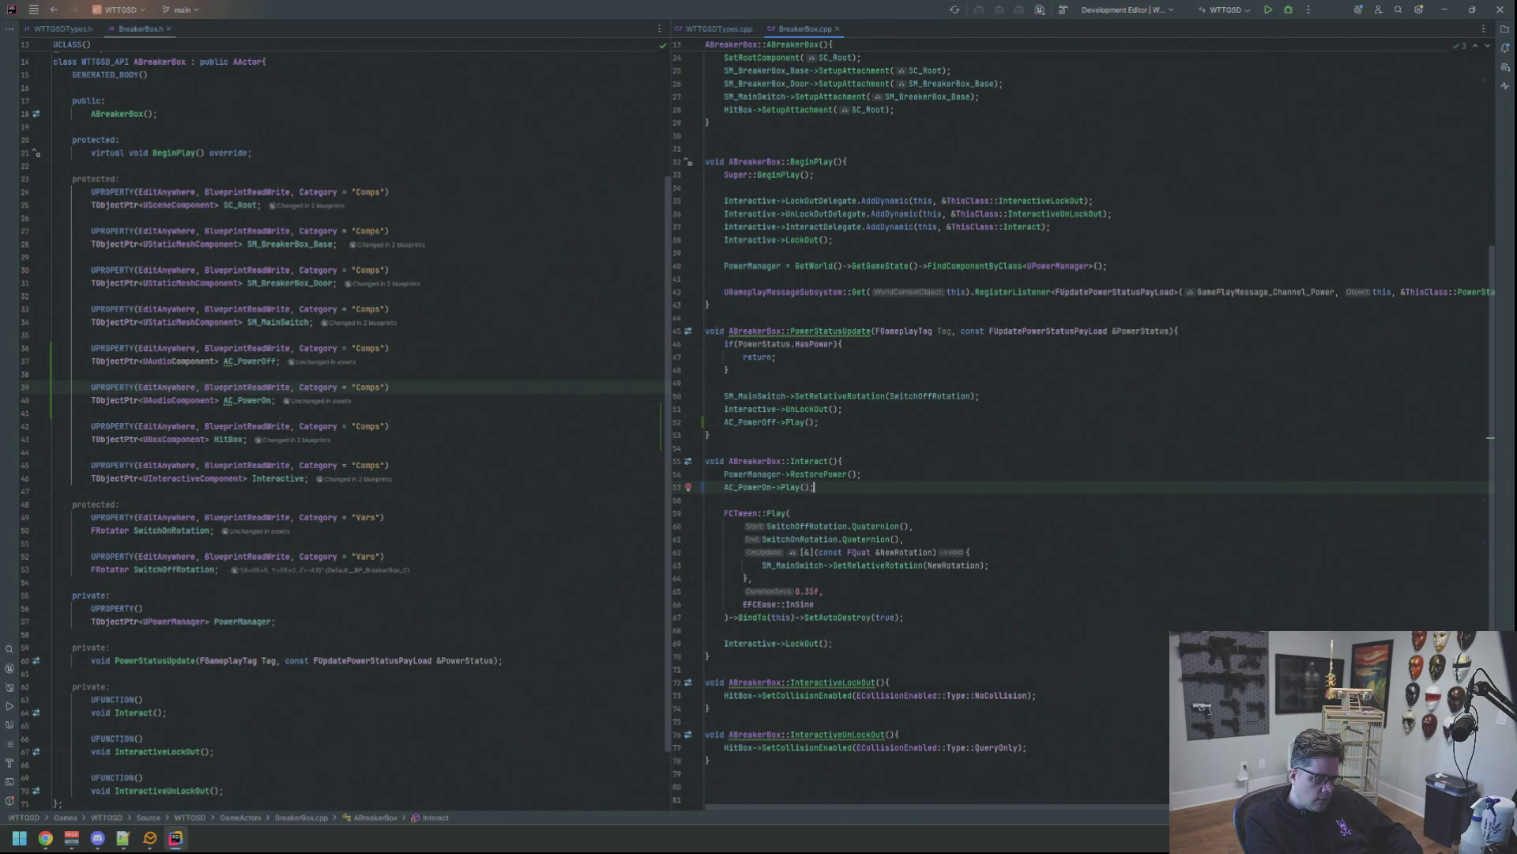
In the constructor, create AC_PowerOn with CreateDefaultSubobject<UAudioComponent>(TEXT(...)).
scroll(1027, 355, up, 8)
click(1074, 318)
key(Up)
key(Return)
key(Up)
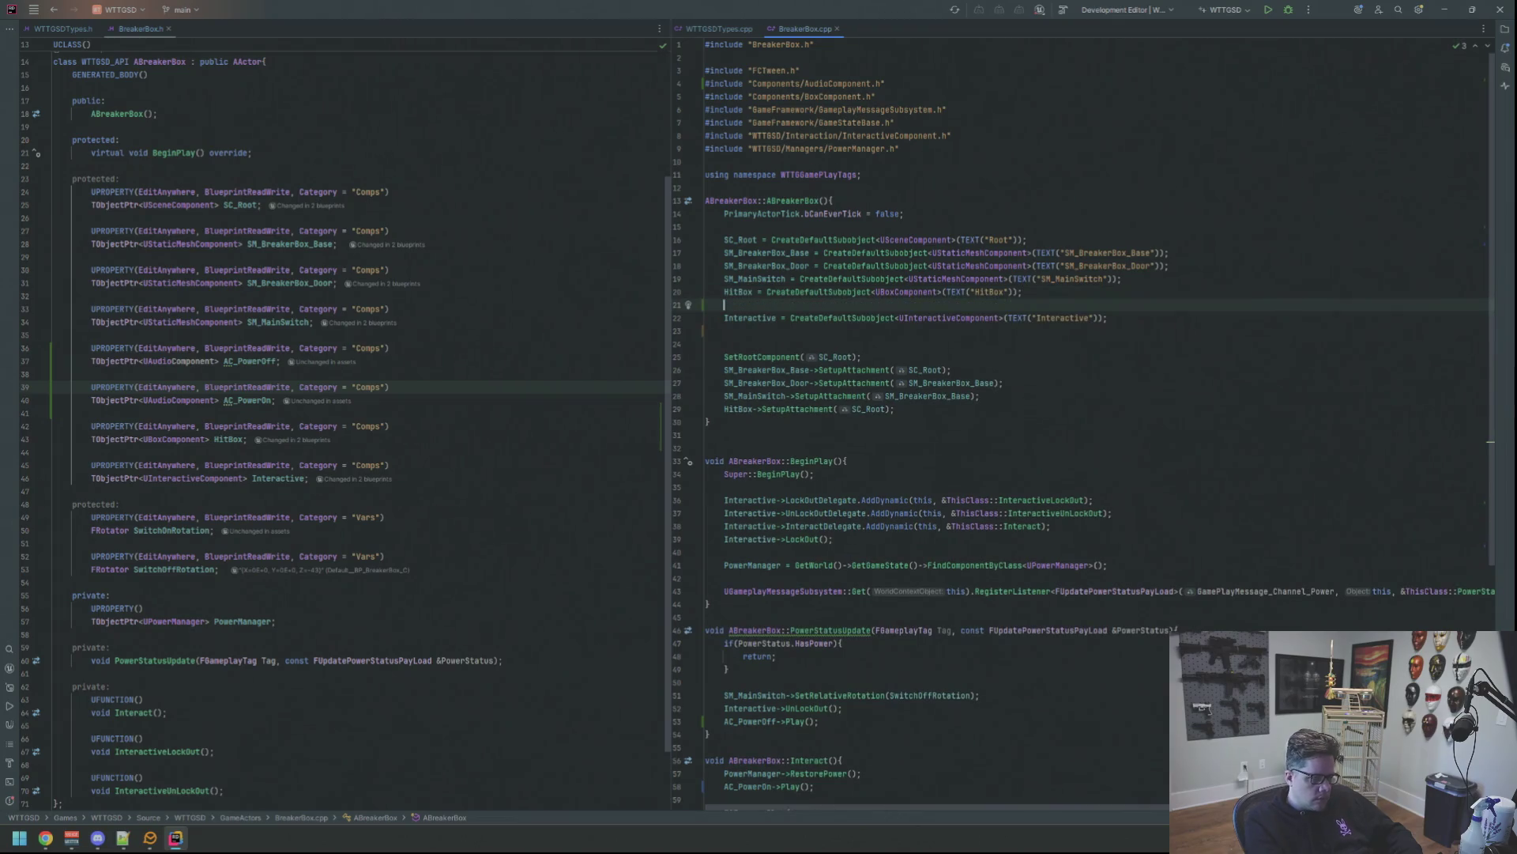
text(AC_P)
key(Return)
text(=)
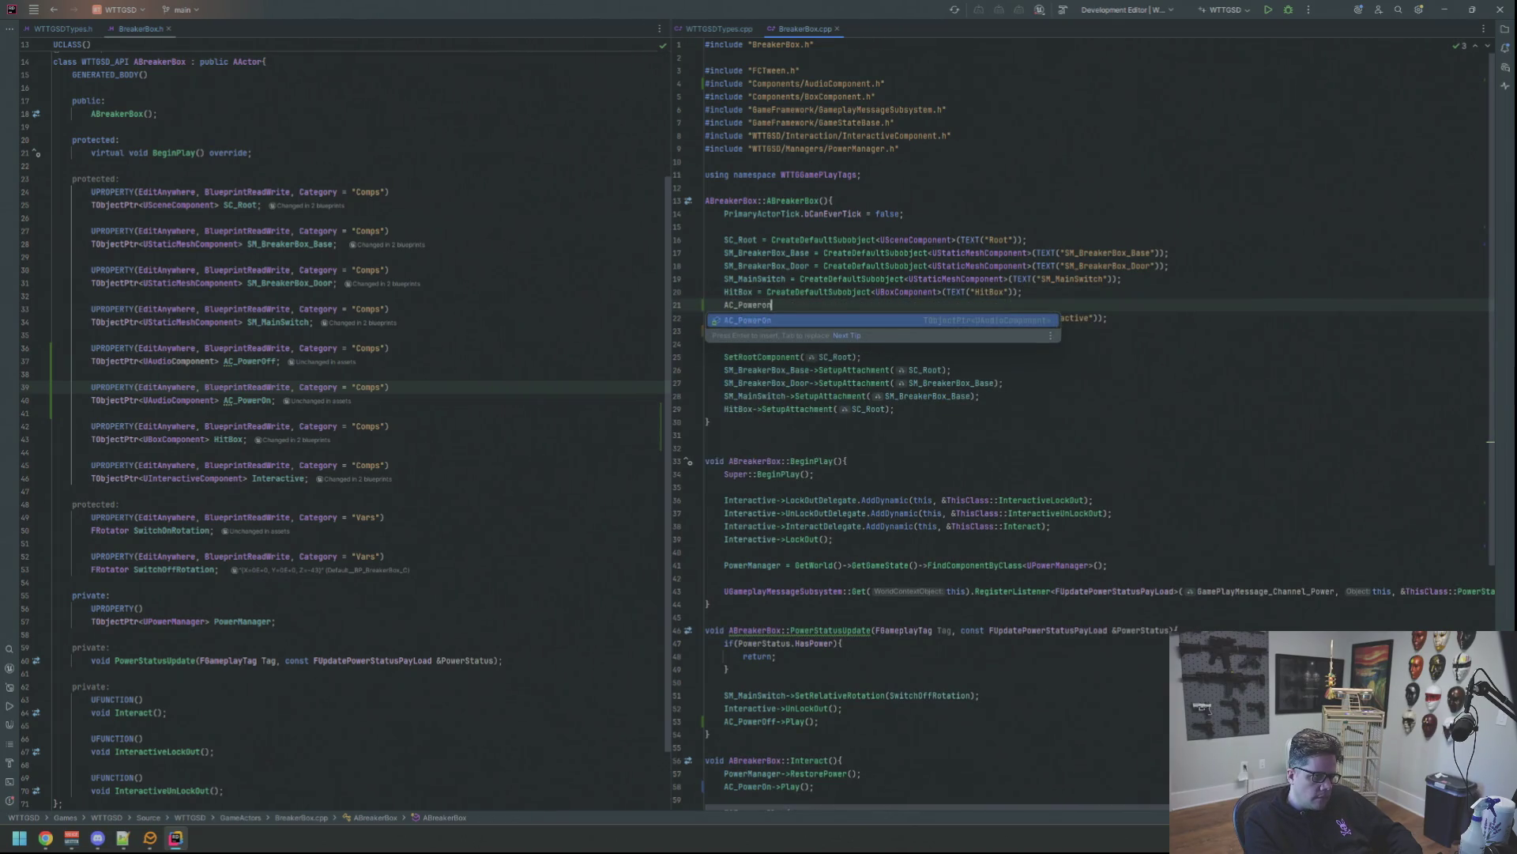
text(Created)
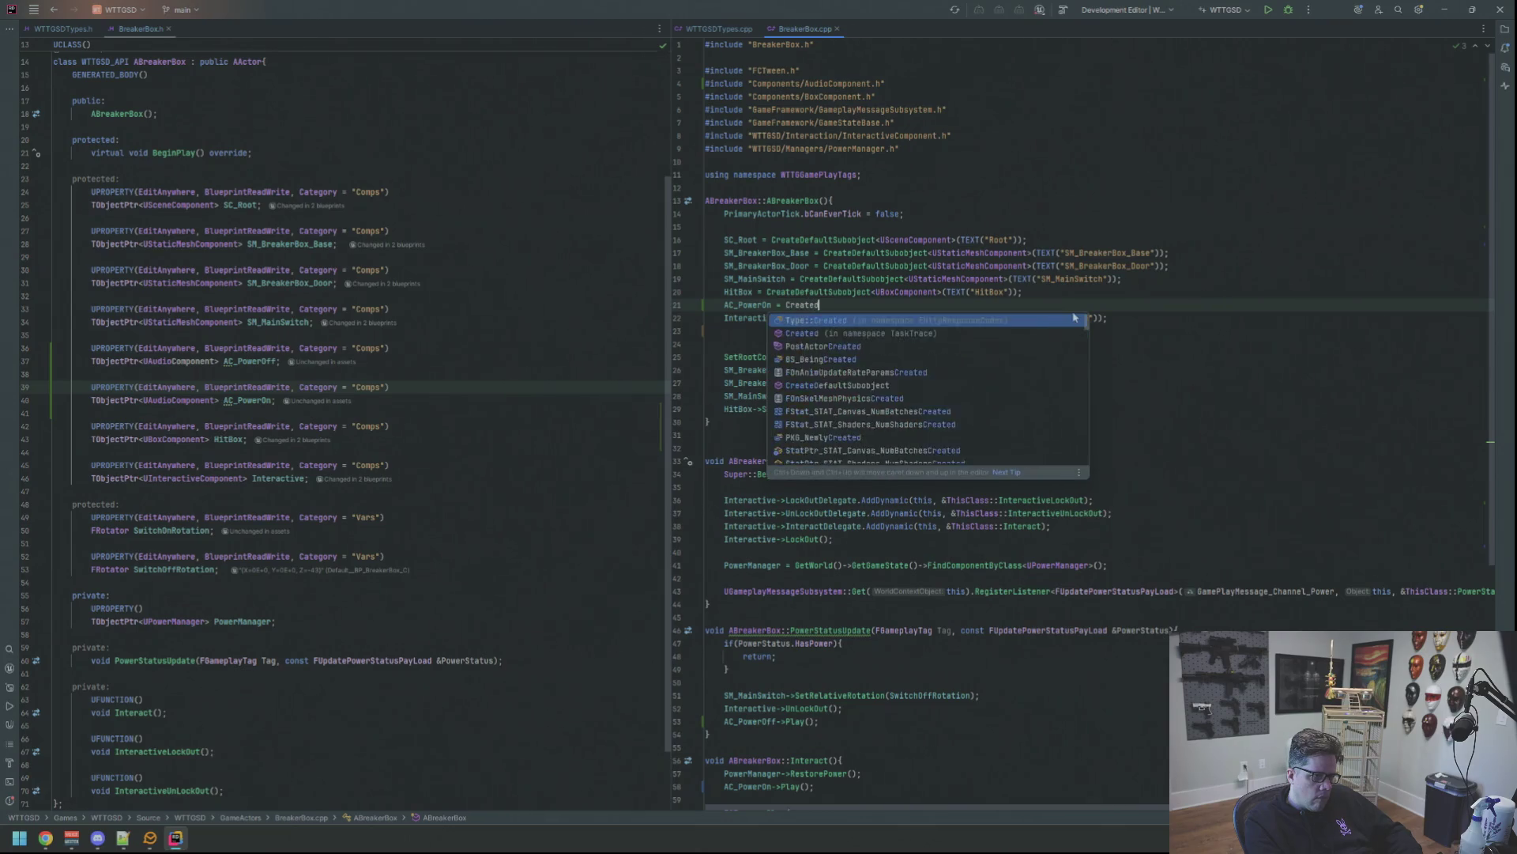
key(Return)
text(UAudioC>()
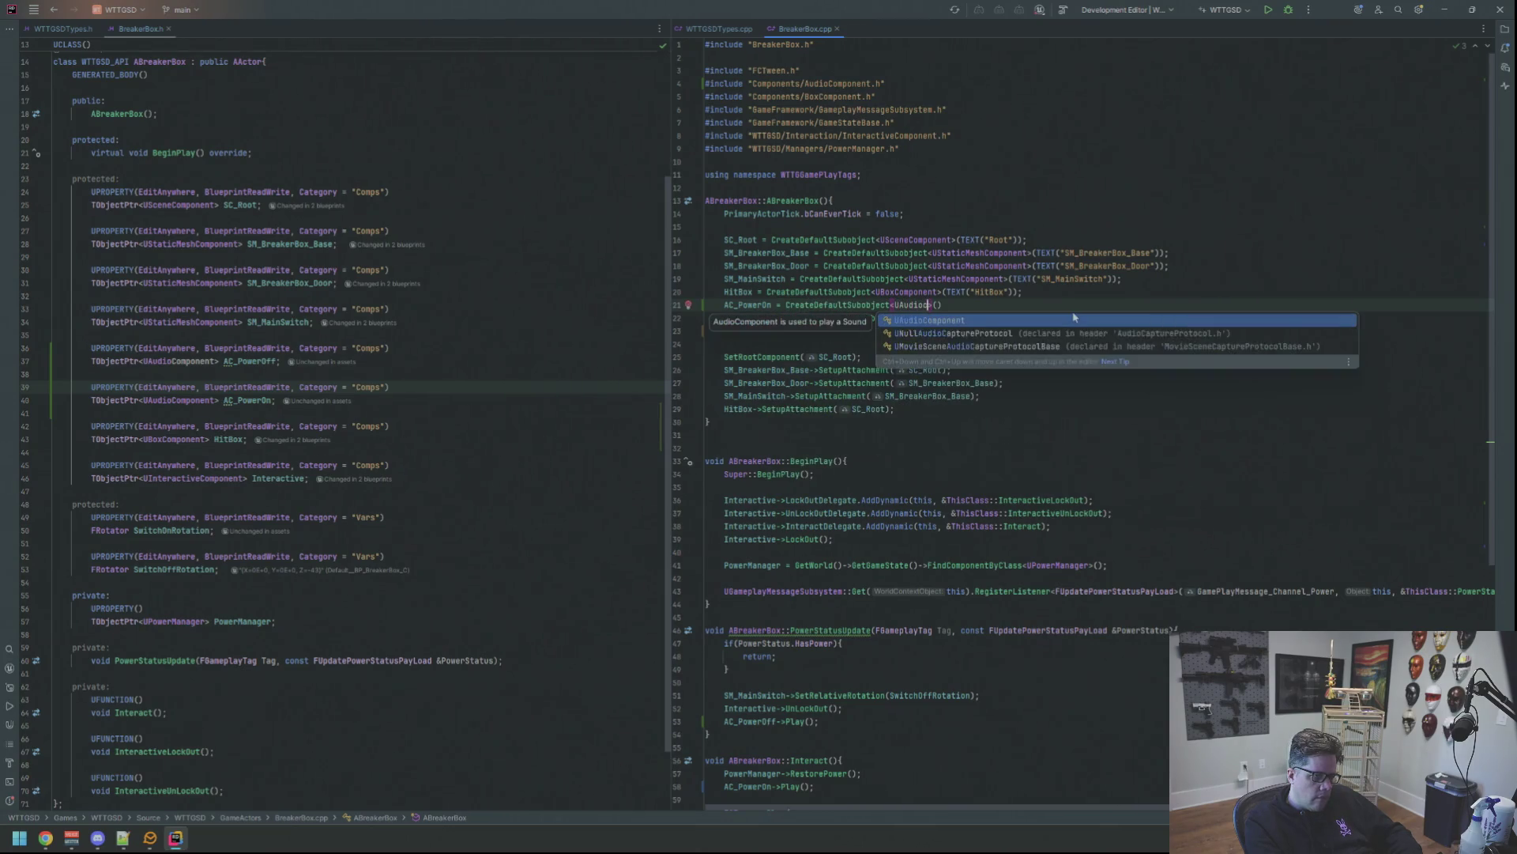
key(Return)
text(TEXT)
key(Return)
text(")))
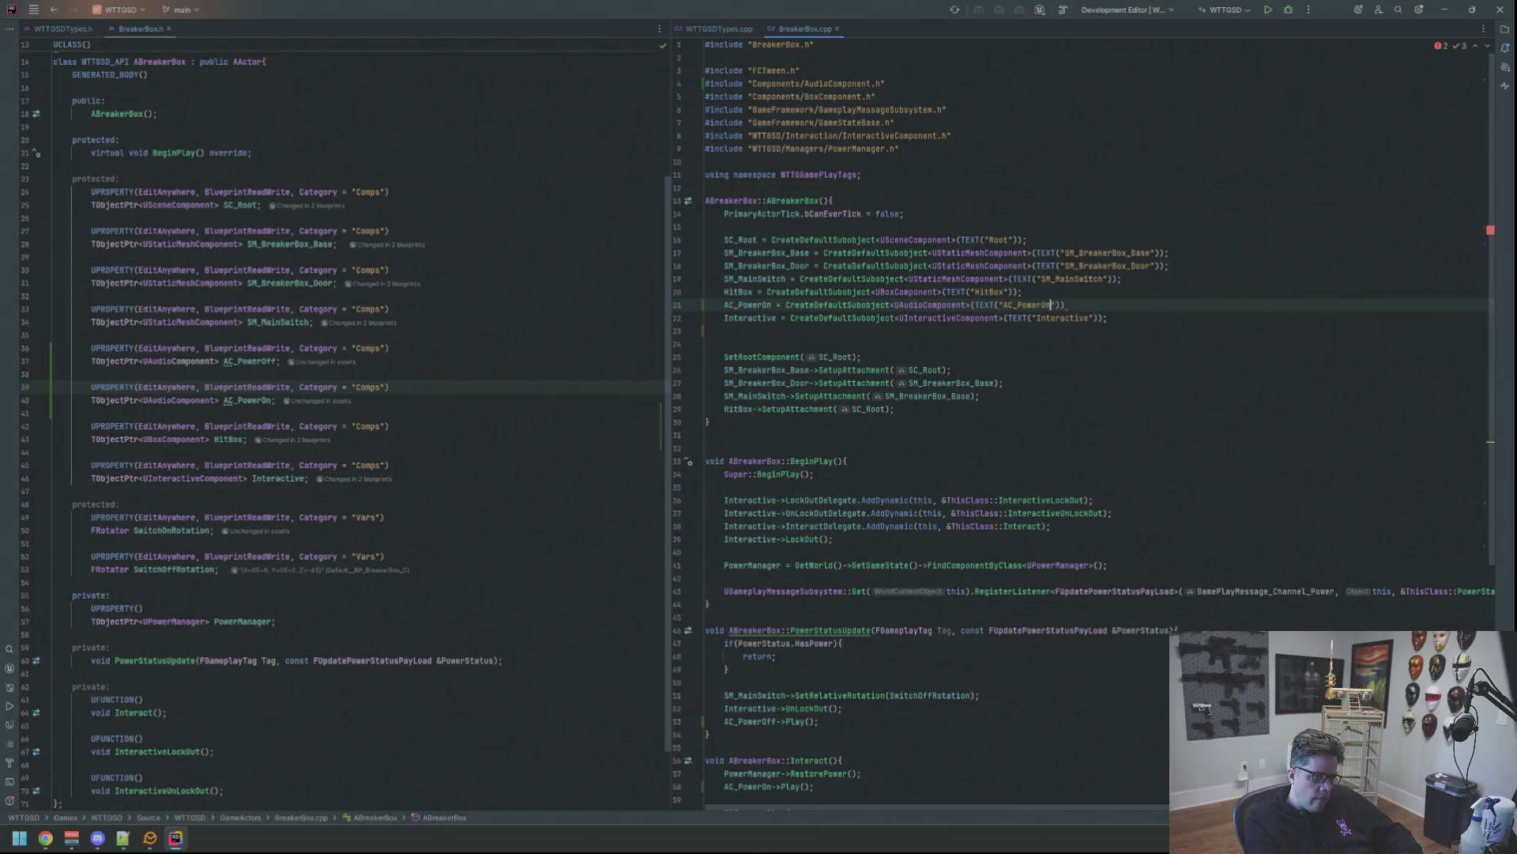
text(;)
key(Return)
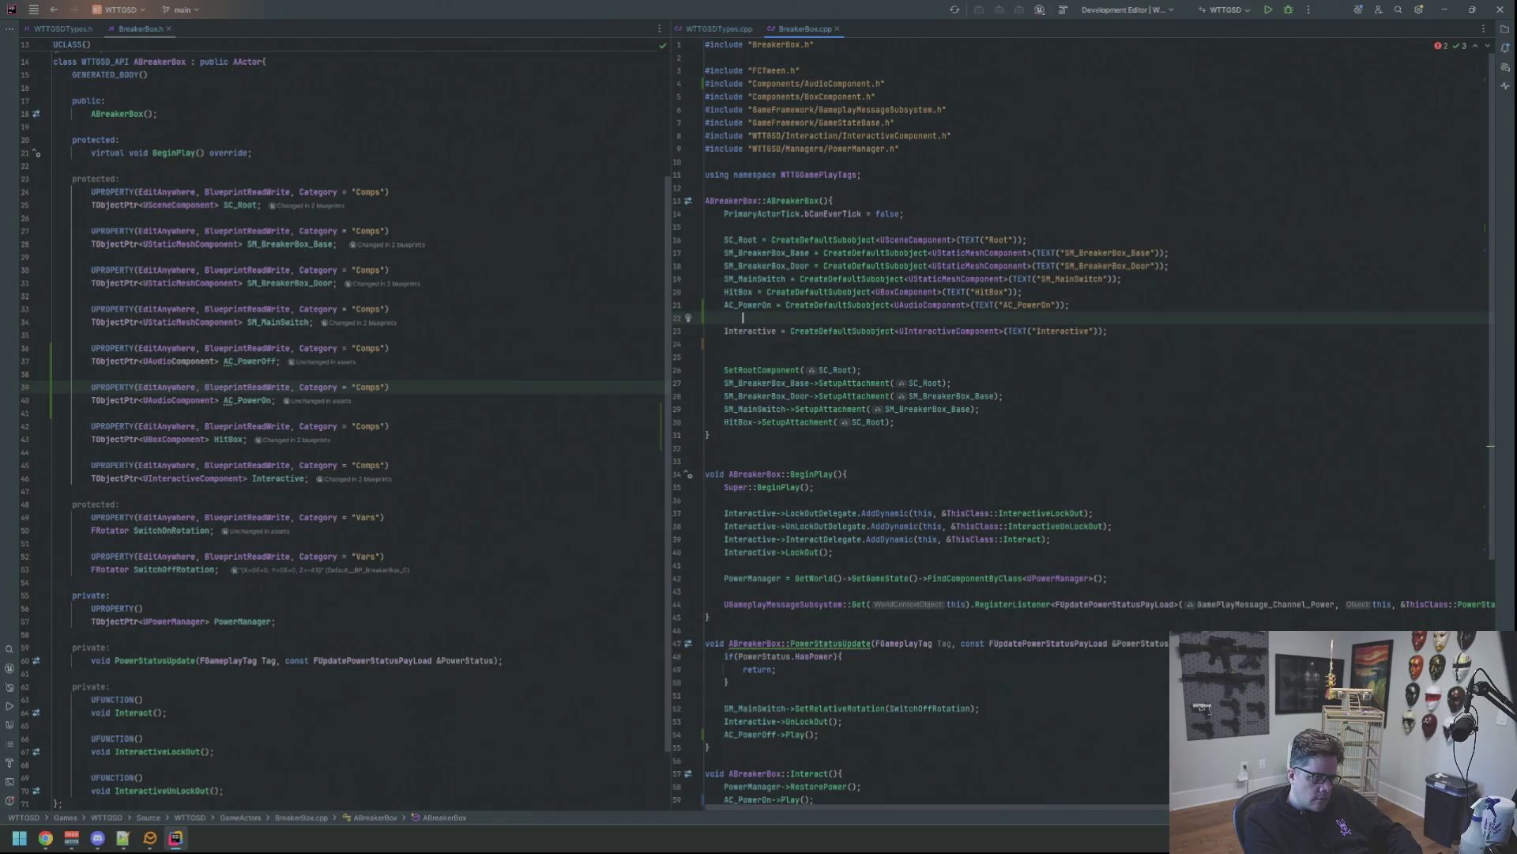
Create AC_PowerOff the same way with CreateDefaultSubobject<UAudioComponent> and a TEXT name.
text(AC_PowerOff = Creat)
key(Return)
text(UAu)
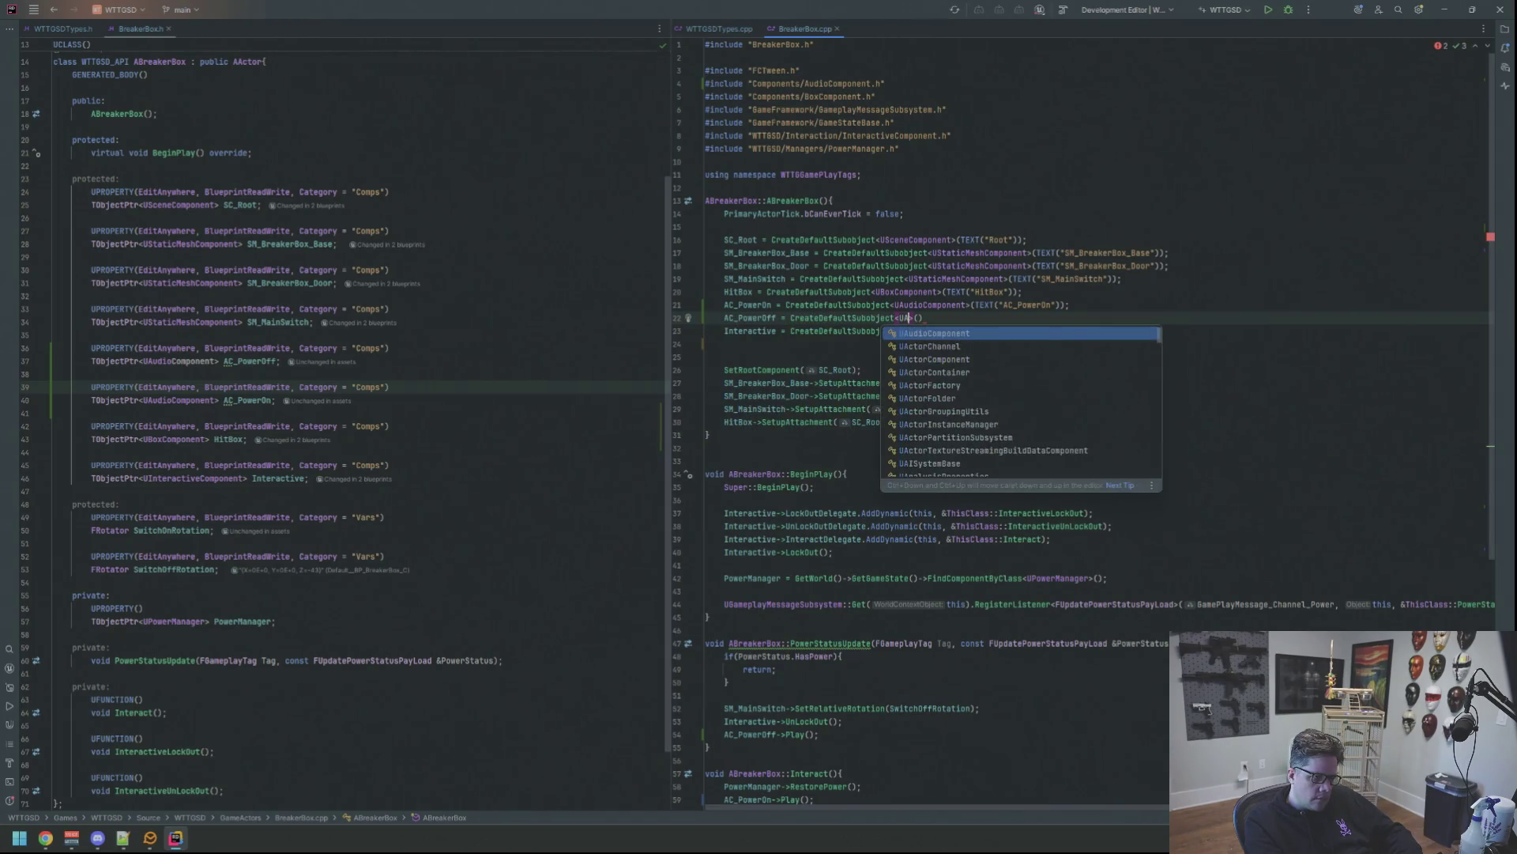
key(Return)
key(Right)
key(Right)
text(TE)
key(BackSpace)
key(BackSpace)
key(BackSpace)
text(TE)
key(Return)
text("AC_Power)
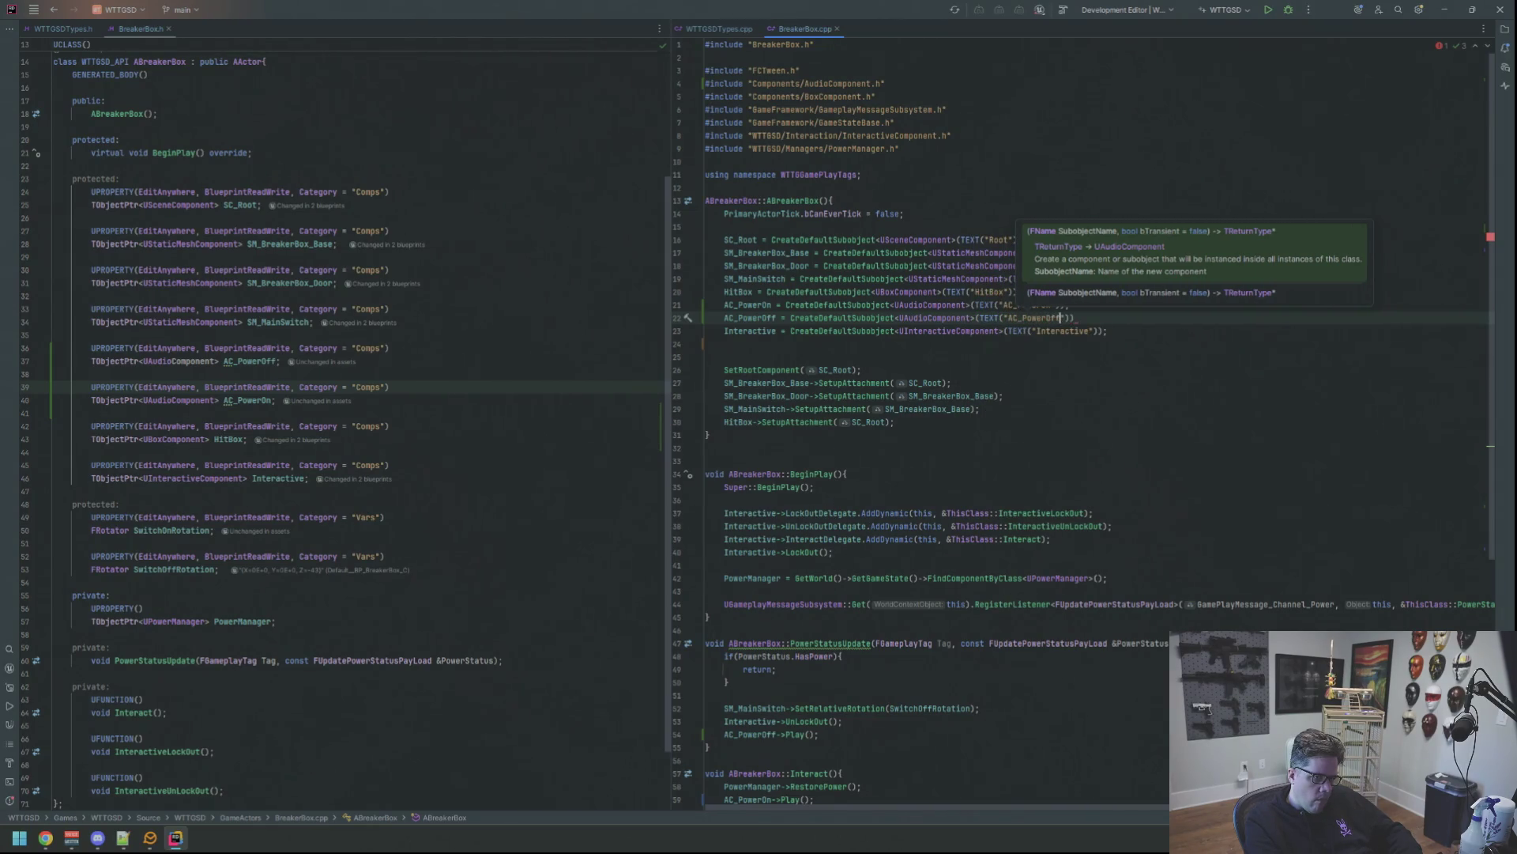
key(End)
text(;)
Add AC_PowerOn->SetupAttachment(SC_Root); after the existing attachment calls.
key(Down)
key(Down)
key(Down)
key(Down)
key(Down)
key(Up)
key(End)
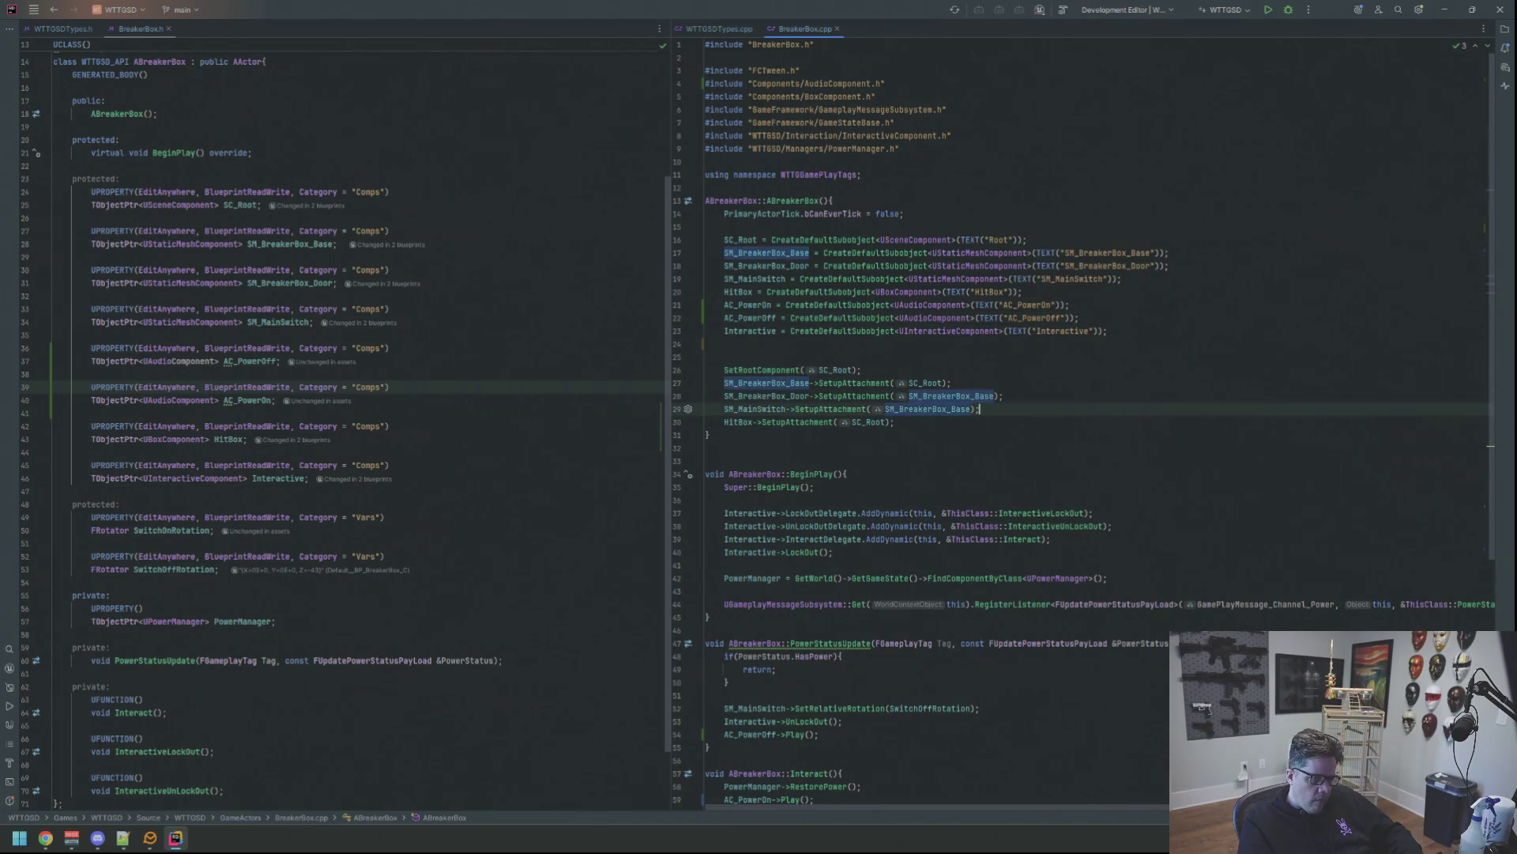
key(Return)
text(AC__Powero)
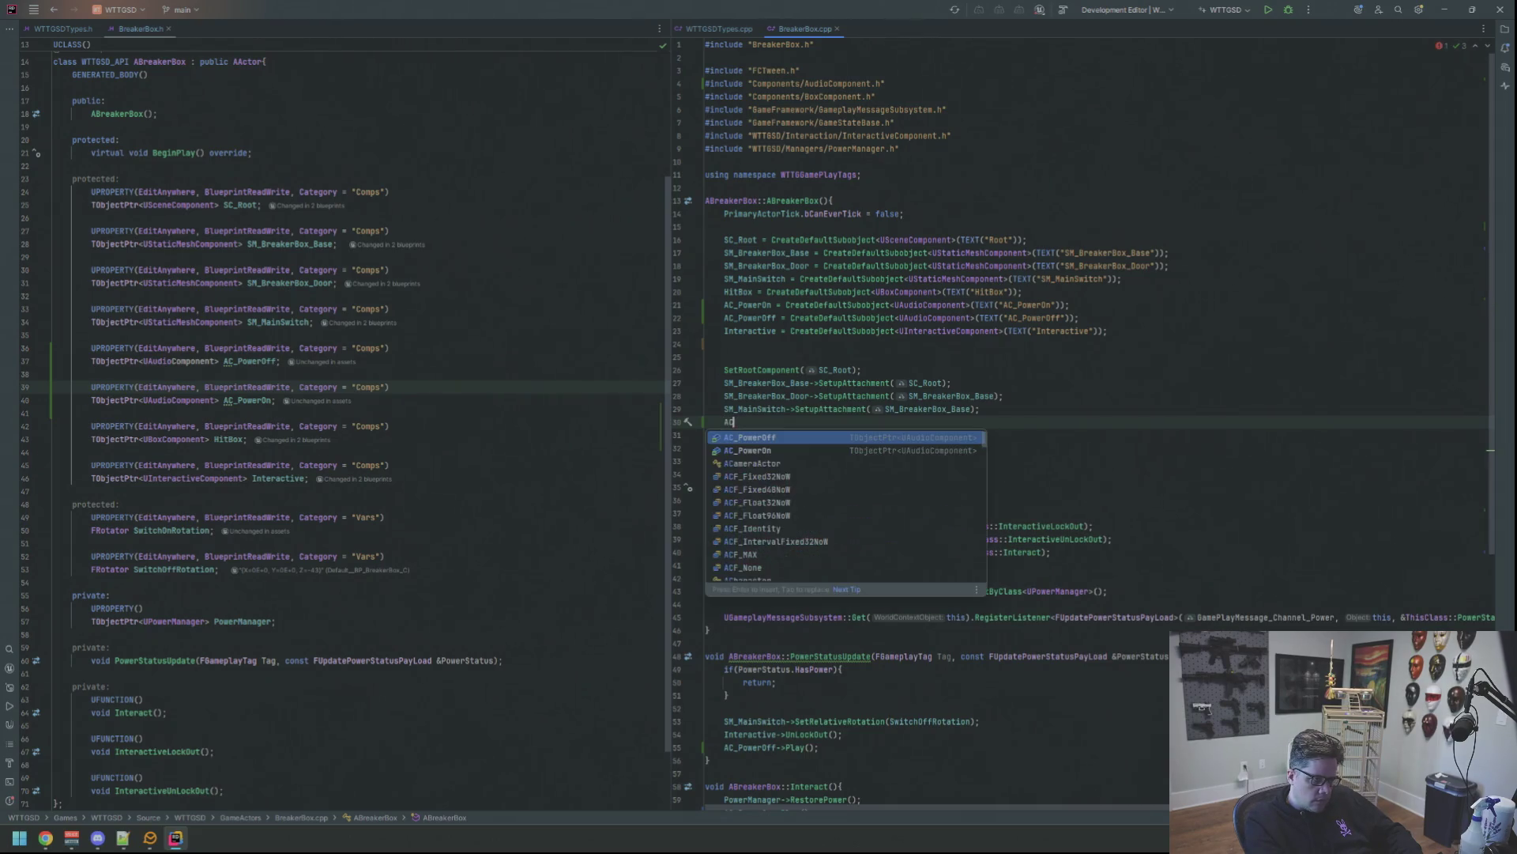
text(n)
key(Return)
text(->SetupAt)
key(Return)
text(SC_R))
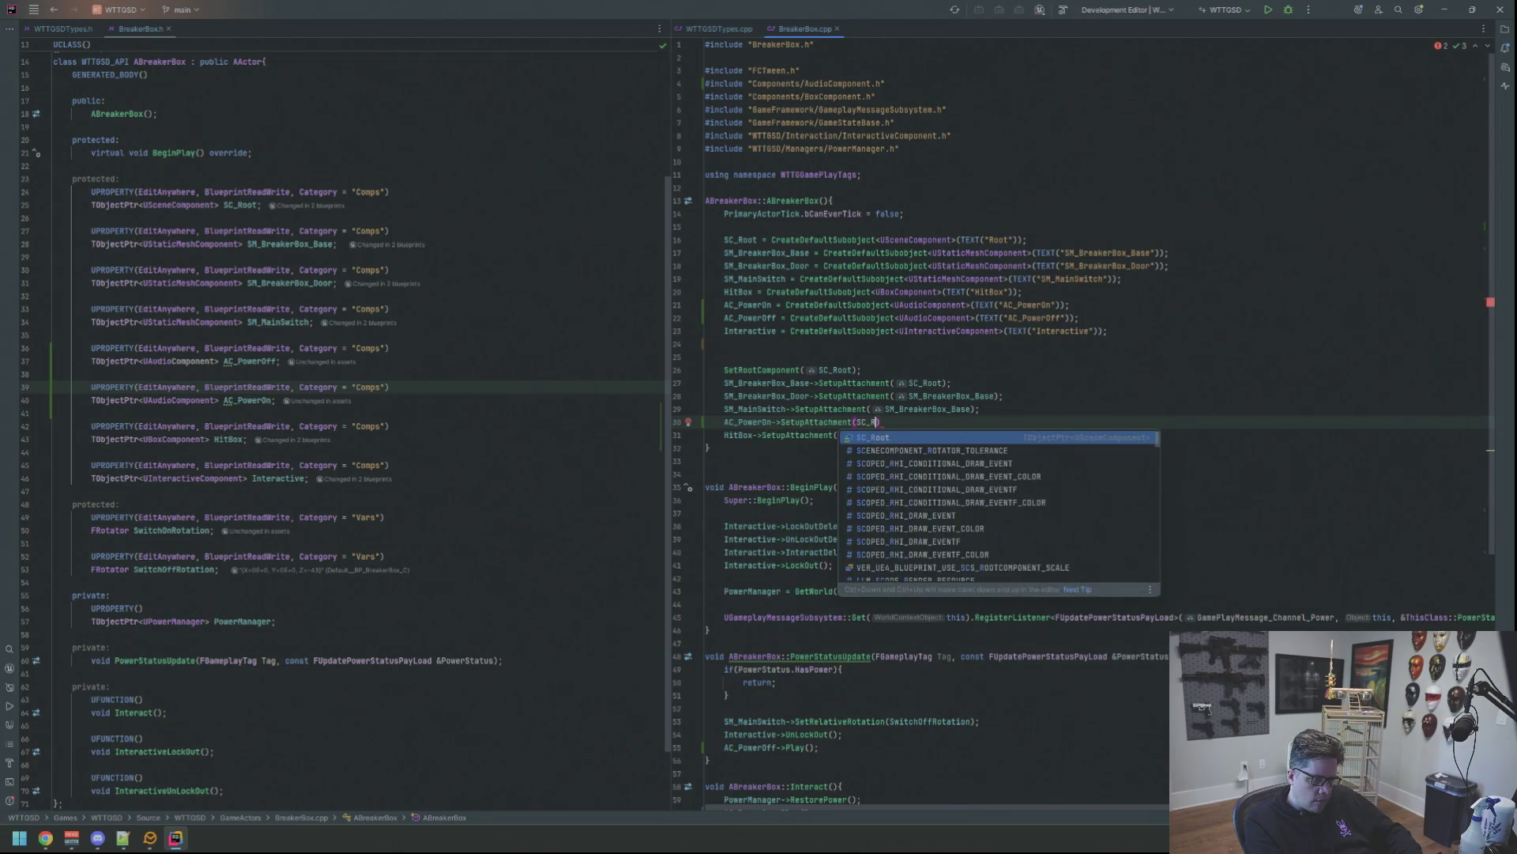
key(Return)
key(ctrl+shift+Return)
Add AC_PowerOff->SetupAttachment(SC_Root); and review the end of the constructor.
text(AC_PowerOf)
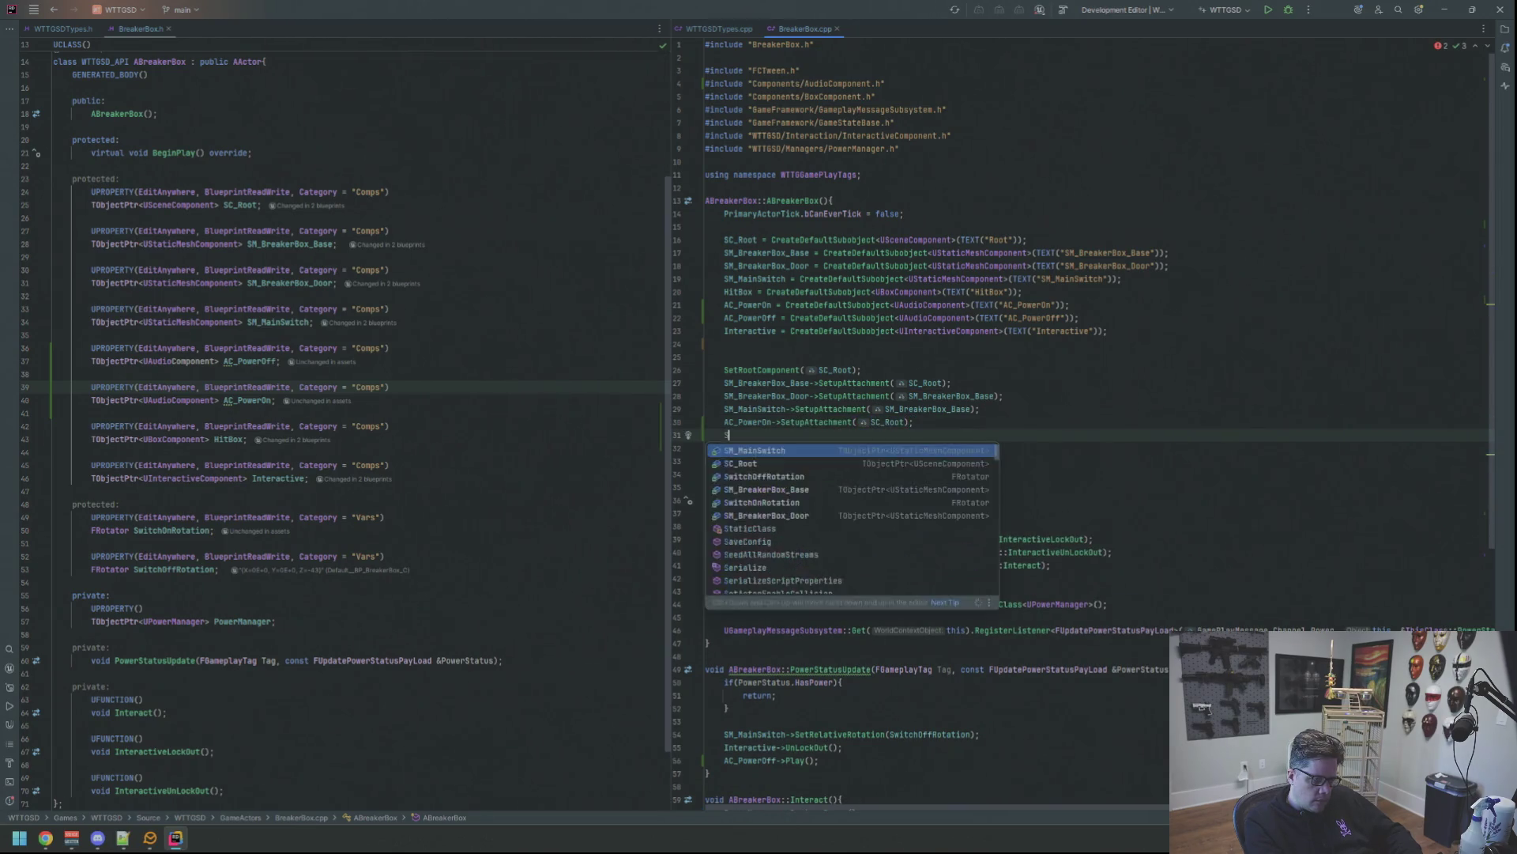
key(Return)
text(->)
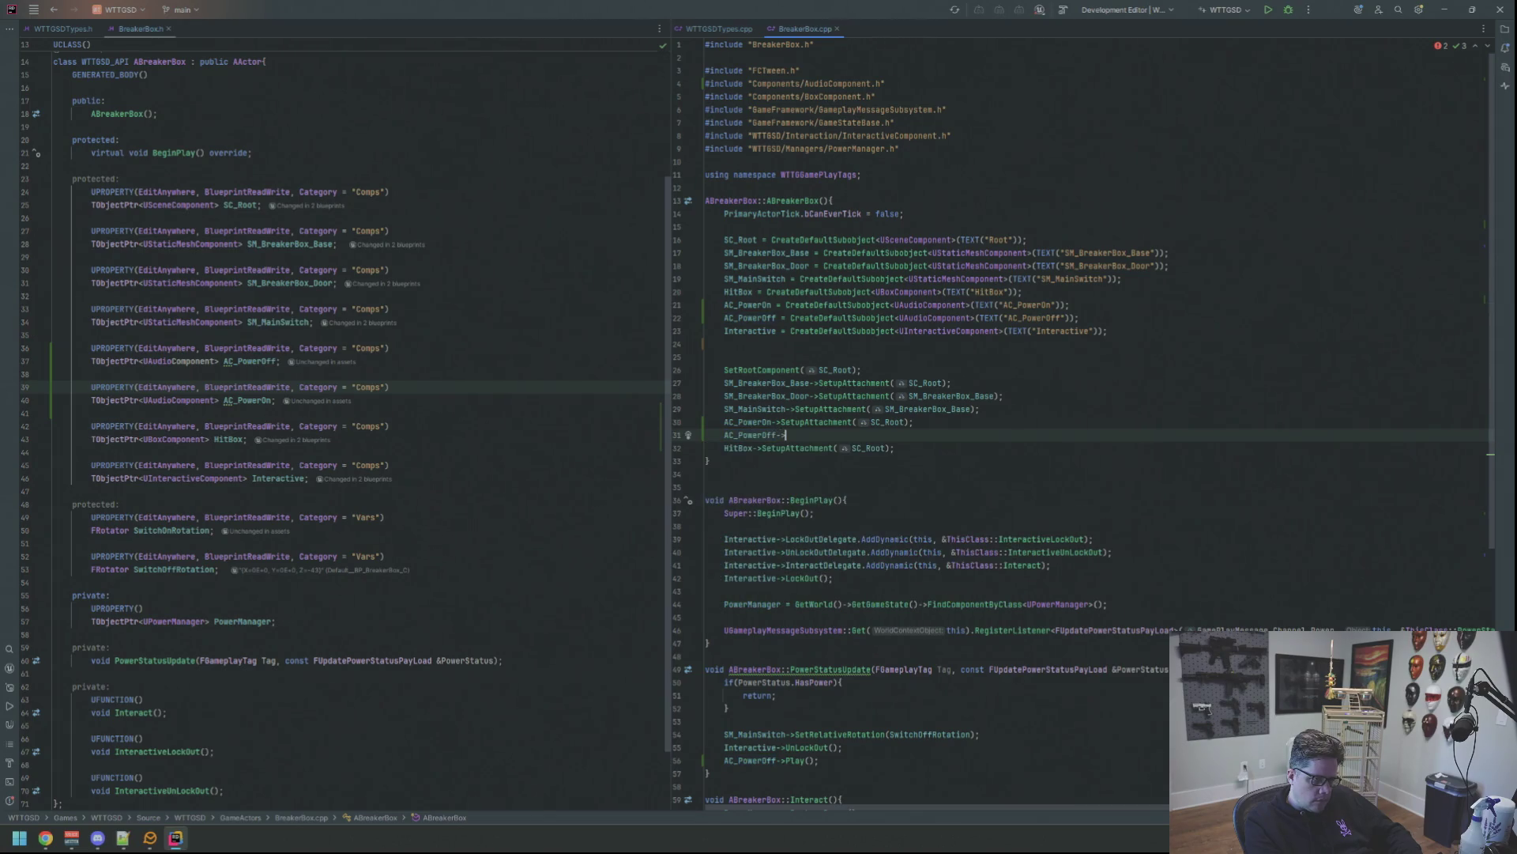
text(Setup)
key(Return)
text(SC_R)
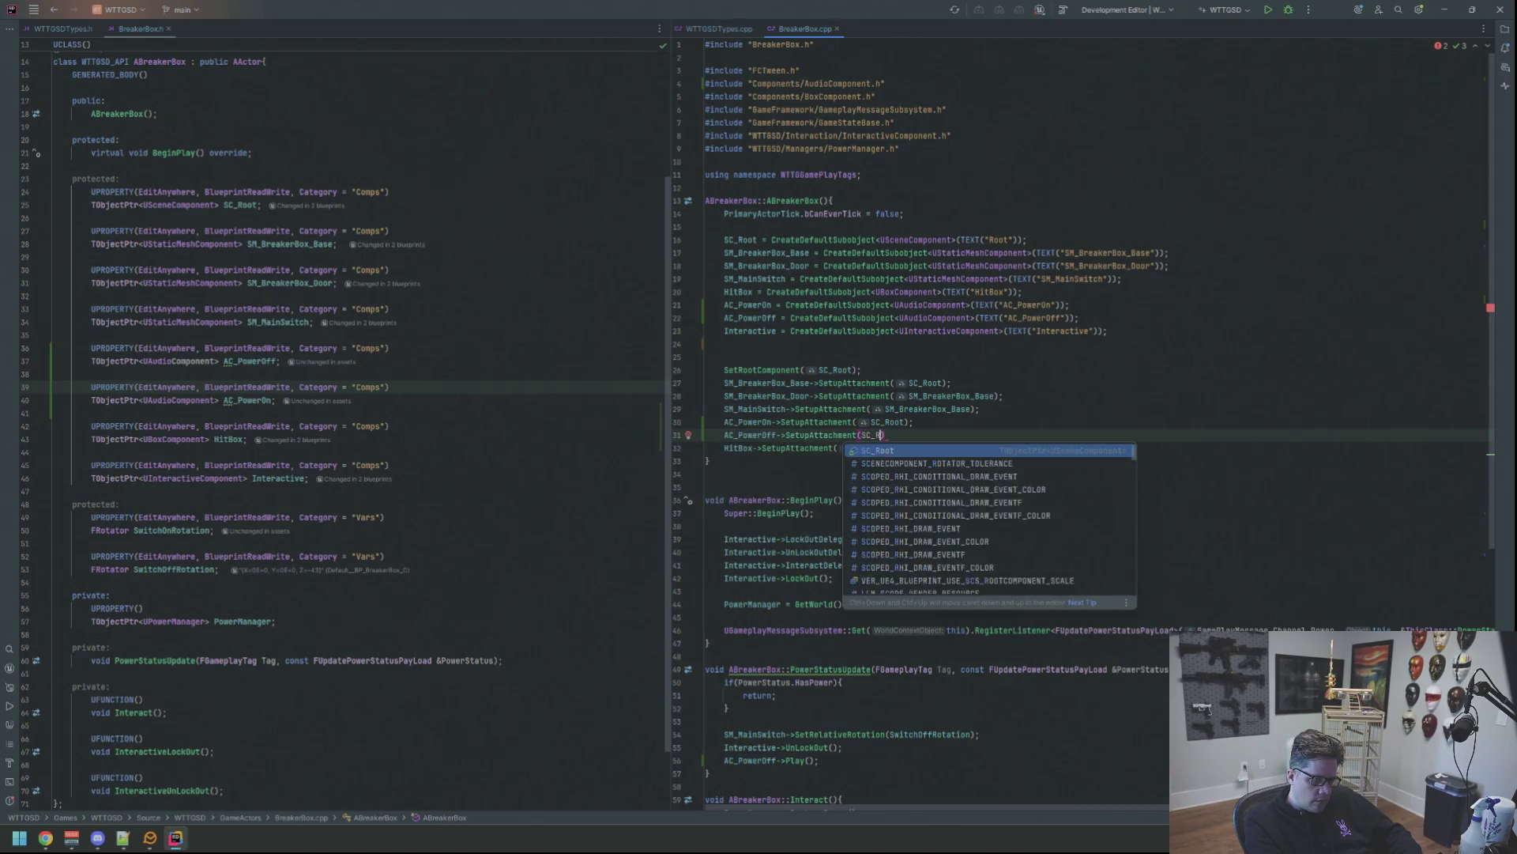
key(BackSpace)
key(BackSpace)
key(BackSpace)
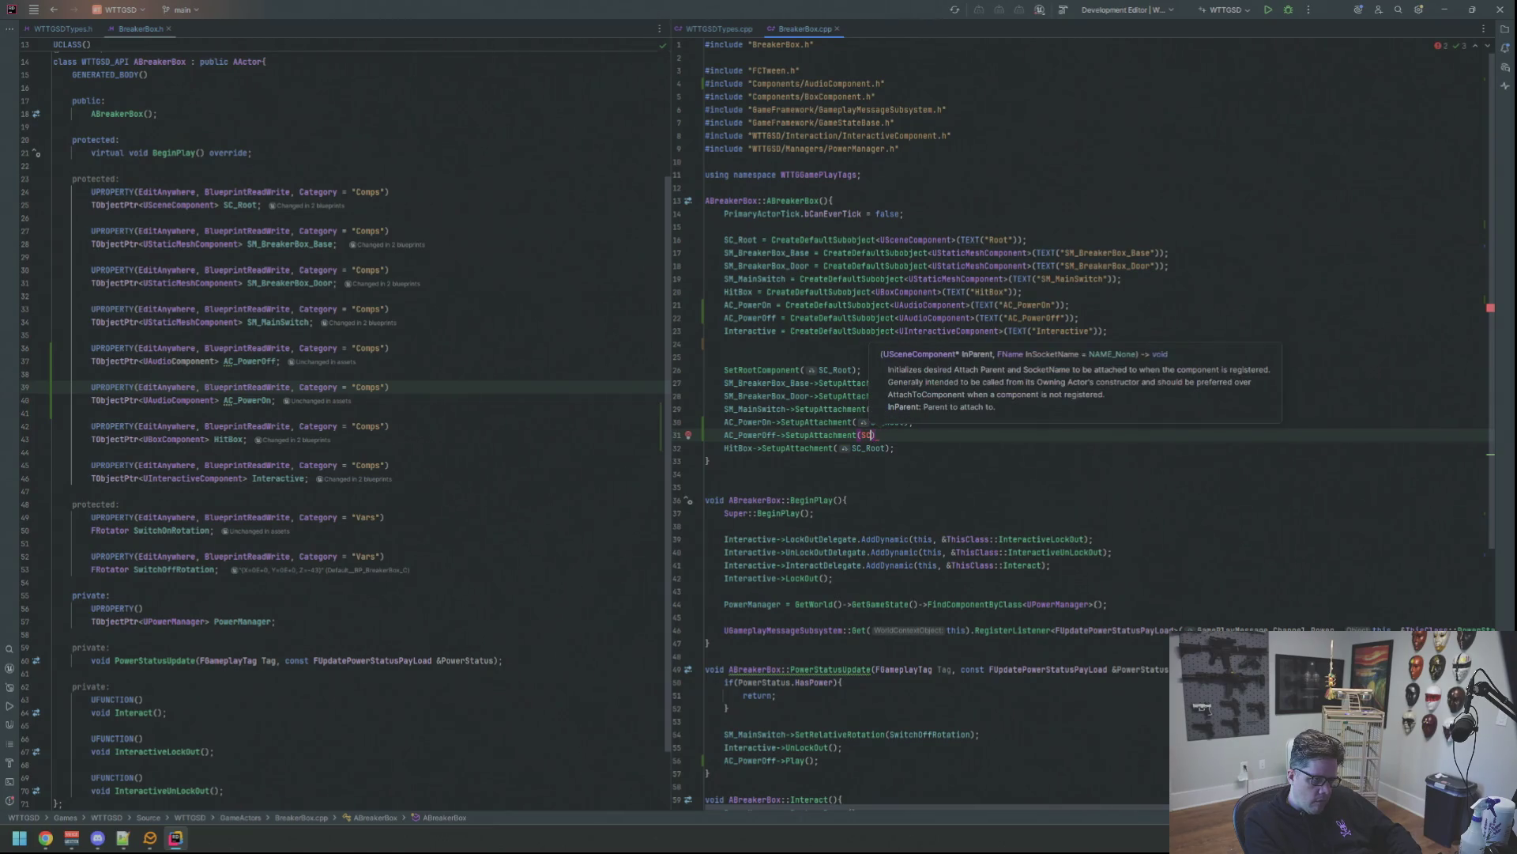
text(c_R)
key(Return)
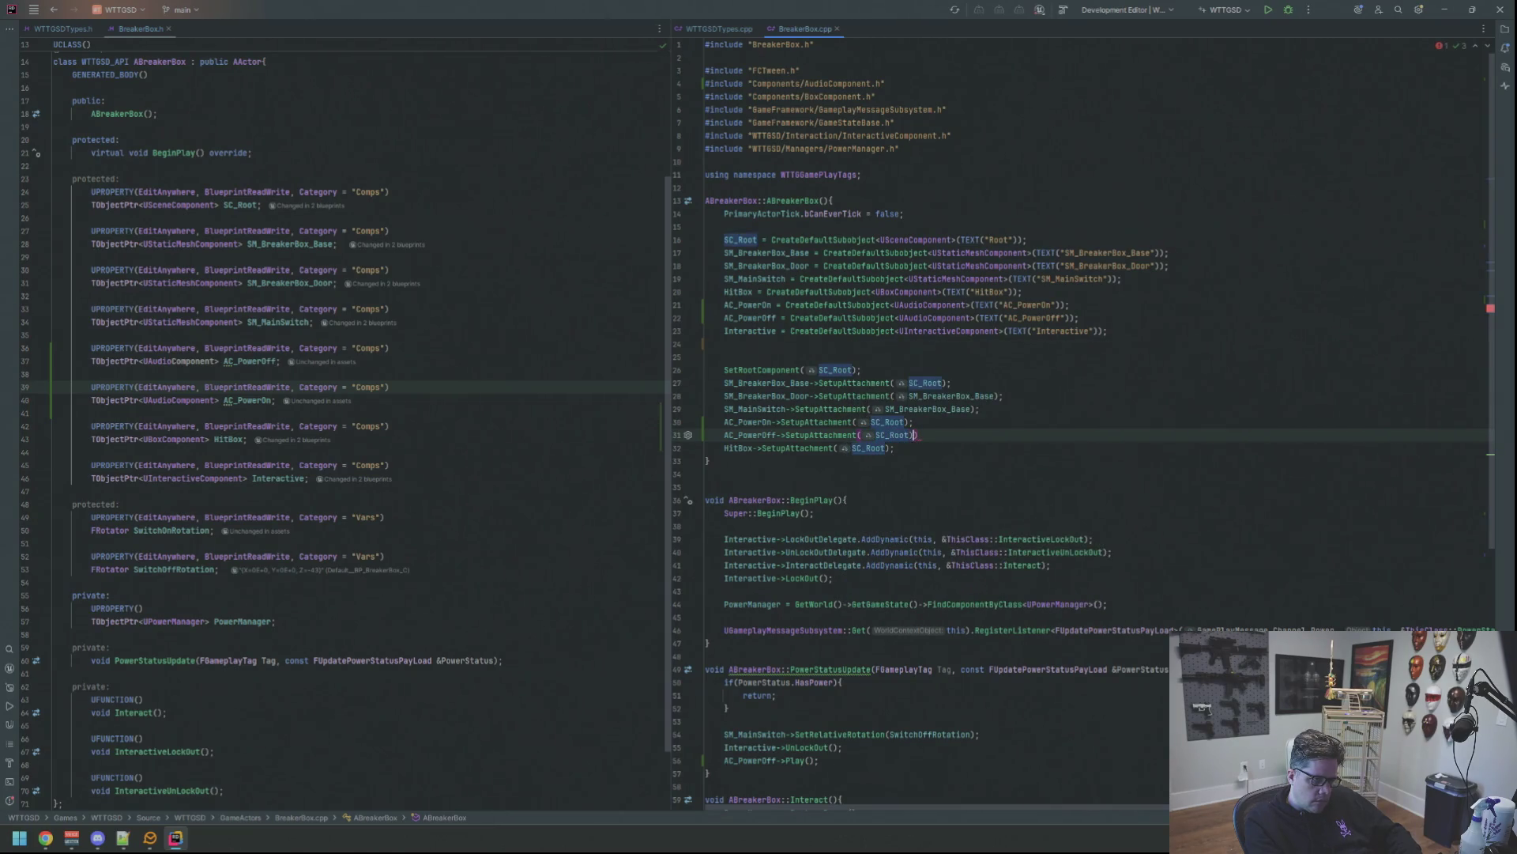
click(918, 409)
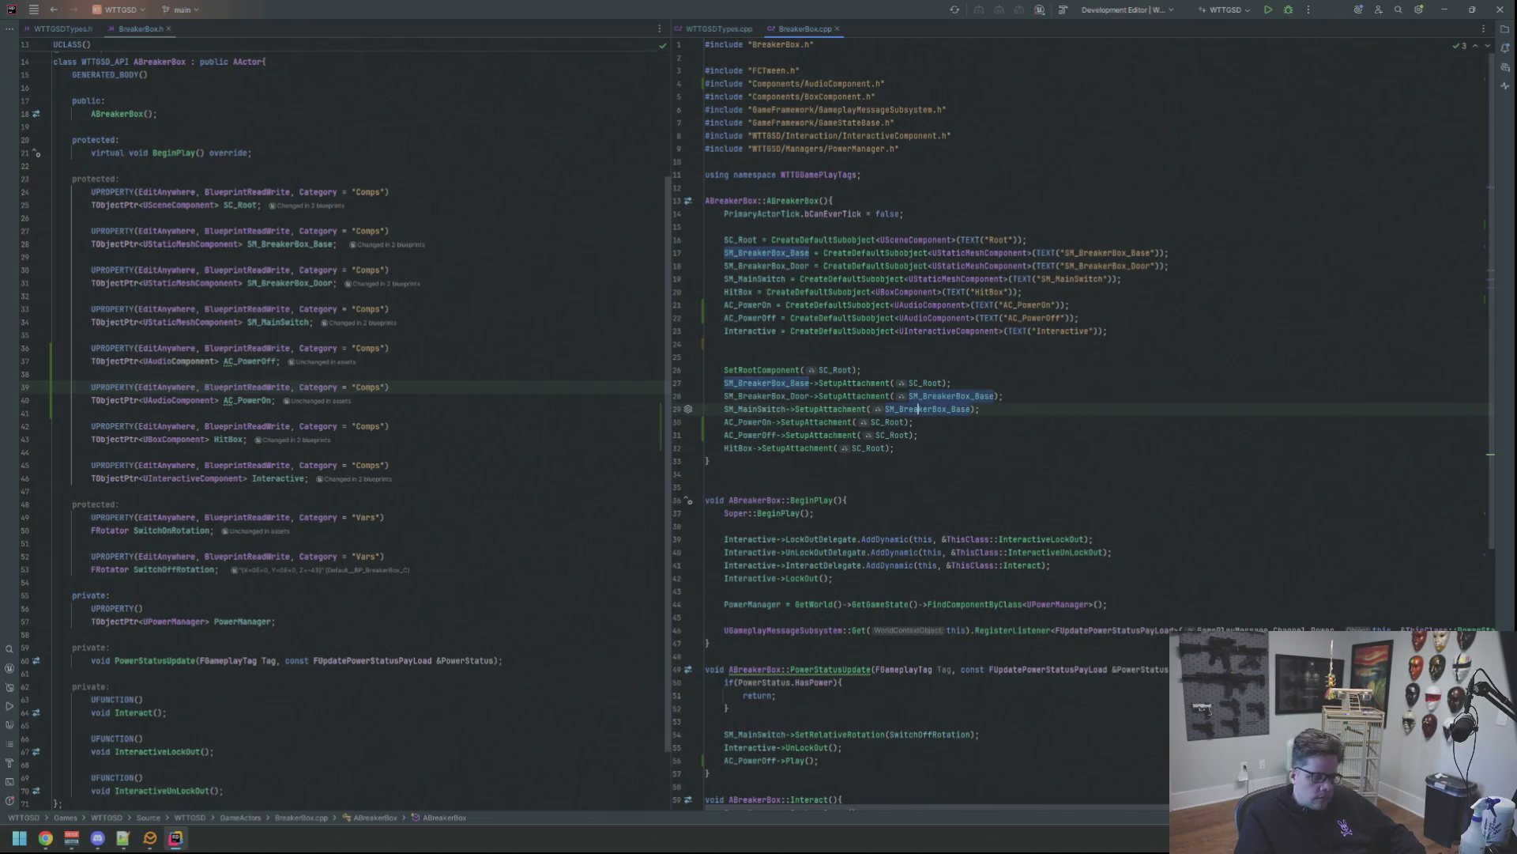
key(Down)
key(Down)
key(Down)
key(End)
key(Down)
key(Down)
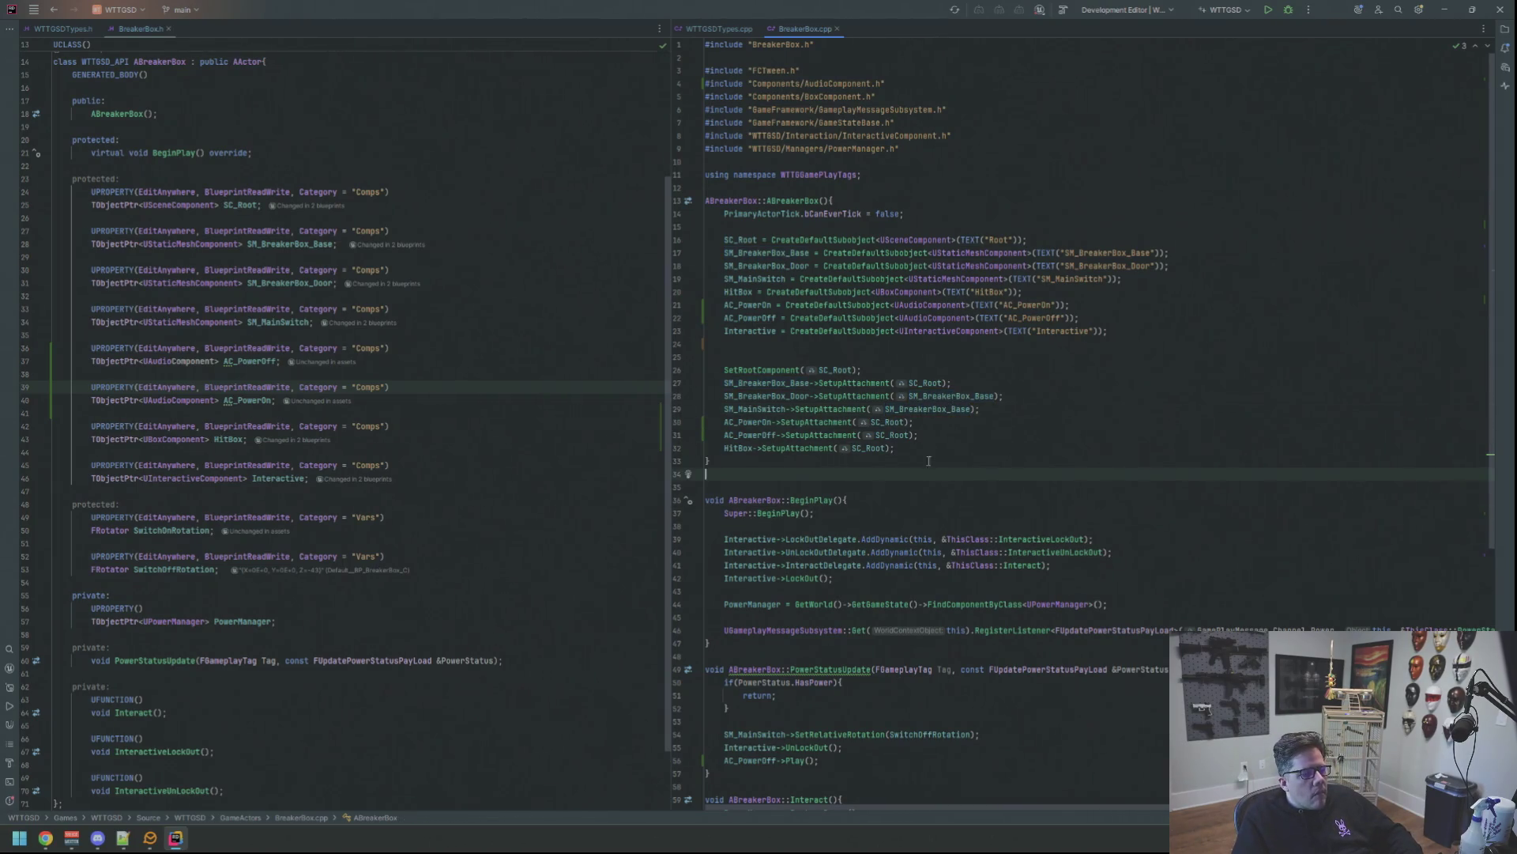
scroll(952, 407, down, 10)
Check PowerStatus usages in Rider, then open the Motel level from Content > Maps.
click(1141, 261)
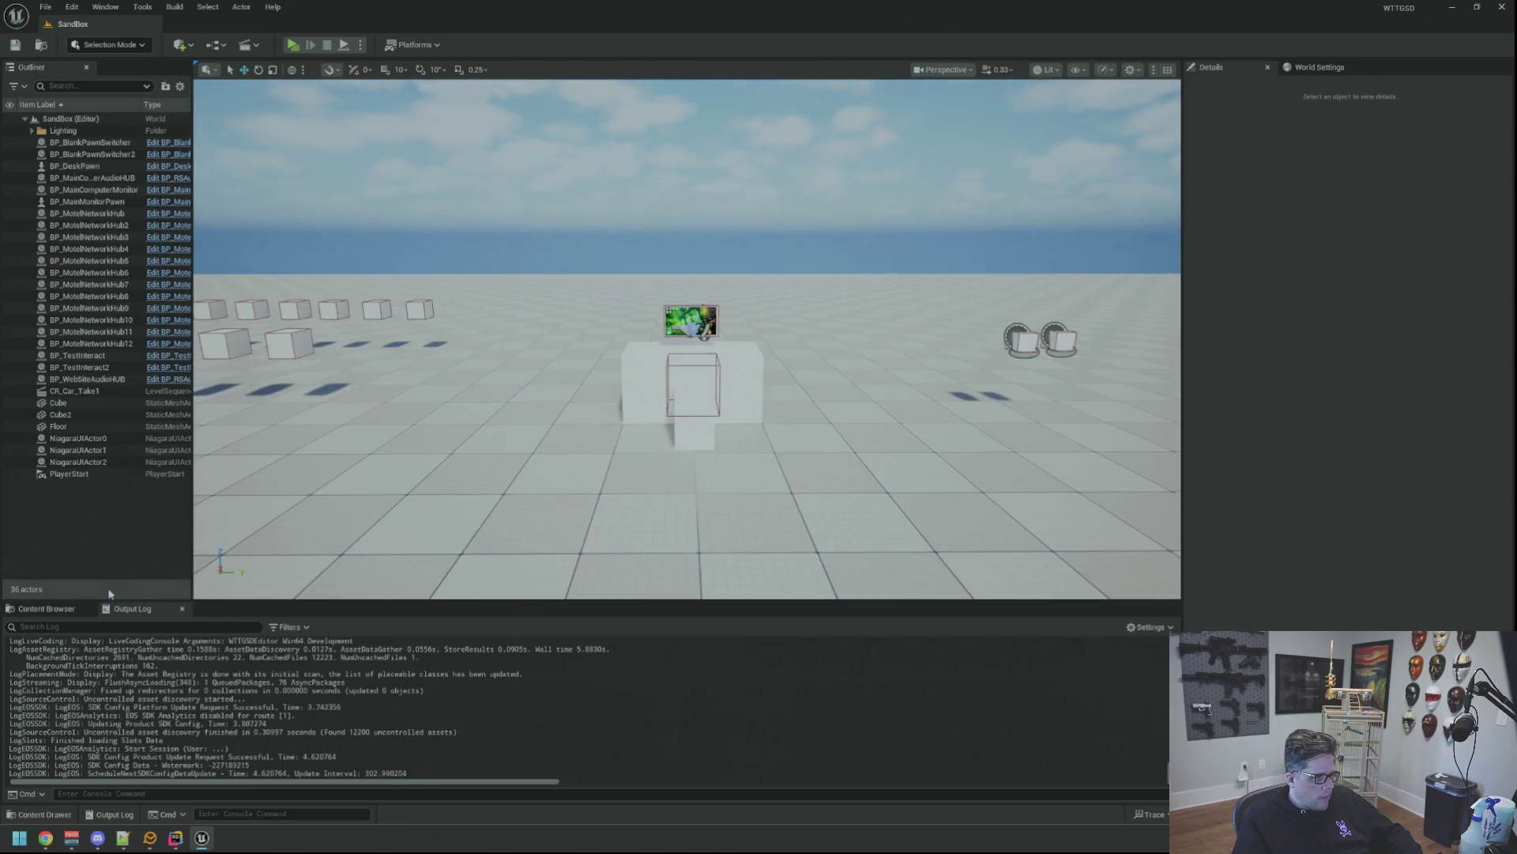
click(49, 611)
click(33, 679)
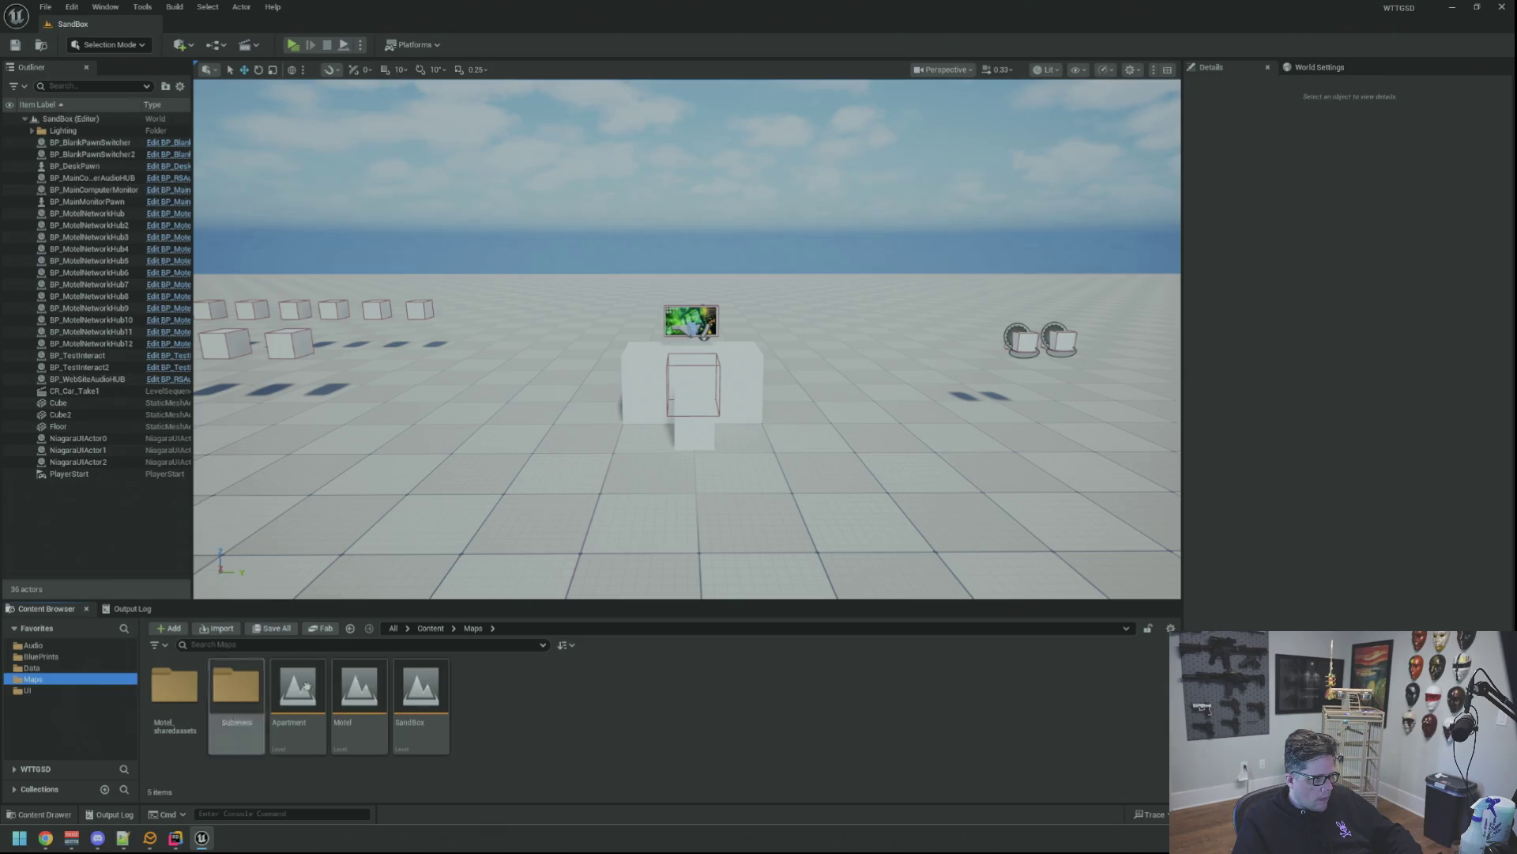
double_click(359, 695)
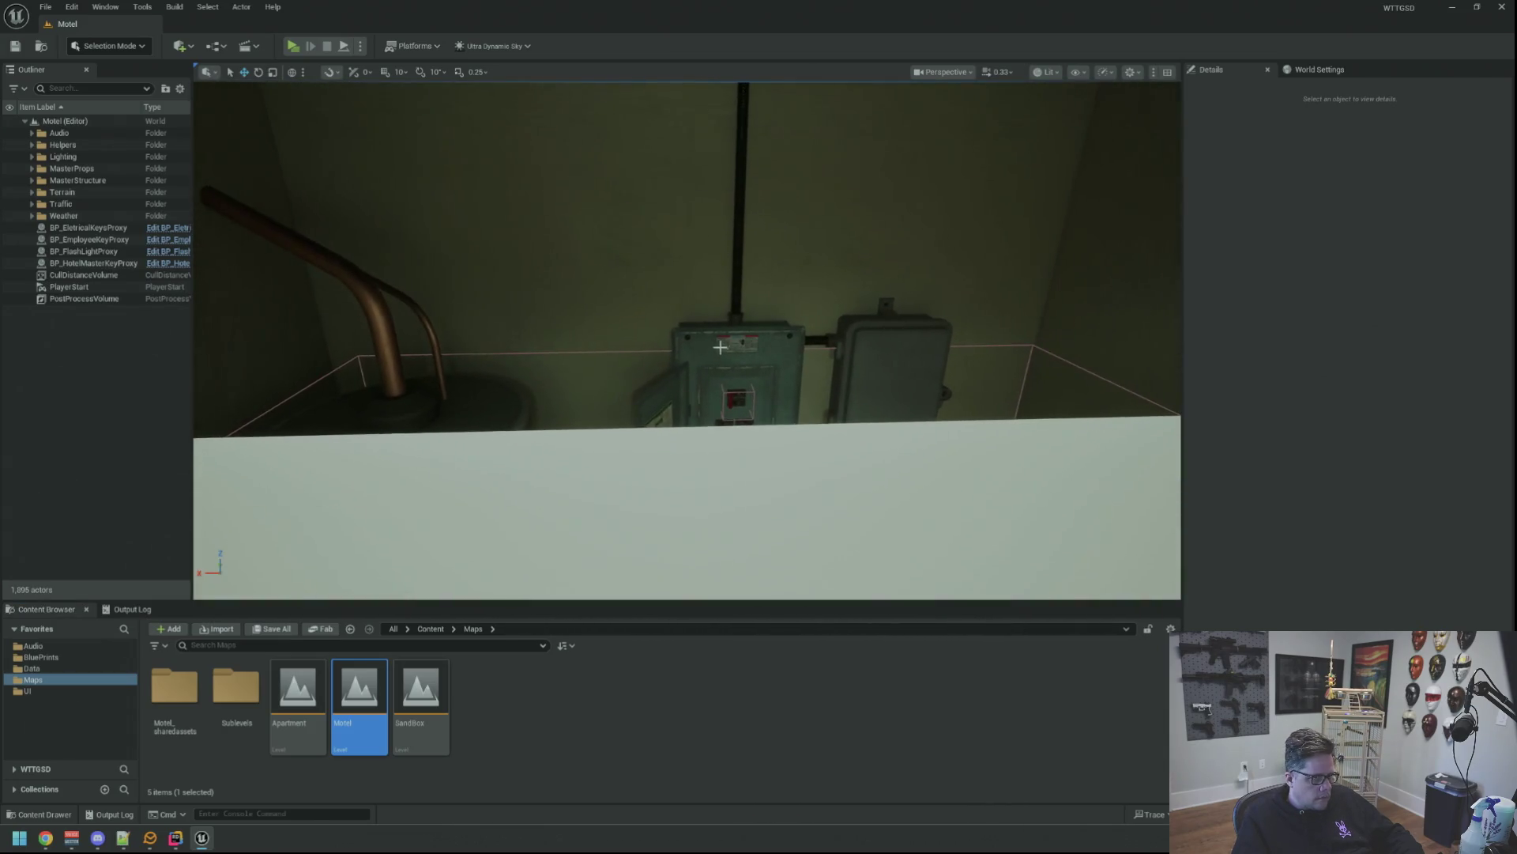
Open BP_BreakerBox and move AC Power On and AC Power Off along Y toward the switch.
click(729, 373)
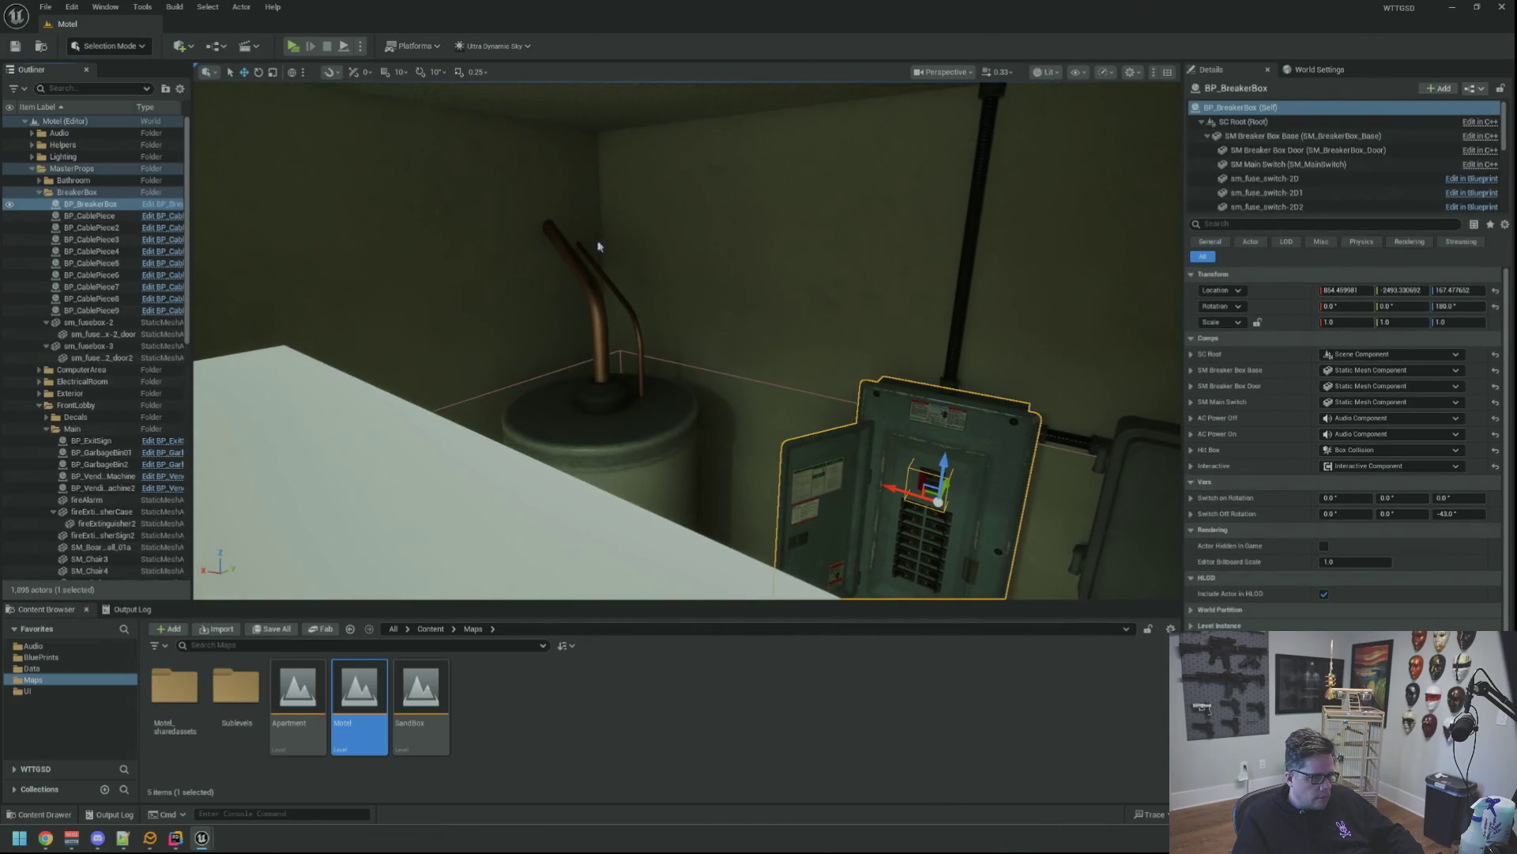
key(ctrl+e)
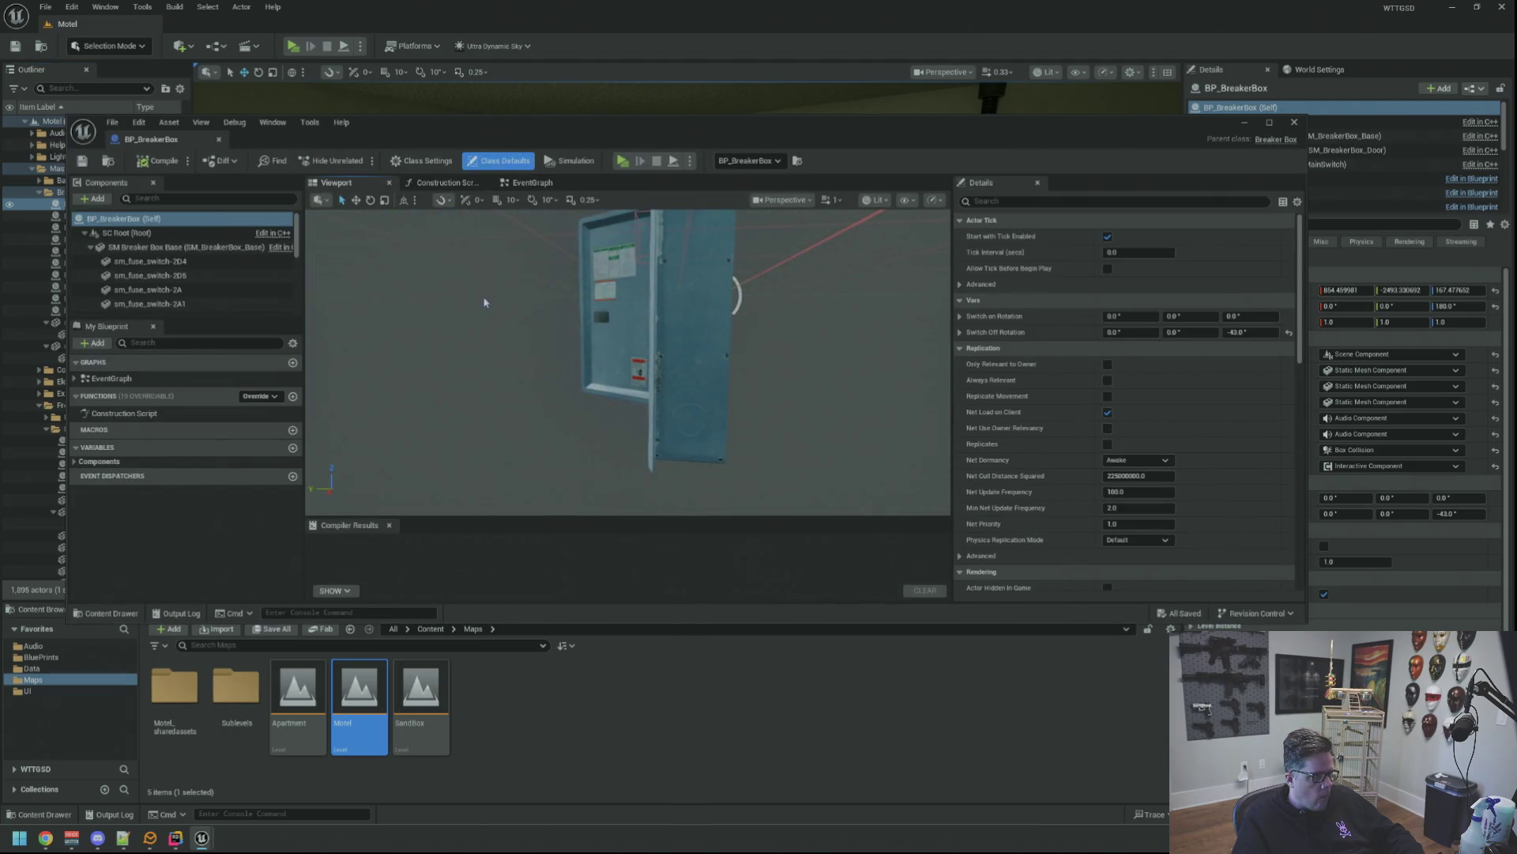
scroll(208, 260, down, 3)
scroll(208, 261, up, 5)
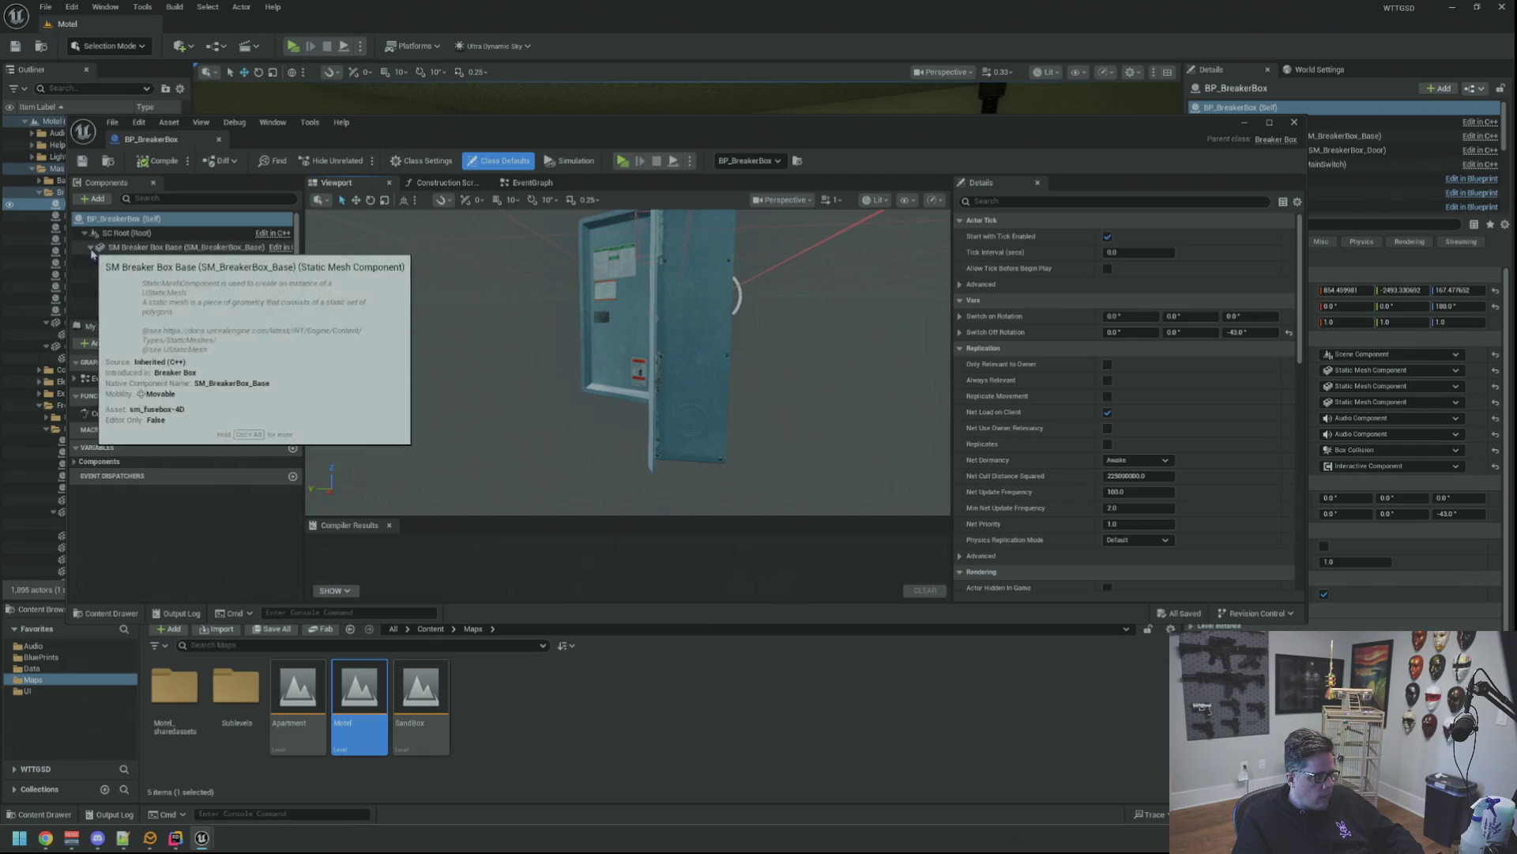
click(156, 275)
shift+click(158, 289)
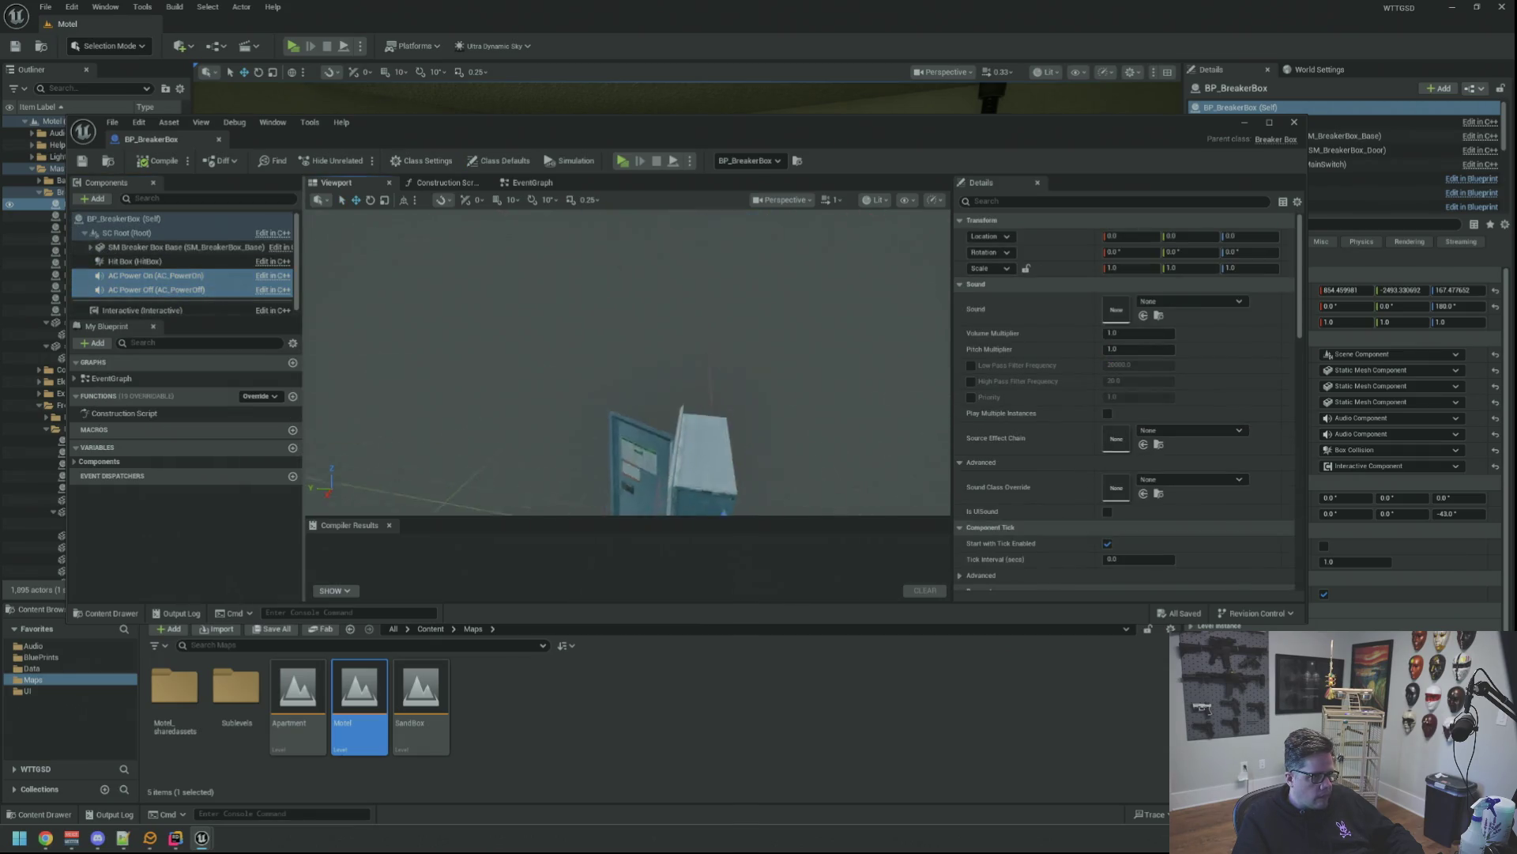
scroll(653, 335, up, 3)
mouse_move(753, 471)
mouse_down()
mouse_move(559, 440)
mouse_move(603, 463)
mouse_up()
mouse_move(628, 363)
mouse_down()
mouse_move(609, 340)
mouse_move(616, 371)
mouse_move(632, 364)
mouse_move(557, 332)
mouse_move(616, 355)
mouse_move(600, 371)
mouse_move(672, 360)
mouse_move(633, 348)
mouse_move(705, 323)
mouse_move(672, 340)
mouse_move(660, 414)
mouse_move(632, 308)
mouse_move(666, 278)
mouse_up()
scroll(618, 386, down, 3)
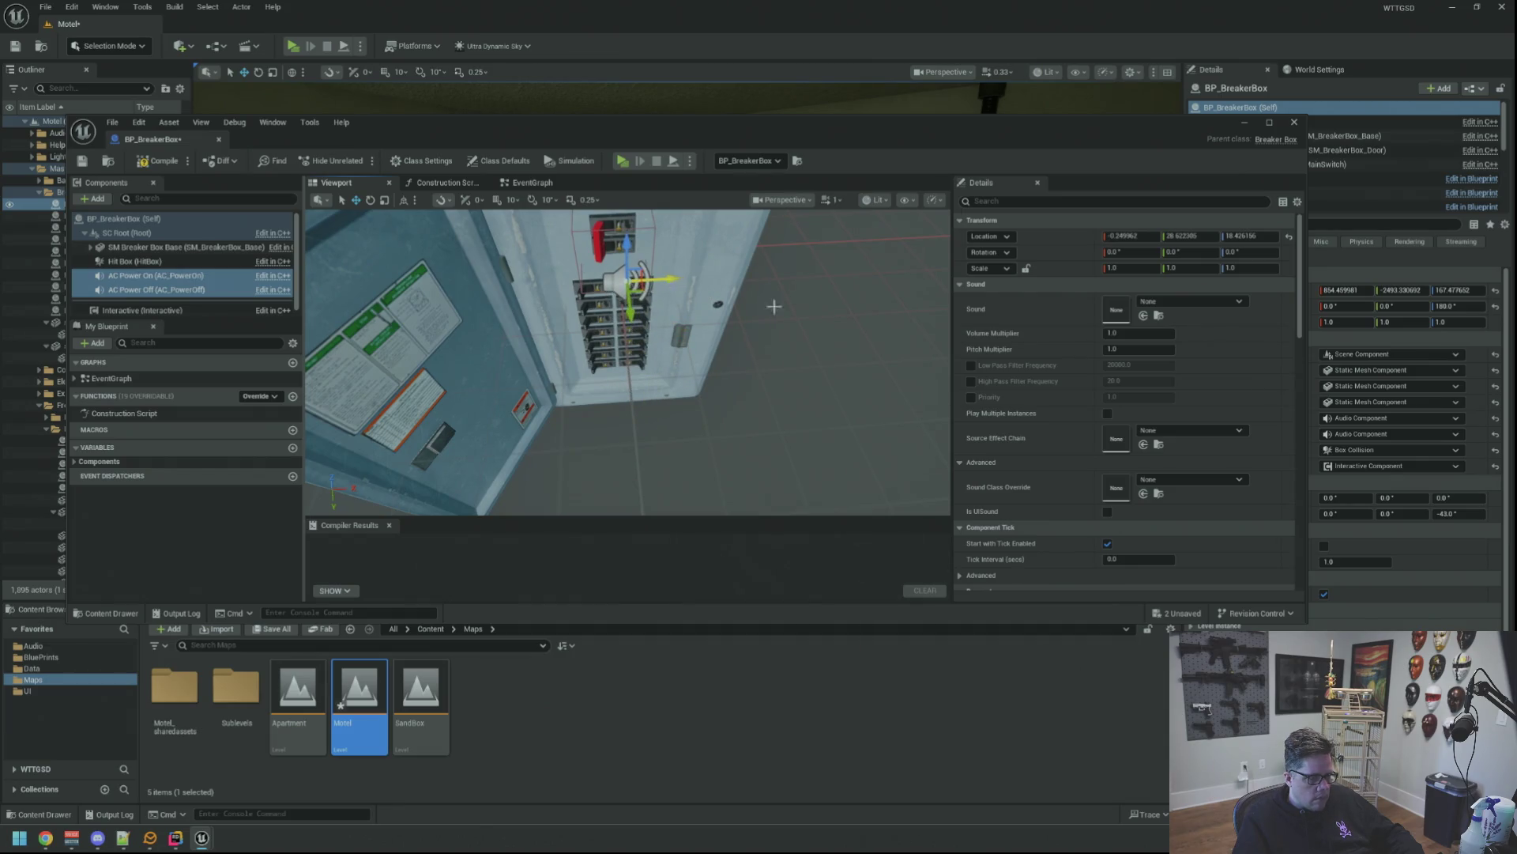
Turn off Auto Activate on both sound components and compile BP_BreakerBox.
click(1036, 202)
text(auto)
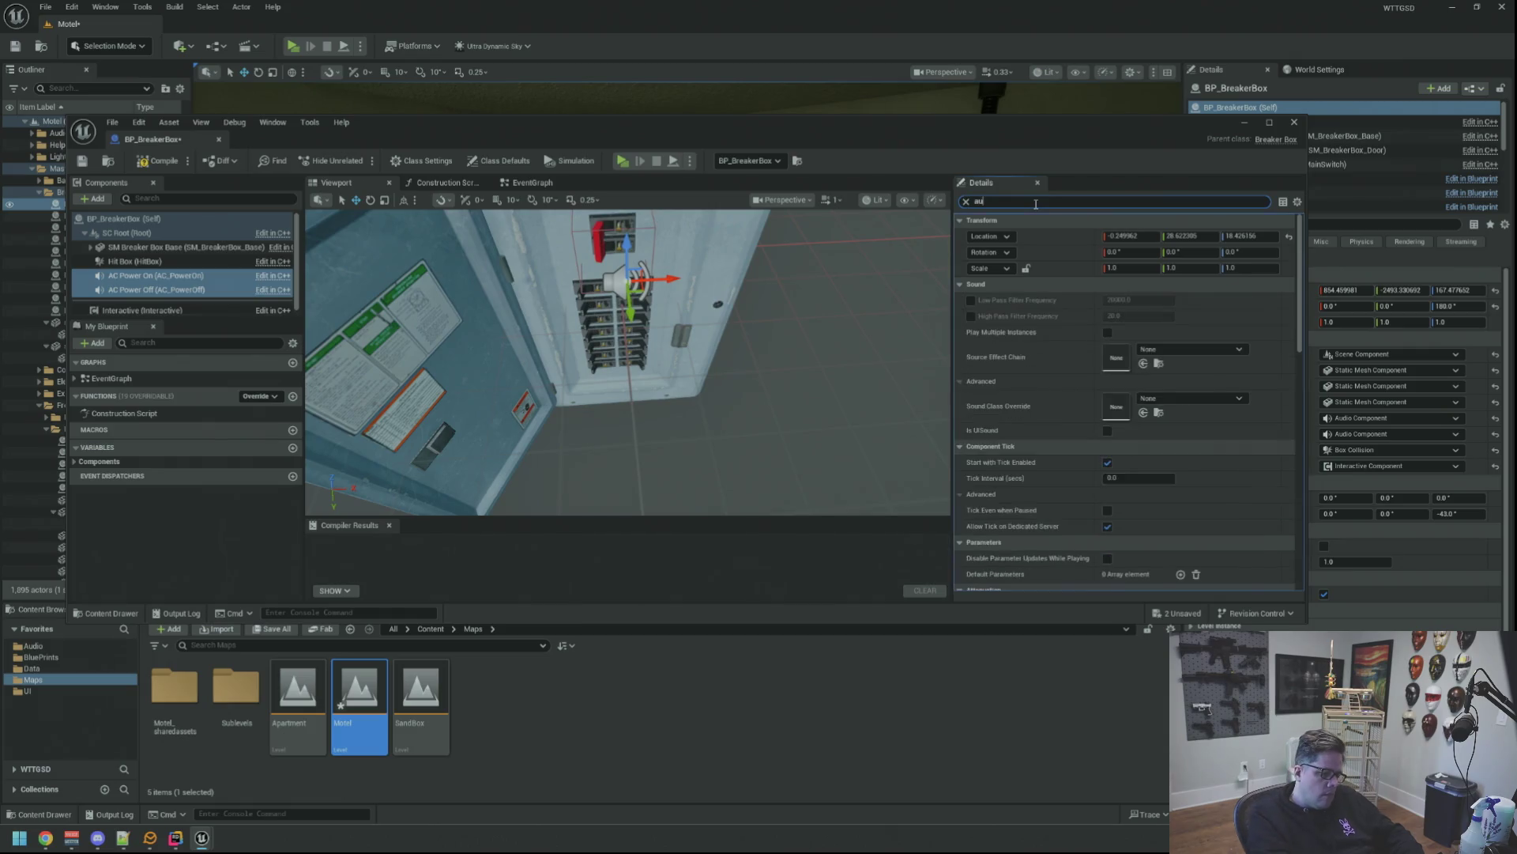
click(1110, 334)
click(134, 165)
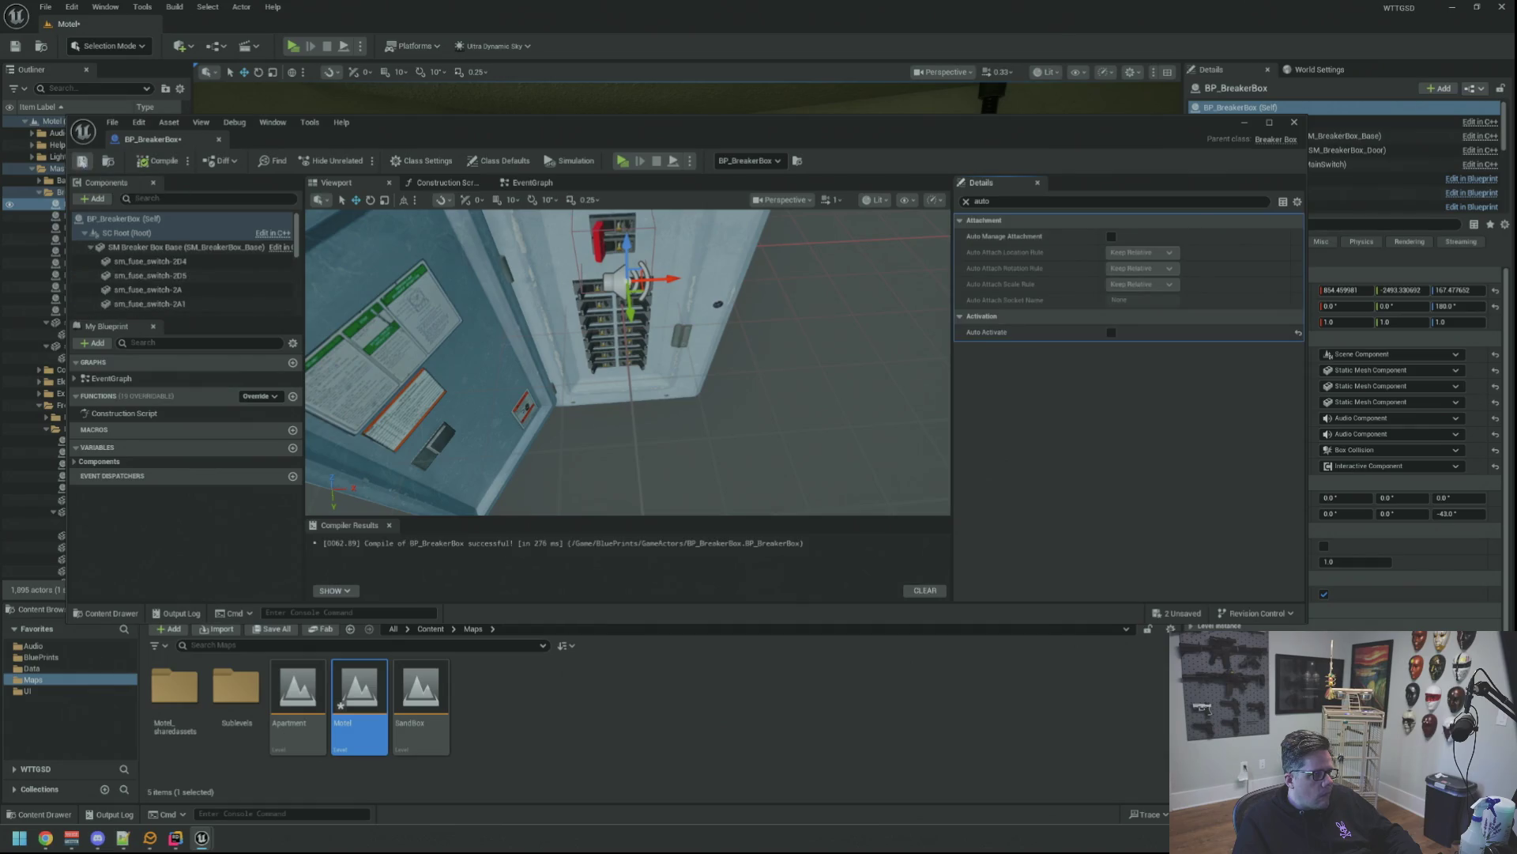
drag(816, 414, 589, 317)
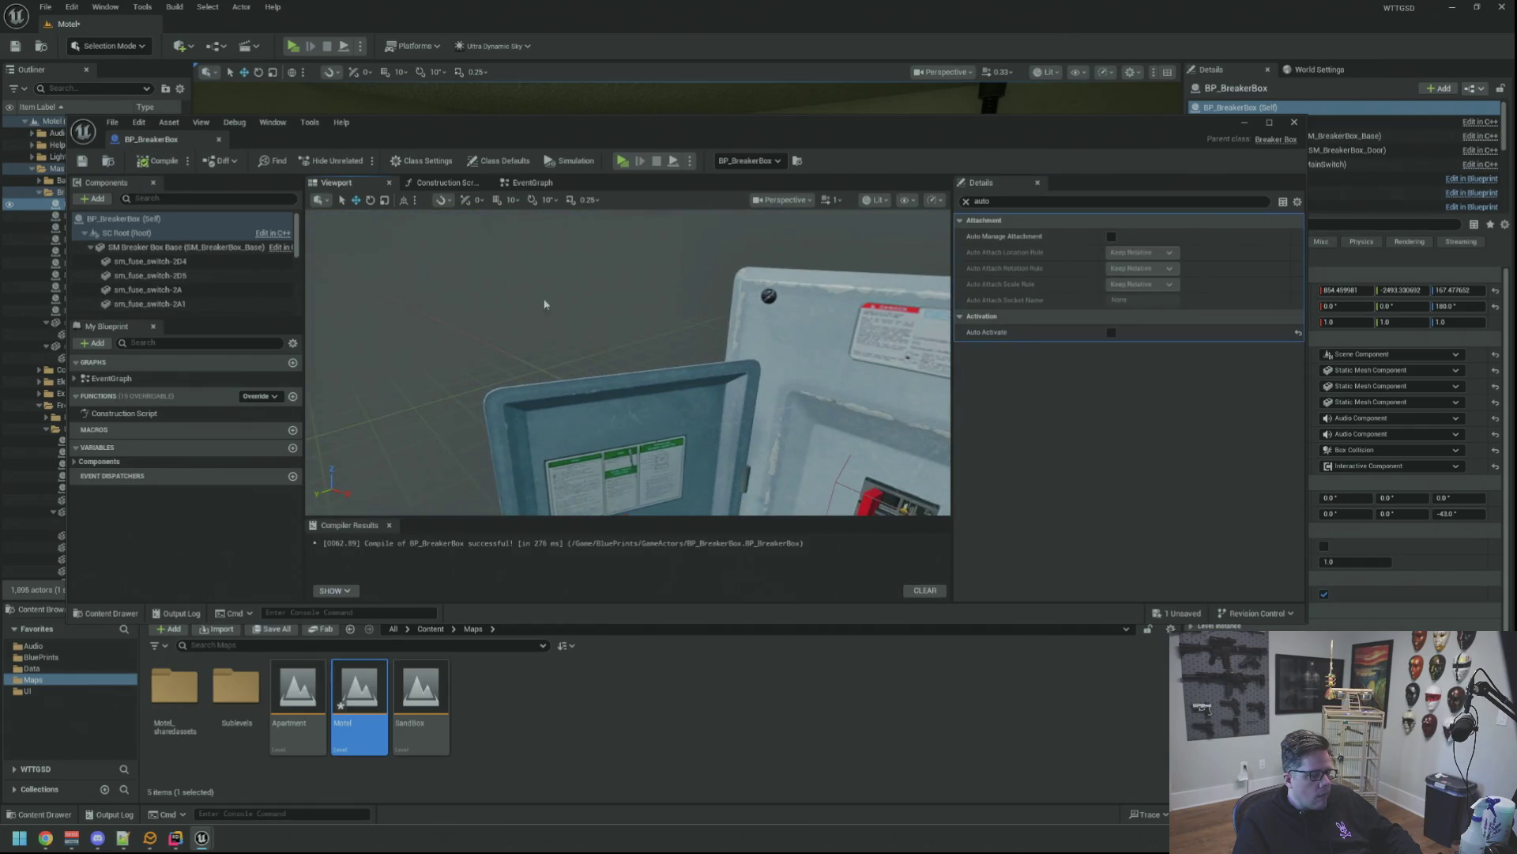
click(39, 237)
click(39, 192)
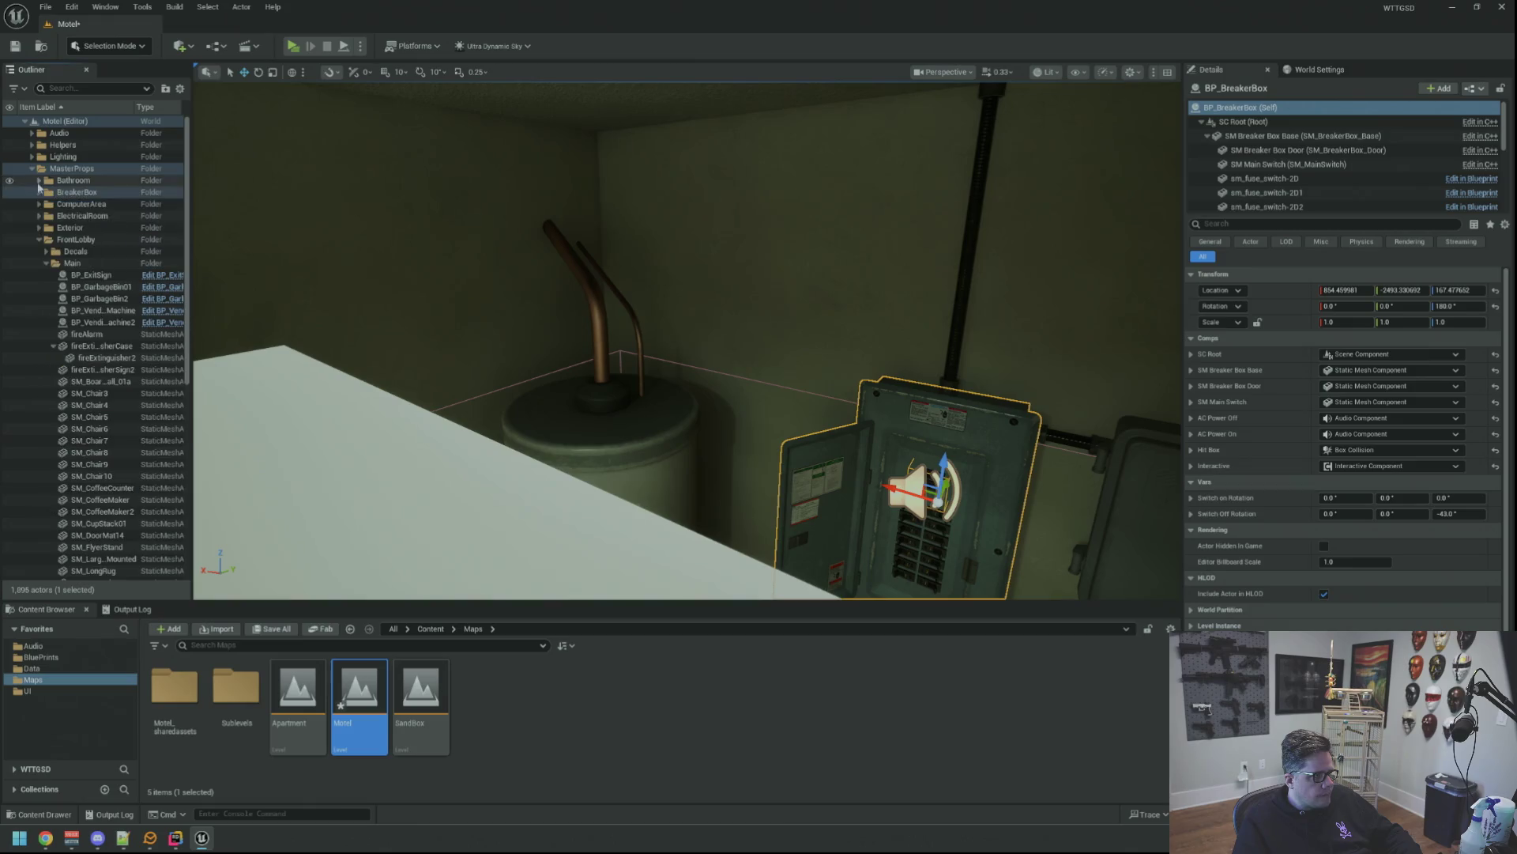
Bring the breaker box into view and reopen its Blueprint with the 3D preview.
click(34, 168)
key(Escape)
mouse_move(687, 340)
mouse_down()
mouse_move(625, 340)
mouse_move(617, 317)
mouse_move(620, 396)
mouse_up()
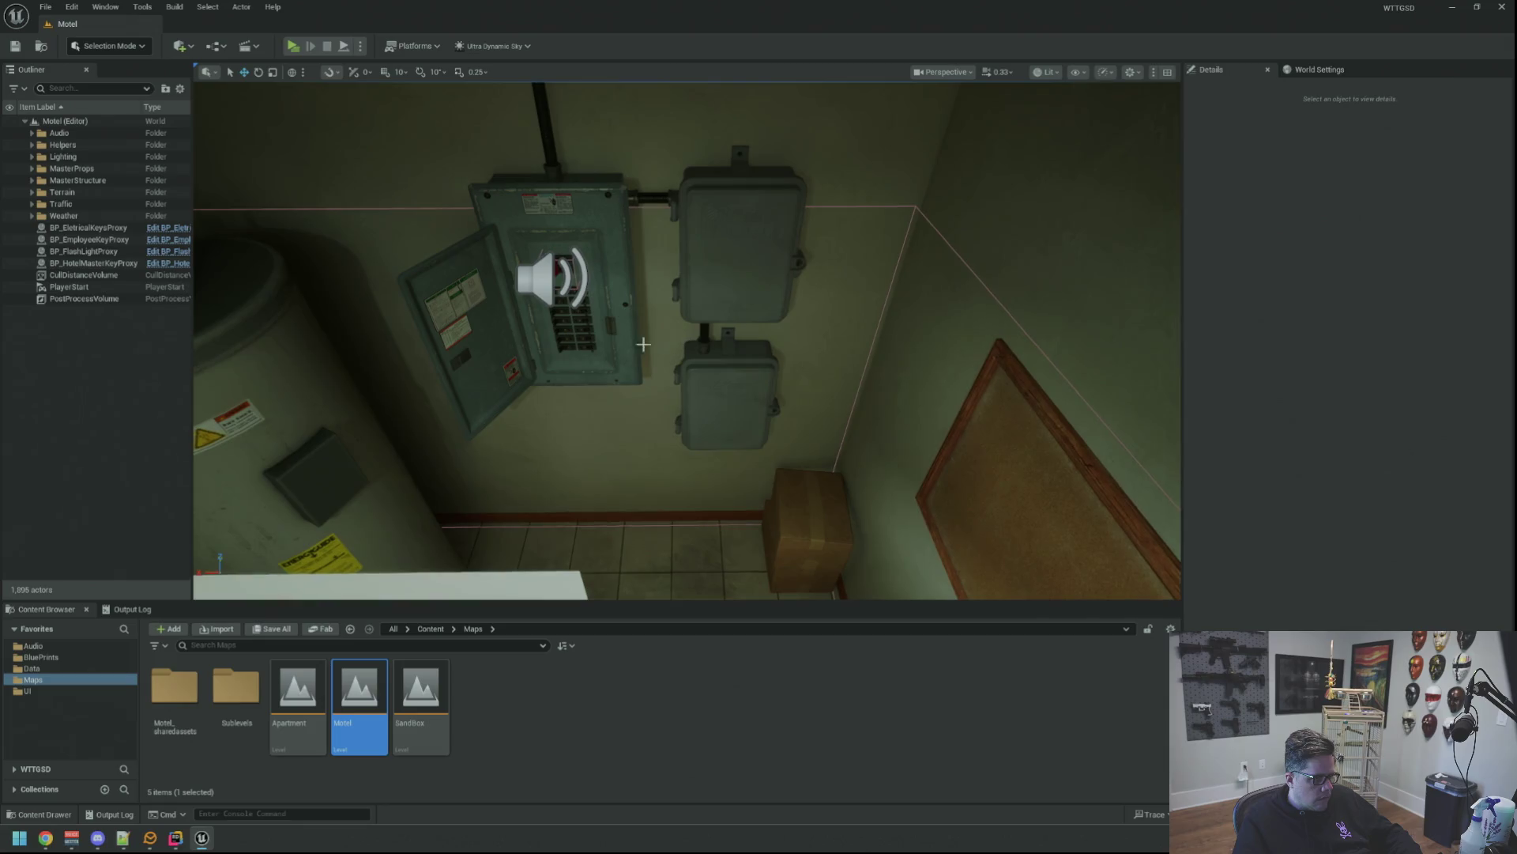
drag(643, 343, 648, 348)
mouse_move(455, 275)
mouse_down()
mouse_move(459, 241)
mouse_move(454, 274)
mouse_move(658, 245)
mouse_up()
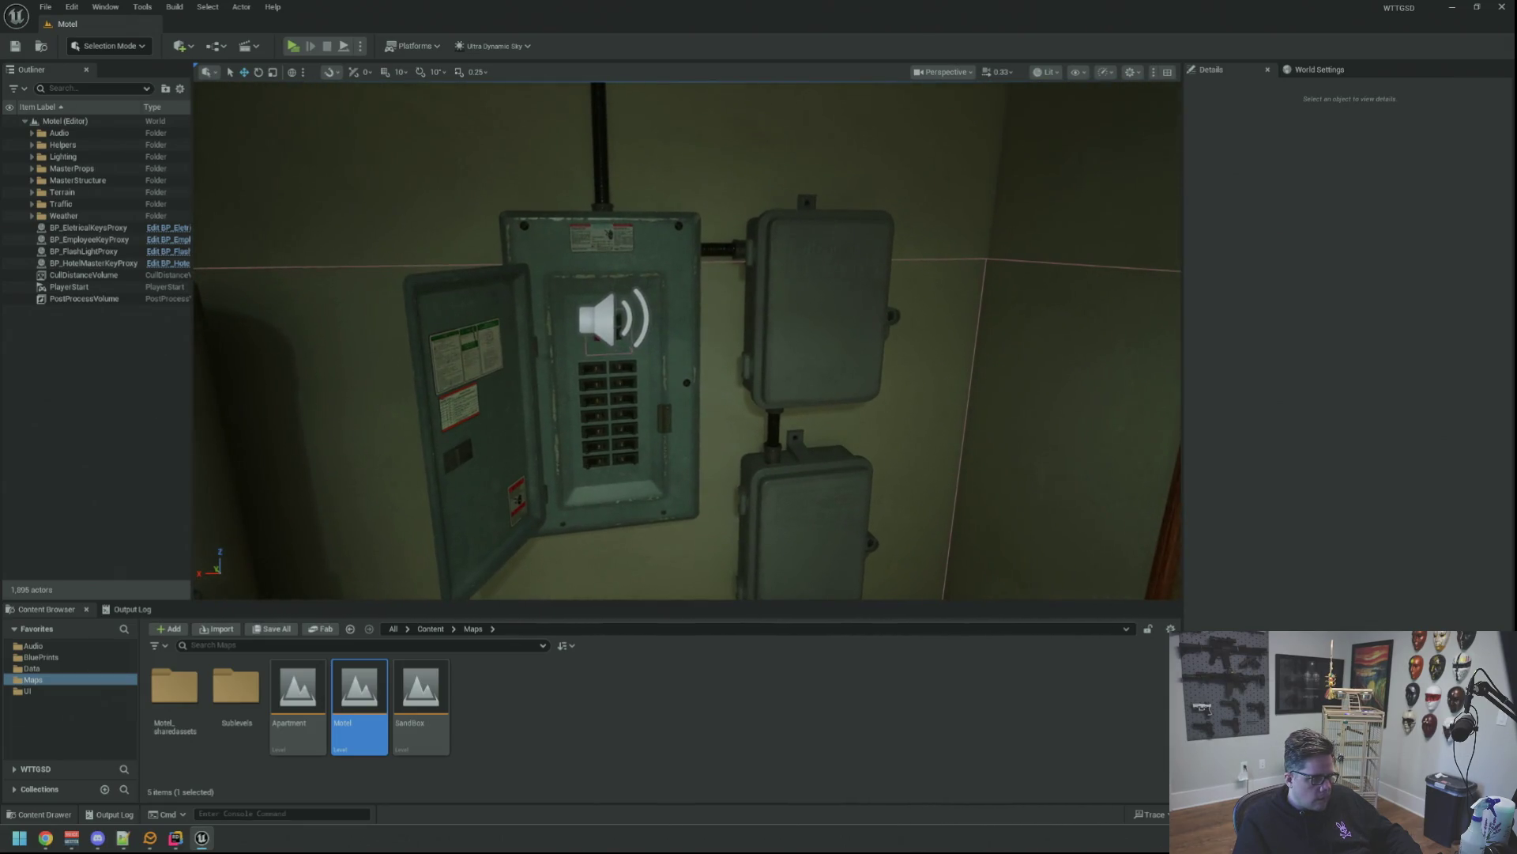
click(657, 245)
click(169, 206)
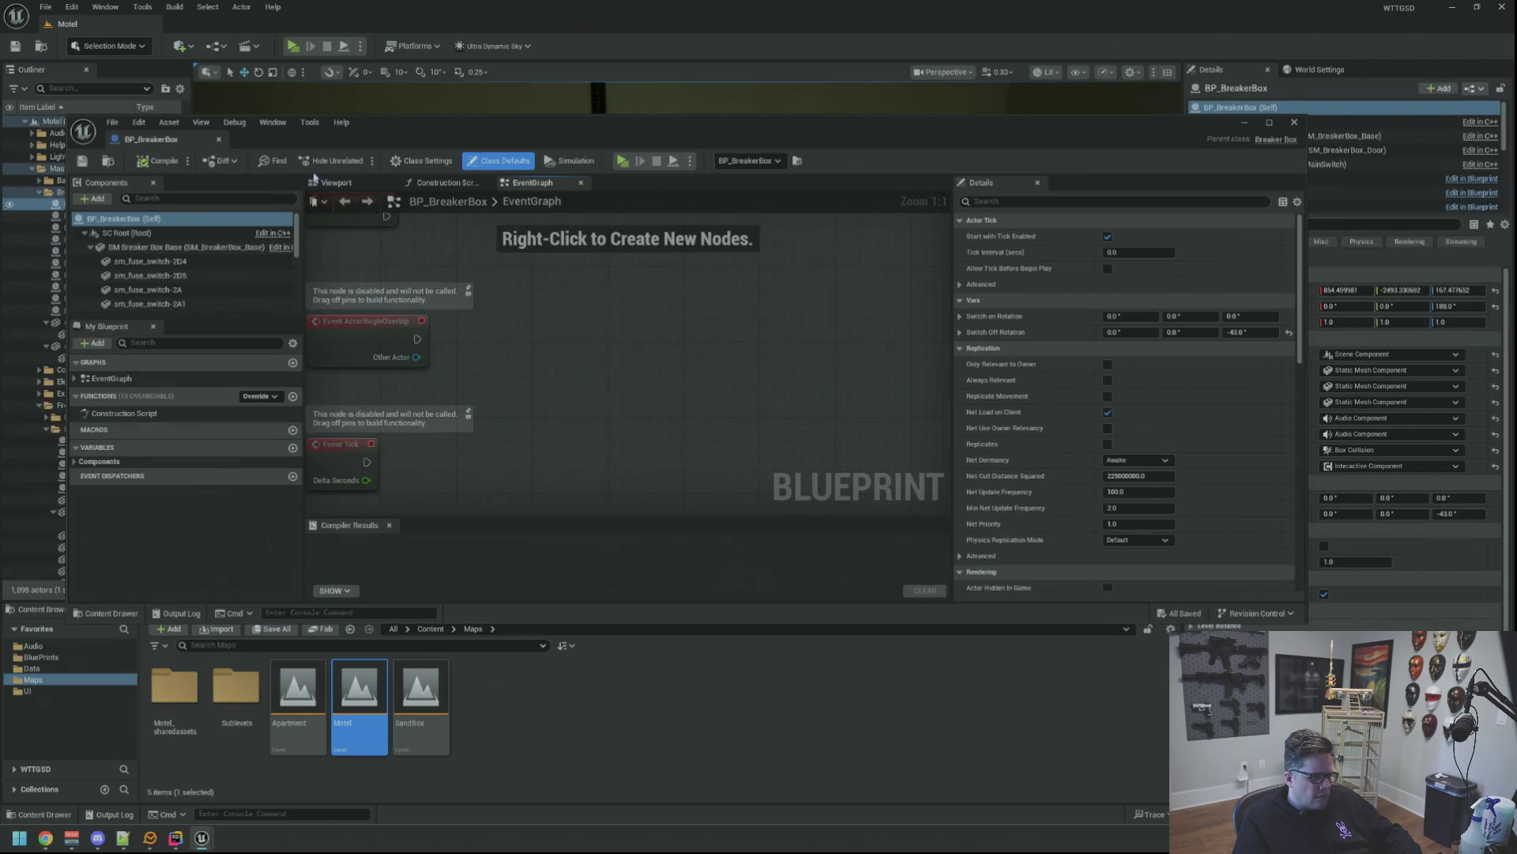
click(332, 183)
Confirm Auto Activate is off on AC Power On/Off, close the Blueprint, minimize Unreal and Rider.
click(148, 289)
scroll(182, 269, down, 2)
click(211, 286)
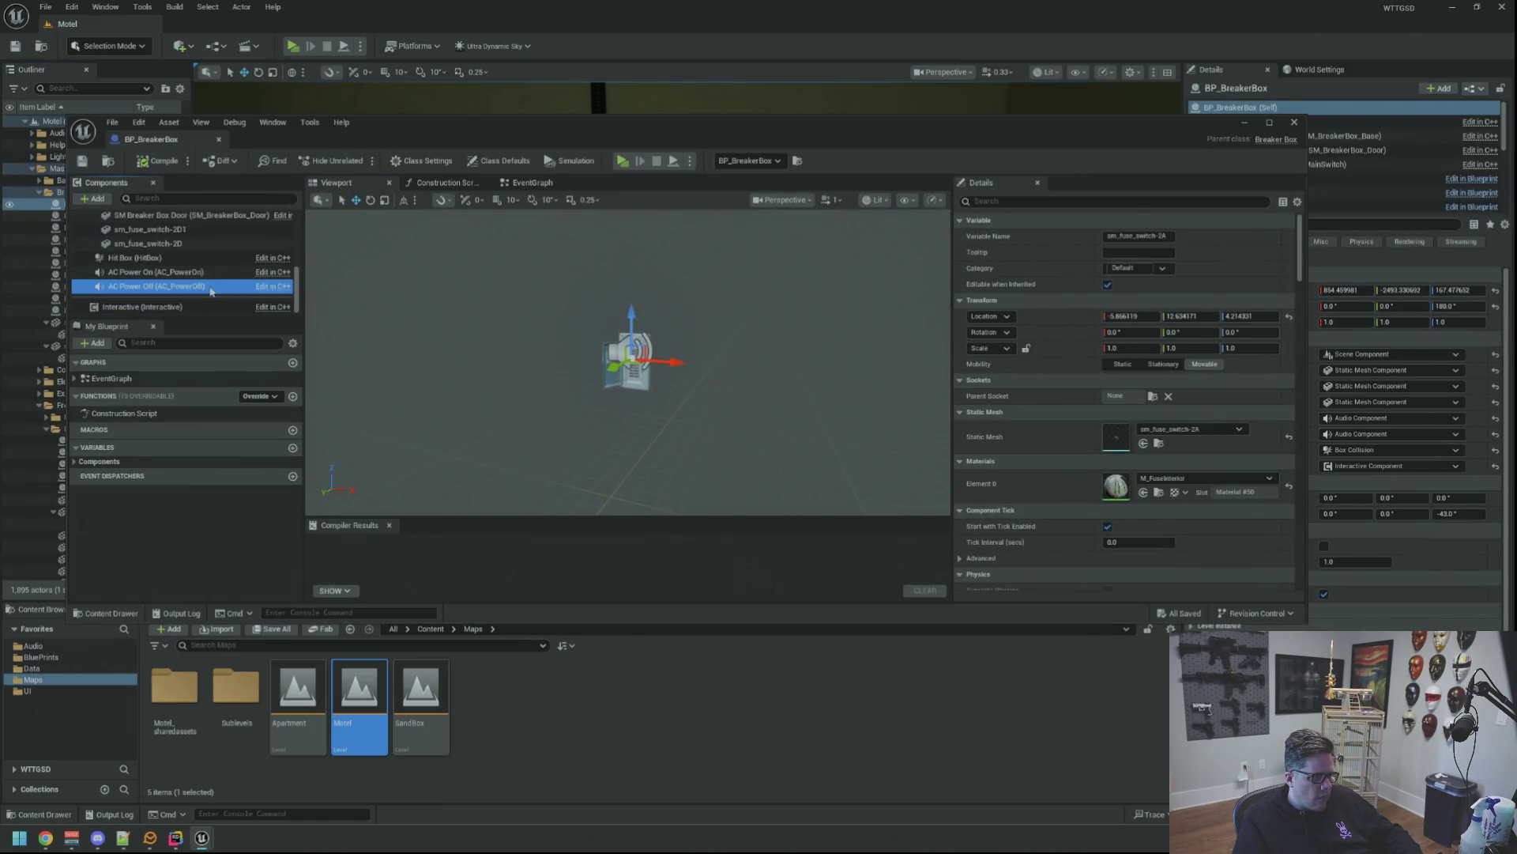
ctrl+click(158, 272)
click(1032, 200)
text(aut)
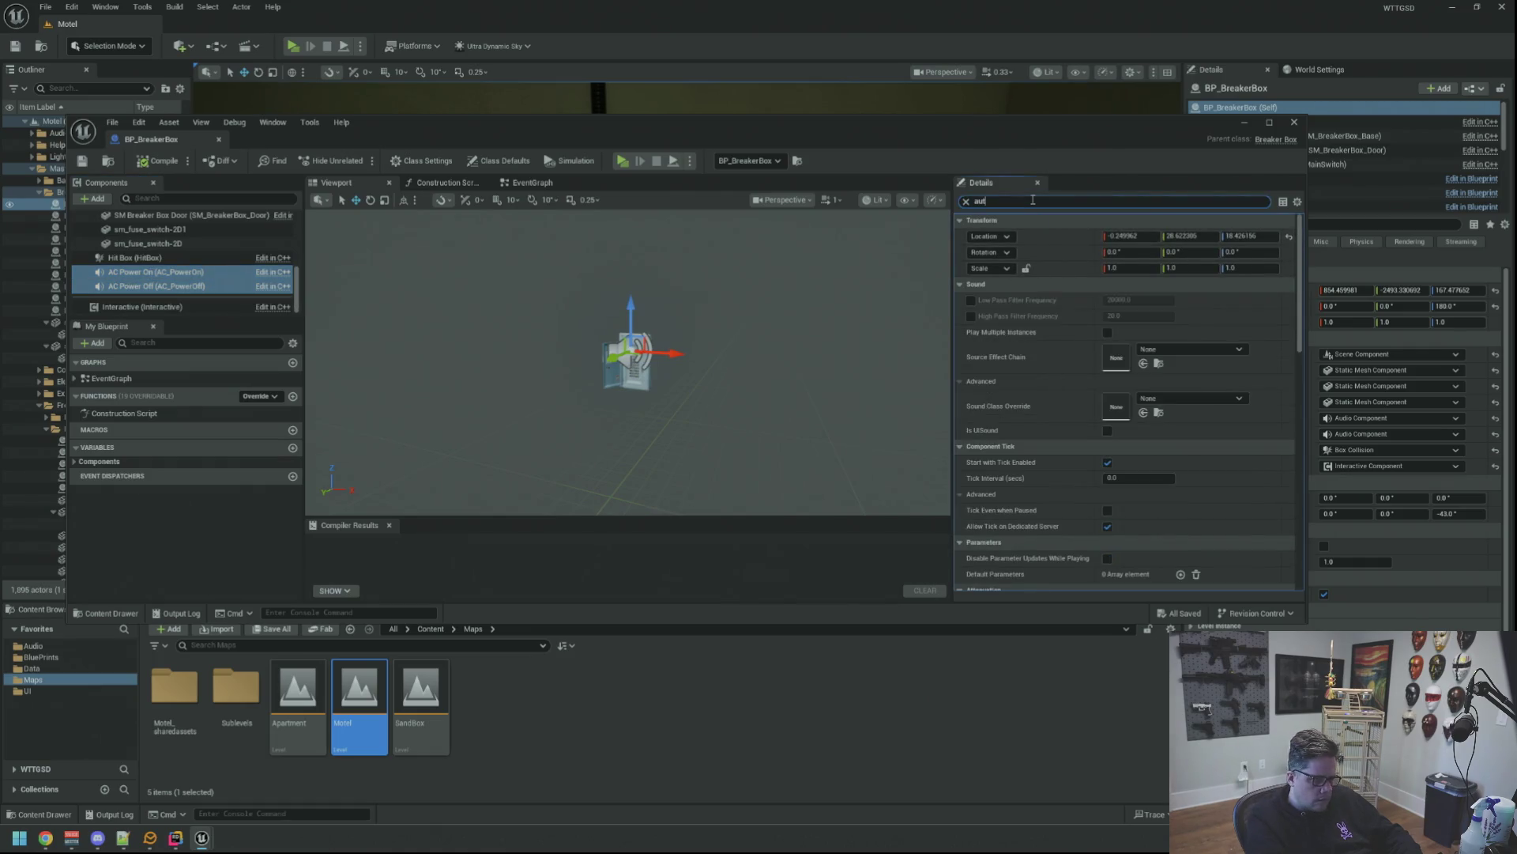
text(o)
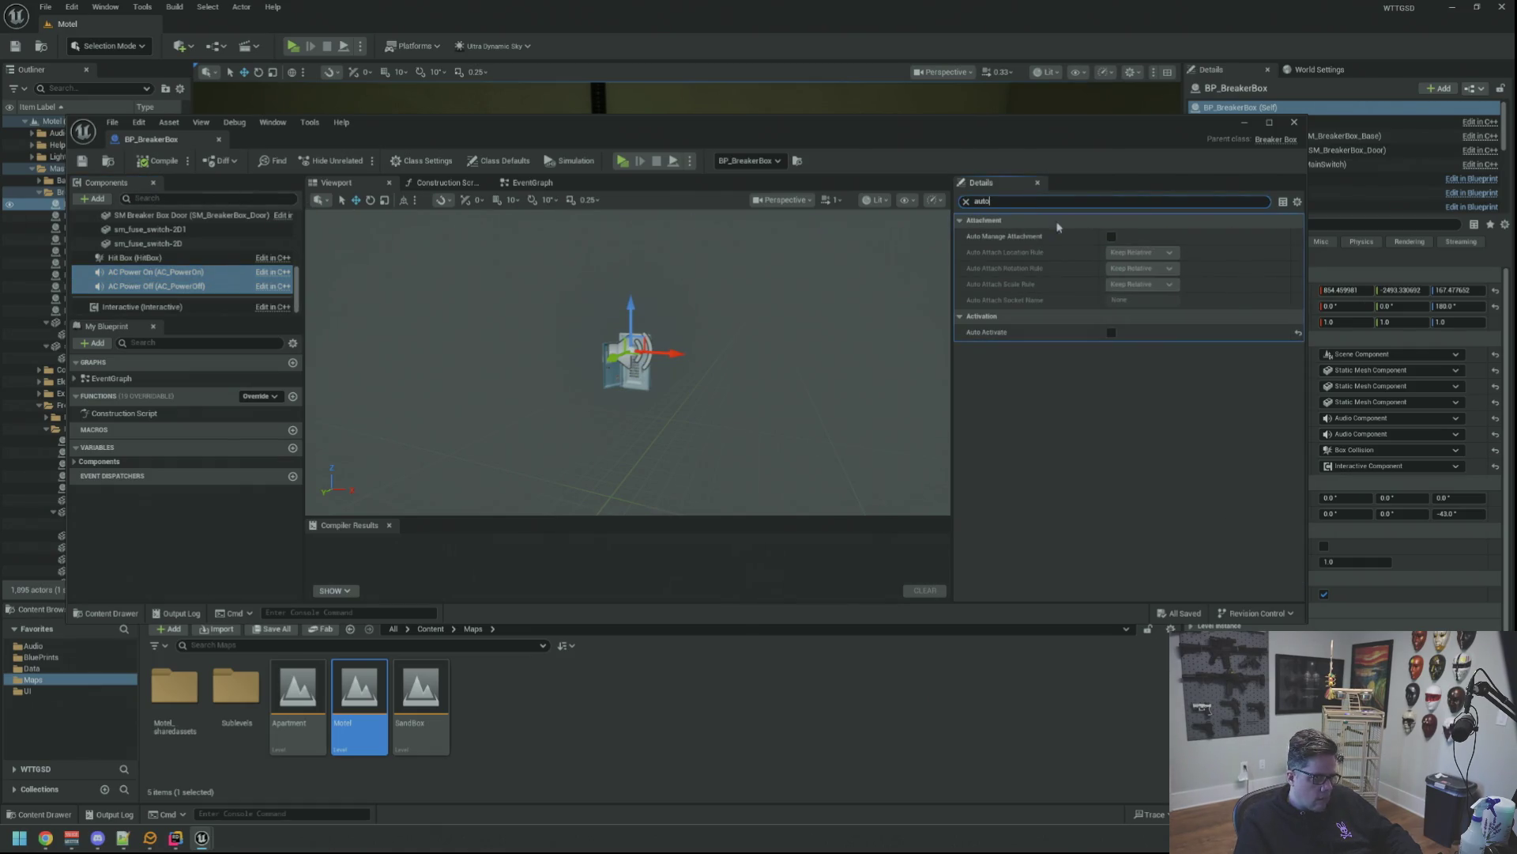
click(965, 201)
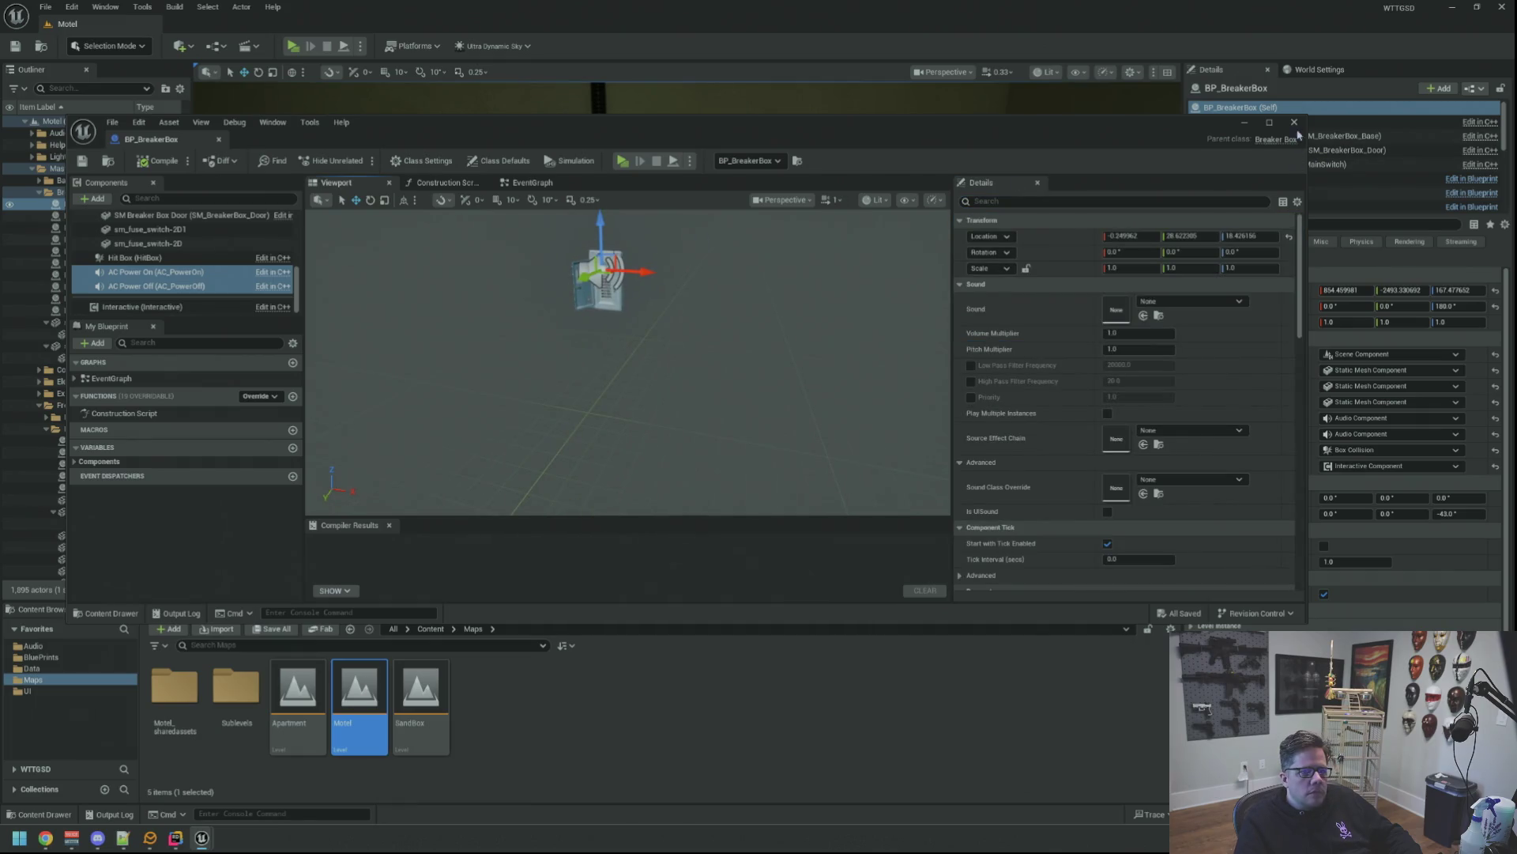
click(1293, 121)
click(1452, 7)
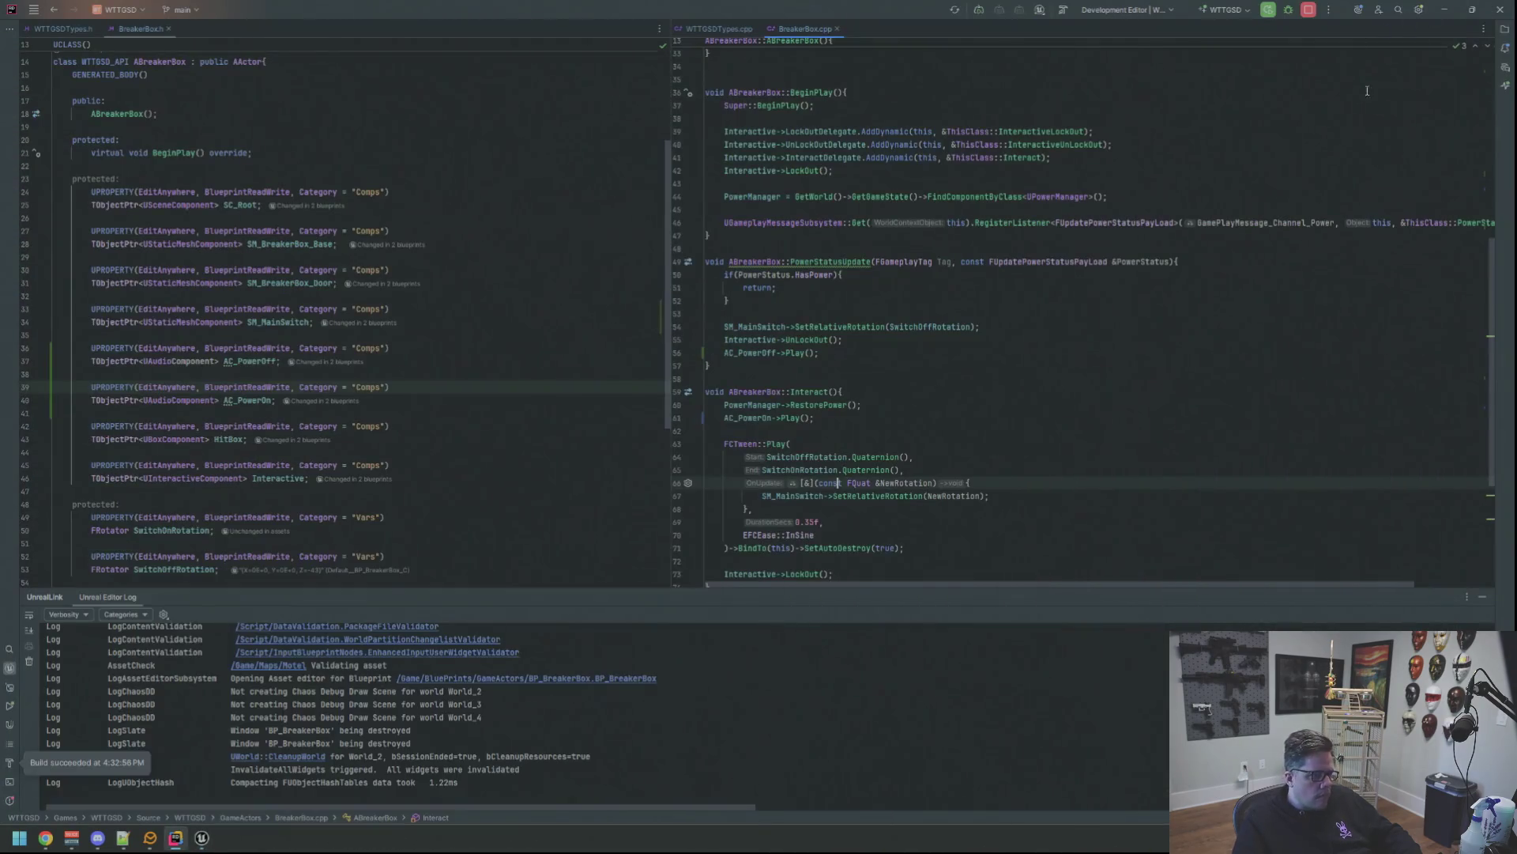
click(1444, 10)
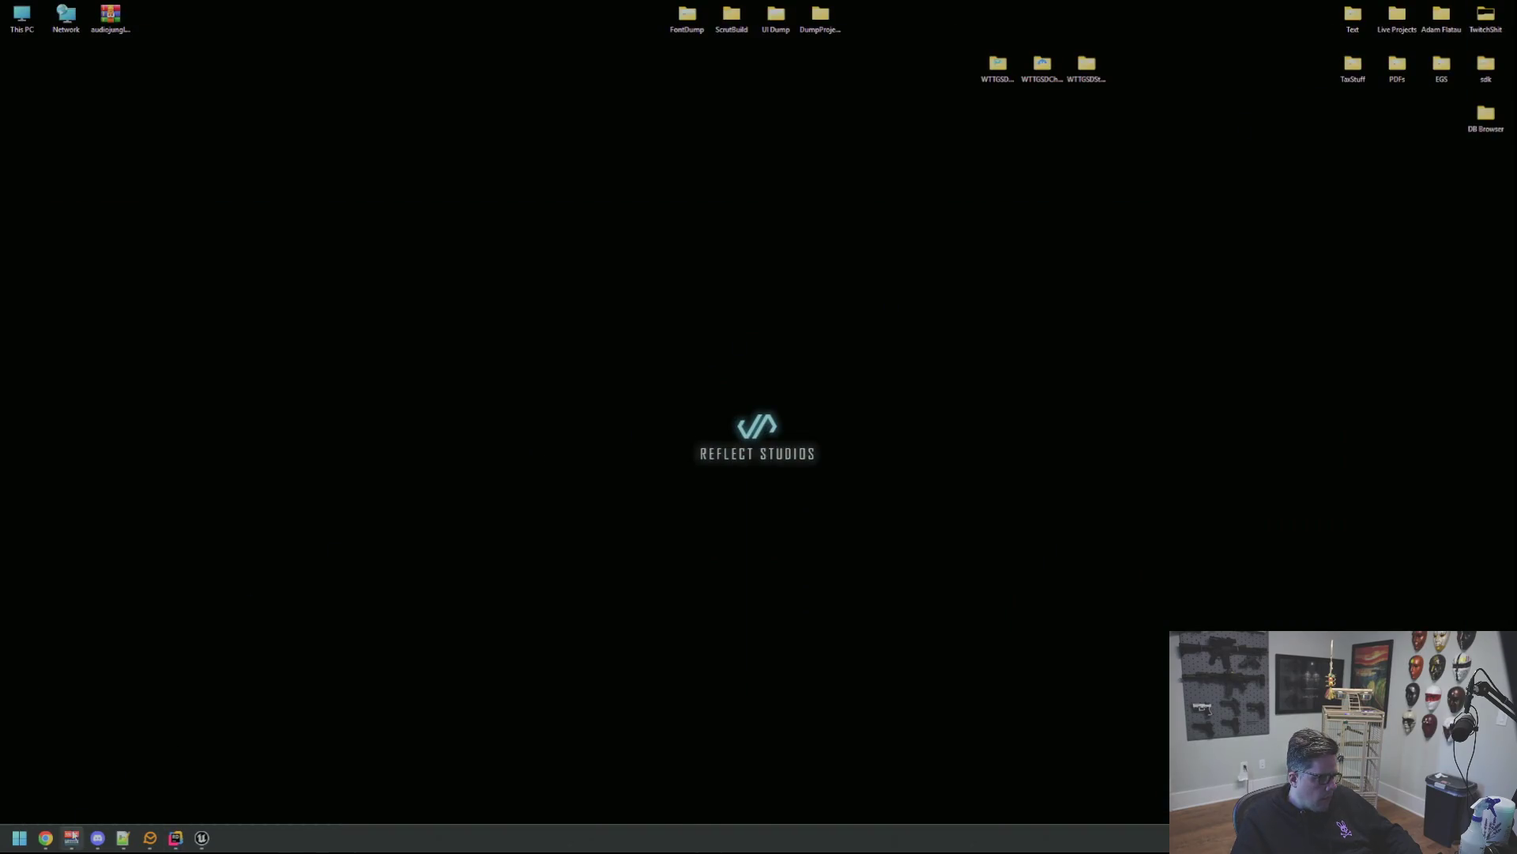
Restore the AudioJungle browser and route the first audio output to the headphones.
mouse_move(45, 838)
click(221, 753)
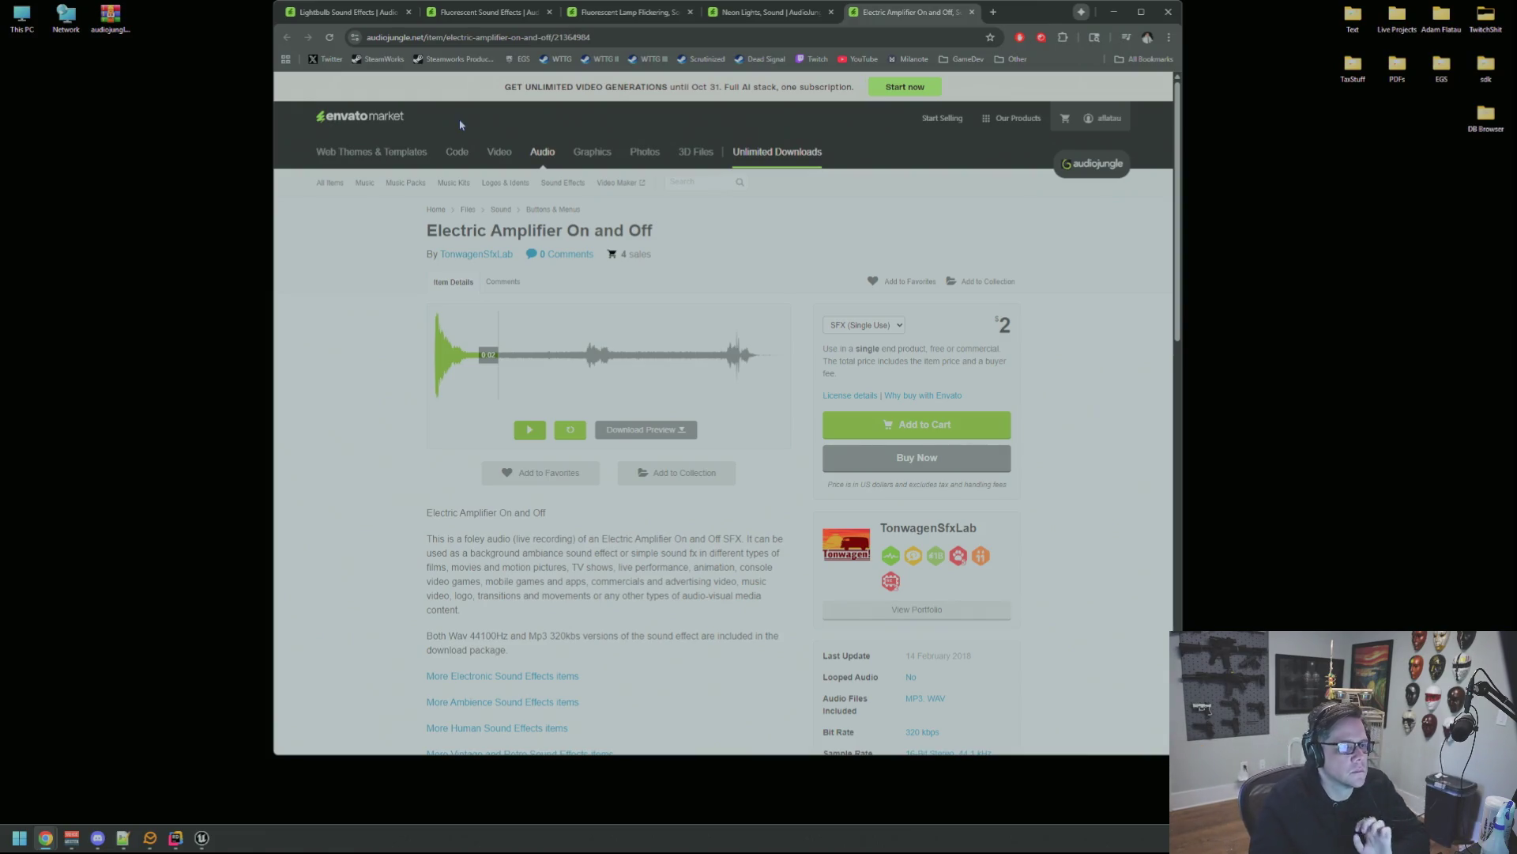
click(72, 841)
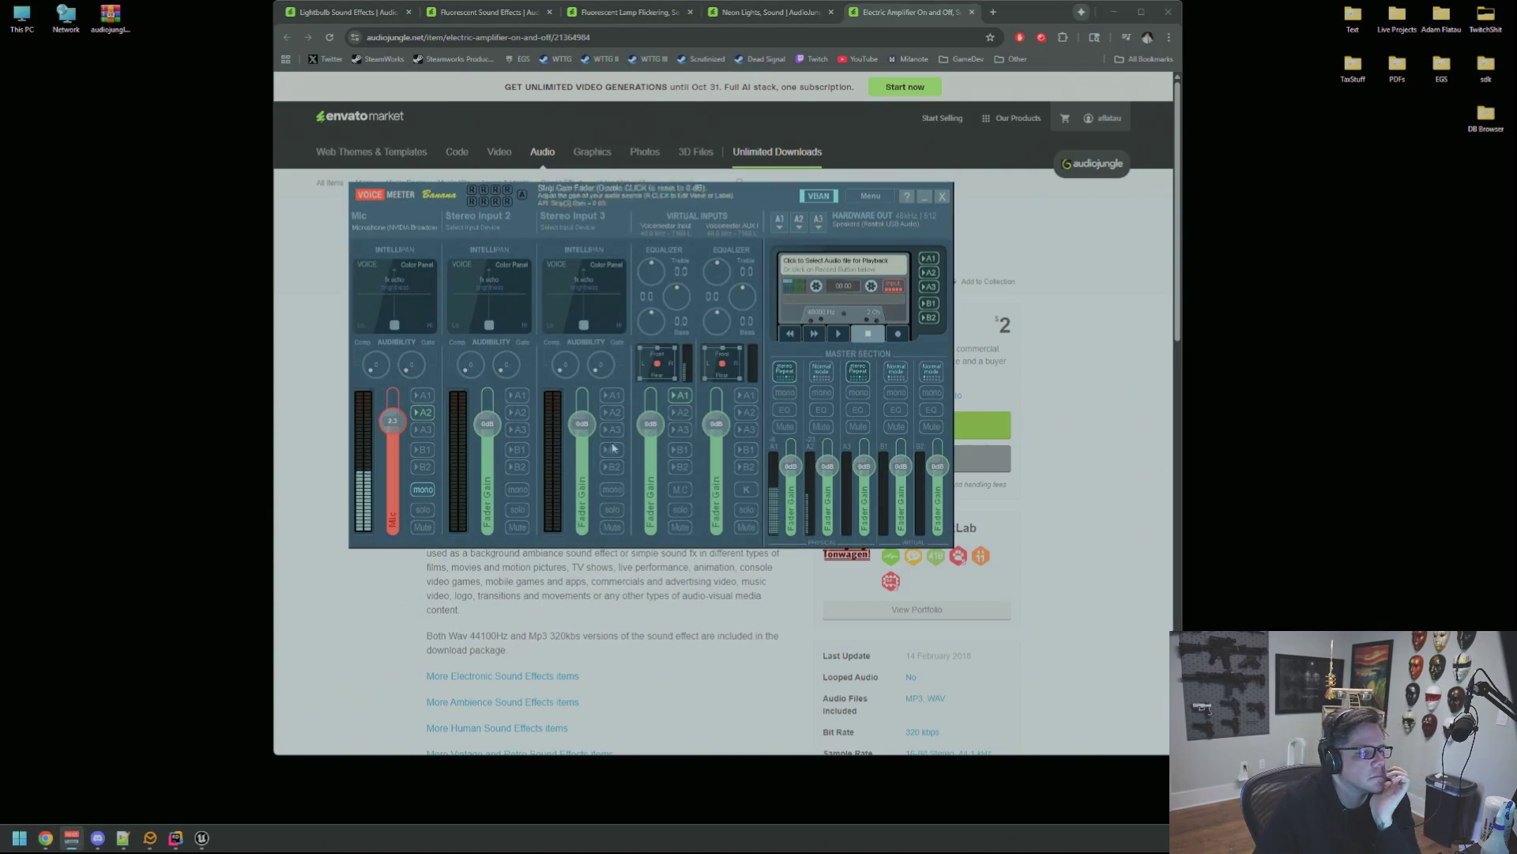
click(779, 221)
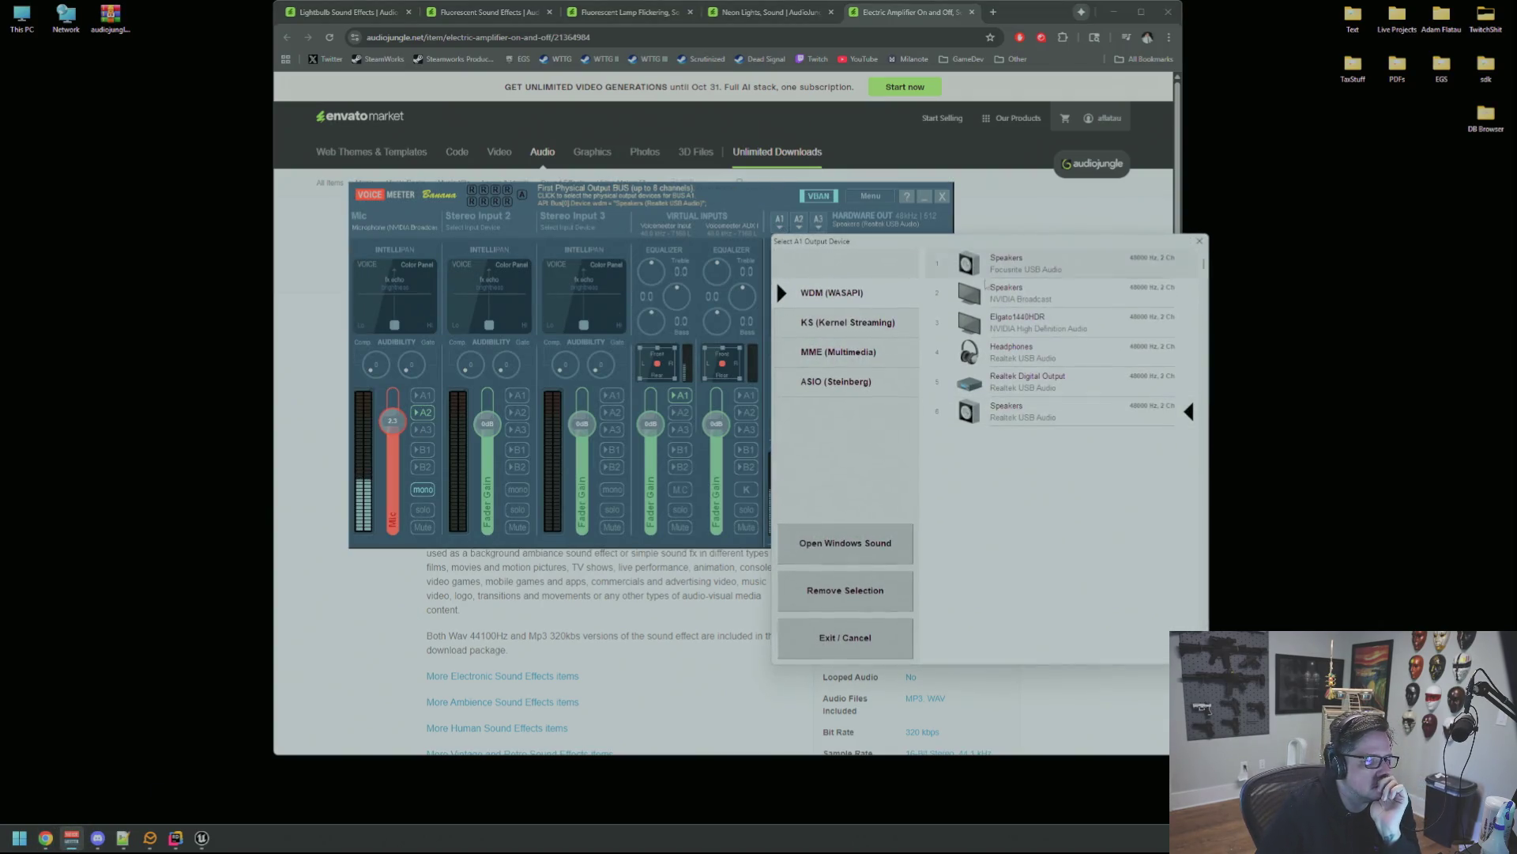
click(1040, 358)
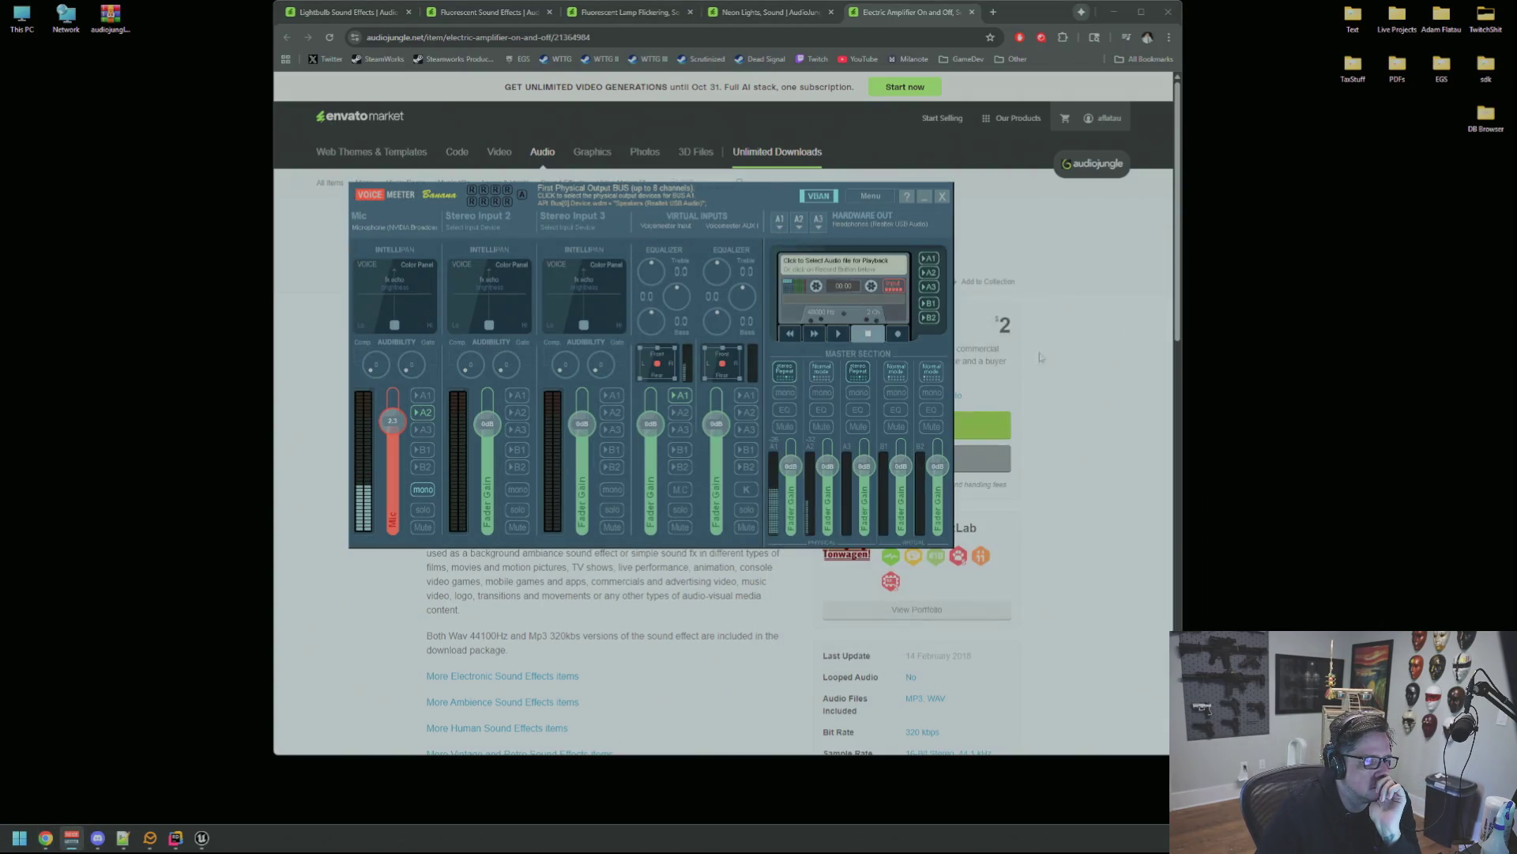
click(926, 196)
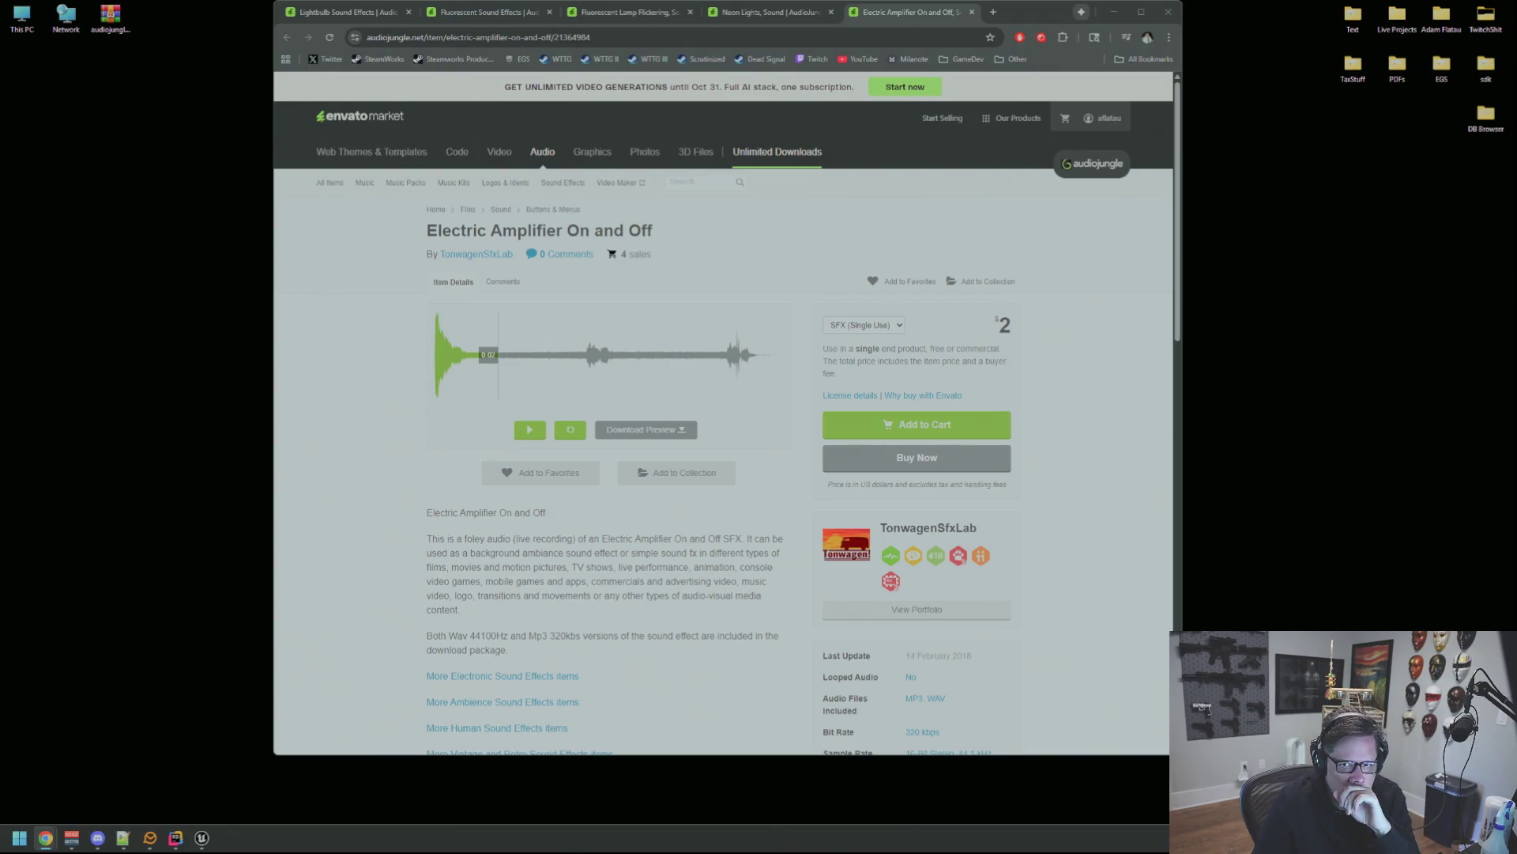
Play the Electric Amplifier On and Off preview at 0:05, 0:07 and 0:09, then return to fluorescent results.
click(486, 12)
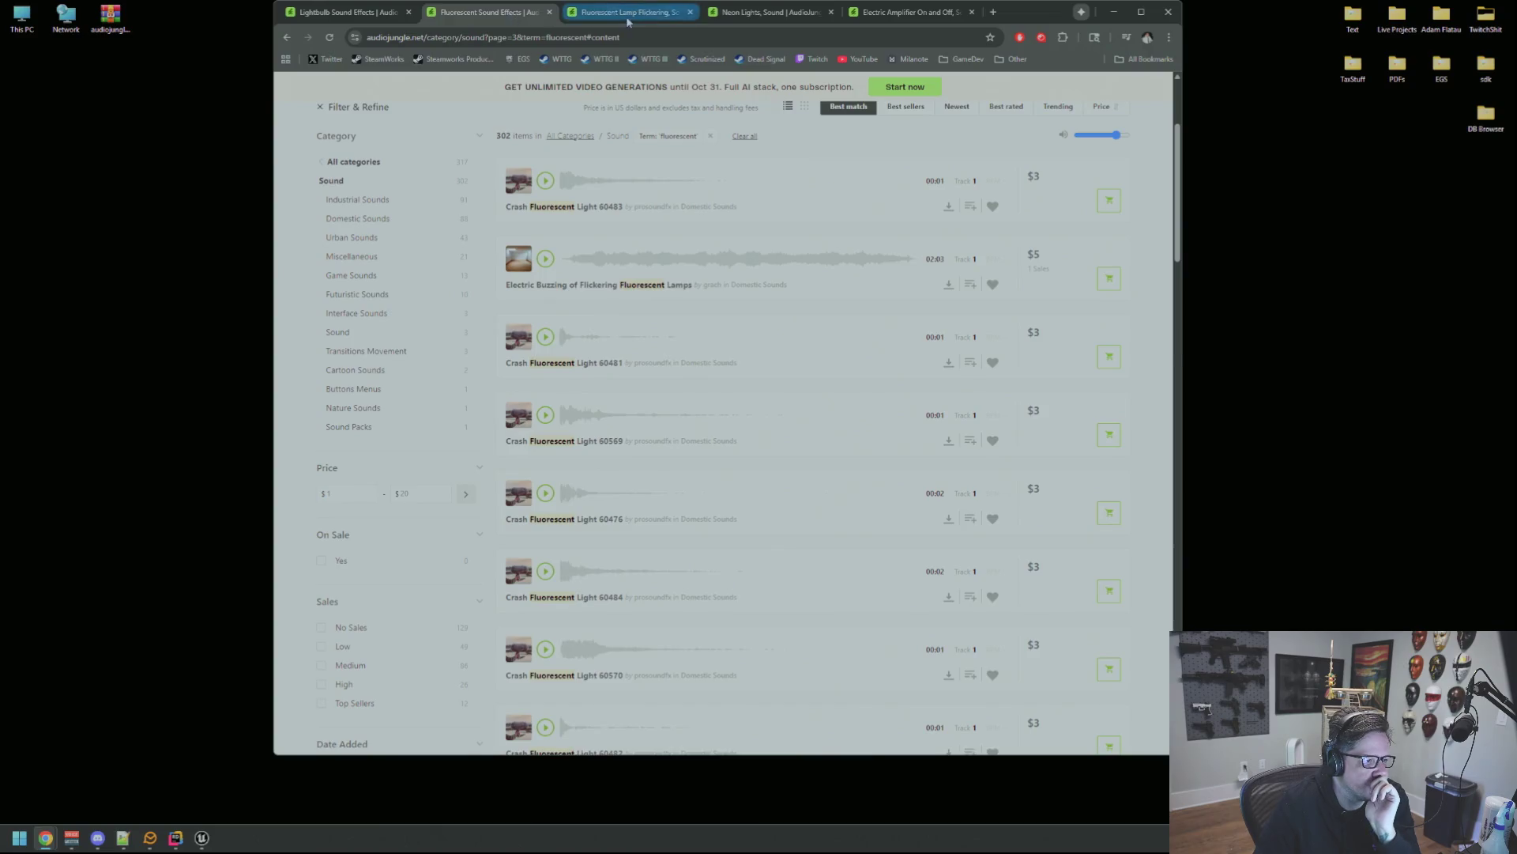
click(628, 12)
click(763, 11)
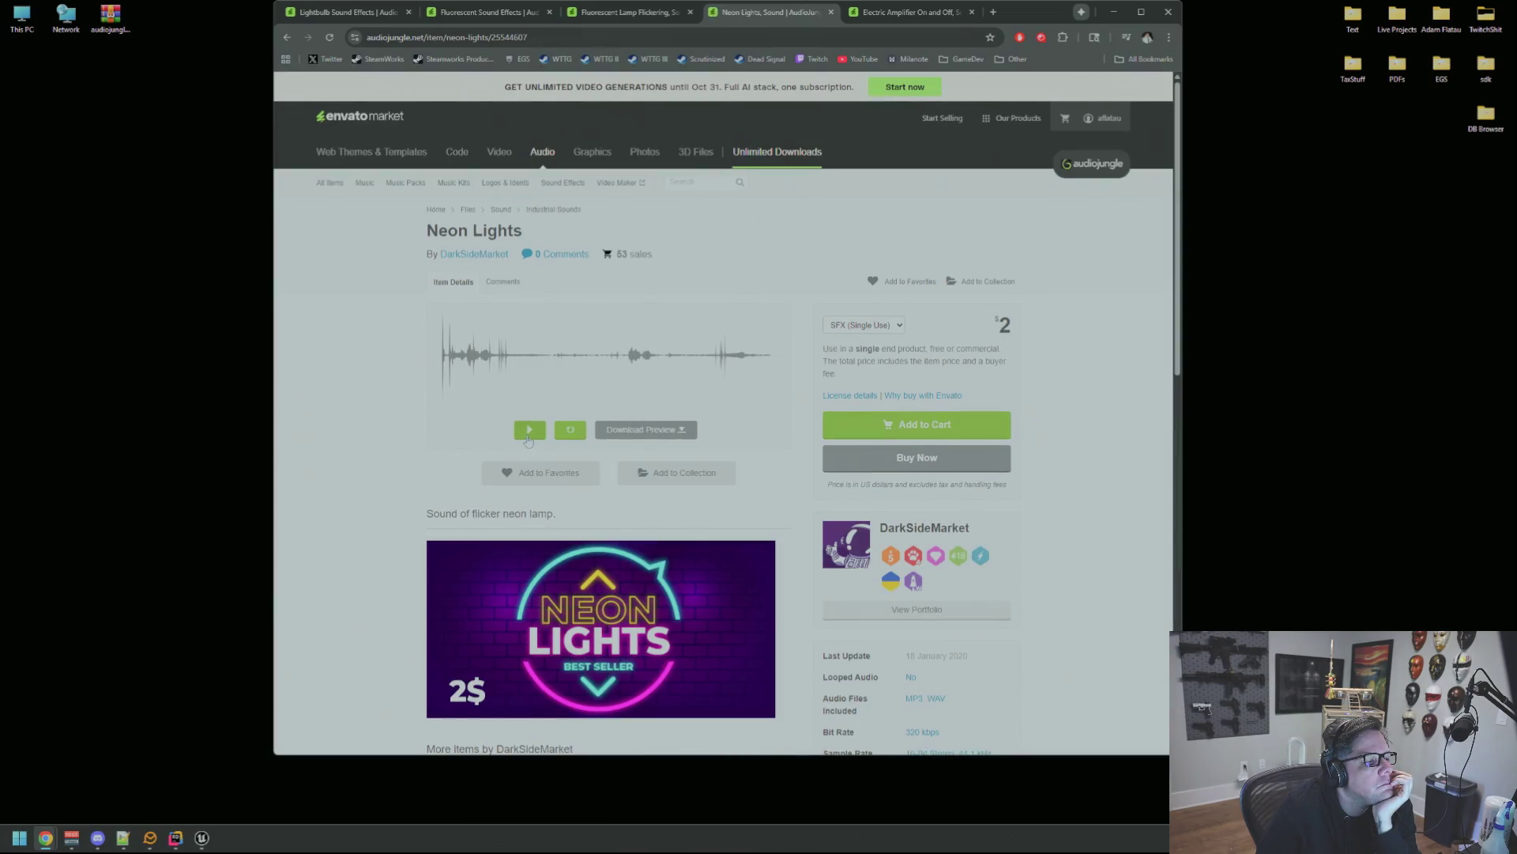
click(868, 18)
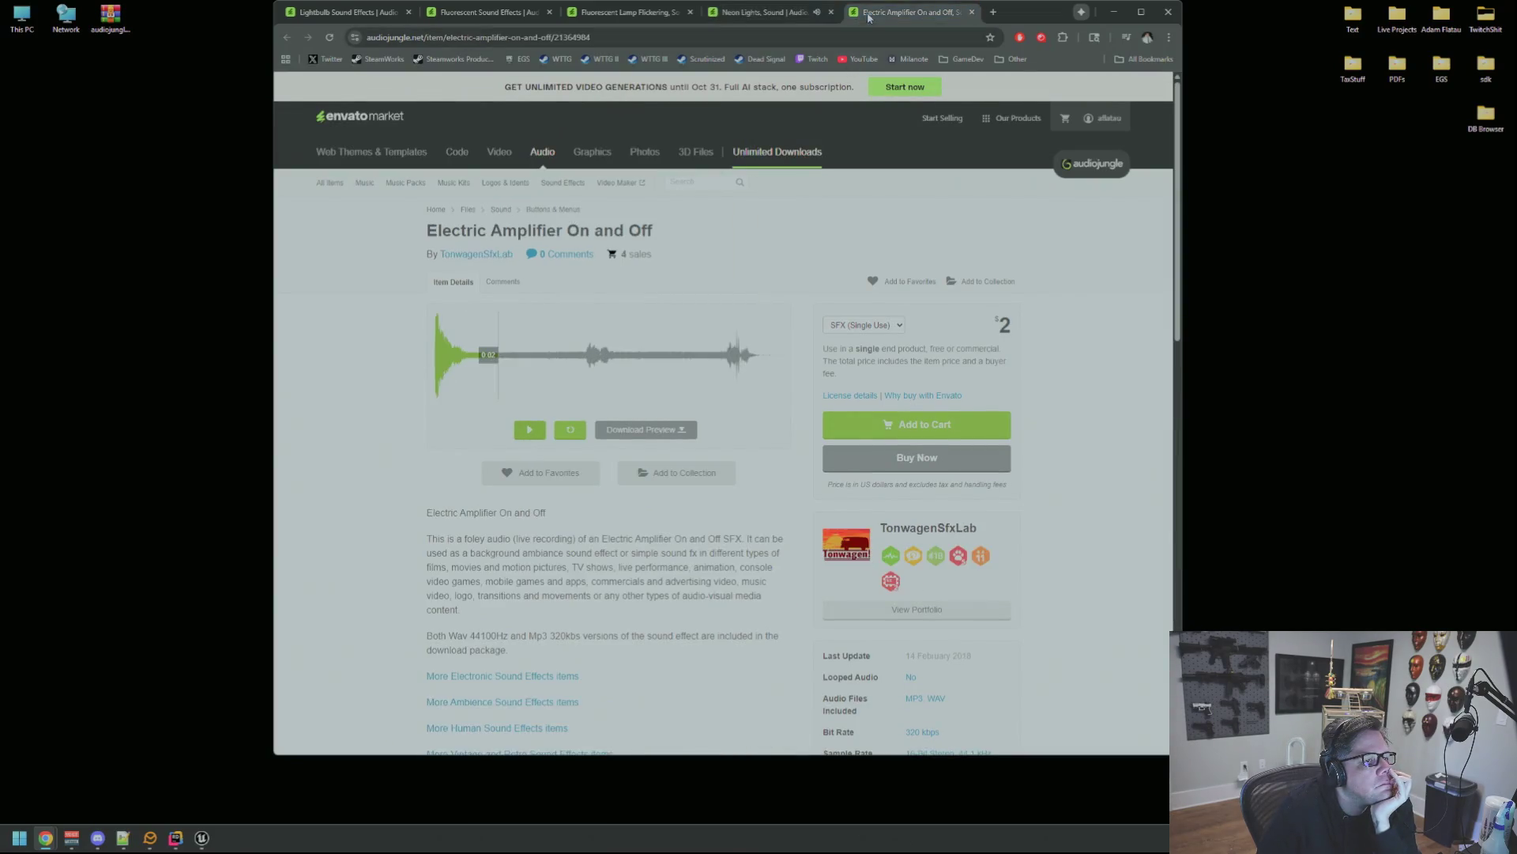
click(435, 365)
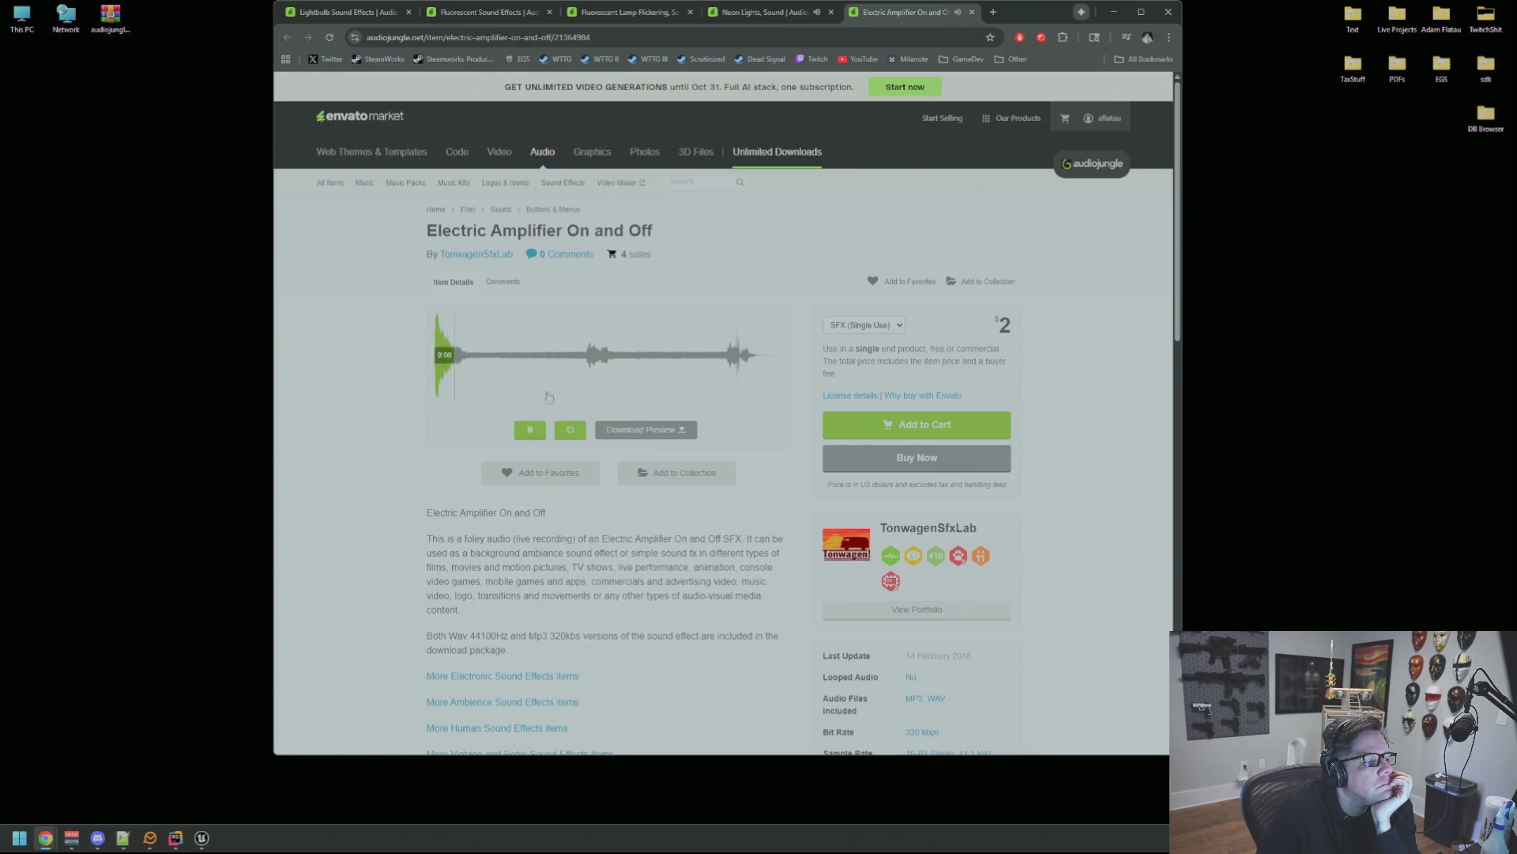
click(437, 397)
click(668, 372)
click(596, 379)
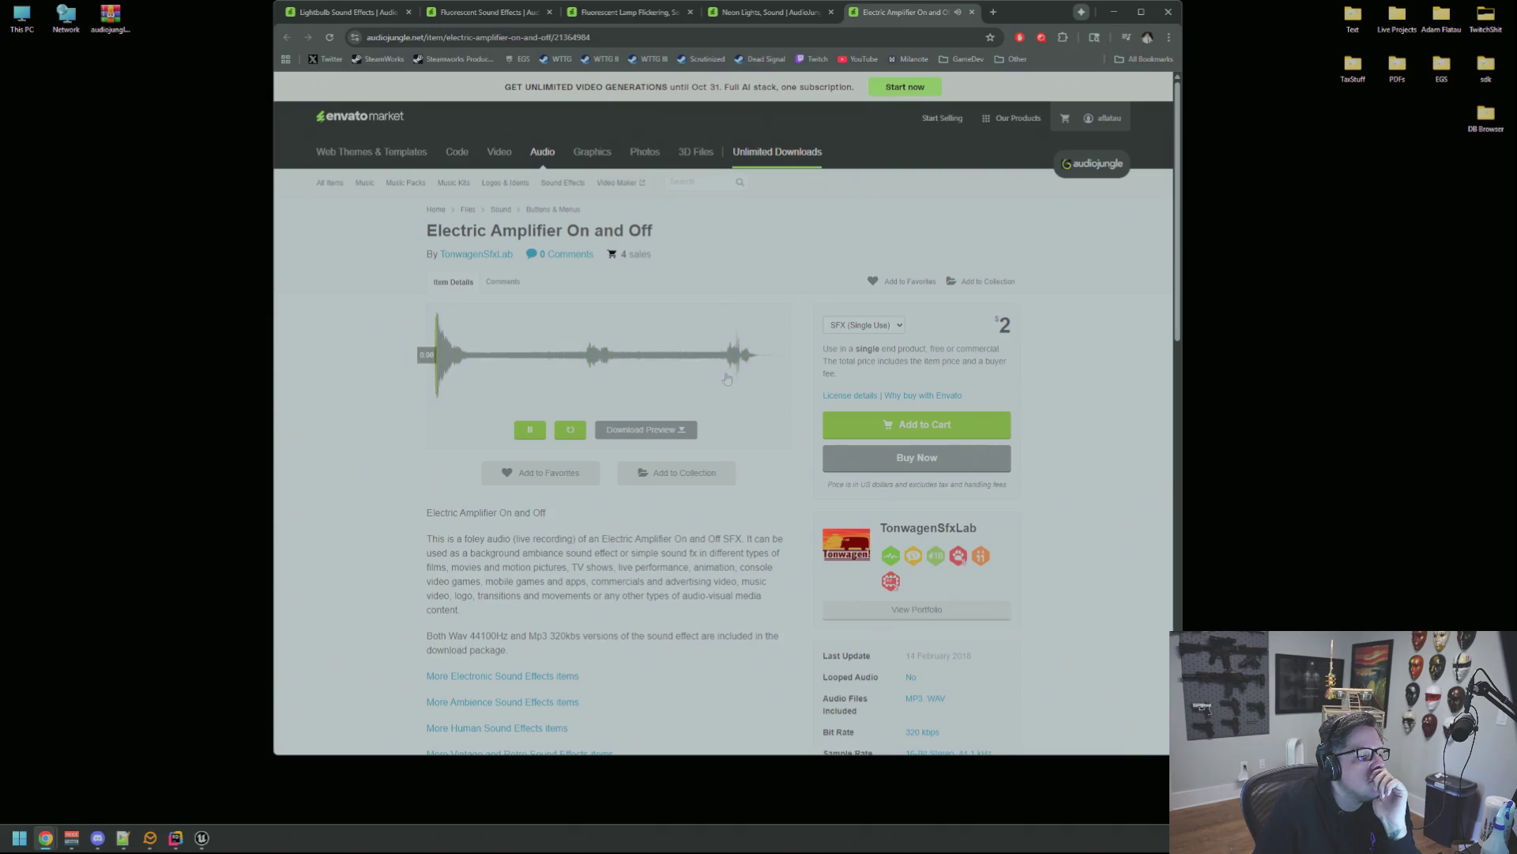
click(732, 369)
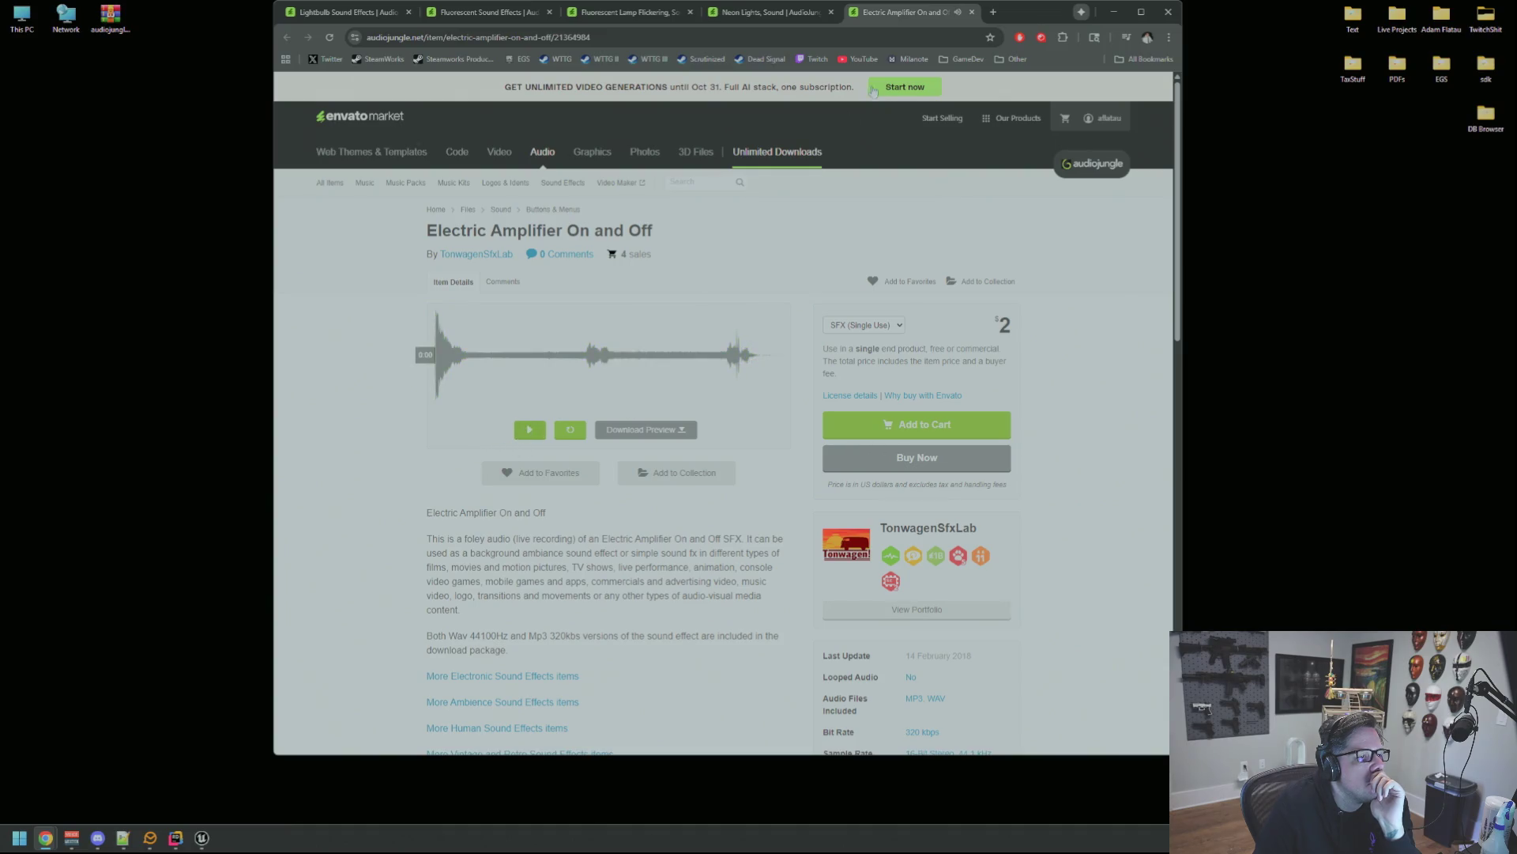
click(484, 12)
scroll(485, 237, up, 5)
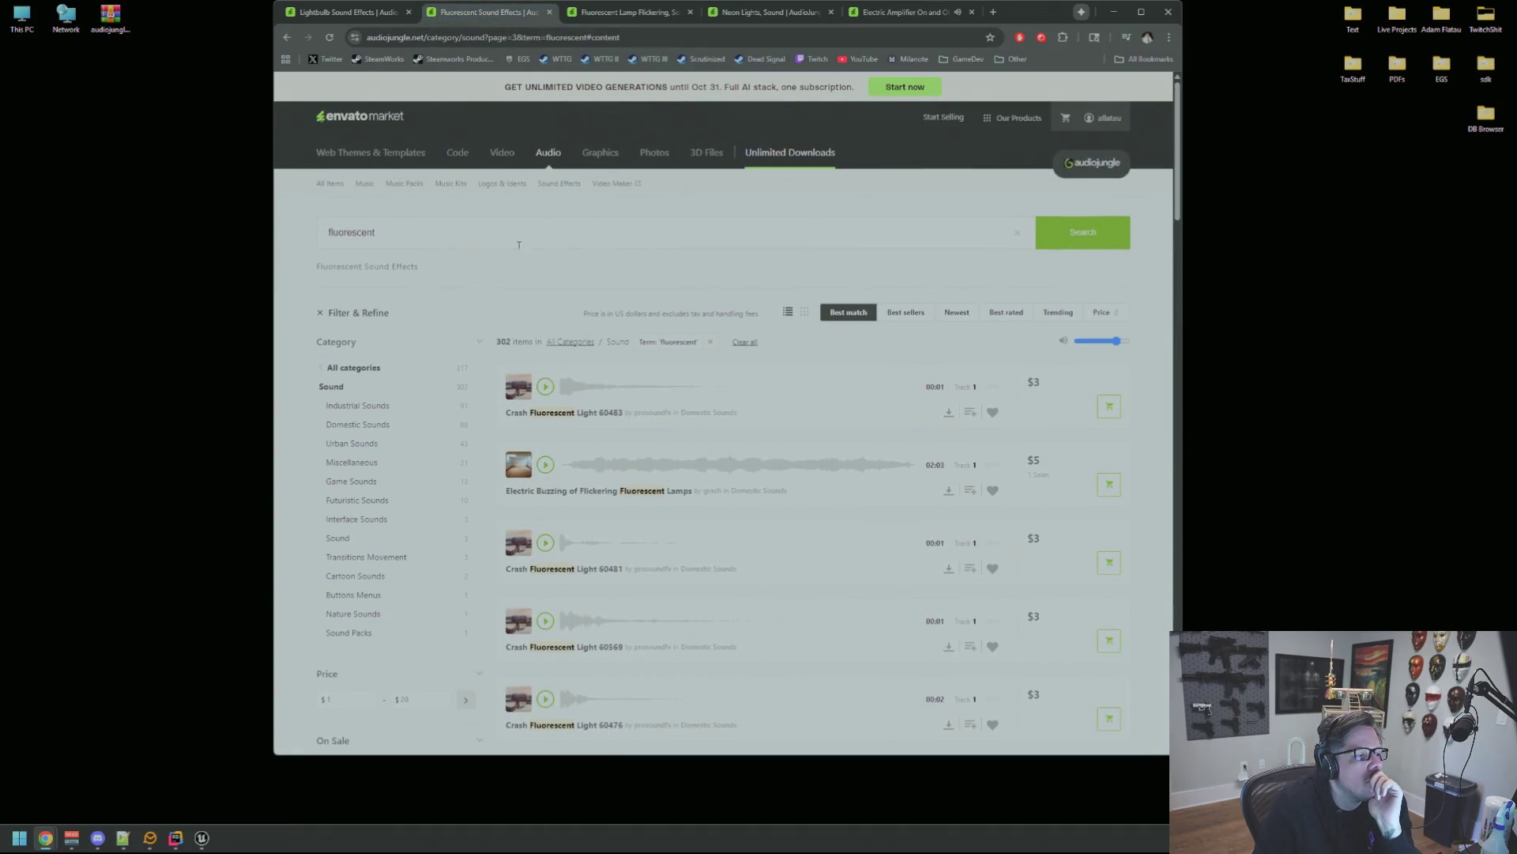
Search AudioJungle for 'breaker switch' and preview the first two results.
click(484, 237)
text(breaker )
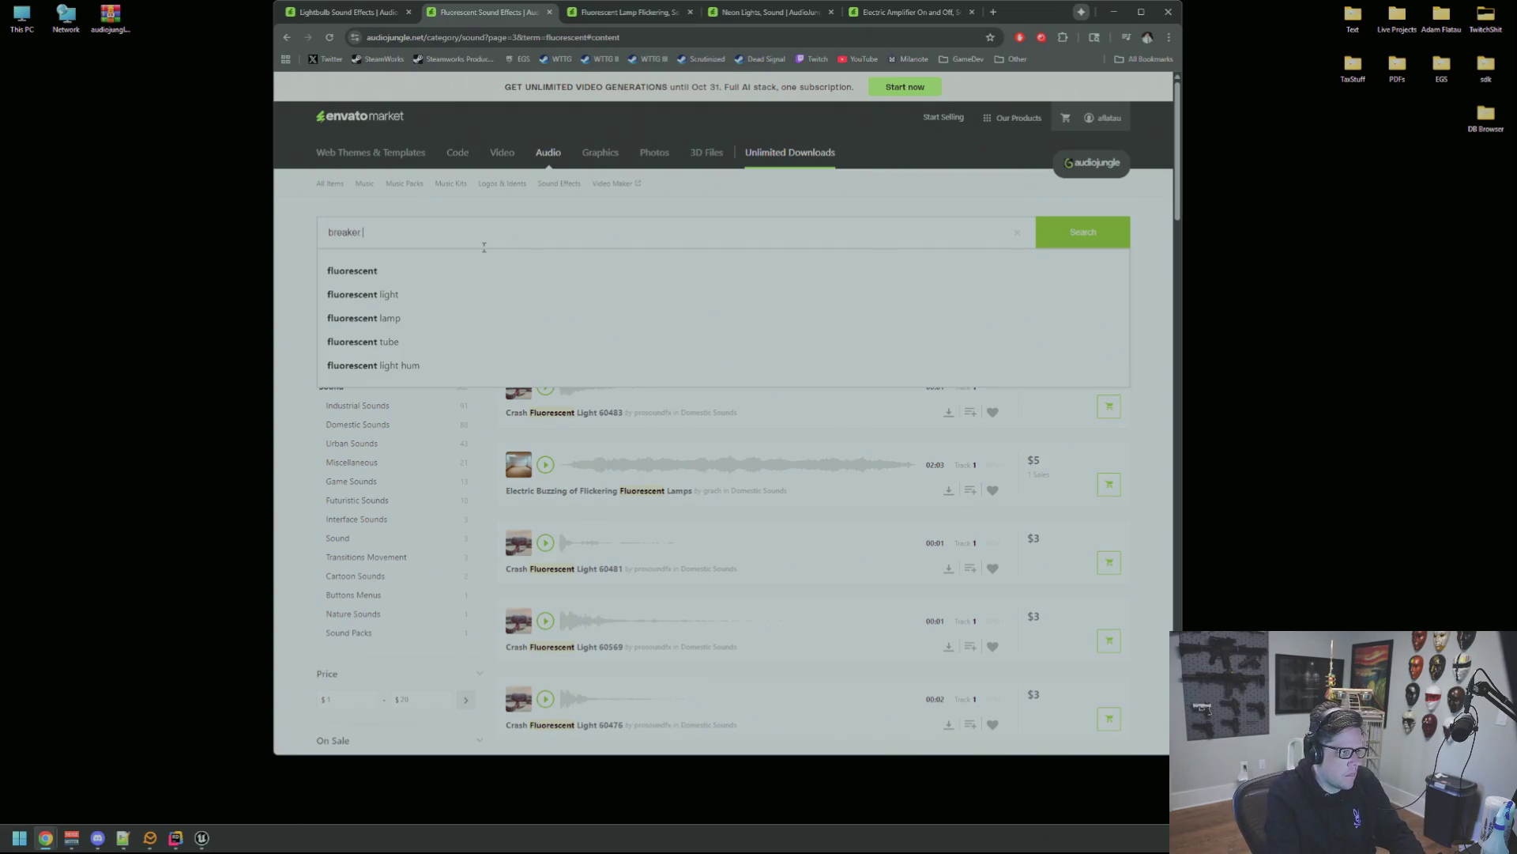
text(switch)
key(Return)
click(556, 386)
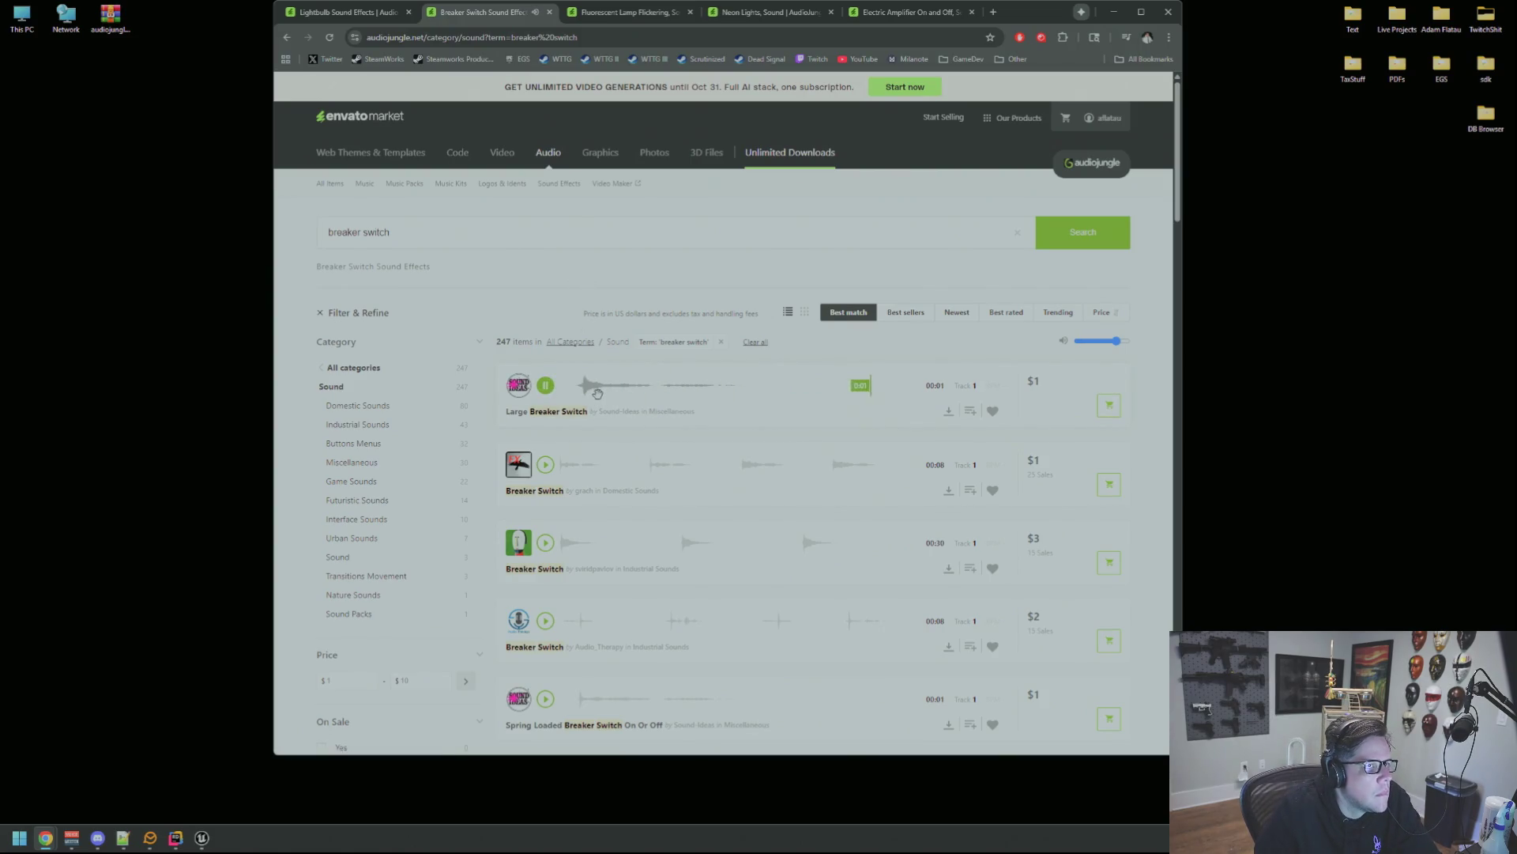
scroll(606, 409, down, 1)
click(547, 405)
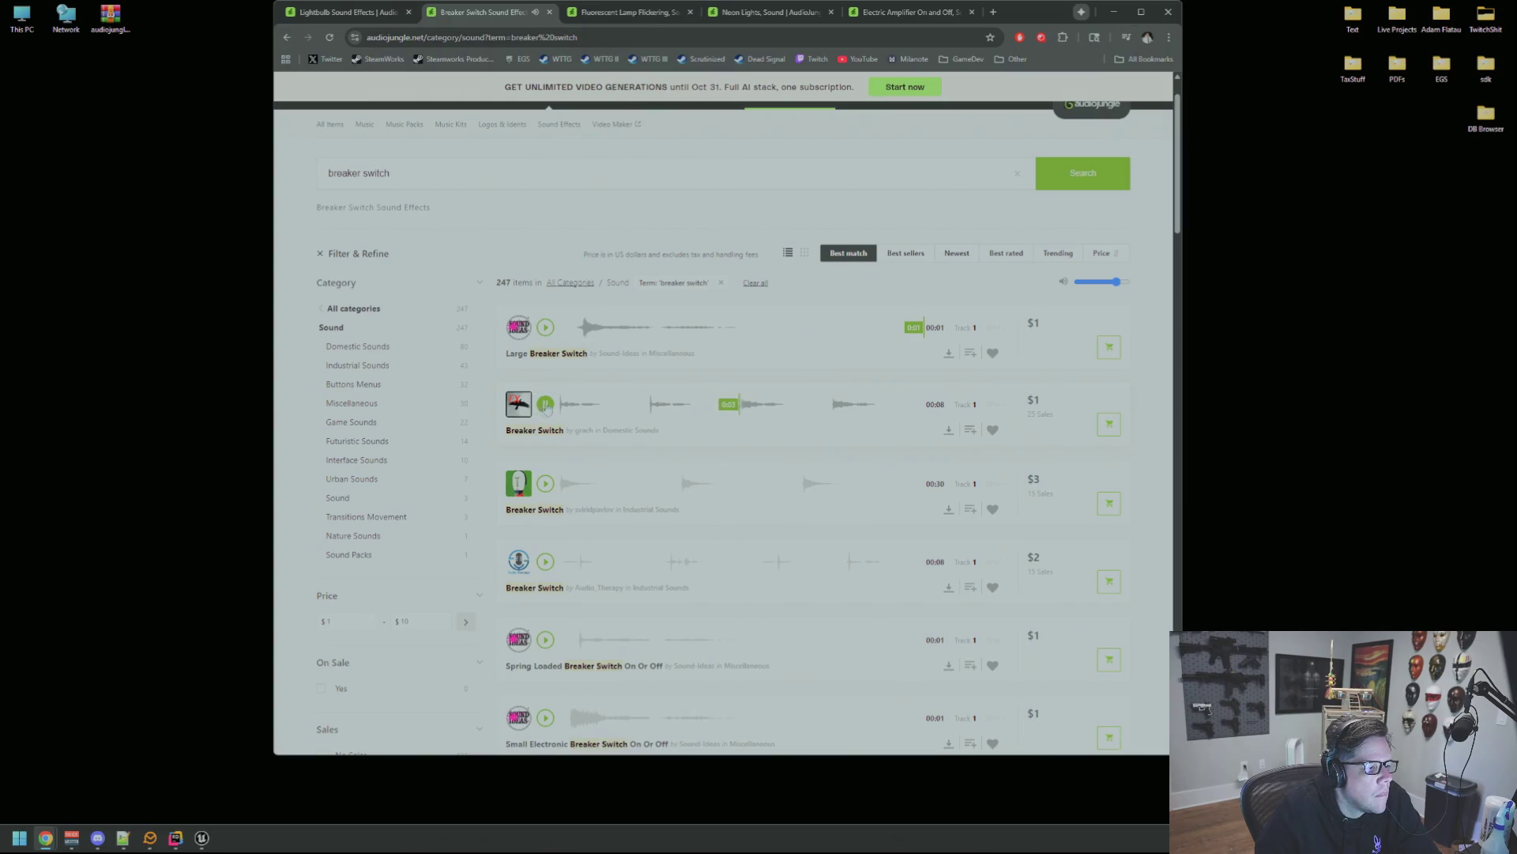
Go back to the lightbulb results tab and paste the Envato Elements address into the address bar.
click(356, 6)
scroll(711, 435, up, 5)
key(ctrl+l)
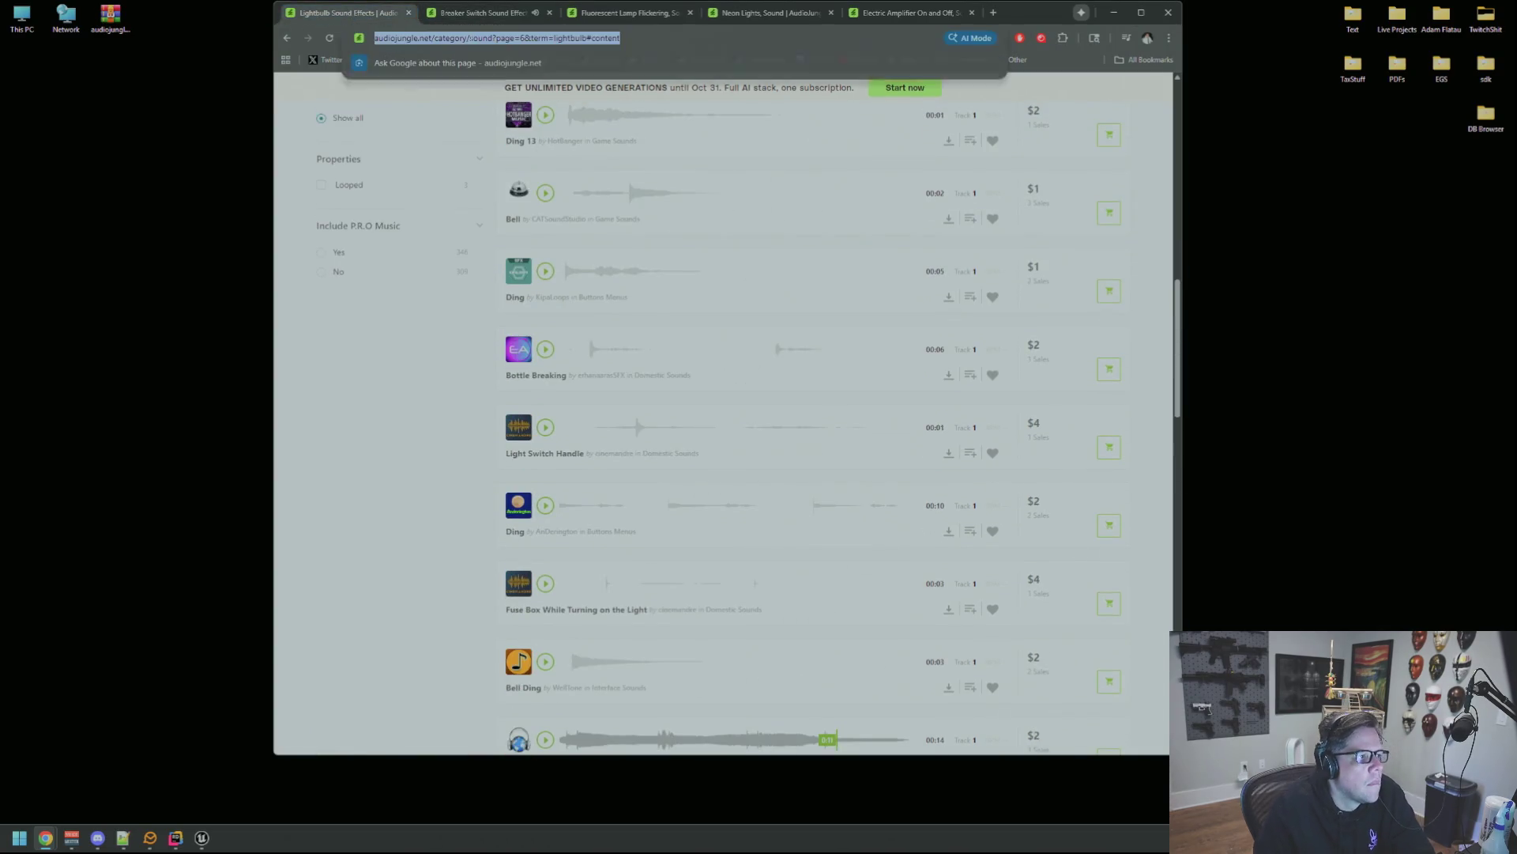
key(ctrl+v)
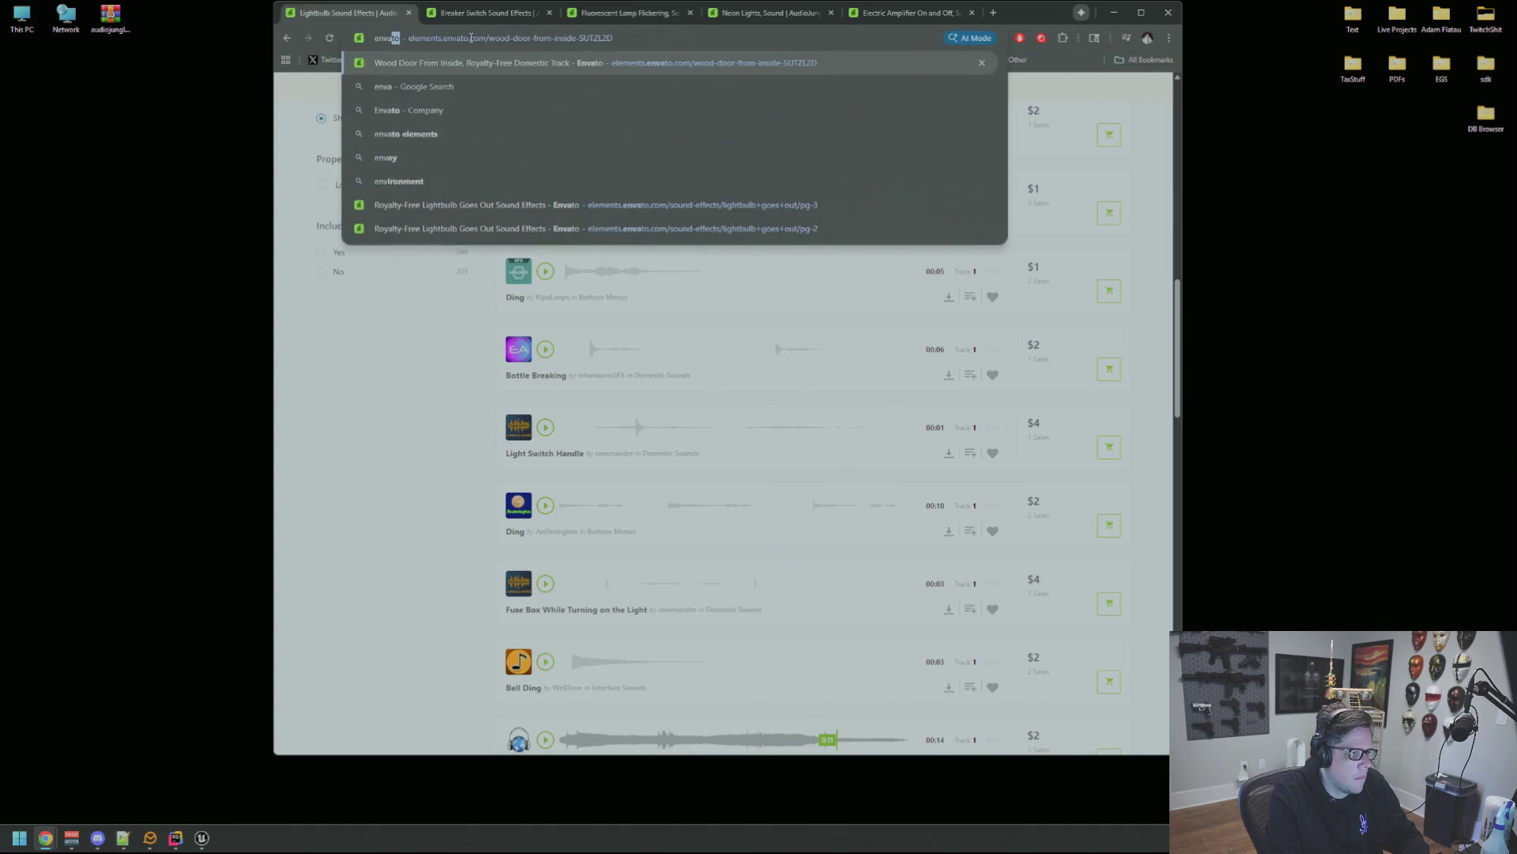
Load Envato Elements and search for breaker switch sound effects.
key(Return)
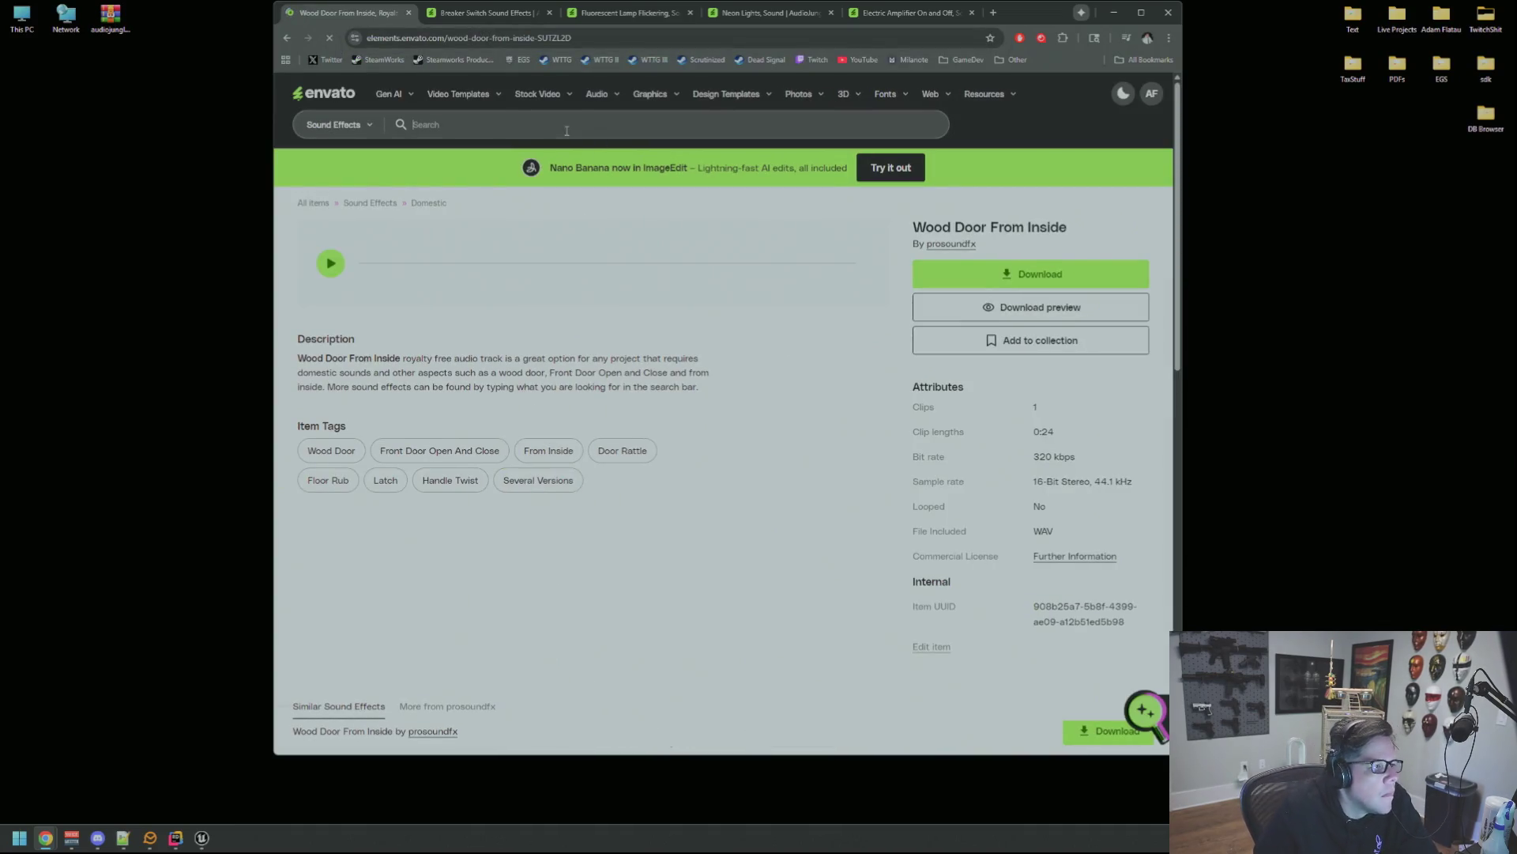
text(breaker switc)
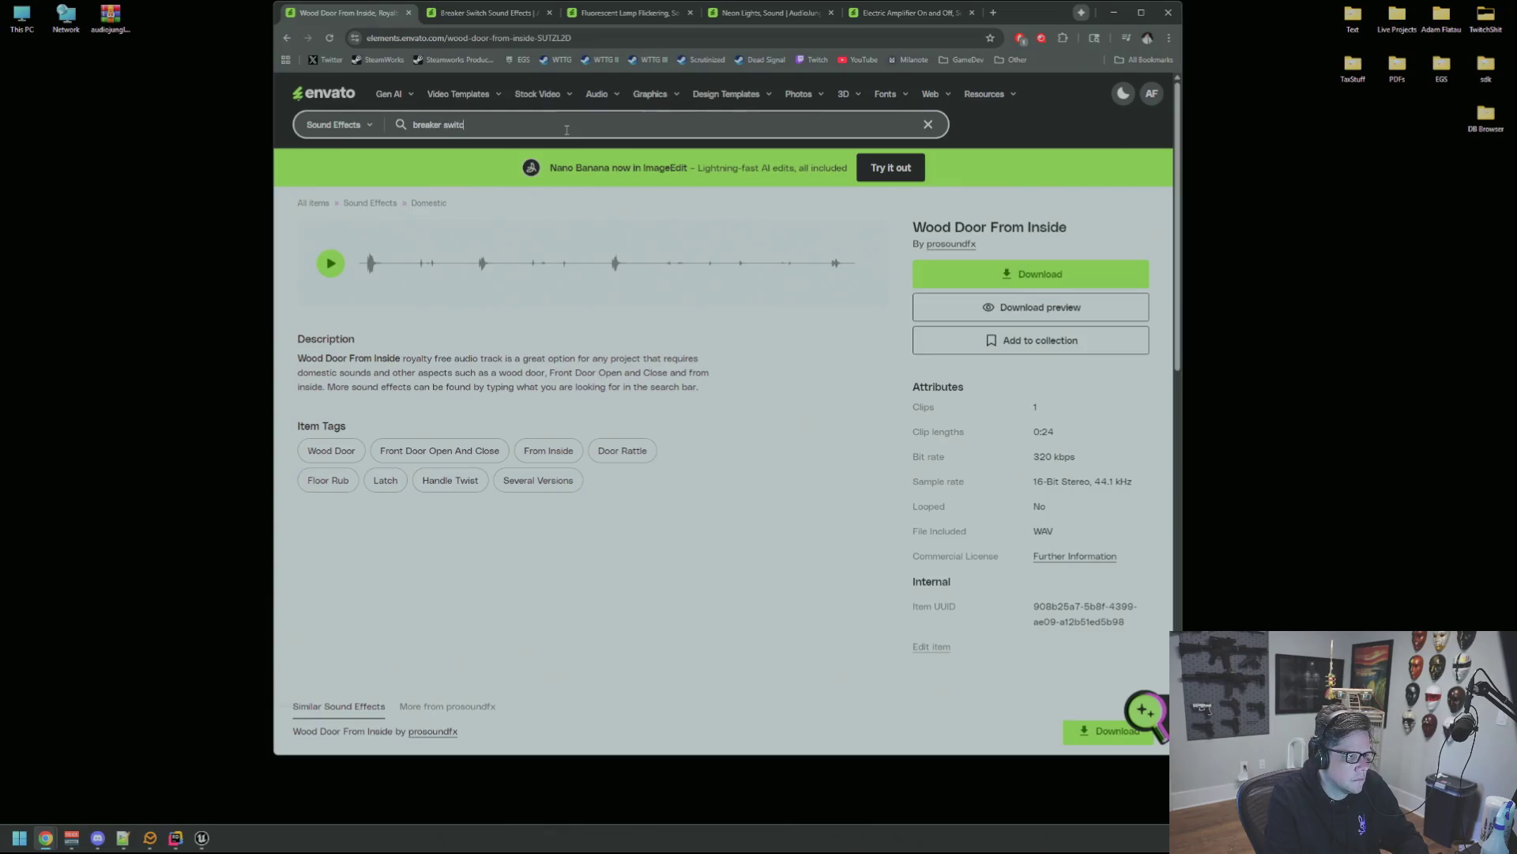
text(h)
key(Return)
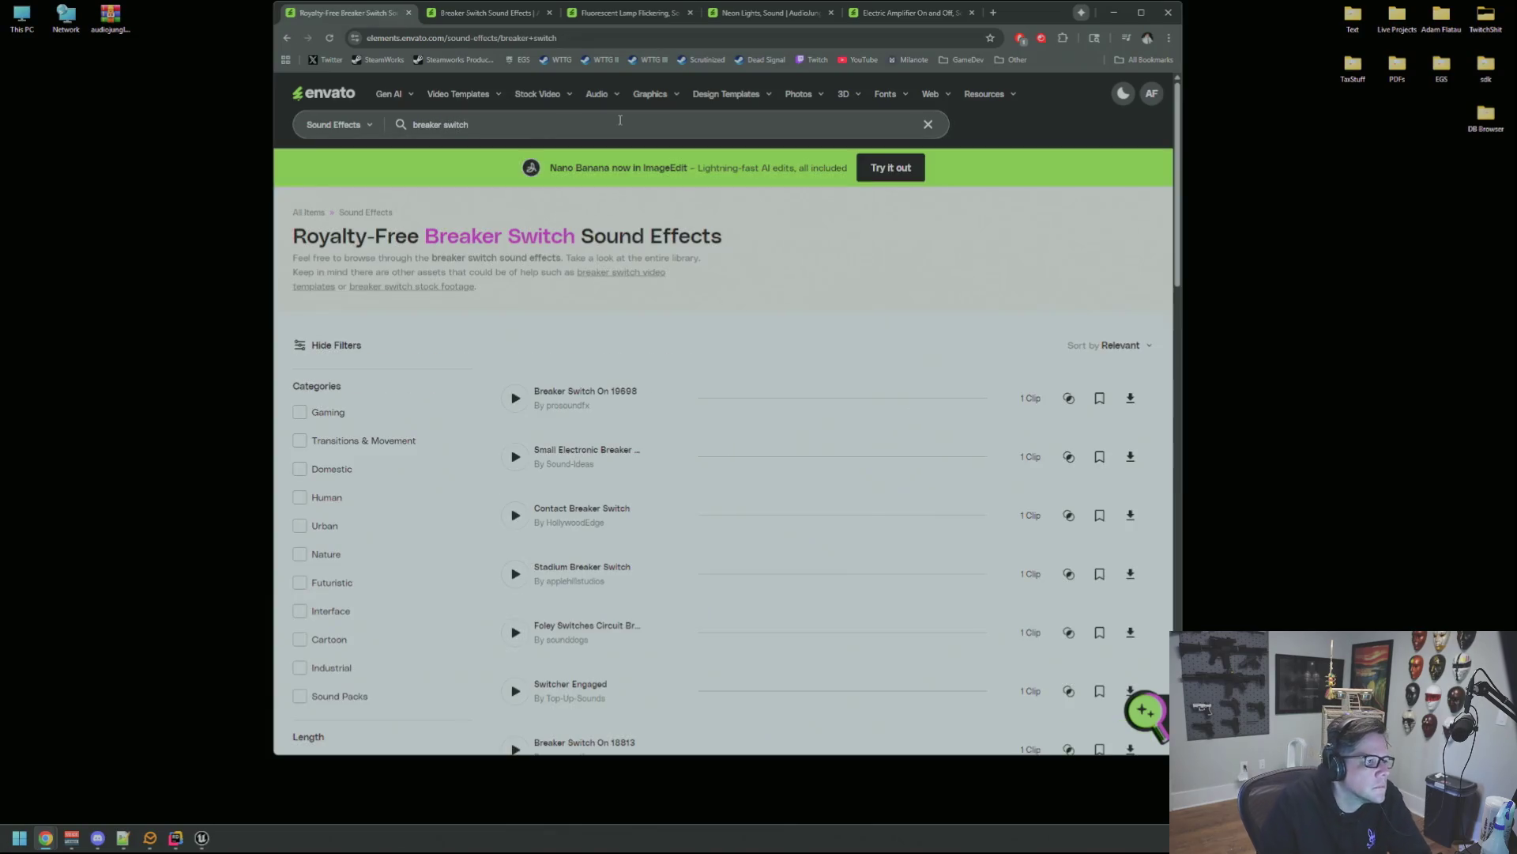
Preview Breaker Switch On 19698, Contact Breaker Switch, Foley Switches, Switcher Engaged and Old Breaker Switch 3.
click(607, 404)
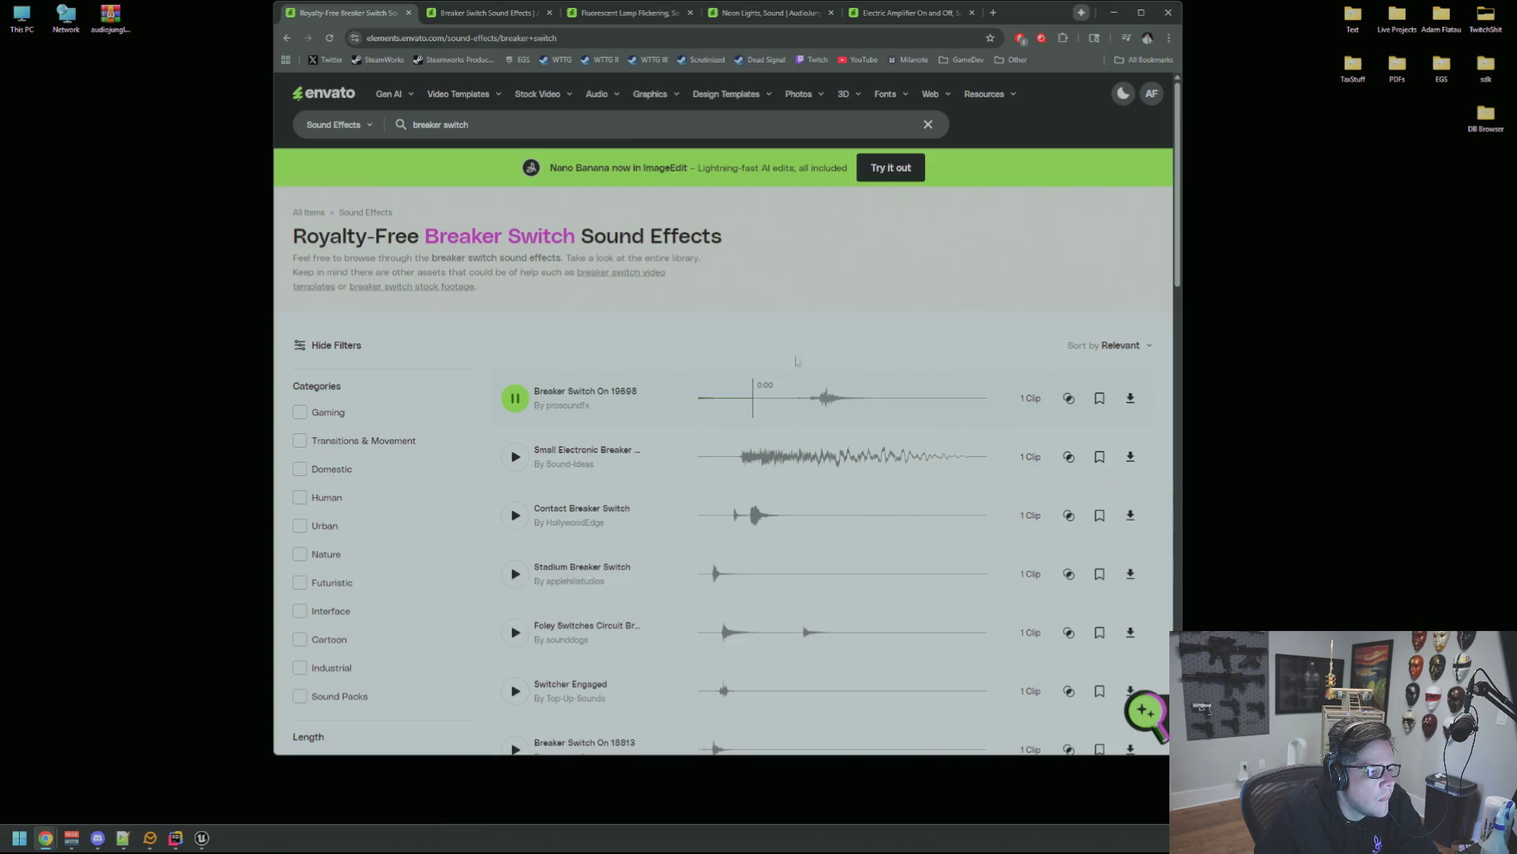
click(514, 456)
click(518, 521)
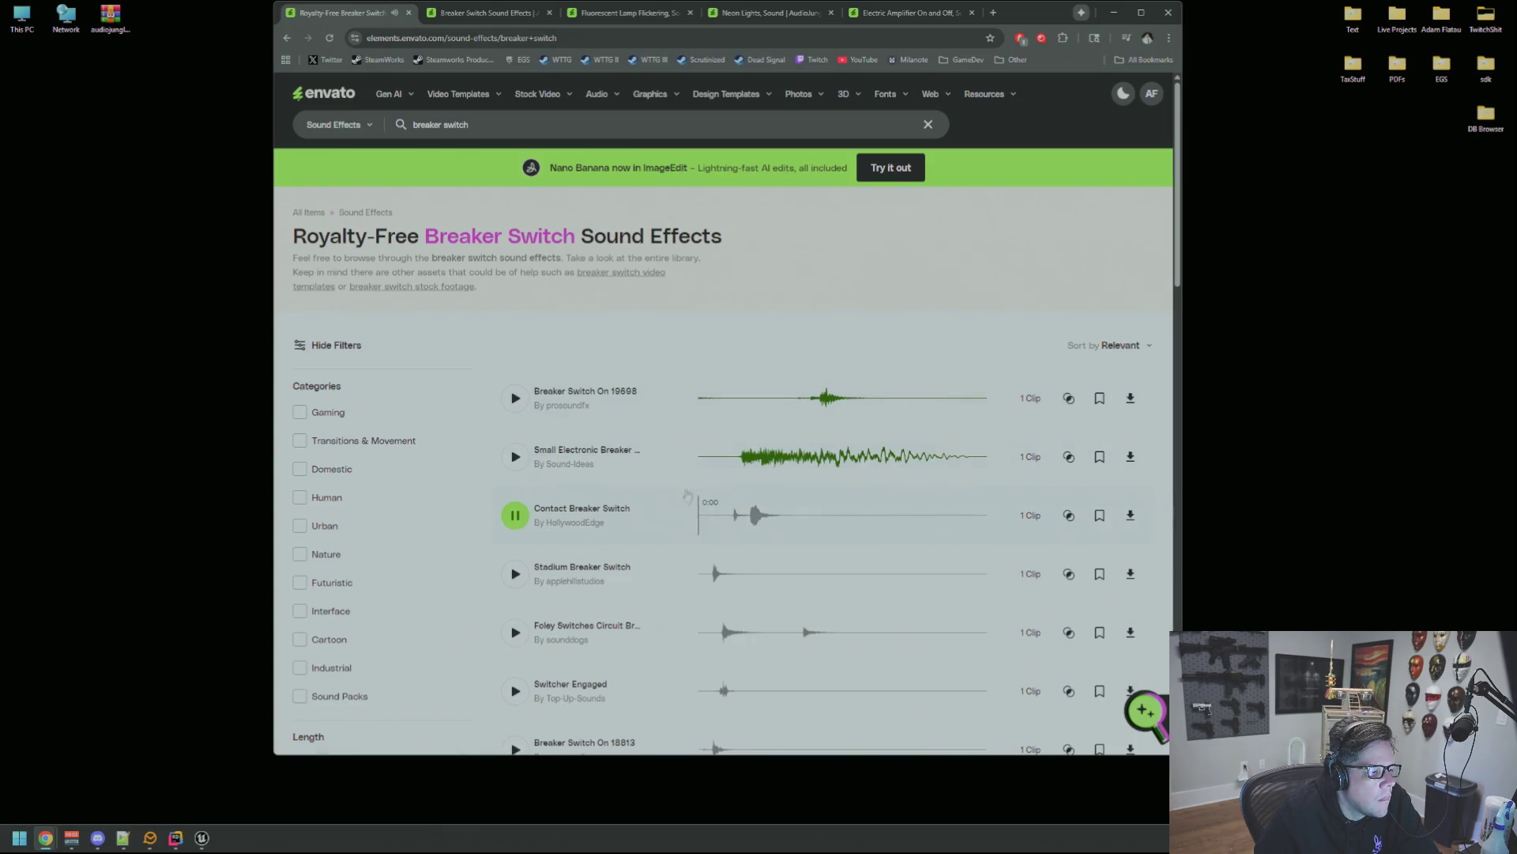
scroll(741, 479, down, 2)
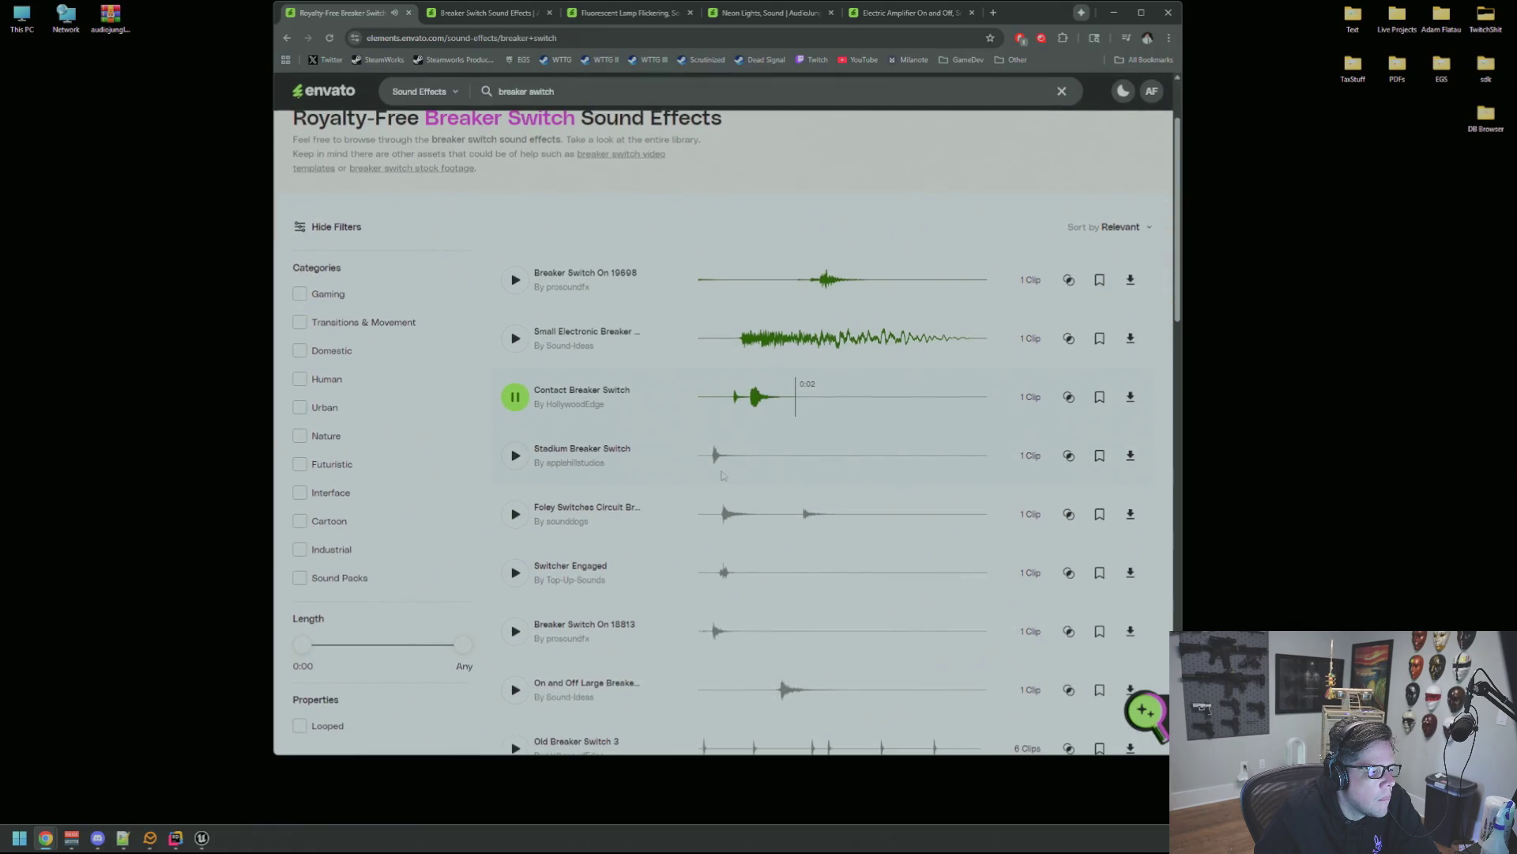
click(515, 279)
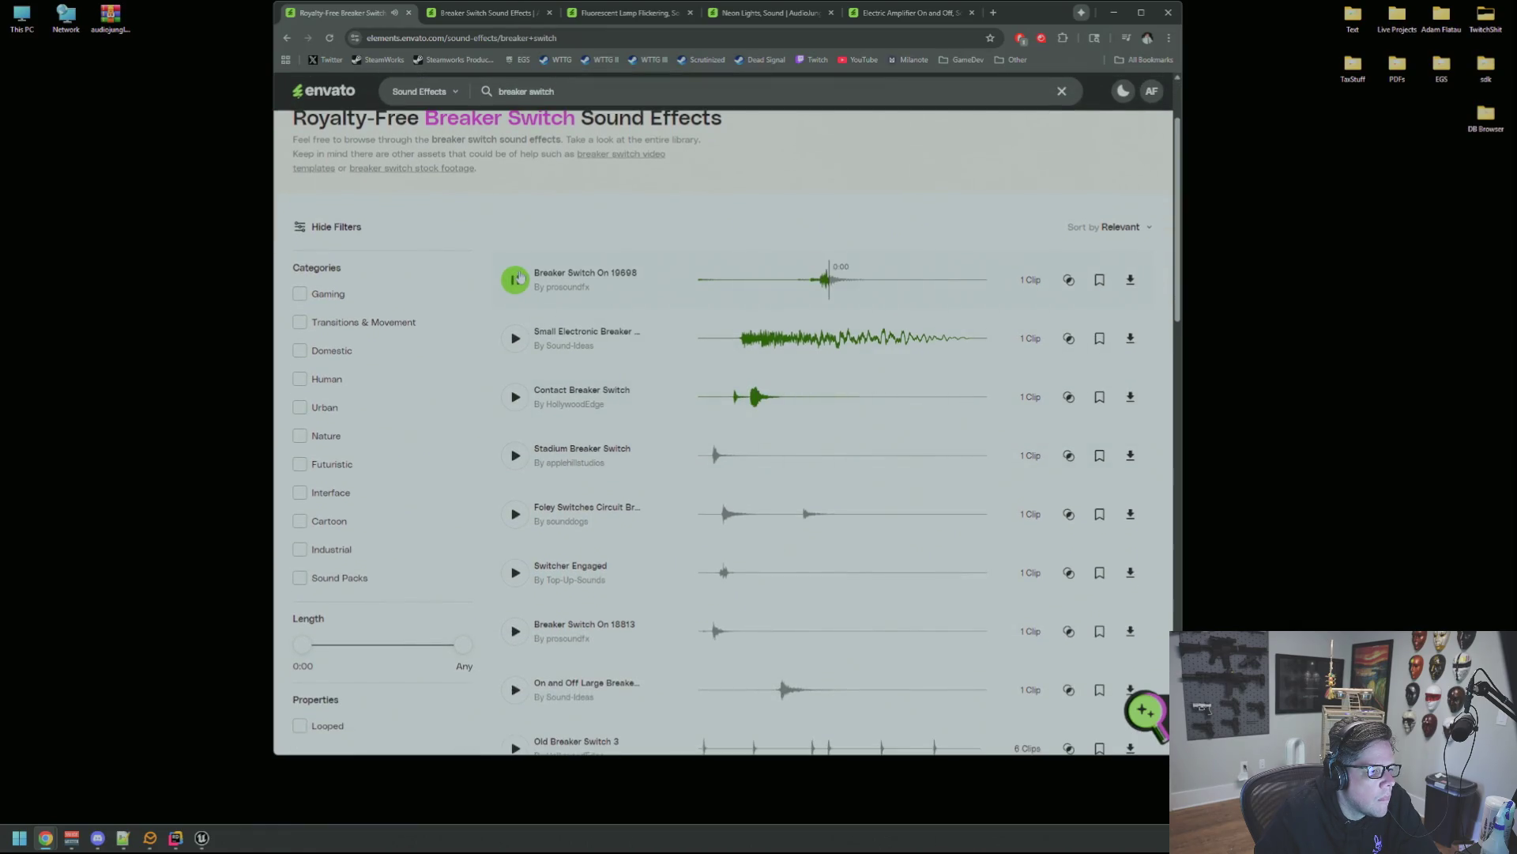
scroll(520, 277, down, 1)
click(518, 462)
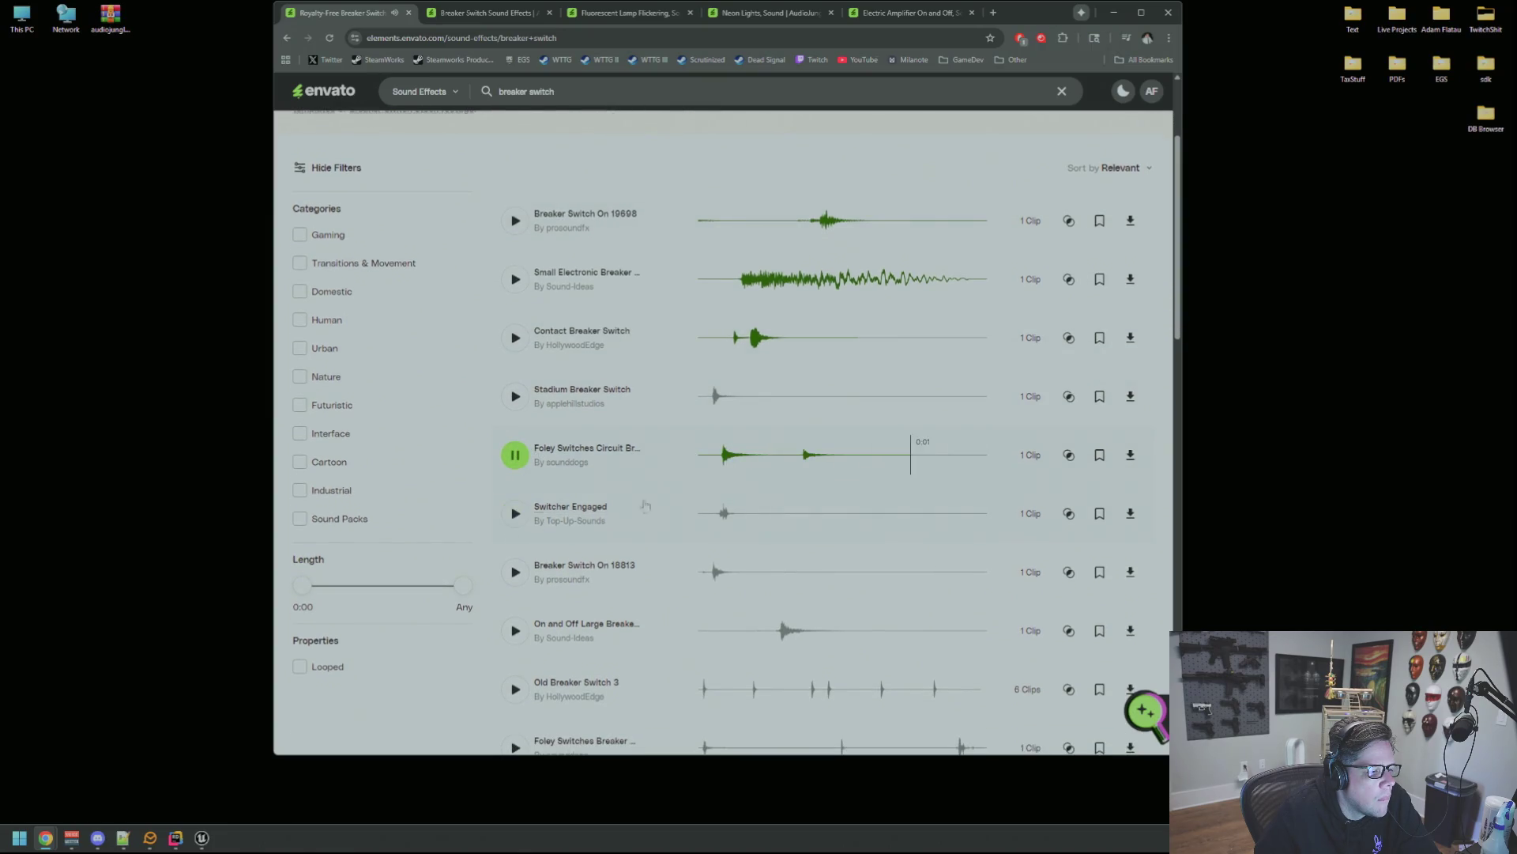
click(527, 461)
click(528, 462)
click(713, 520)
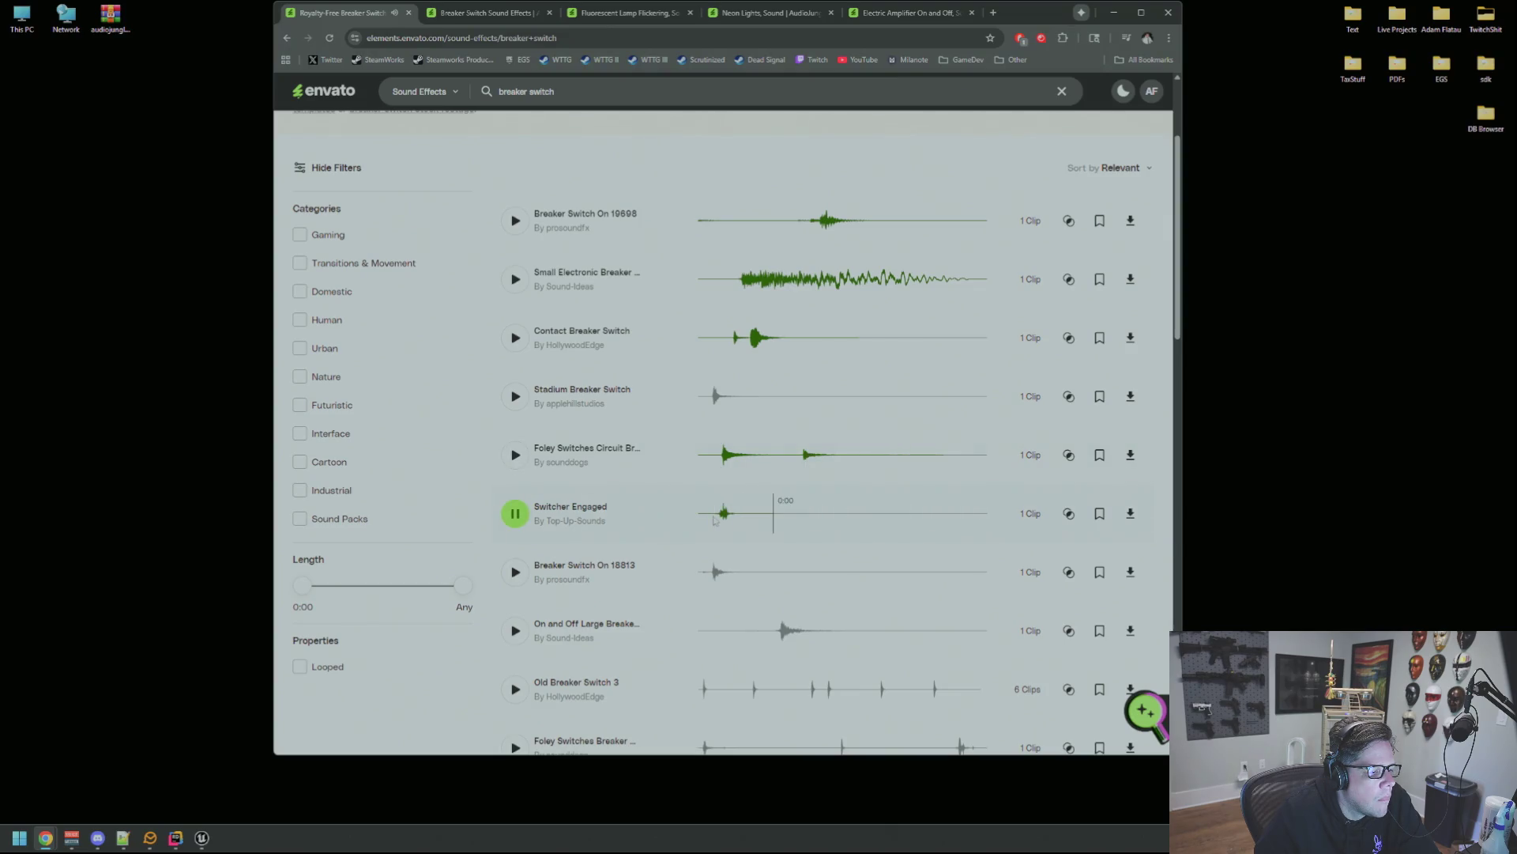
click(704, 572)
scroll(782, 557, down, 2)
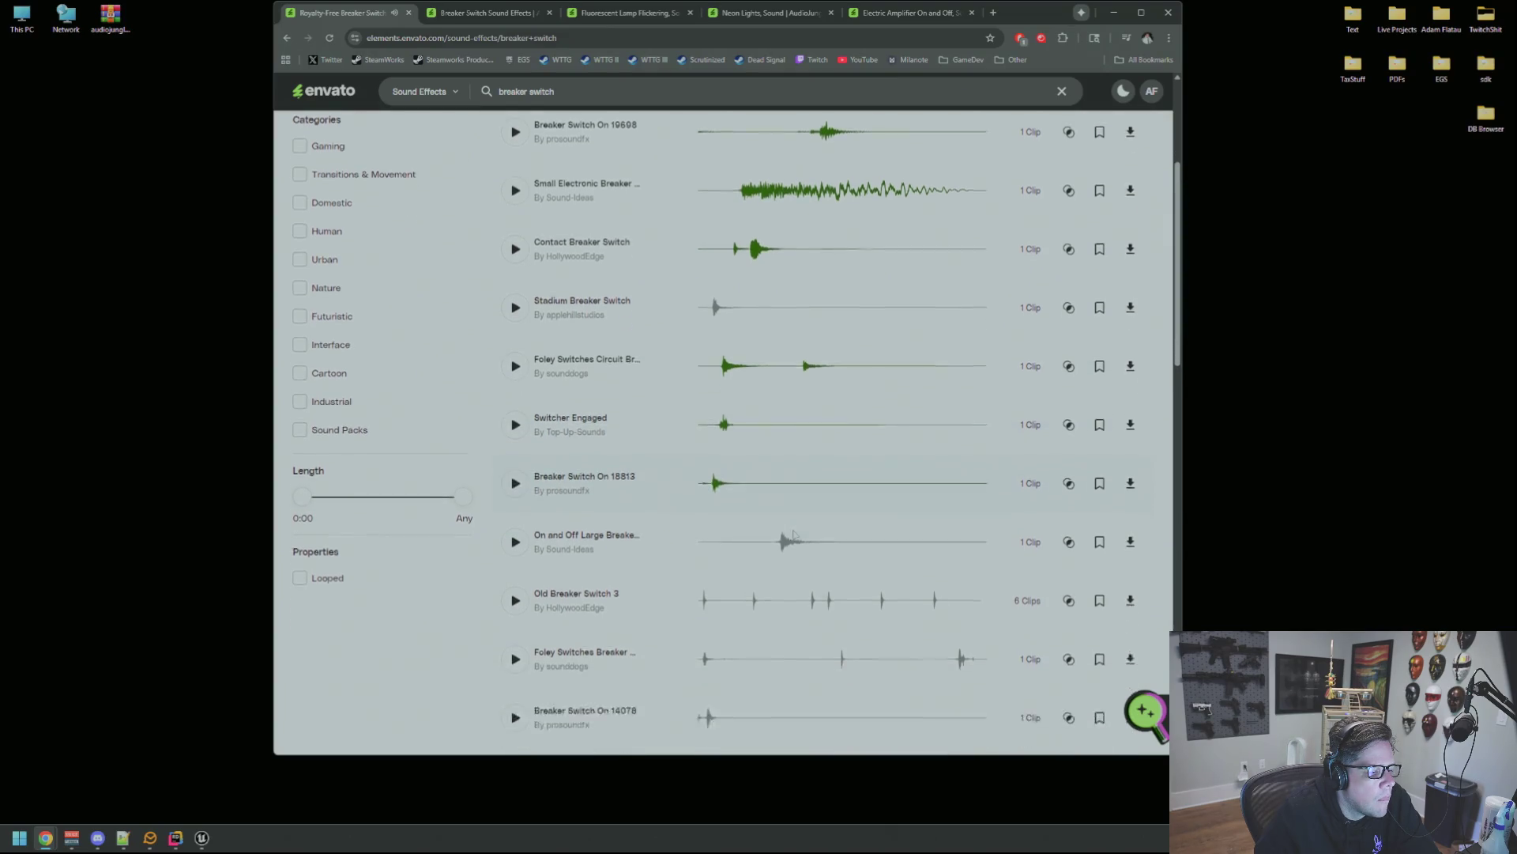
click(779, 515)
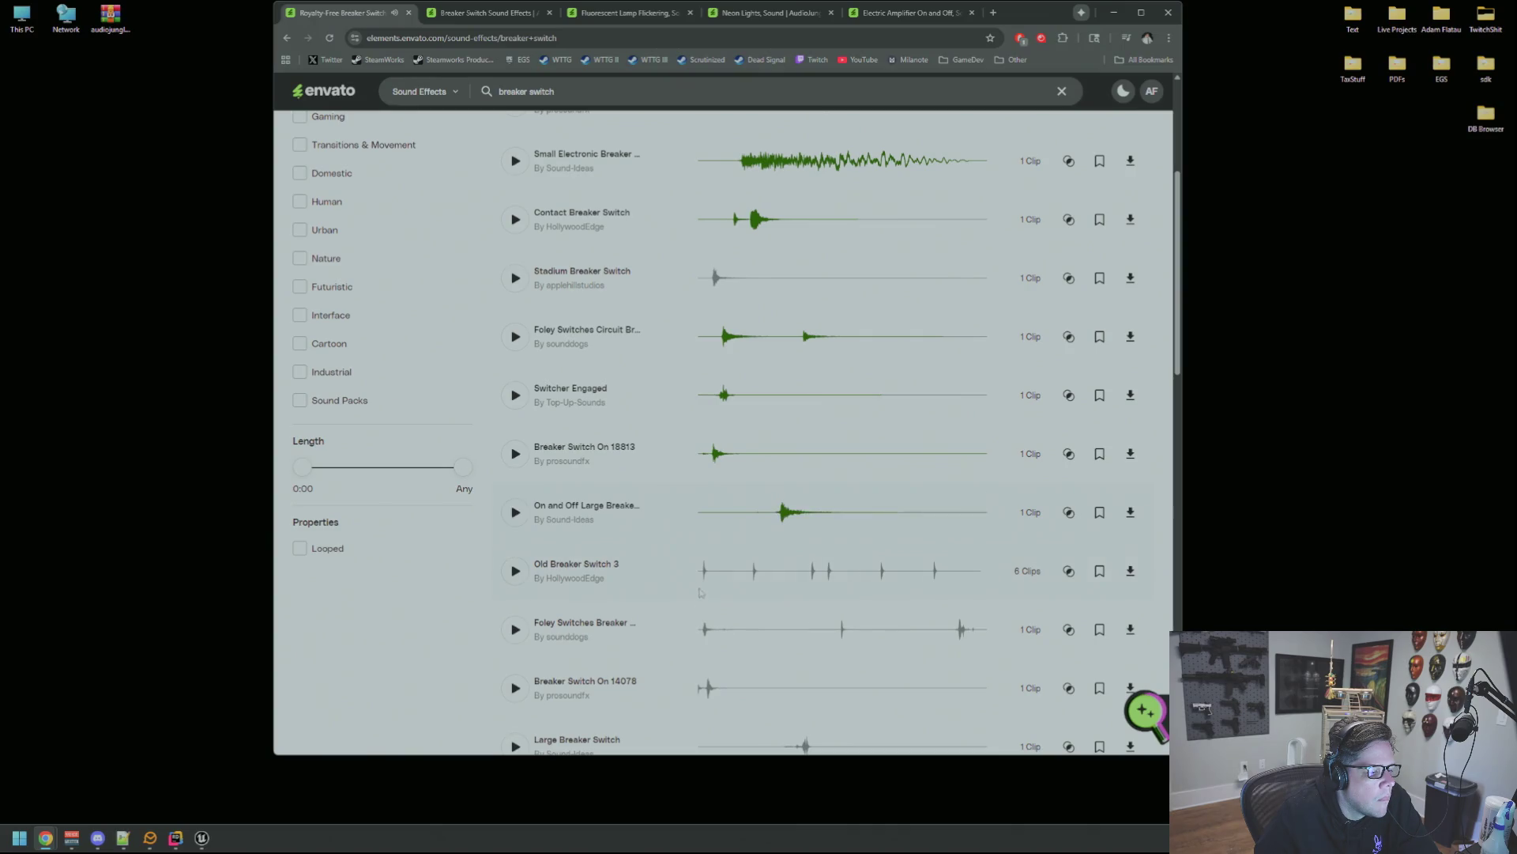
click(703, 579)
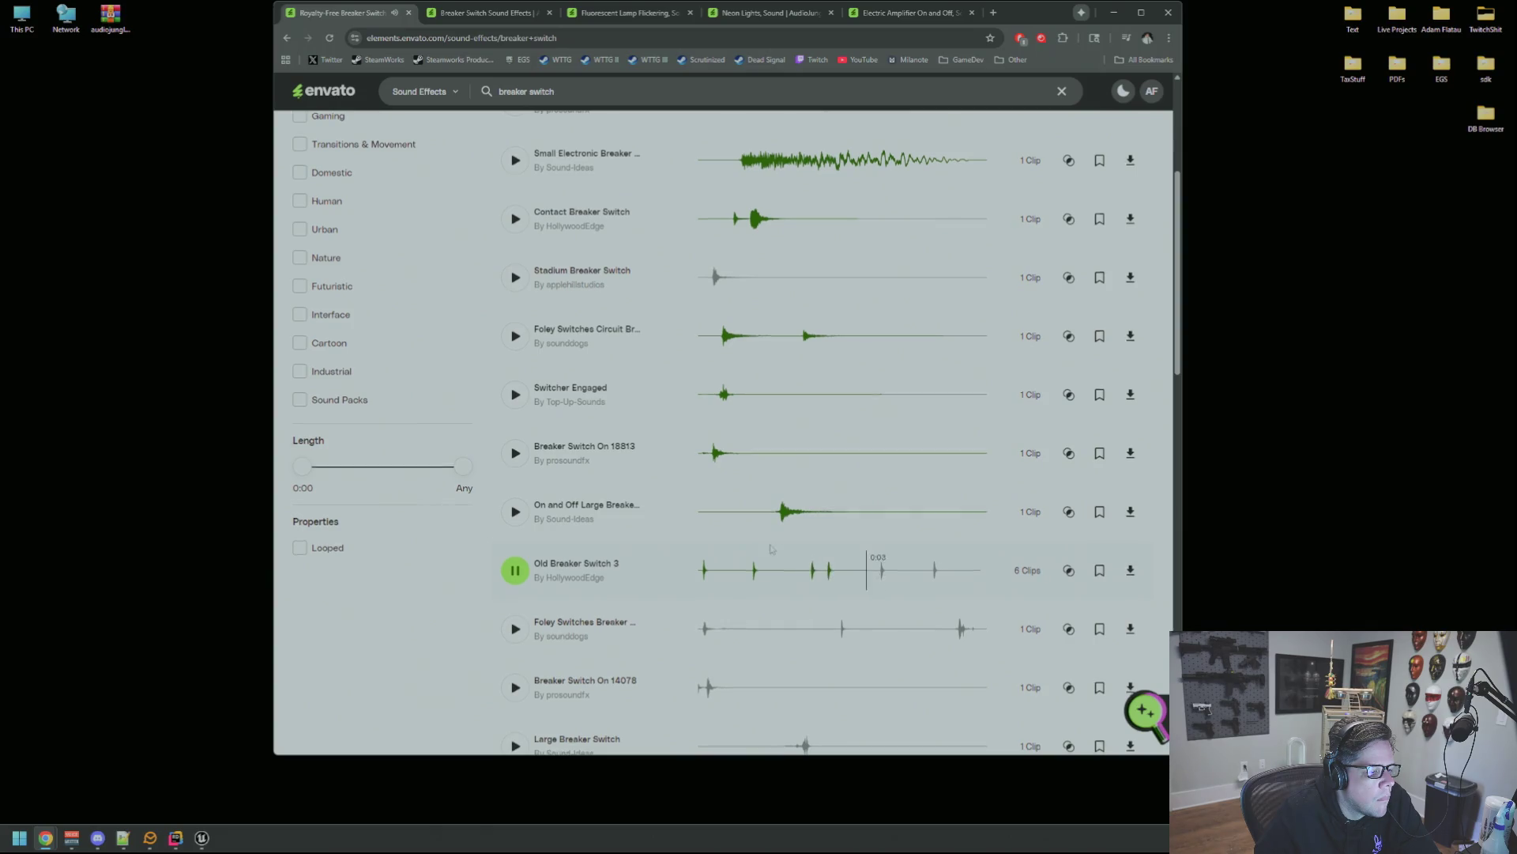
Preview Breaker Switch On 14078, Large Breaker Switch, Old Breaker Switch 1 and 2, 18818, and Small Switch Breaker.
scroll(687, 550, down, 2)
click(703, 572)
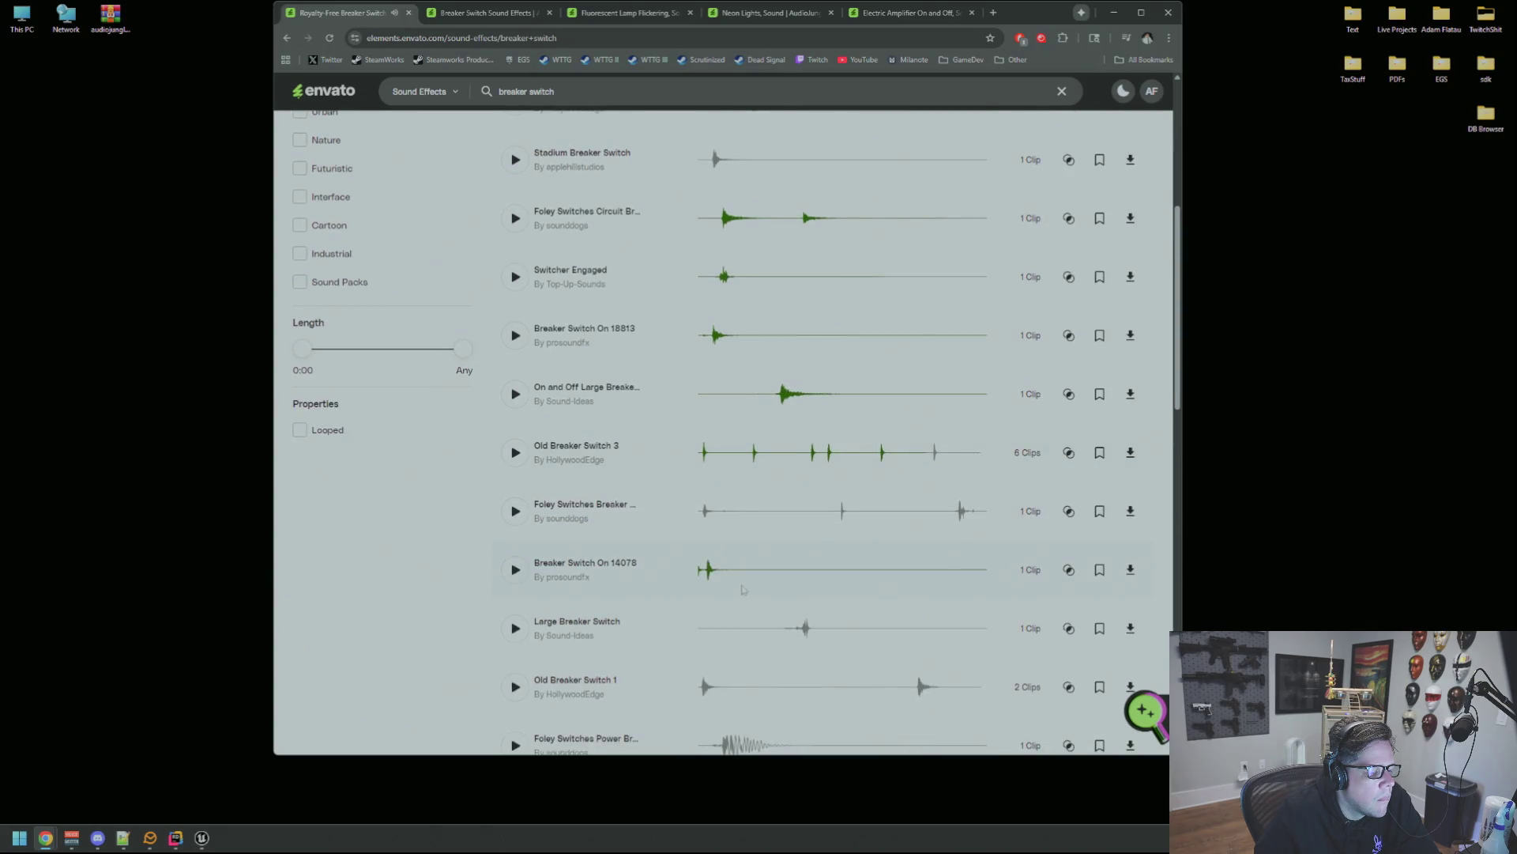
click(762, 633)
scroll(756, 557, down, 3)
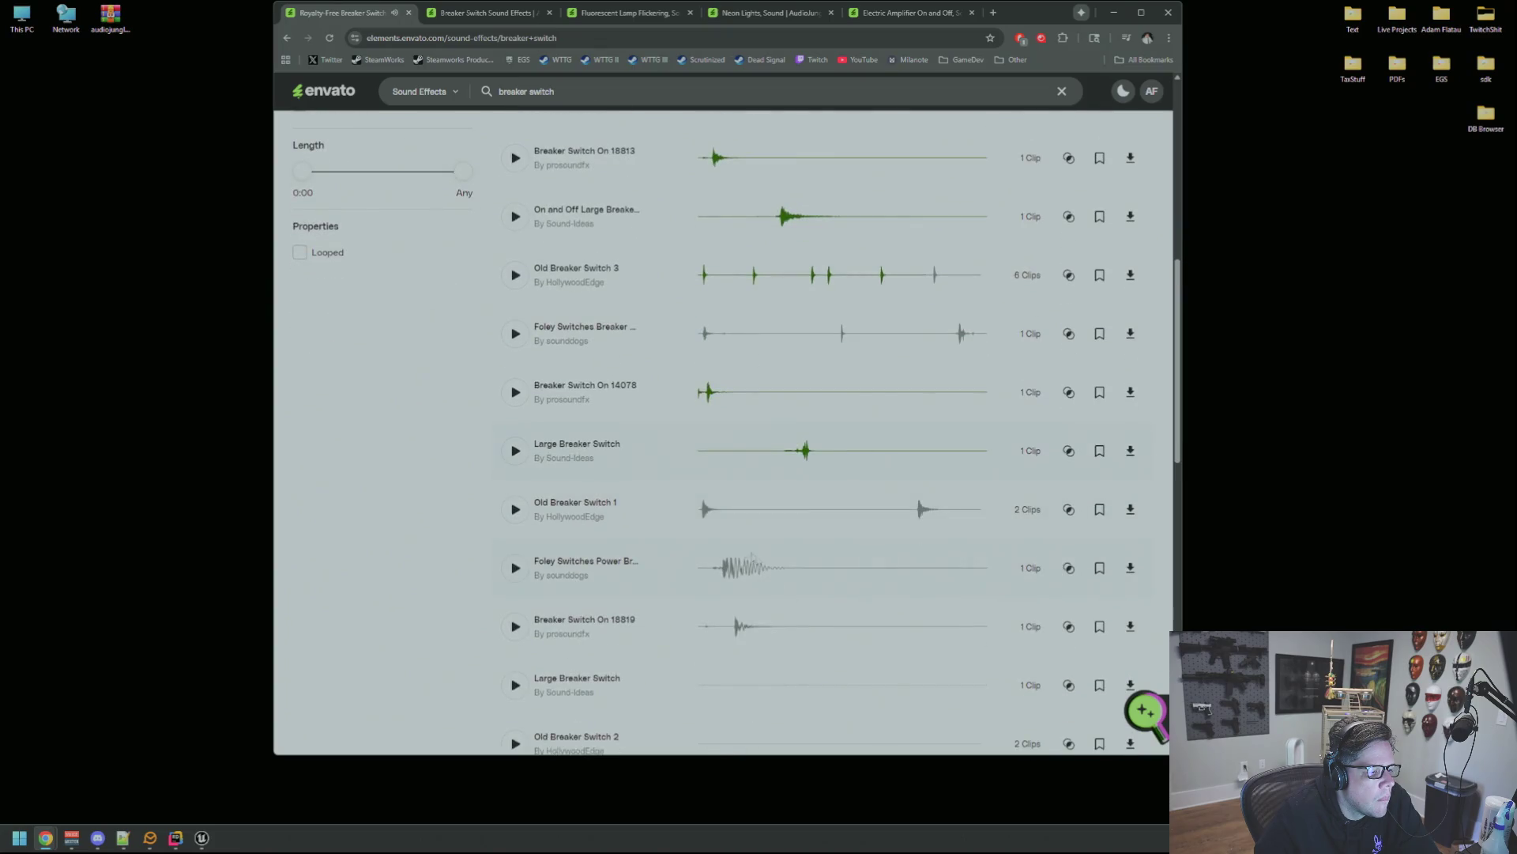
click(702, 515)
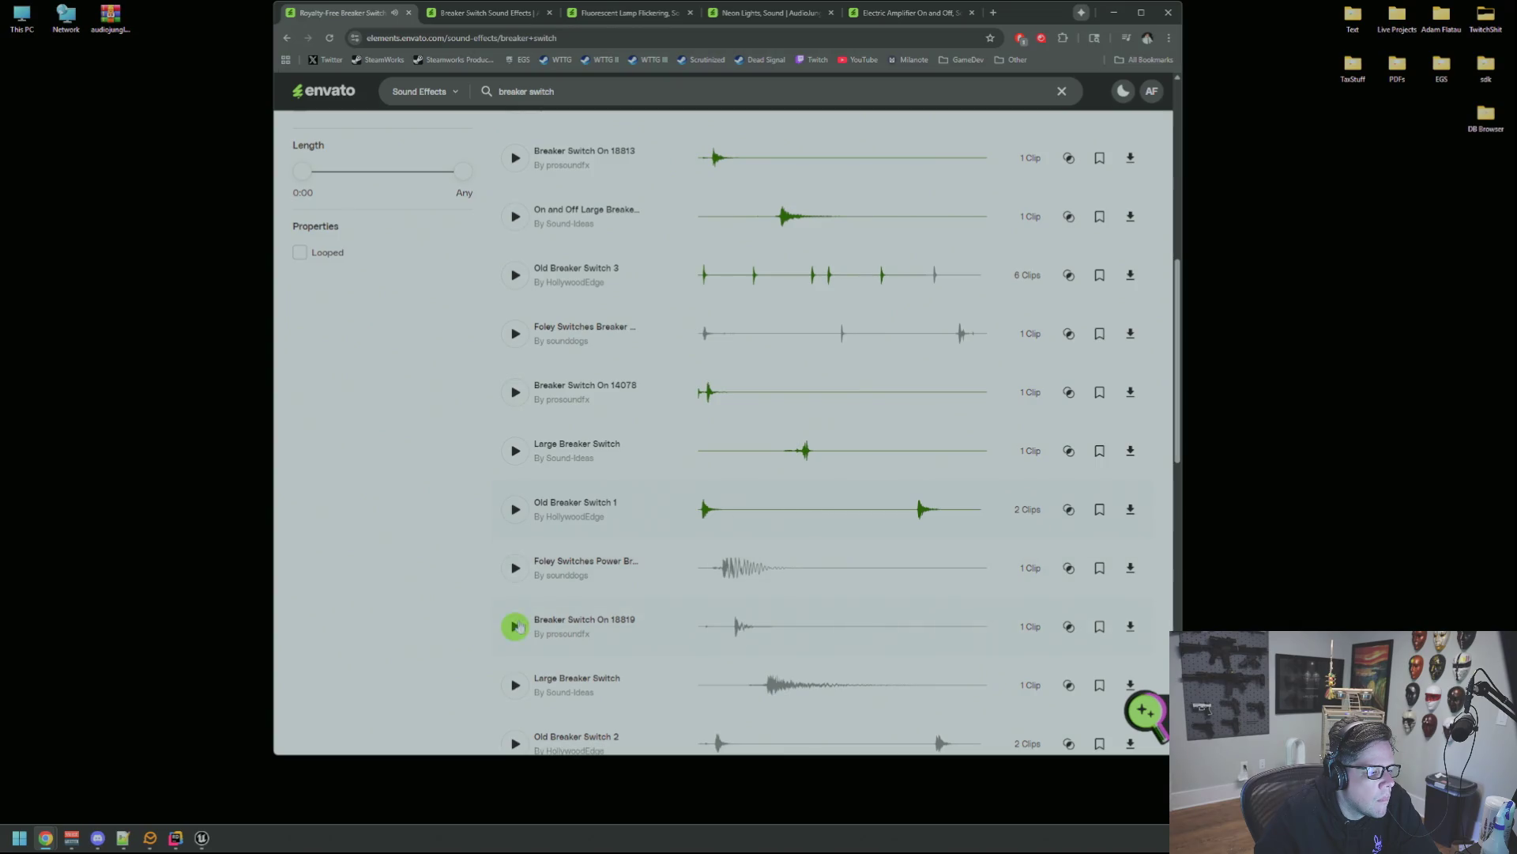
scroll(747, 532, down, 5)
click(751, 472)
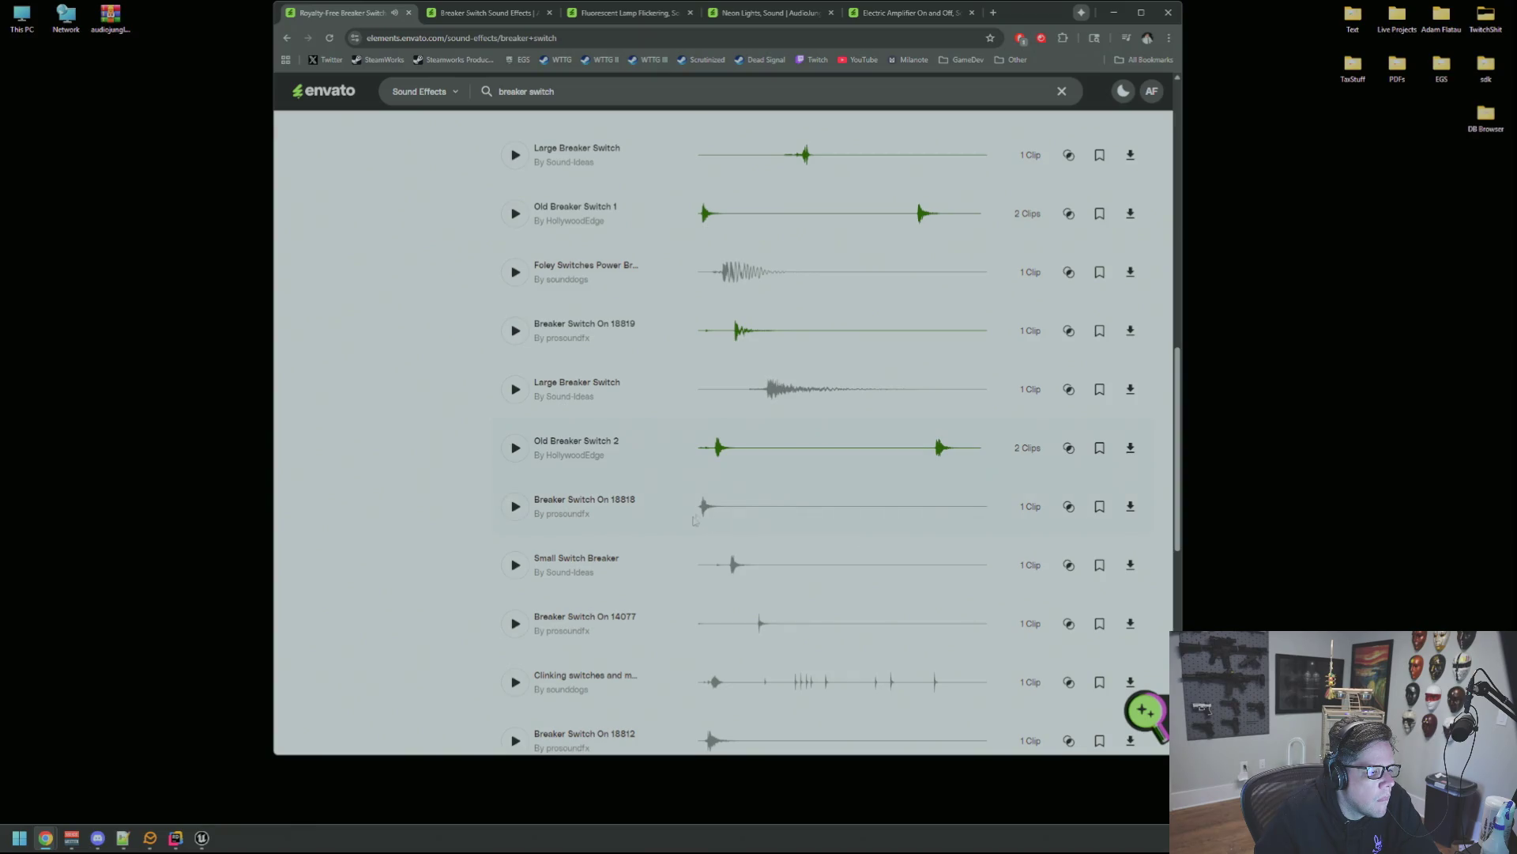
click(701, 514)
click(700, 513)
click(731, 574)
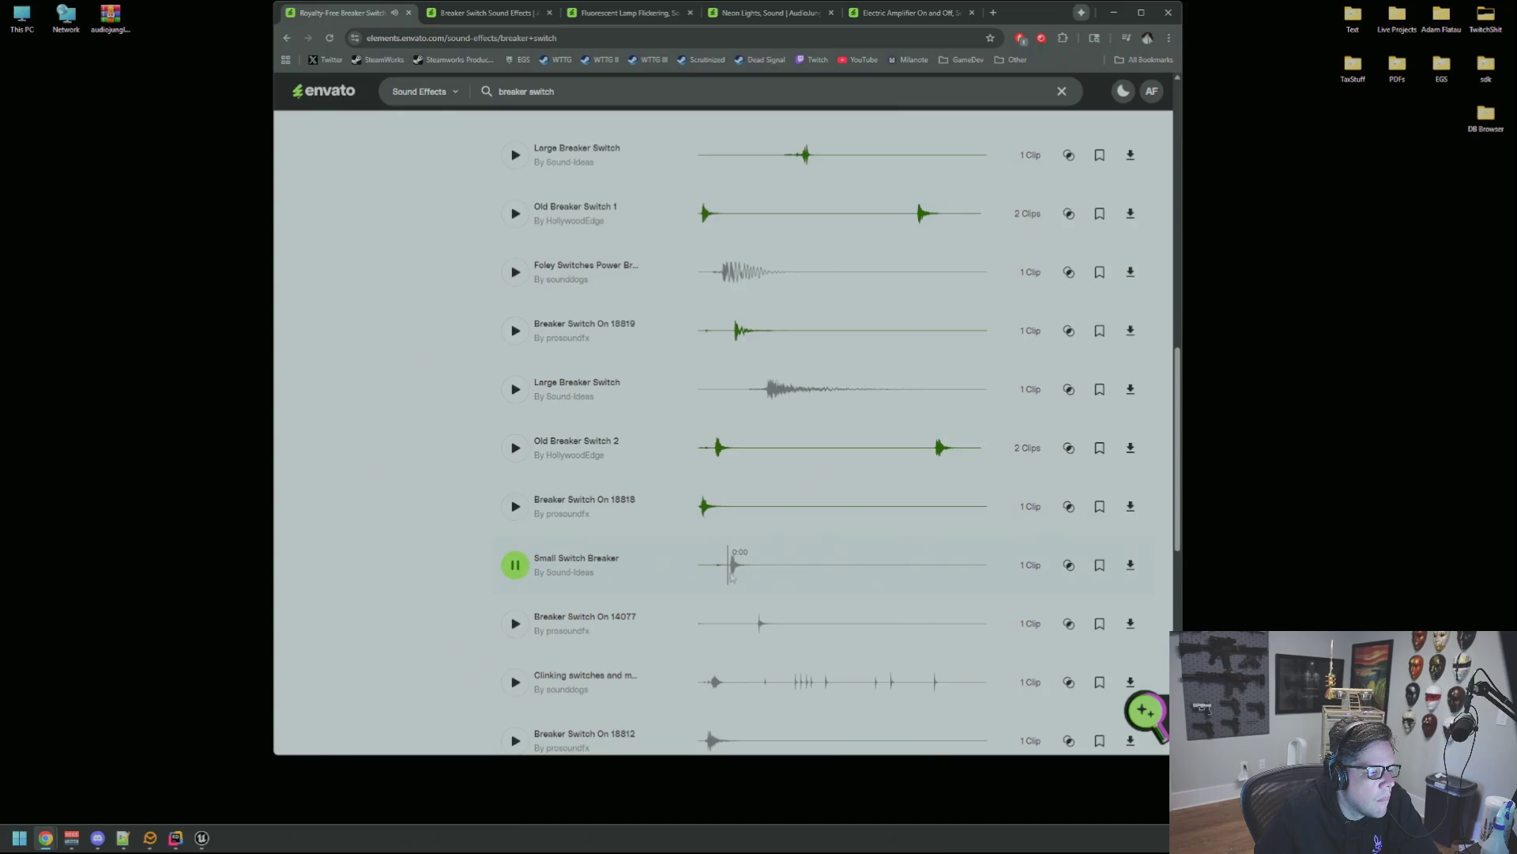
click(728, 573)
click(701, 509)
Compare Breaker Switch On 18812, the panel toggle clip, 18813, 14078 and the foley breaker switch clip.
scroll(765, 553, down, 1)
scroll(765, 553, down, 1)
click(707, 624)
scroll(712, 617, down, 2)
click(727, 520)
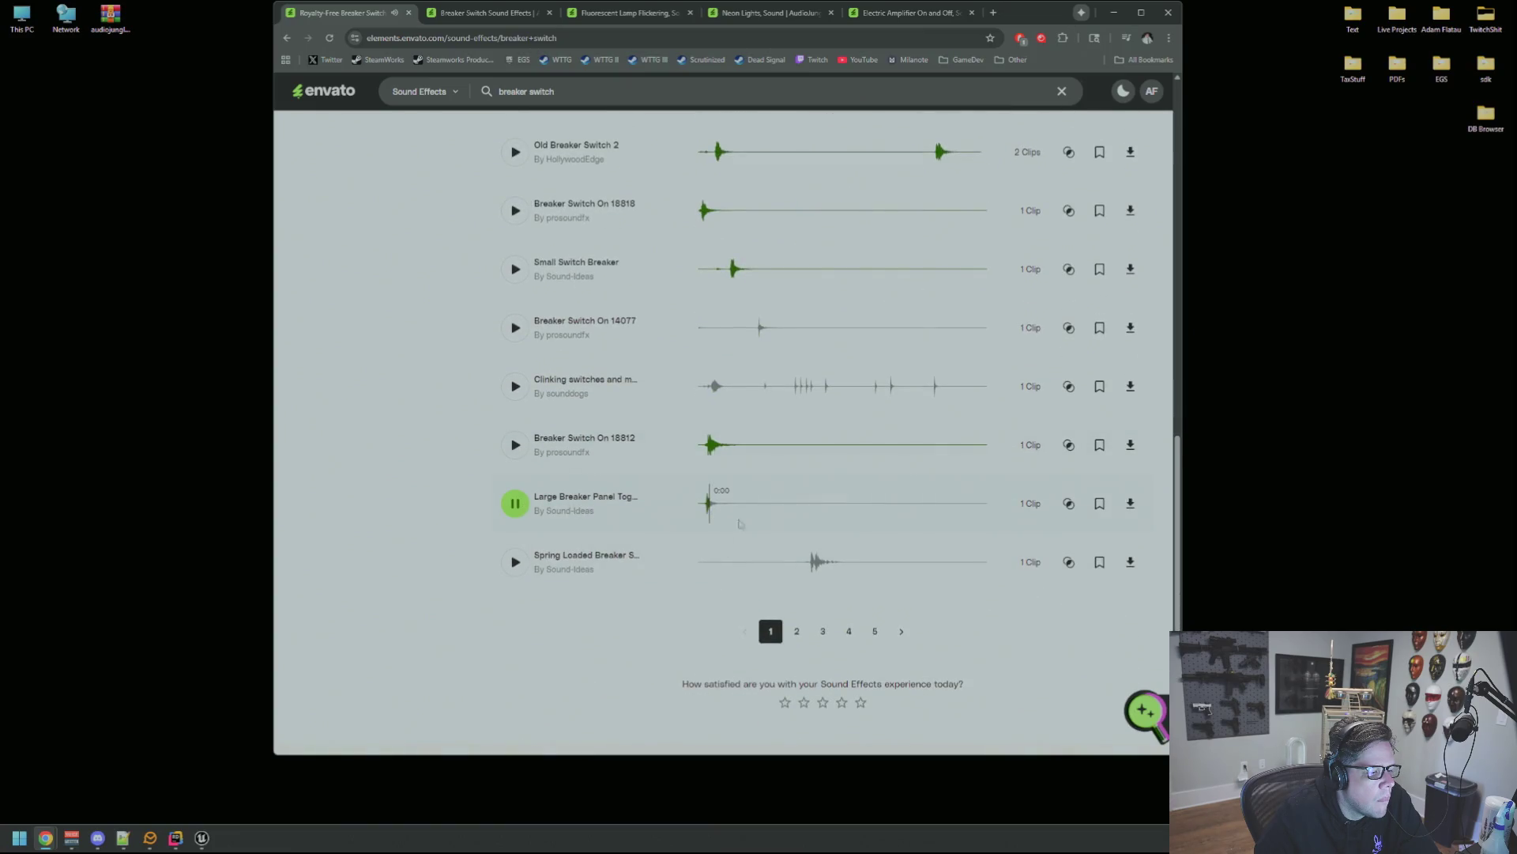
click(705, 505)
scroll(735, 332, up, 6)
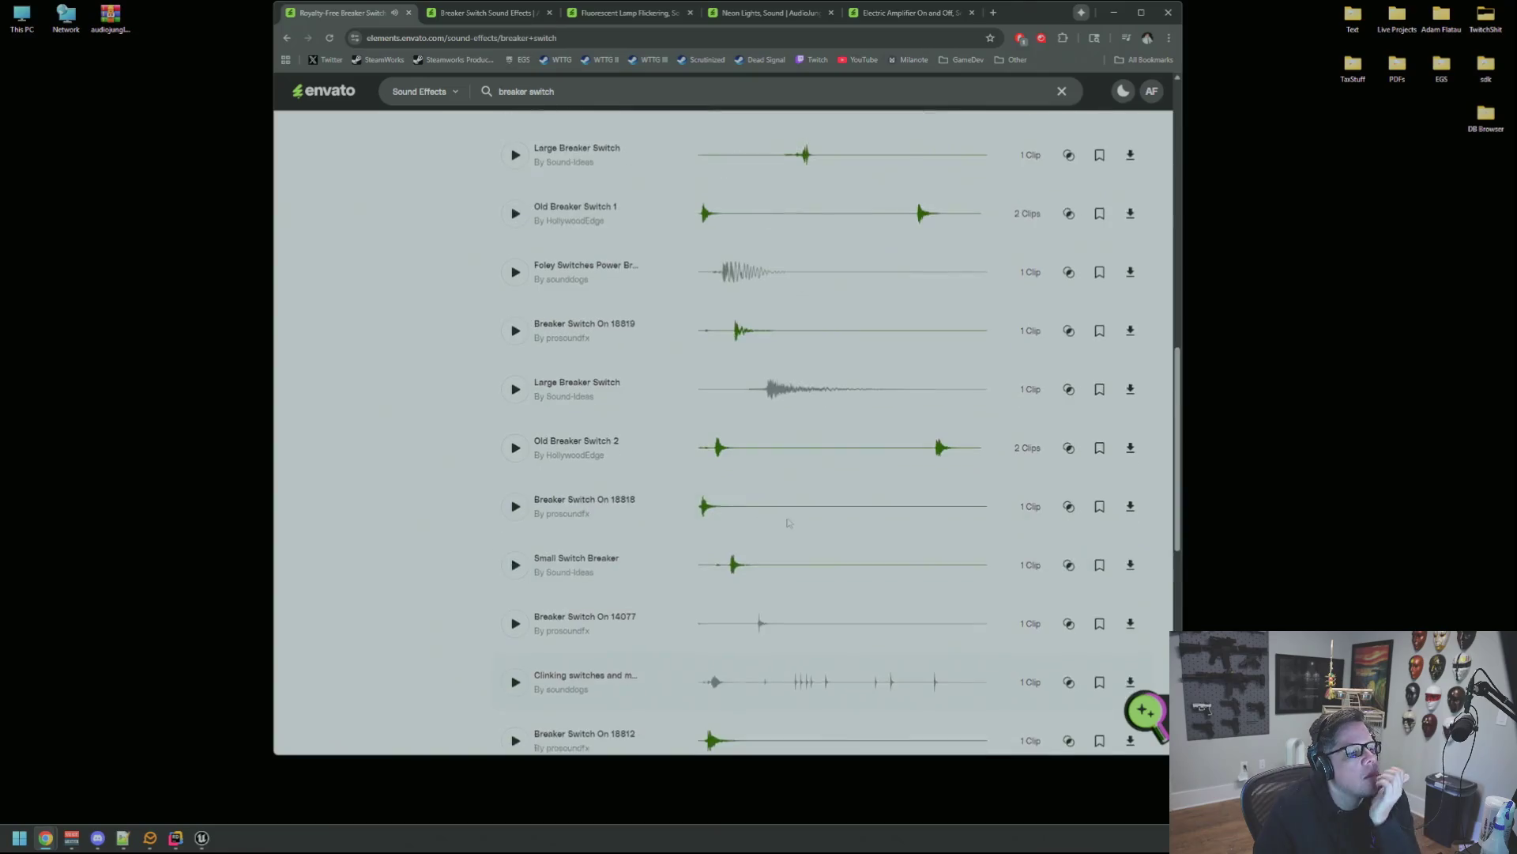
scroll(735, 332, up, 5)
click(778, 395)
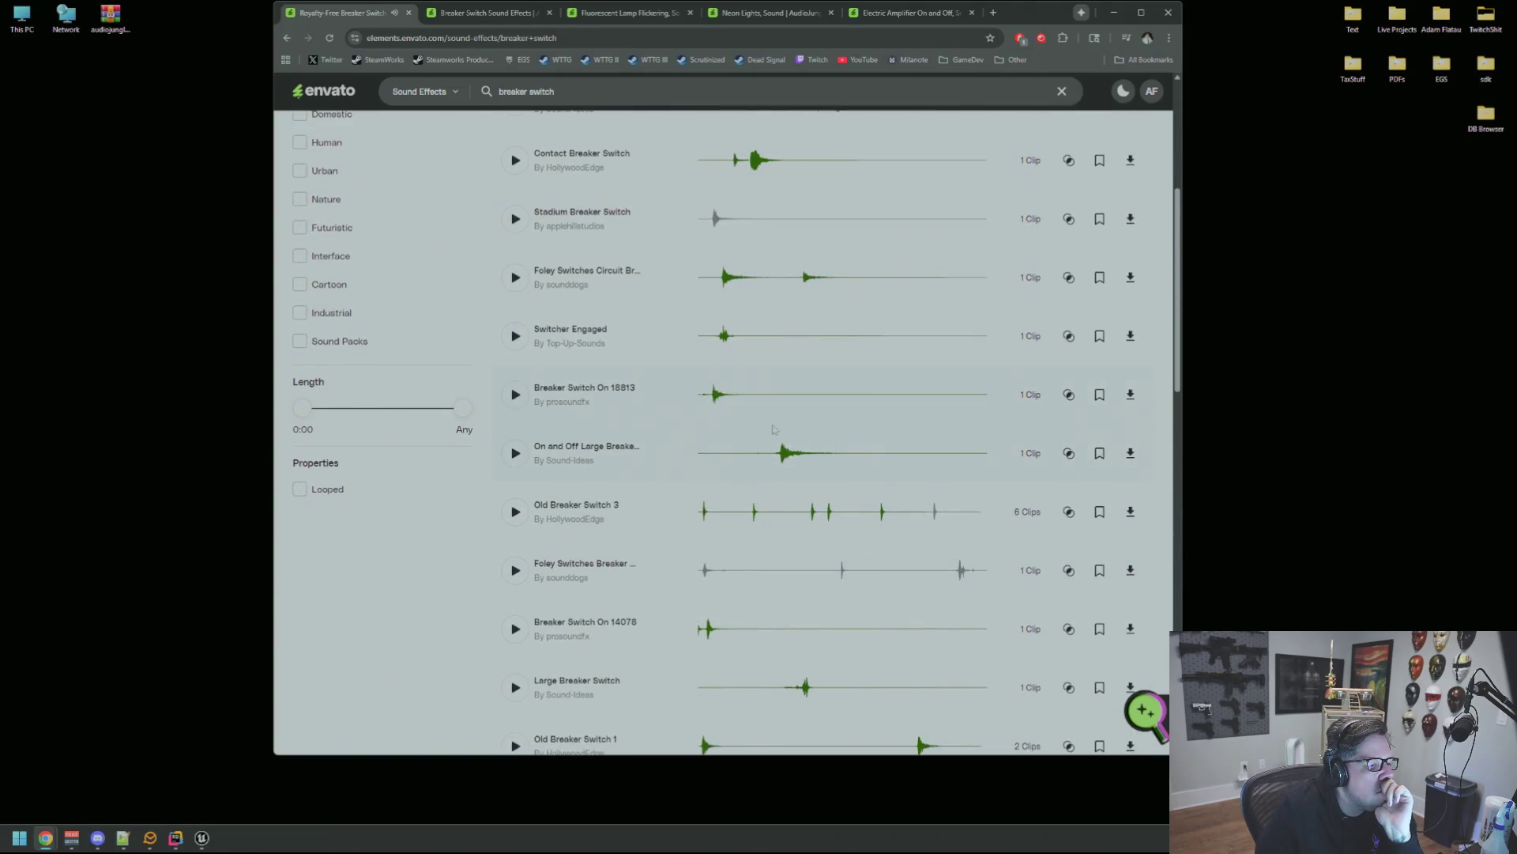
click(711, 399)
click(708, 632)
click(708, 579)
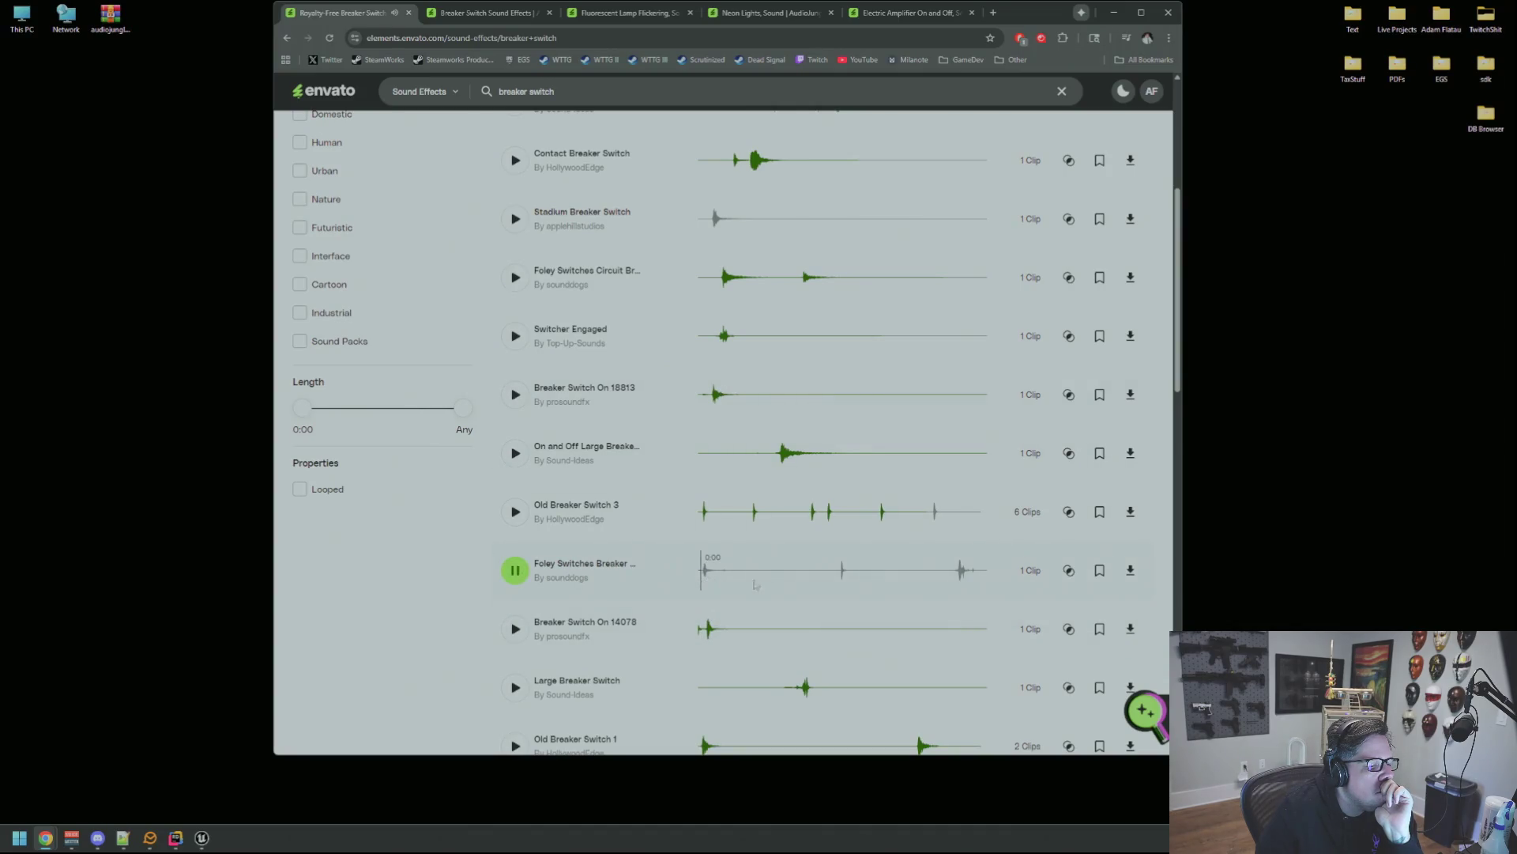
key(ctrl+Tab)
key(ctrl+Tab)
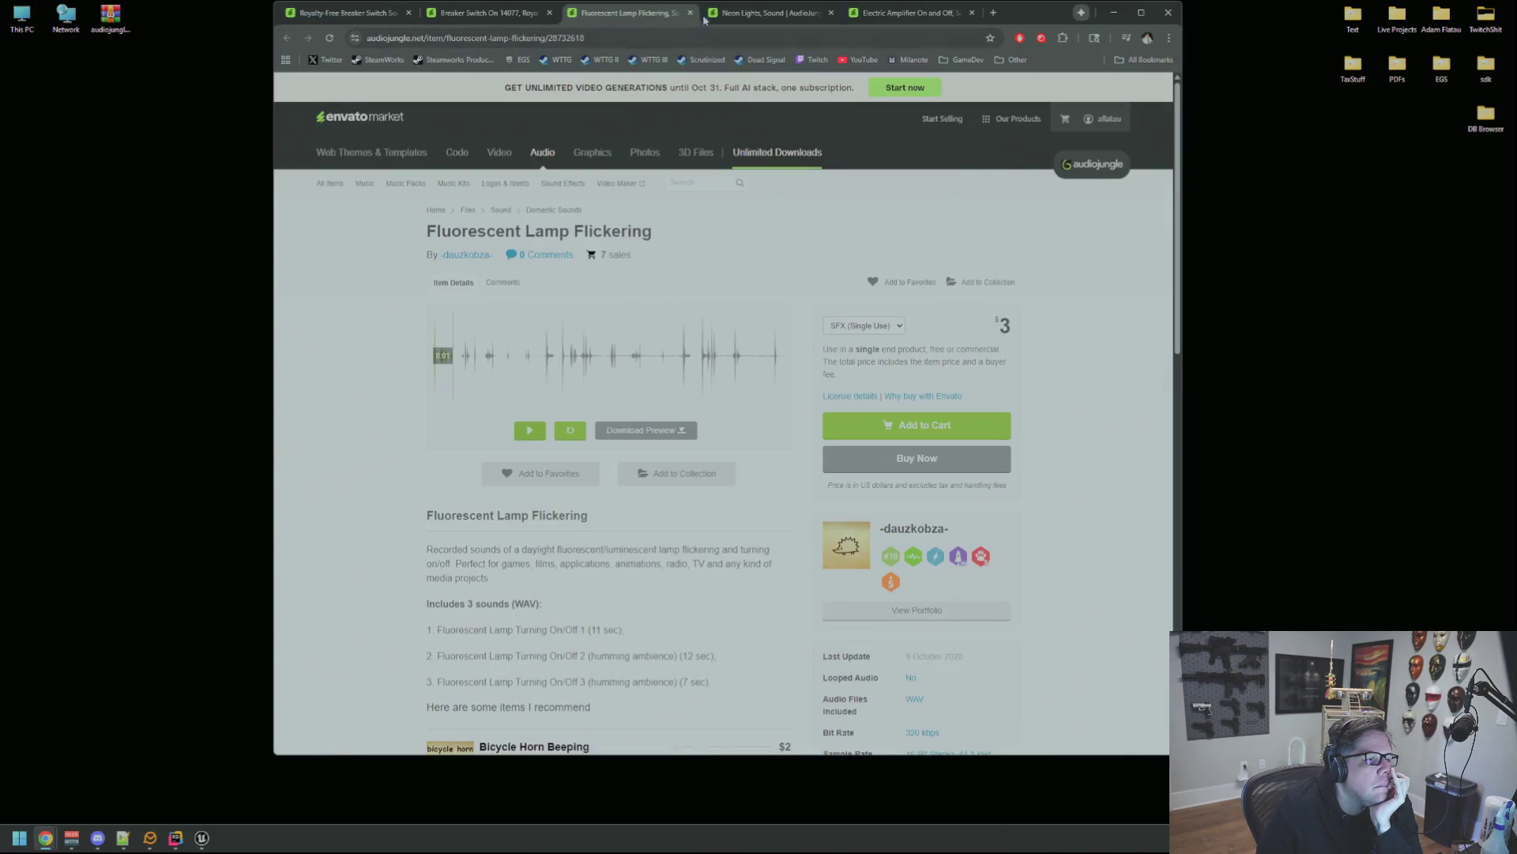
Close the Fluorescent Lamp Flickering page and replay the Neon Lights preview.
click(690, 12)
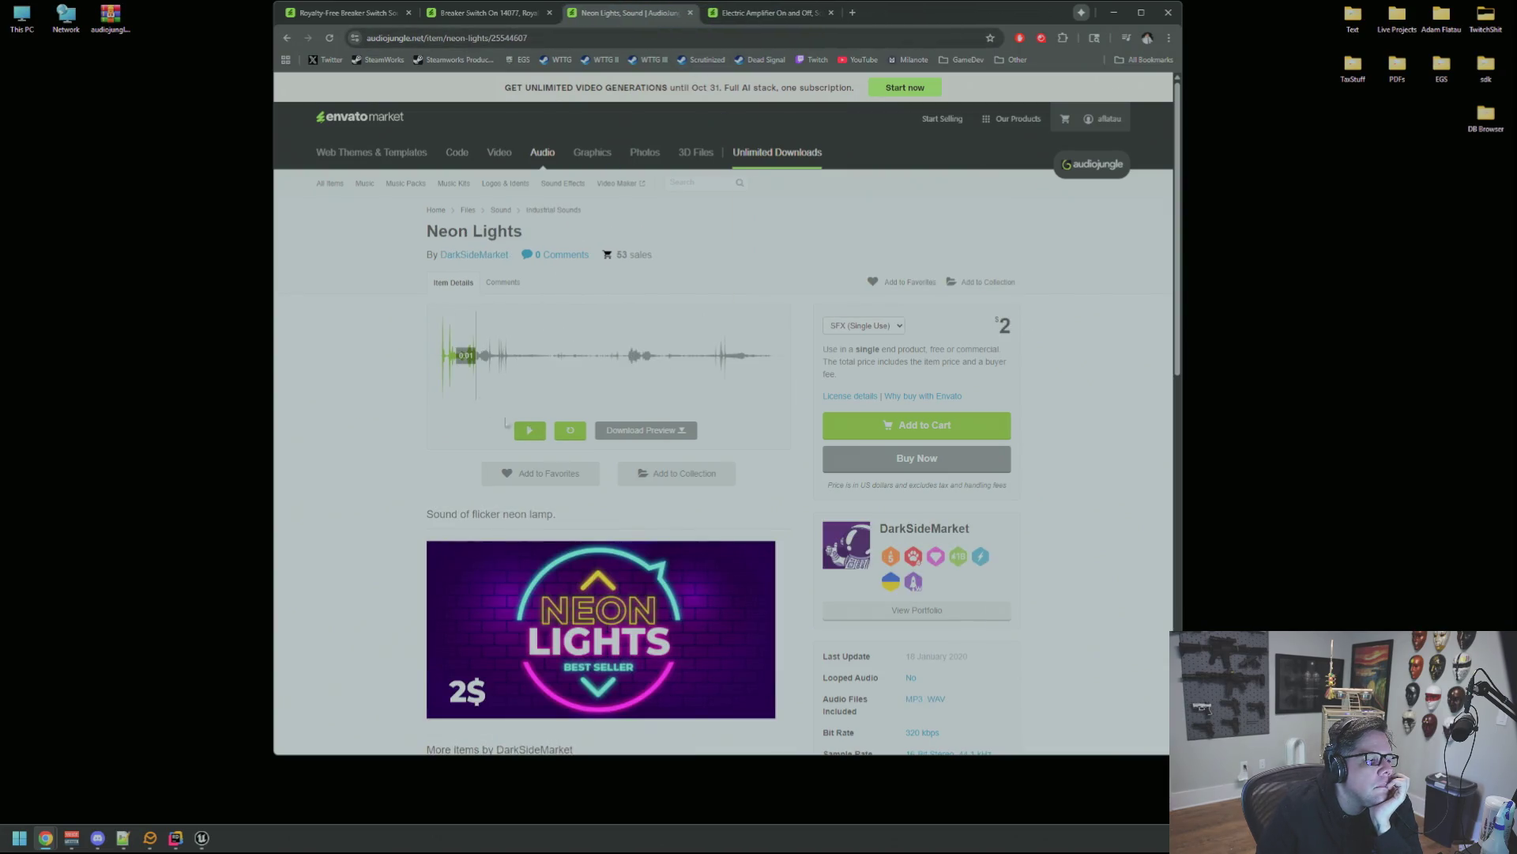
click(443, 366)
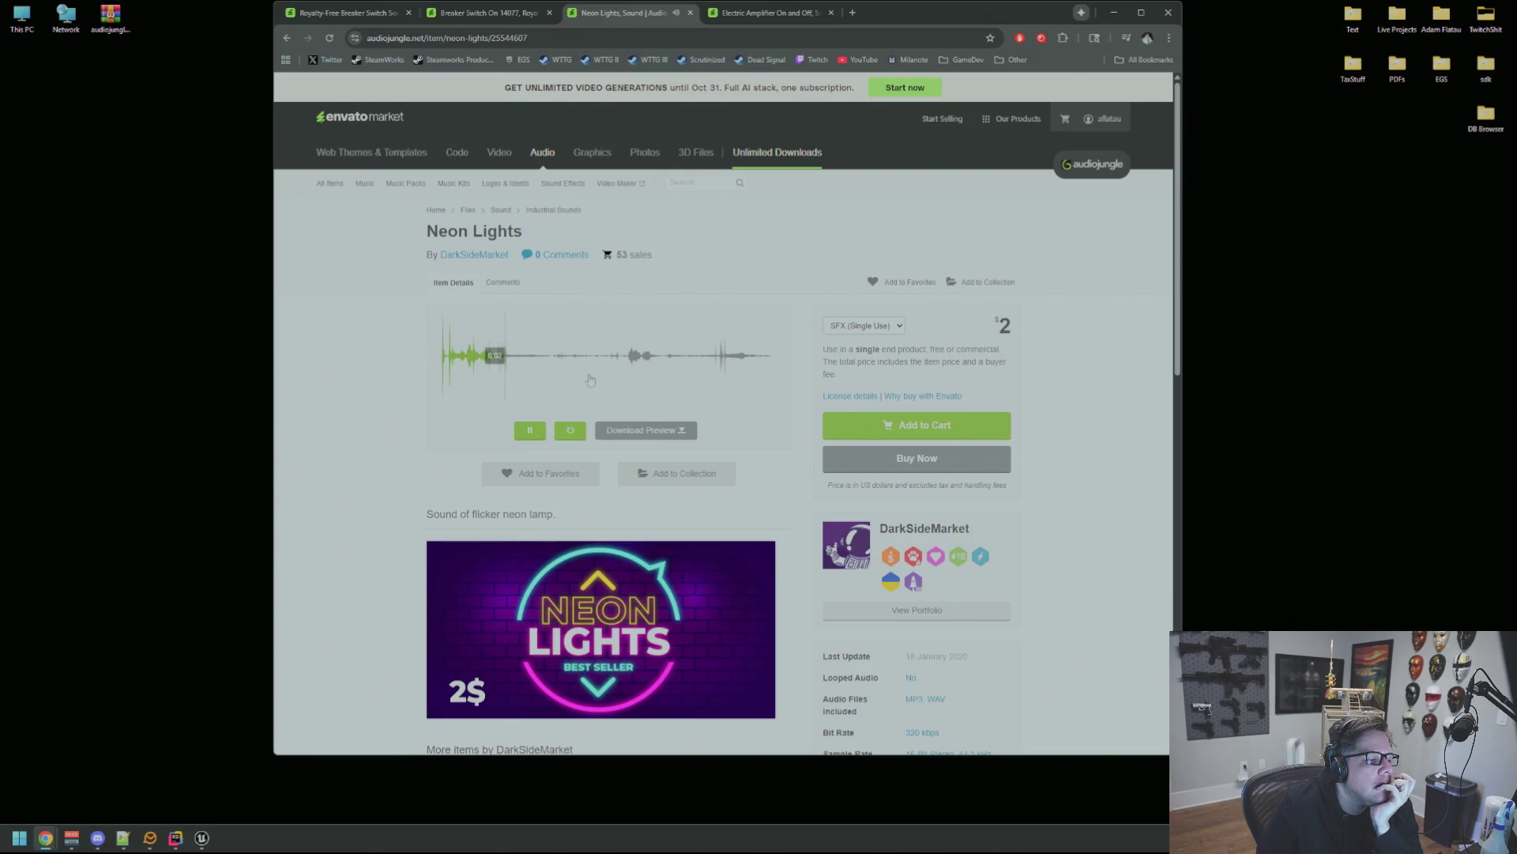
click(624, 365)
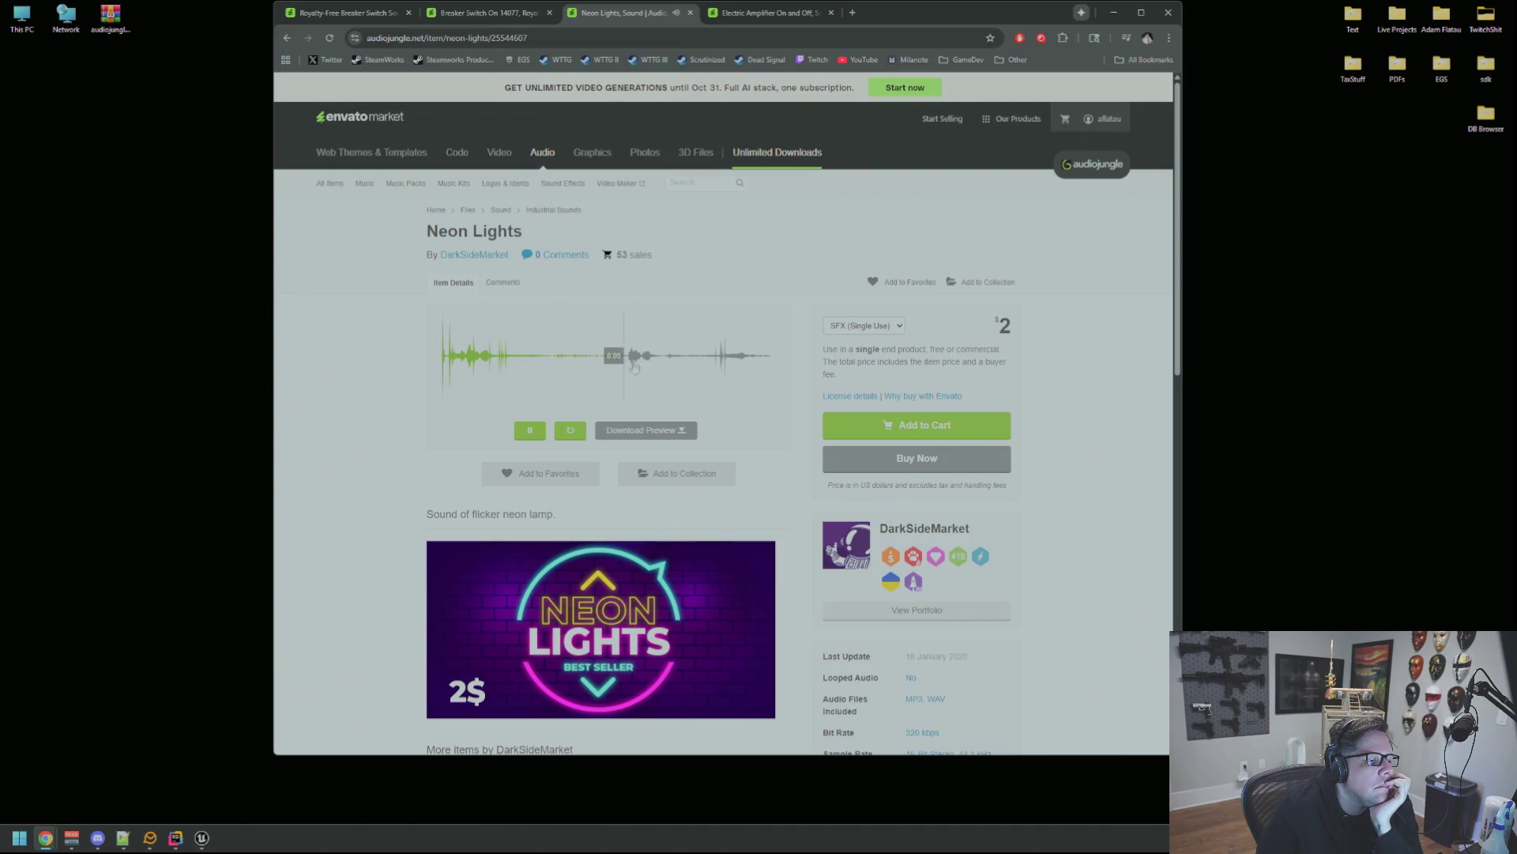
click(723, 368)
click(444, 365)
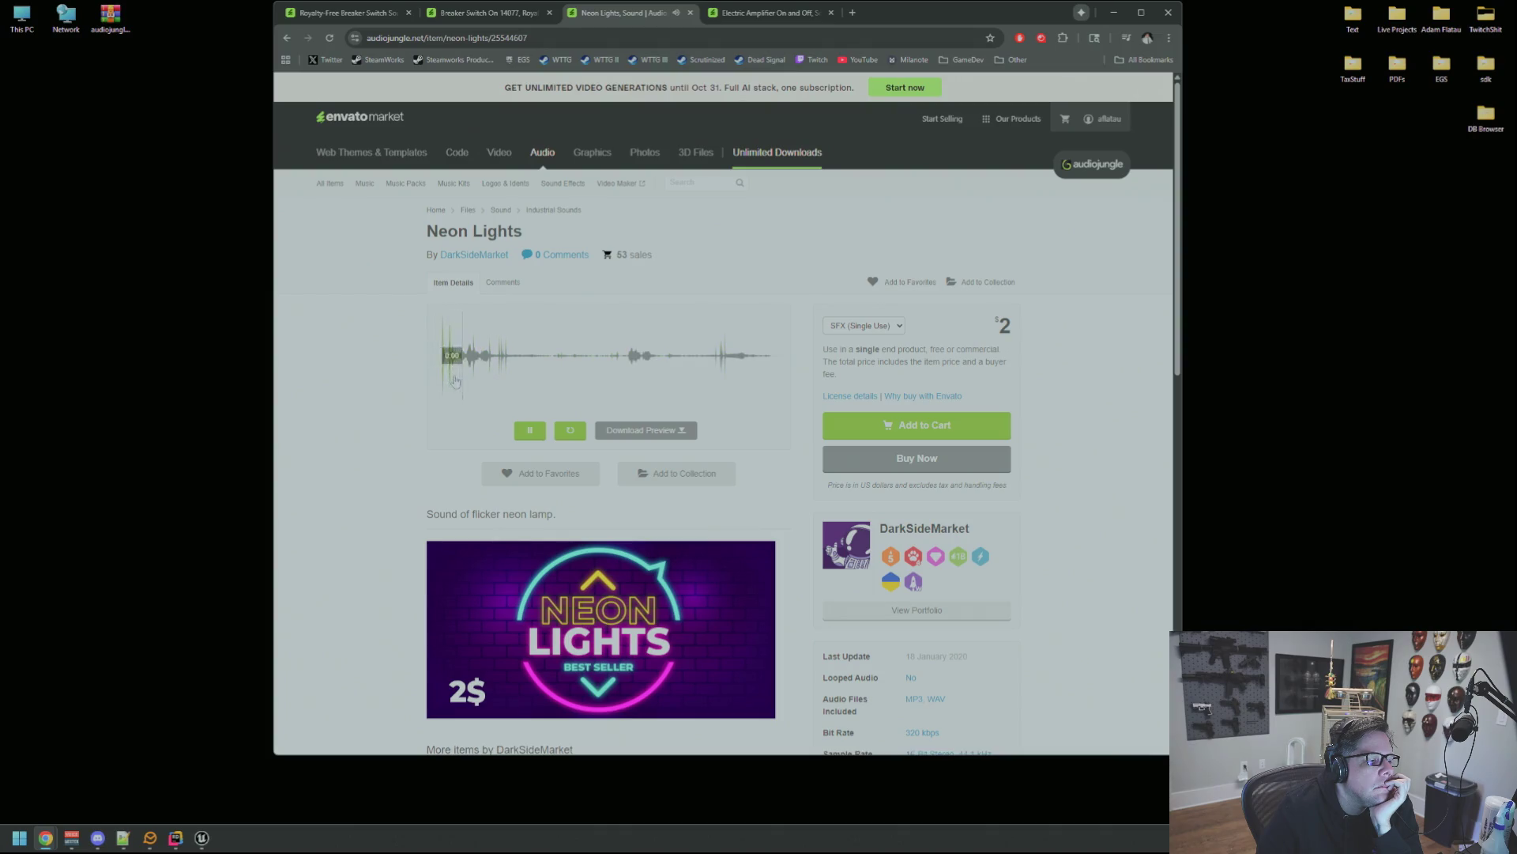
Listen through the Electric Amplifier On and Off preview.
key(ctrl+Tab)
click(540, 434)
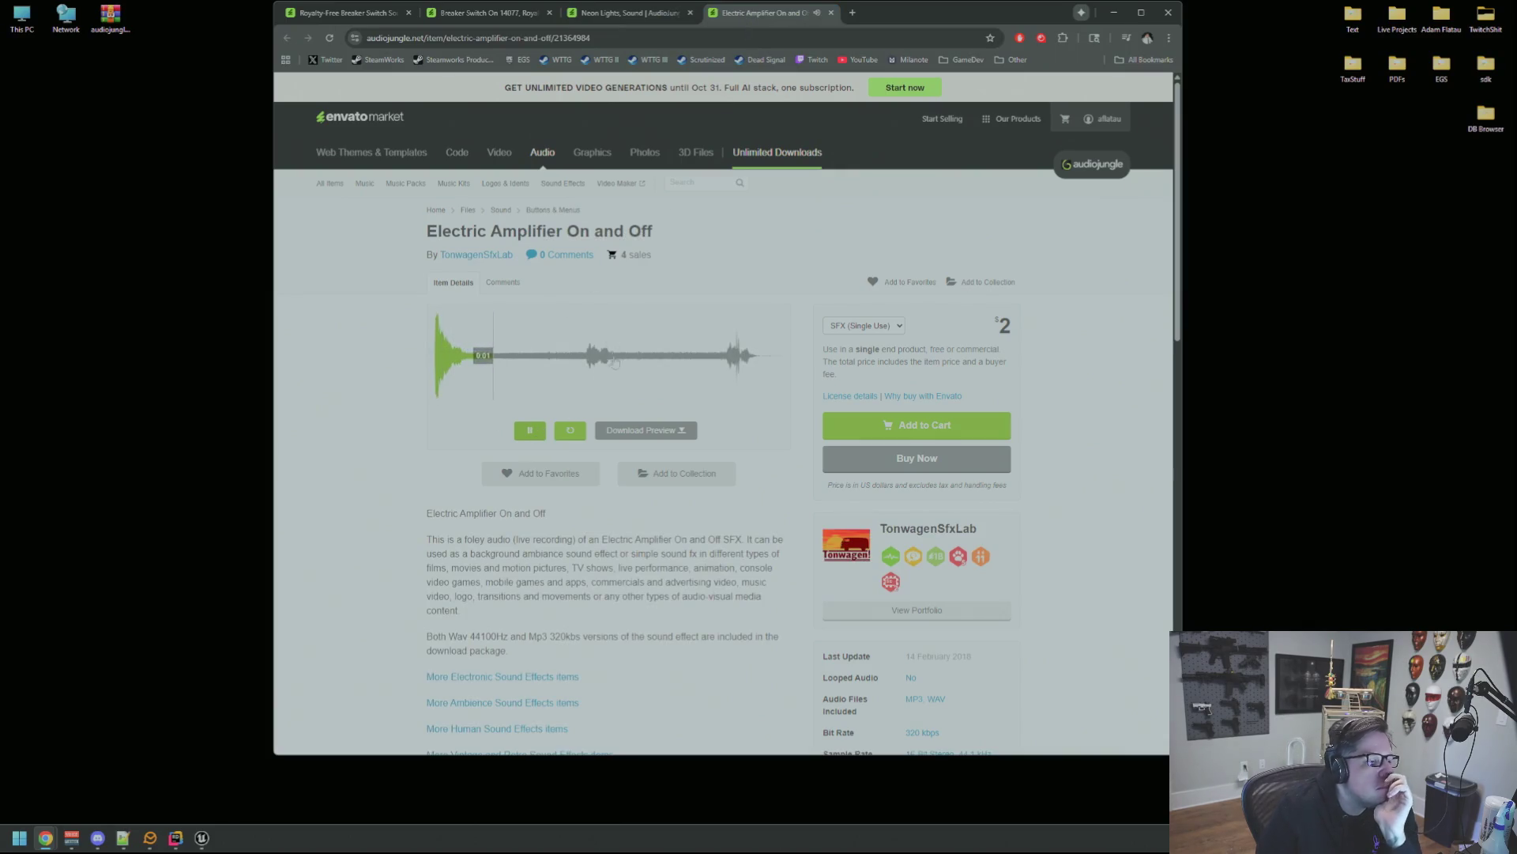
click(583, 371)
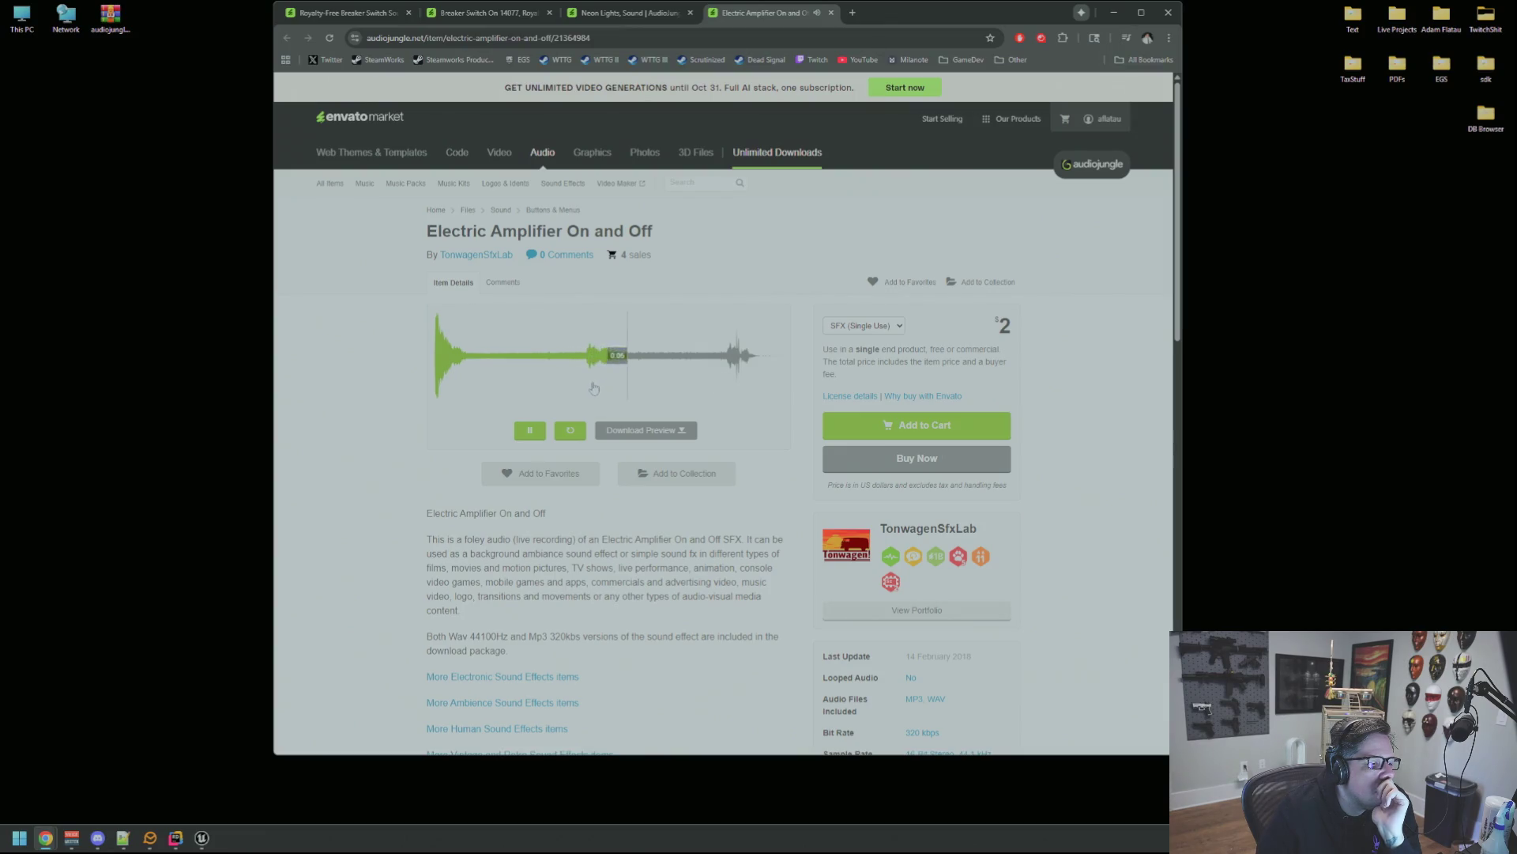
click(729, 366)
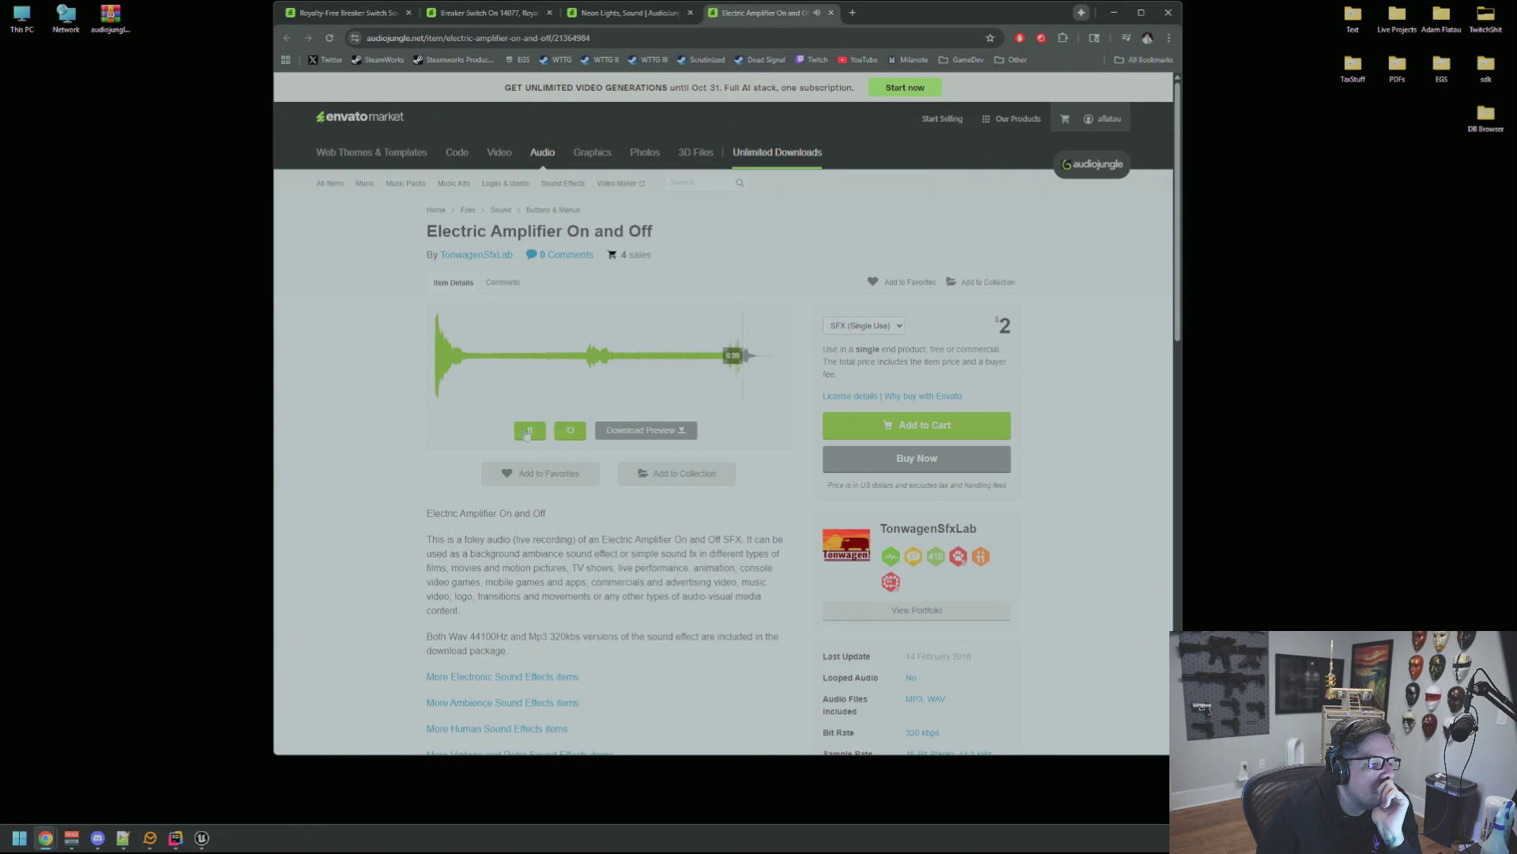
Return to the breaker switch results and play the Breaker Switch On 14077 preview.
key(ctrl+1)
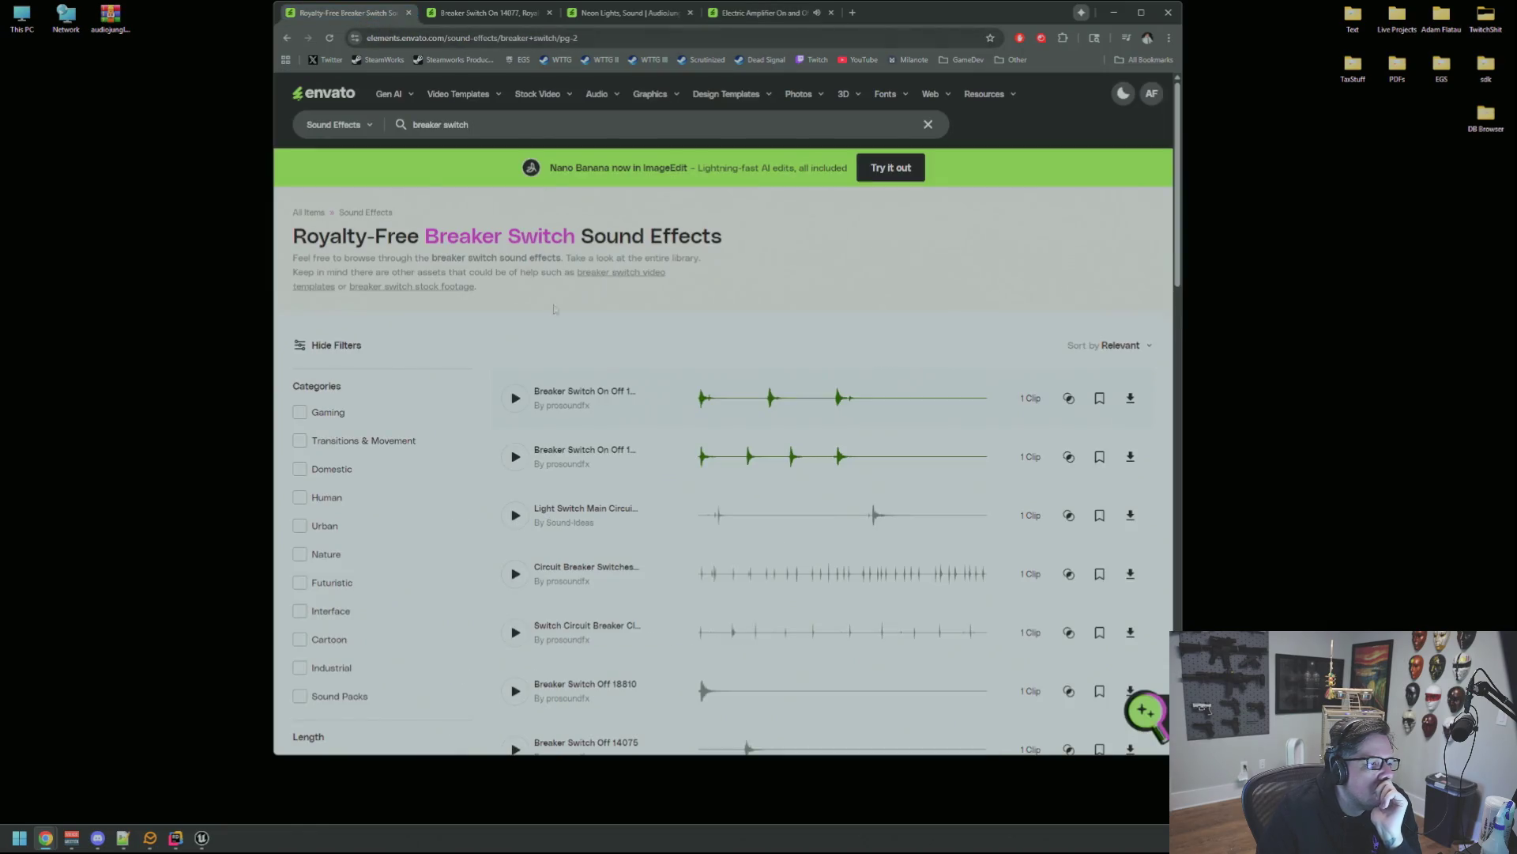
click(505, 24)
click(336, 272)
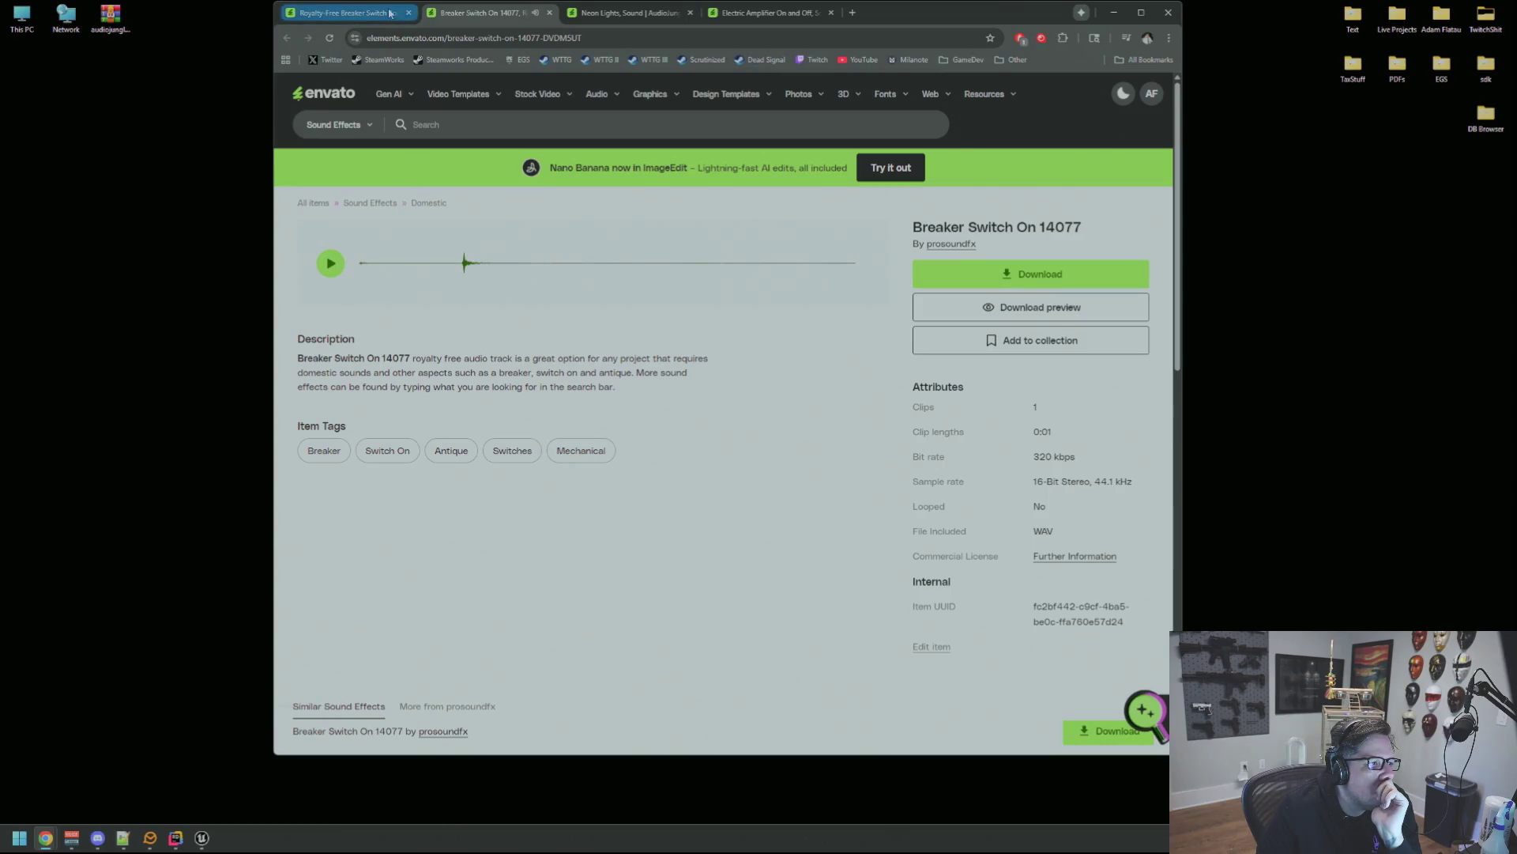
Download Breaker Switch On 14077 licensed for WTTGSD and show its zip in the Downloads folder.
click(1010, 279)
click(553, 399)
click(635, 527)
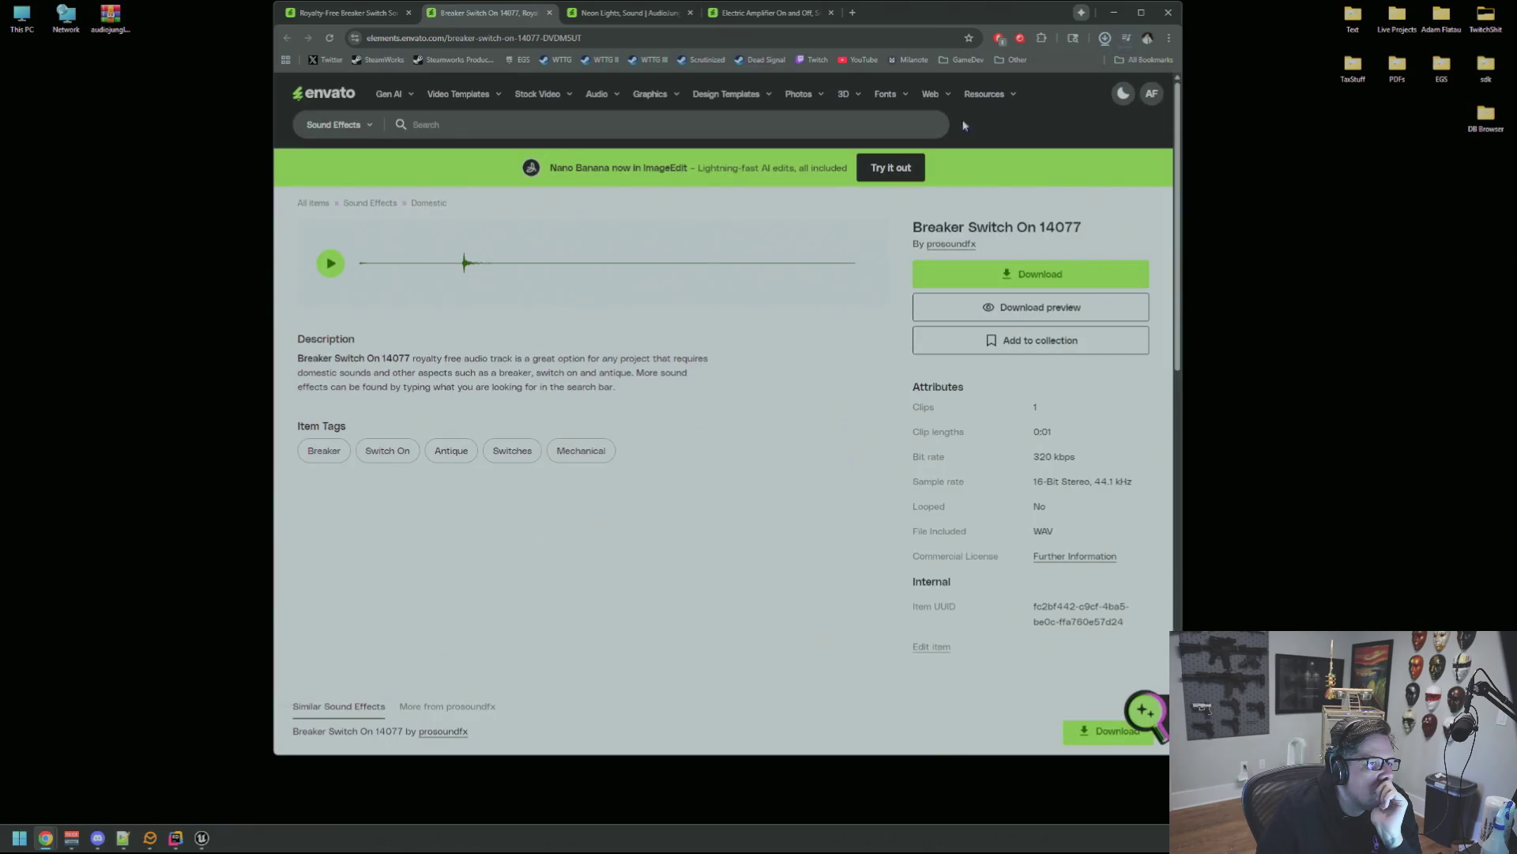
click(1107, 41)
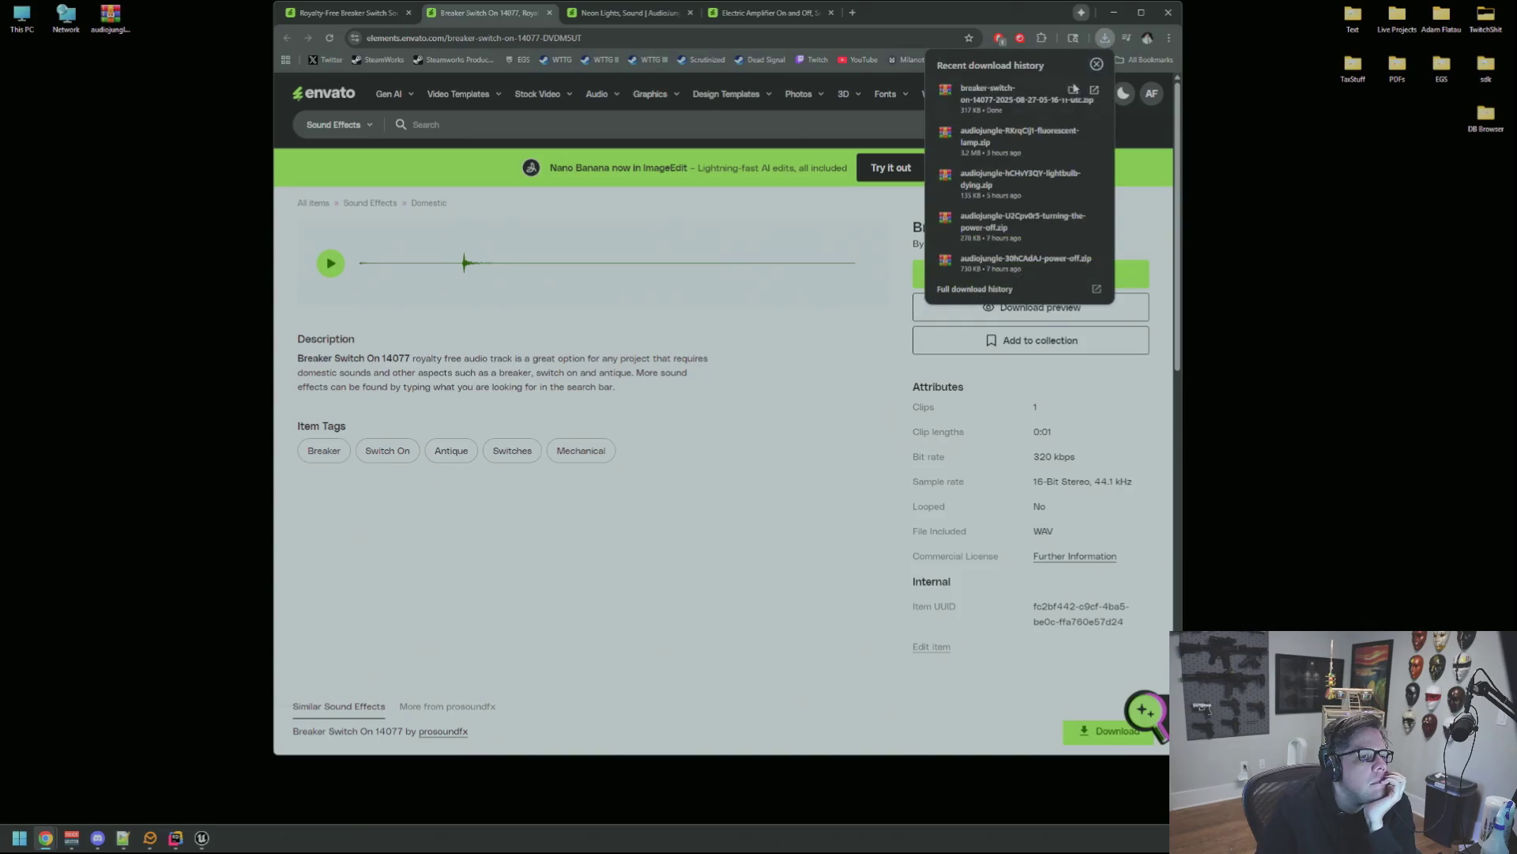
click(1098, 98)
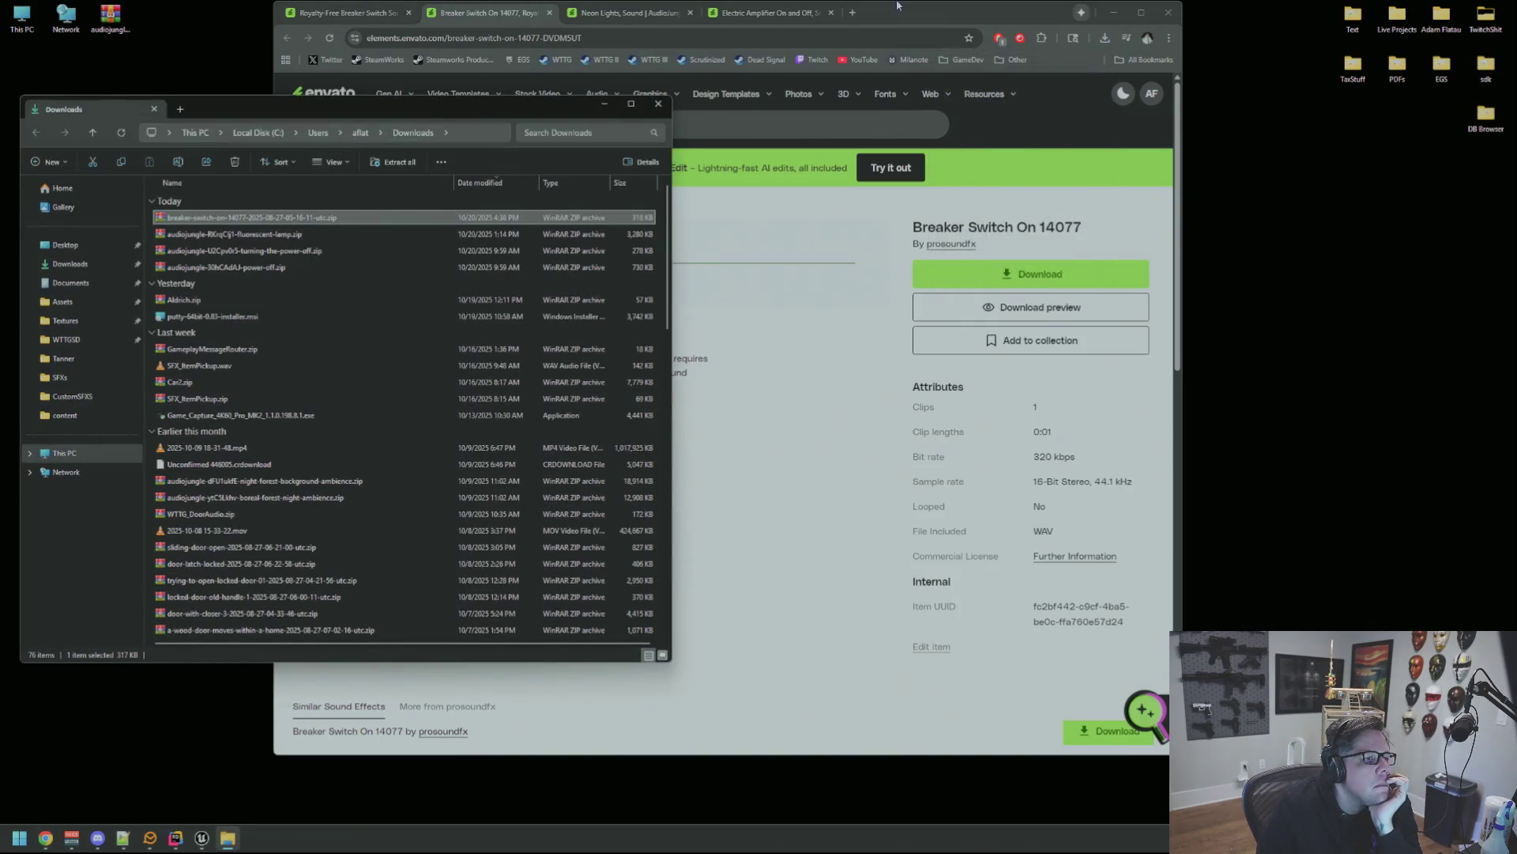
Open the WTTGSDDump\SFXs folder in File Explorer.
drag(897, 5, 964, 52)
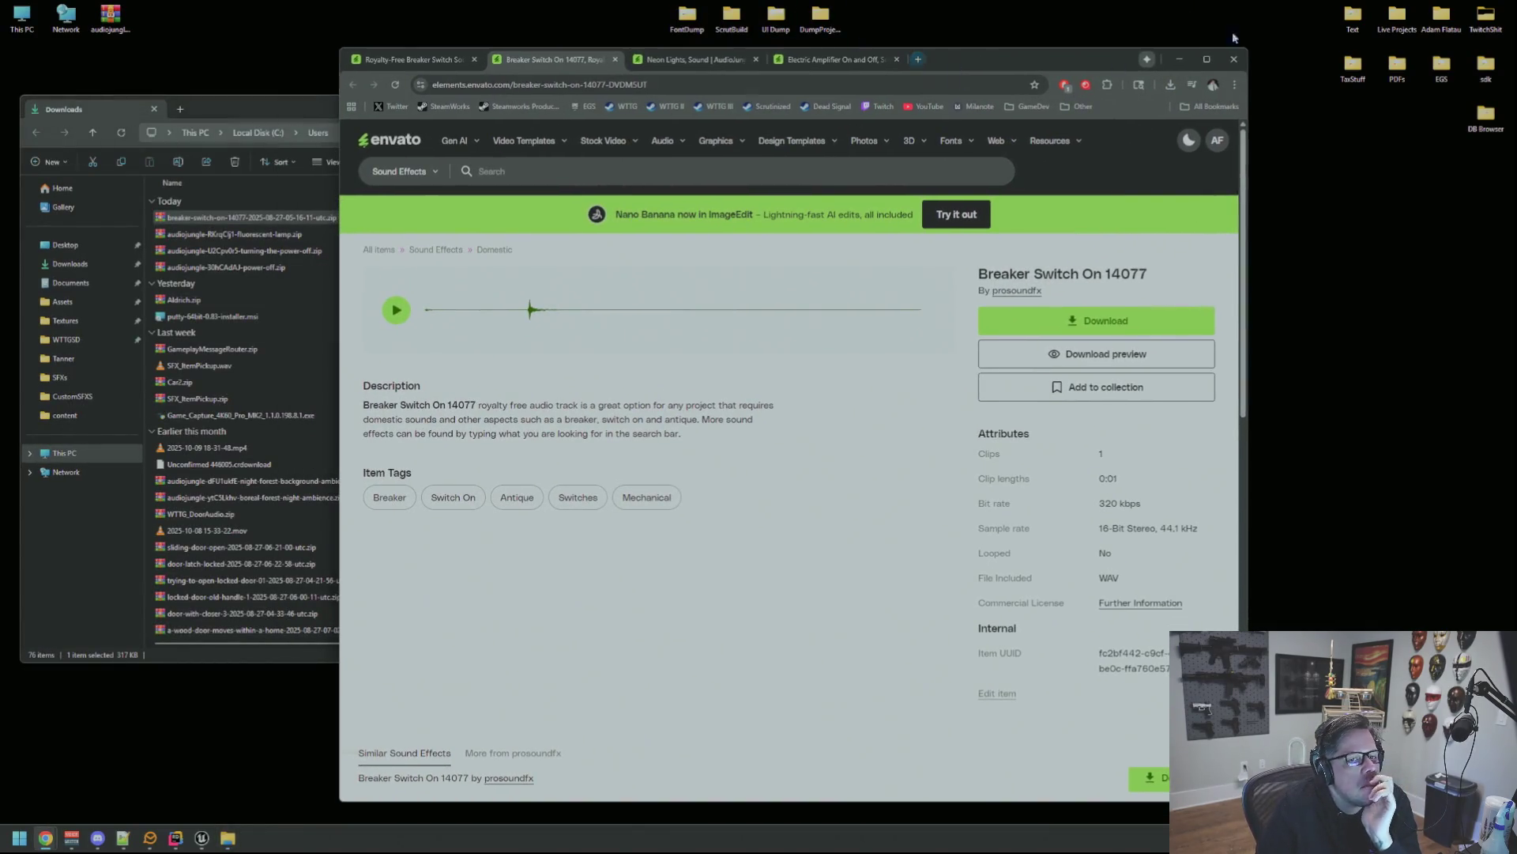
double_click(1397, 16)
drag(506, 121, 1153, 155)
double_click(836, 357)
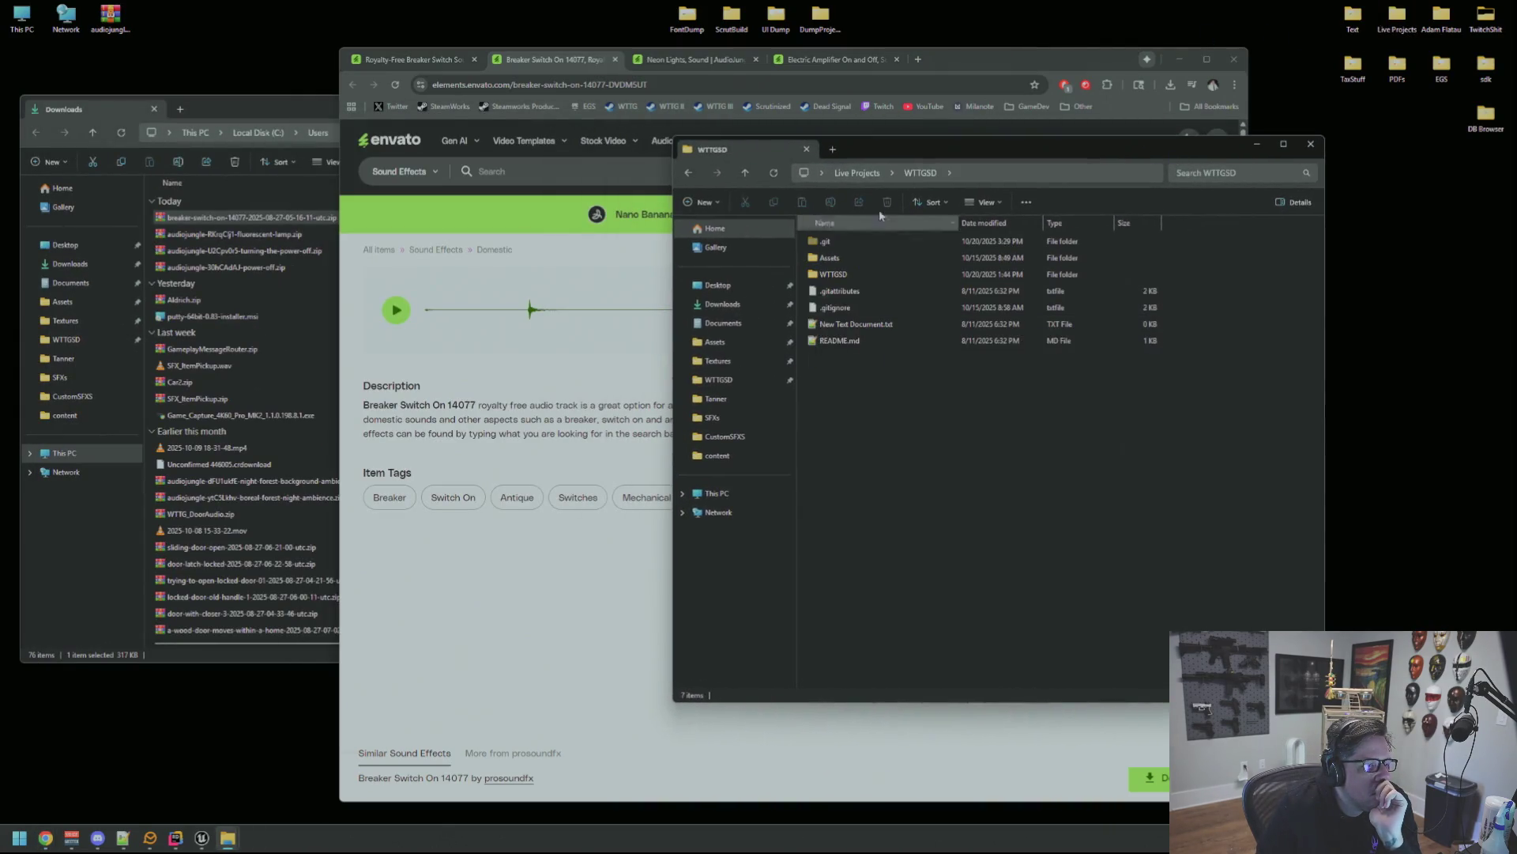
click(862, 173)
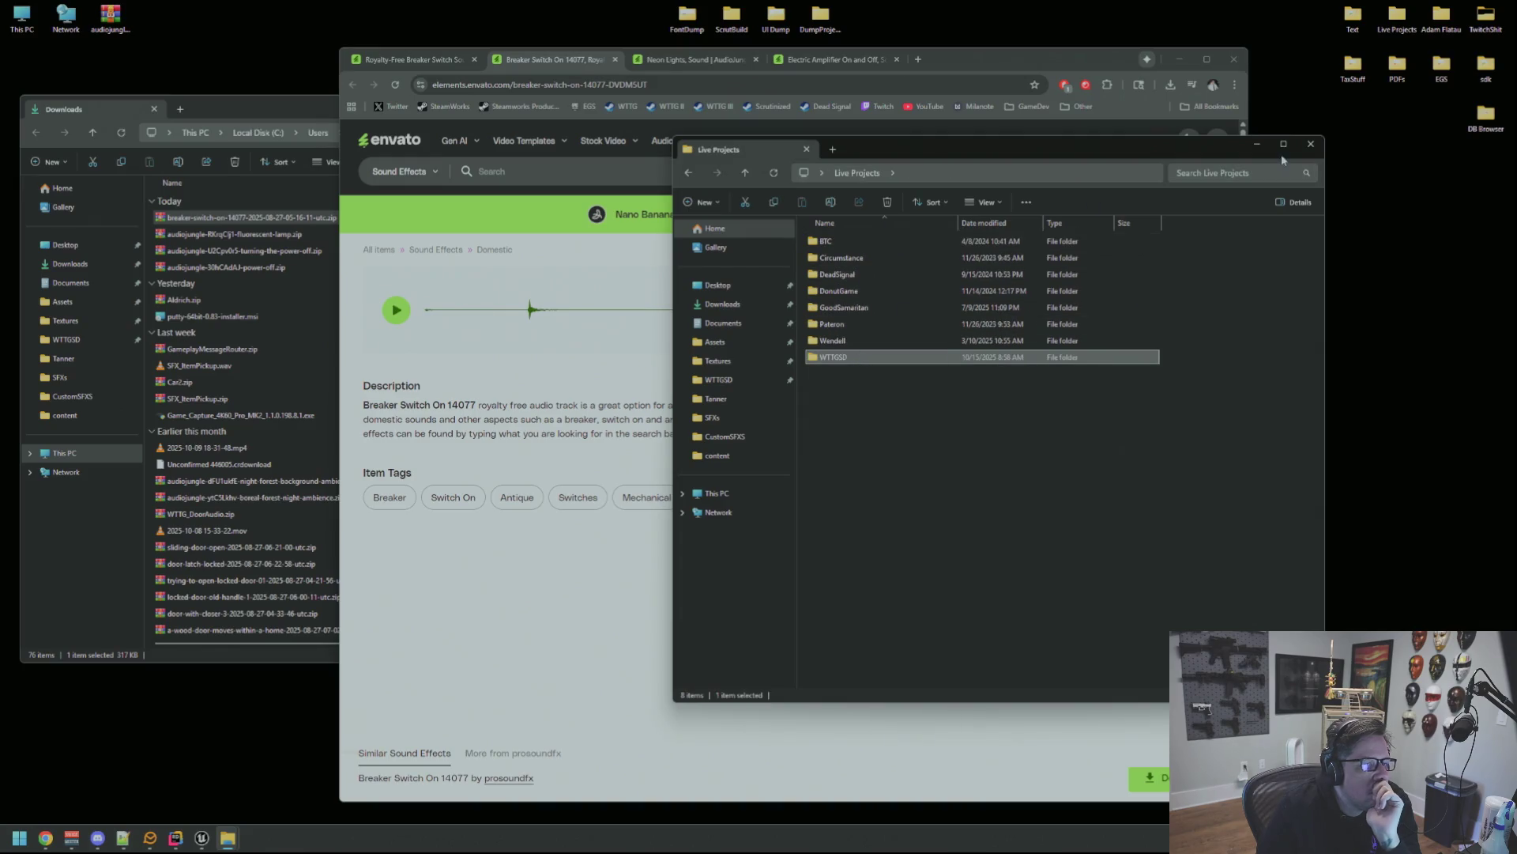
click(1310, 143)
mouse_move(961, 62)
mouse_down()
mouse_move(1004, 273)
mouse_move(1020, 152)
mouse_up()
double_click(1030, 83)
mouse_move(871, 161)
mouse_down()
mouse_move(1038, 174)
mouse_move(946, 87)
mouse_up()
double_click(909, 206)
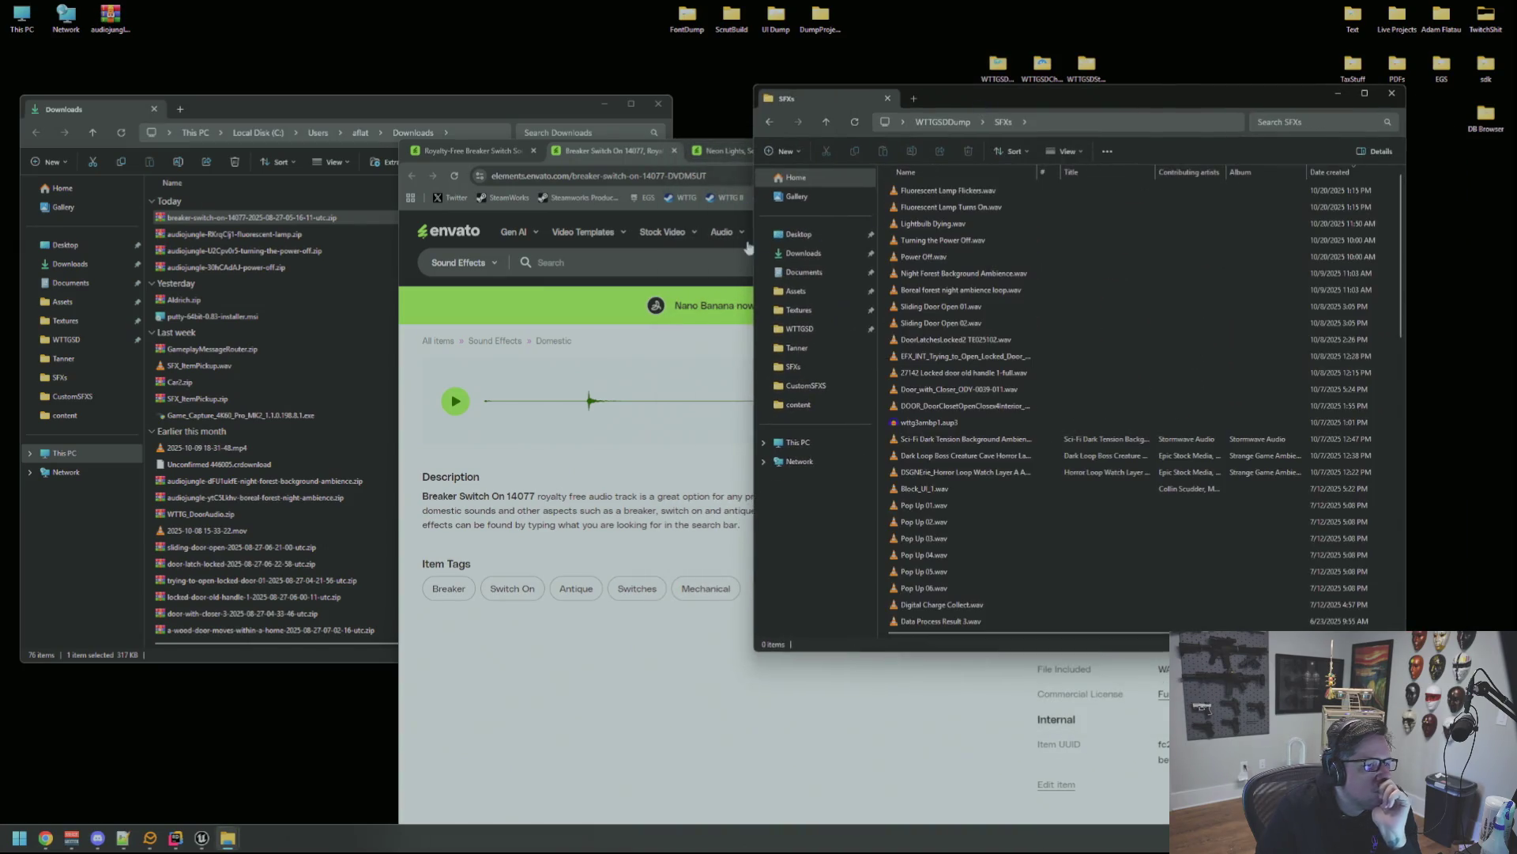
Copy BreakerSwitchOn_BW.14077.wav from the zip into SFXs and play it to test.
double_click(237, 217)
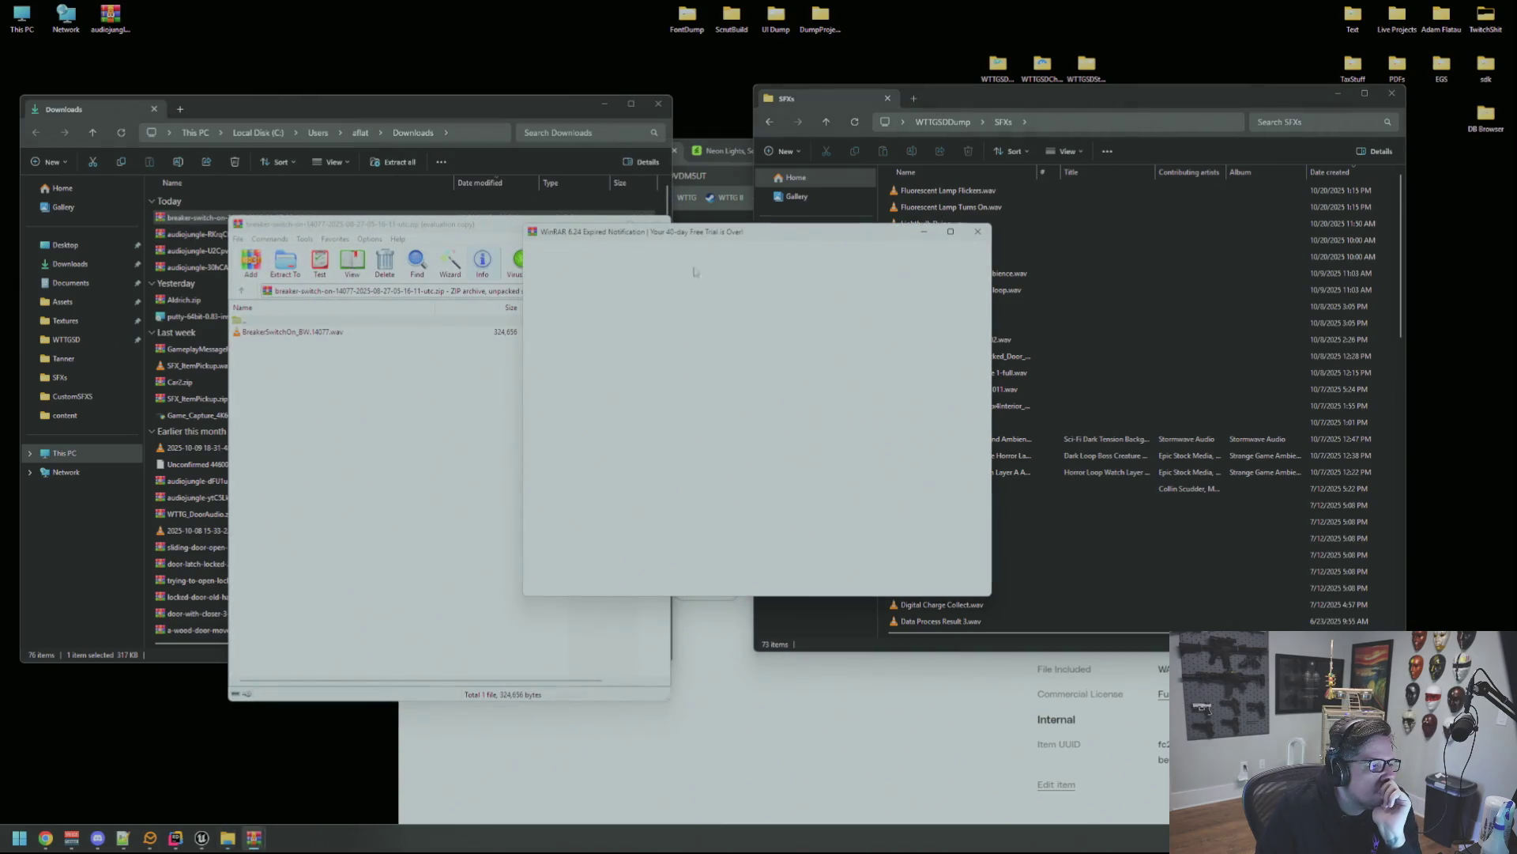
click(967, 236)
click(305, 335)
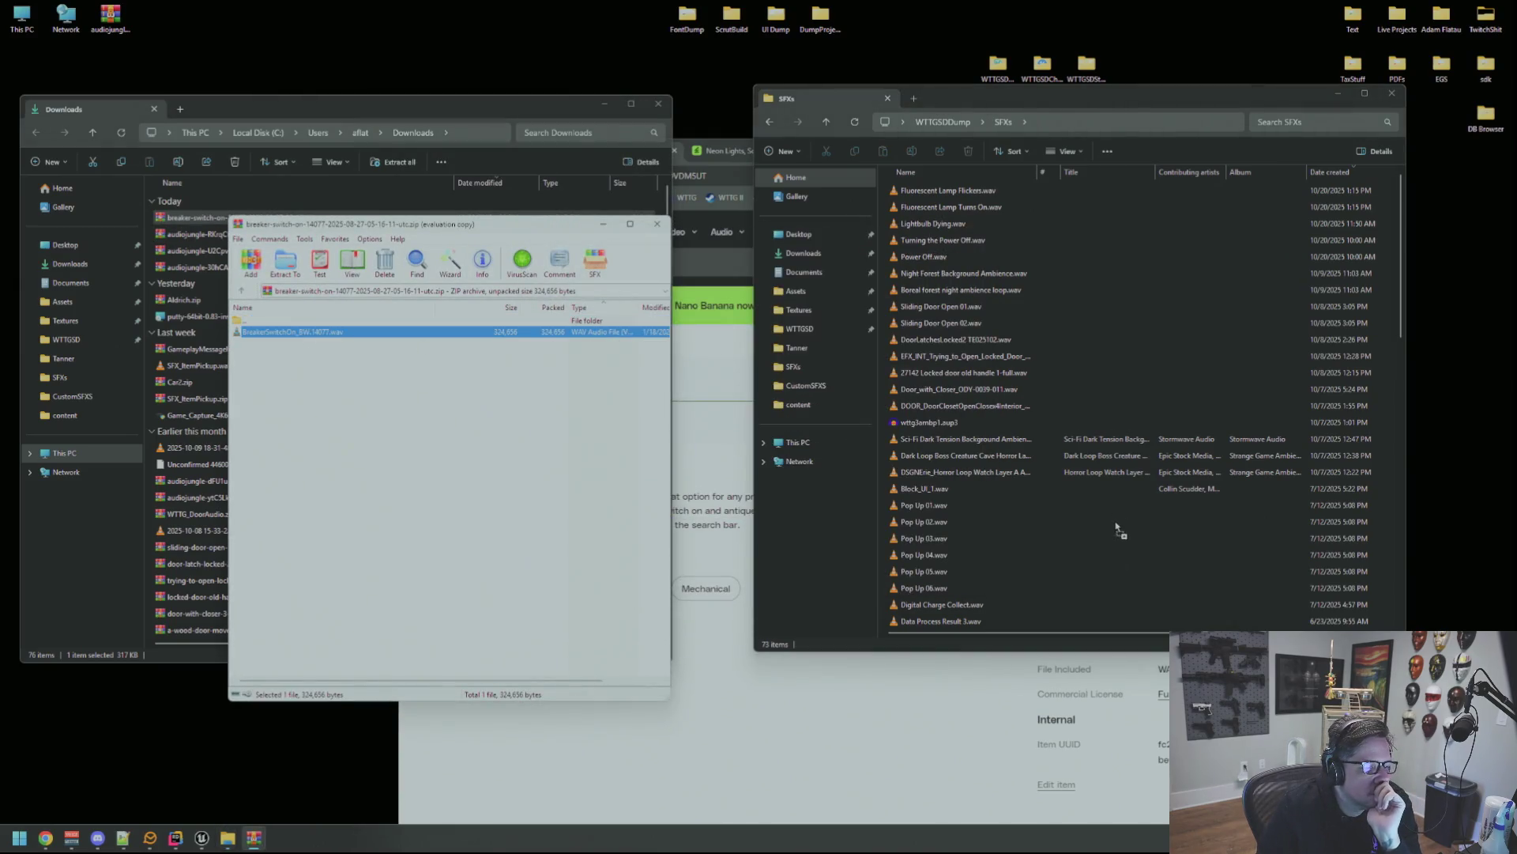
drag(1119, 525, 1107, 514)
double_click(1000, 191)
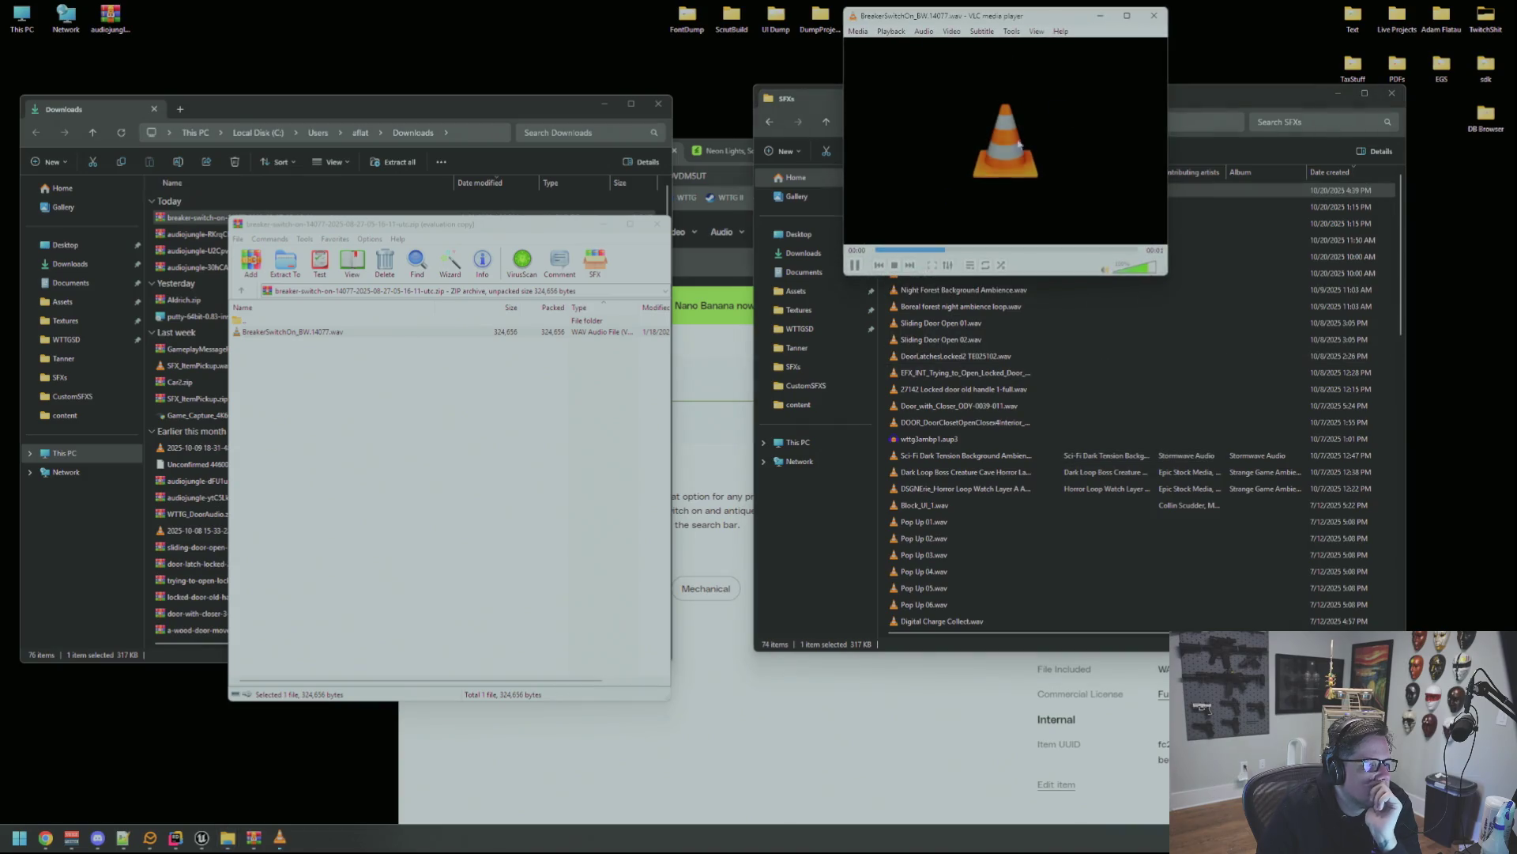
click(657, 224)
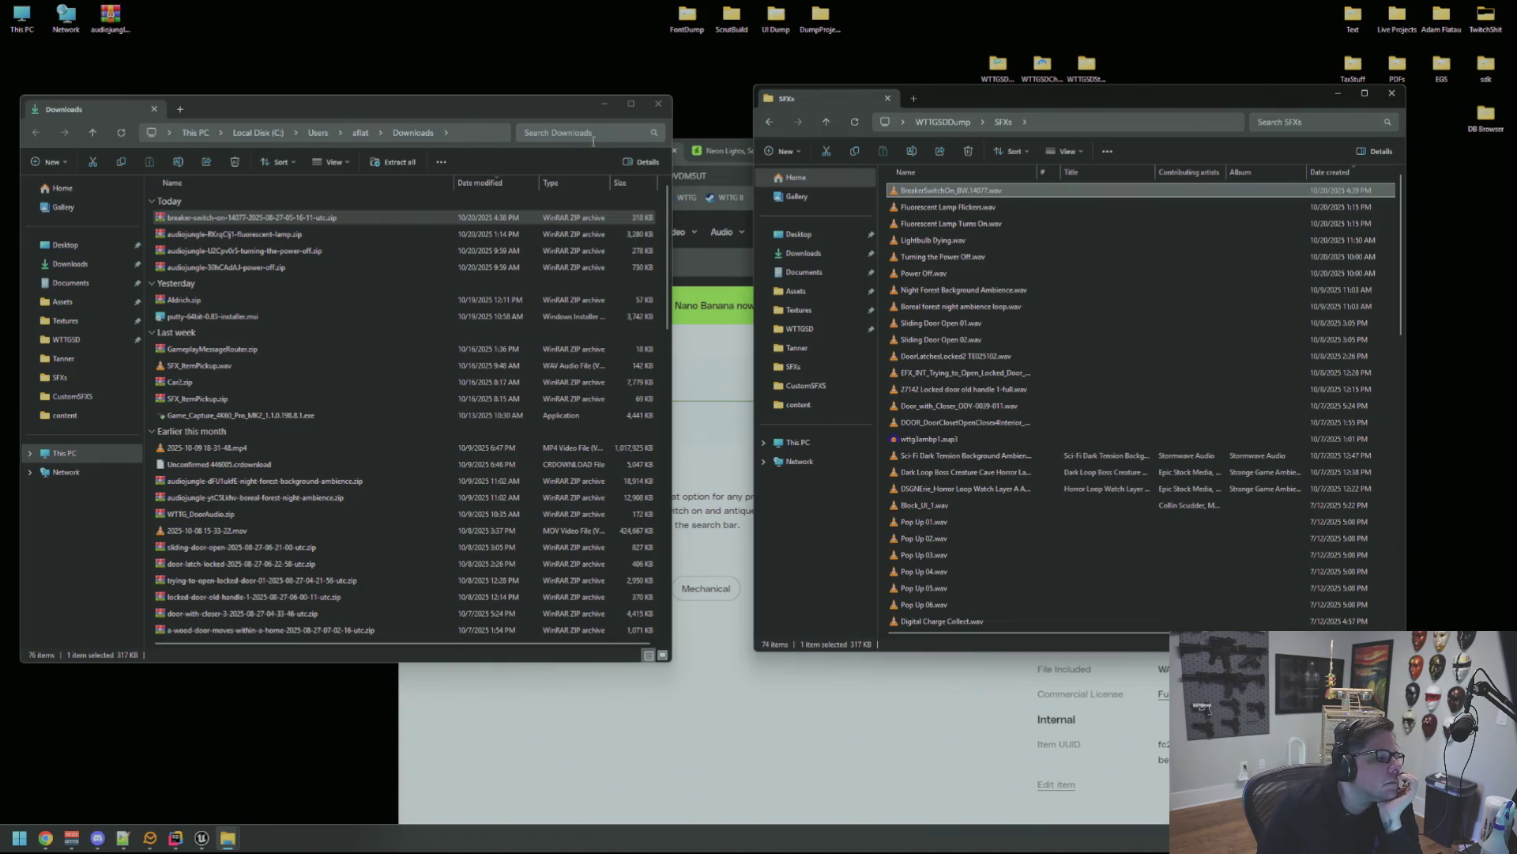
drag(313, 109, 328, 100)
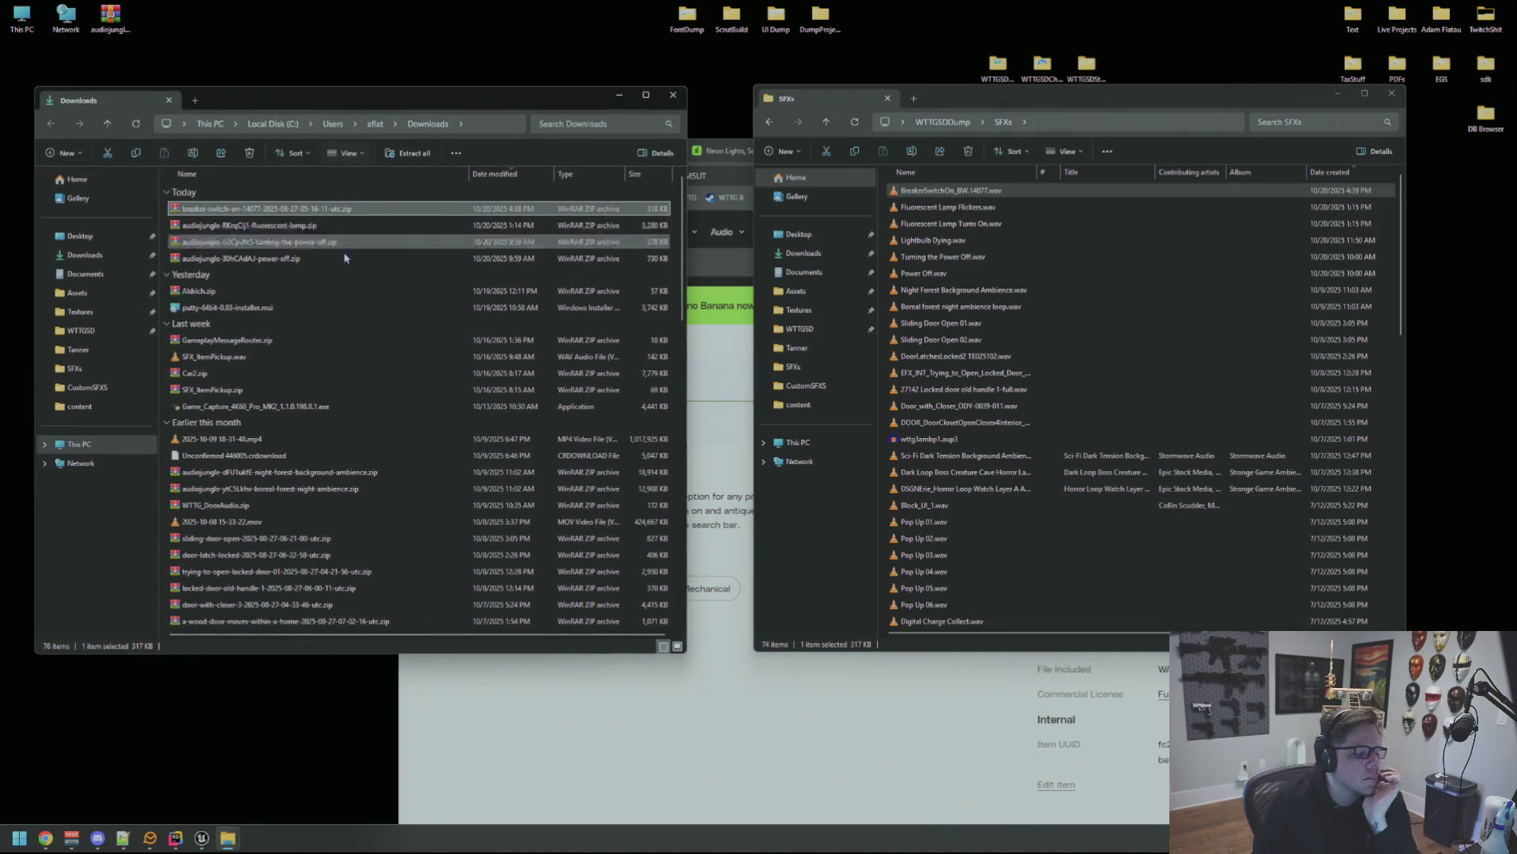
Launch Audacity and import the breaker switch wav into it.
key(super)
text(audacity)
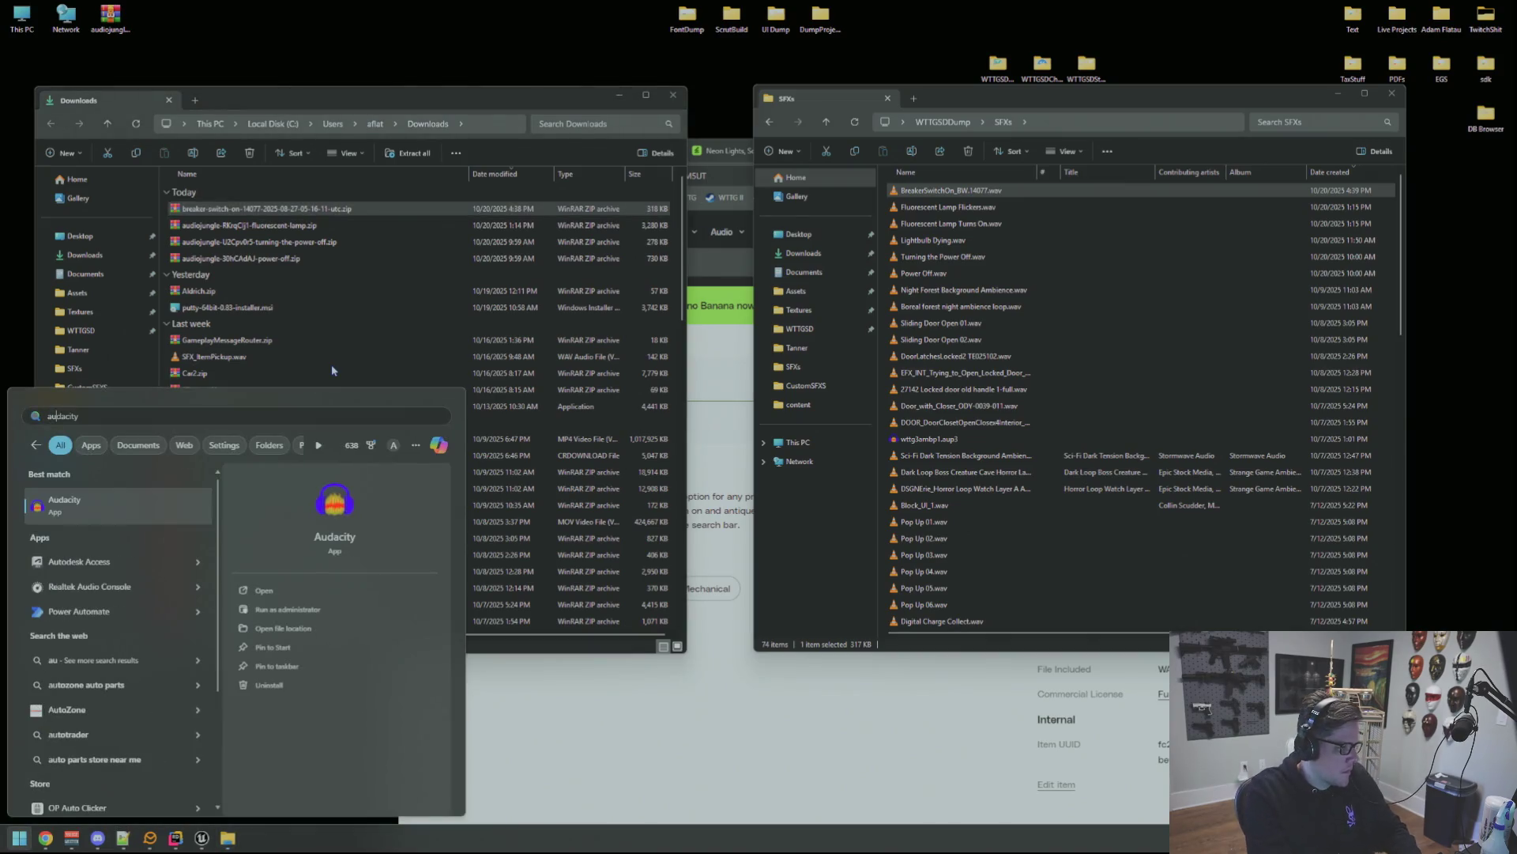
key(Return)
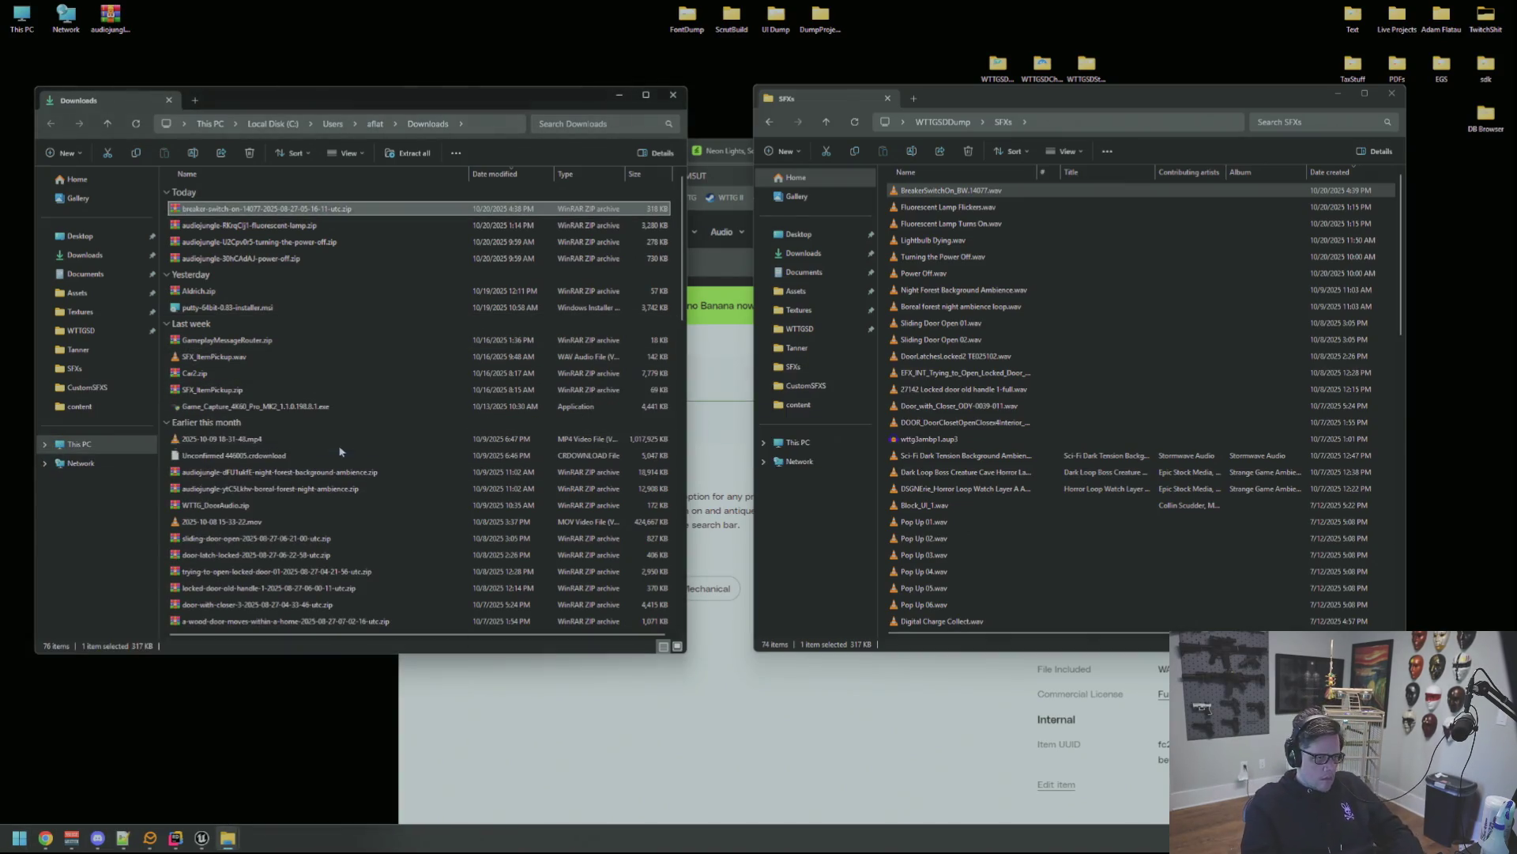
mouse_move(951, 191)
mouse_down()
mouse_move(463, 269)
mouse_move(346, 220)
mouse_up()
Play the clip and its lead-in to find where the sound starts, around 0.25 s.
key(ctrl+a)
key(space)
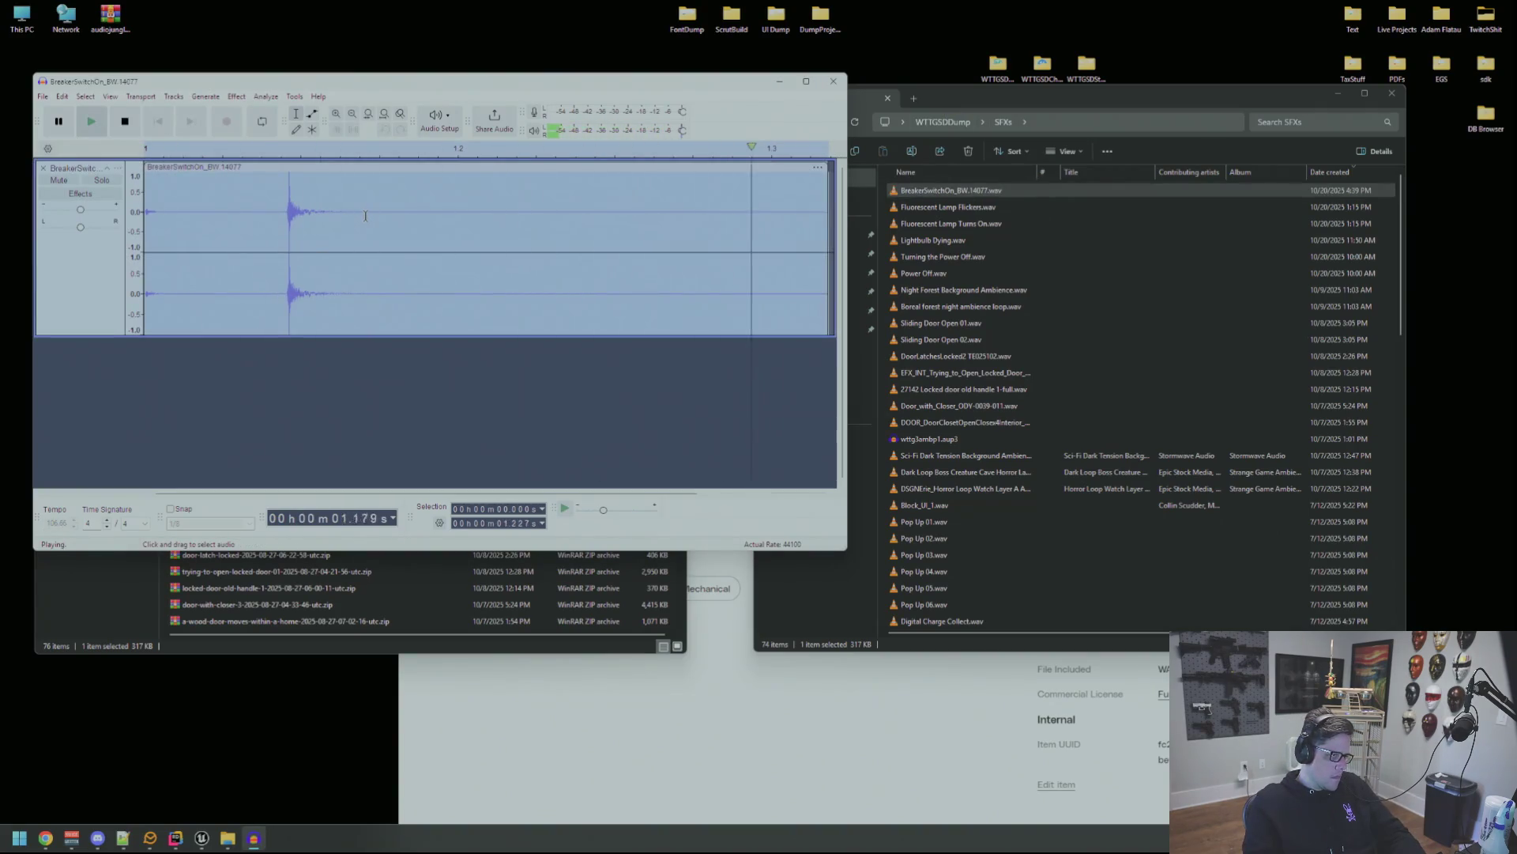
shift+click(277, 204)
key(space)
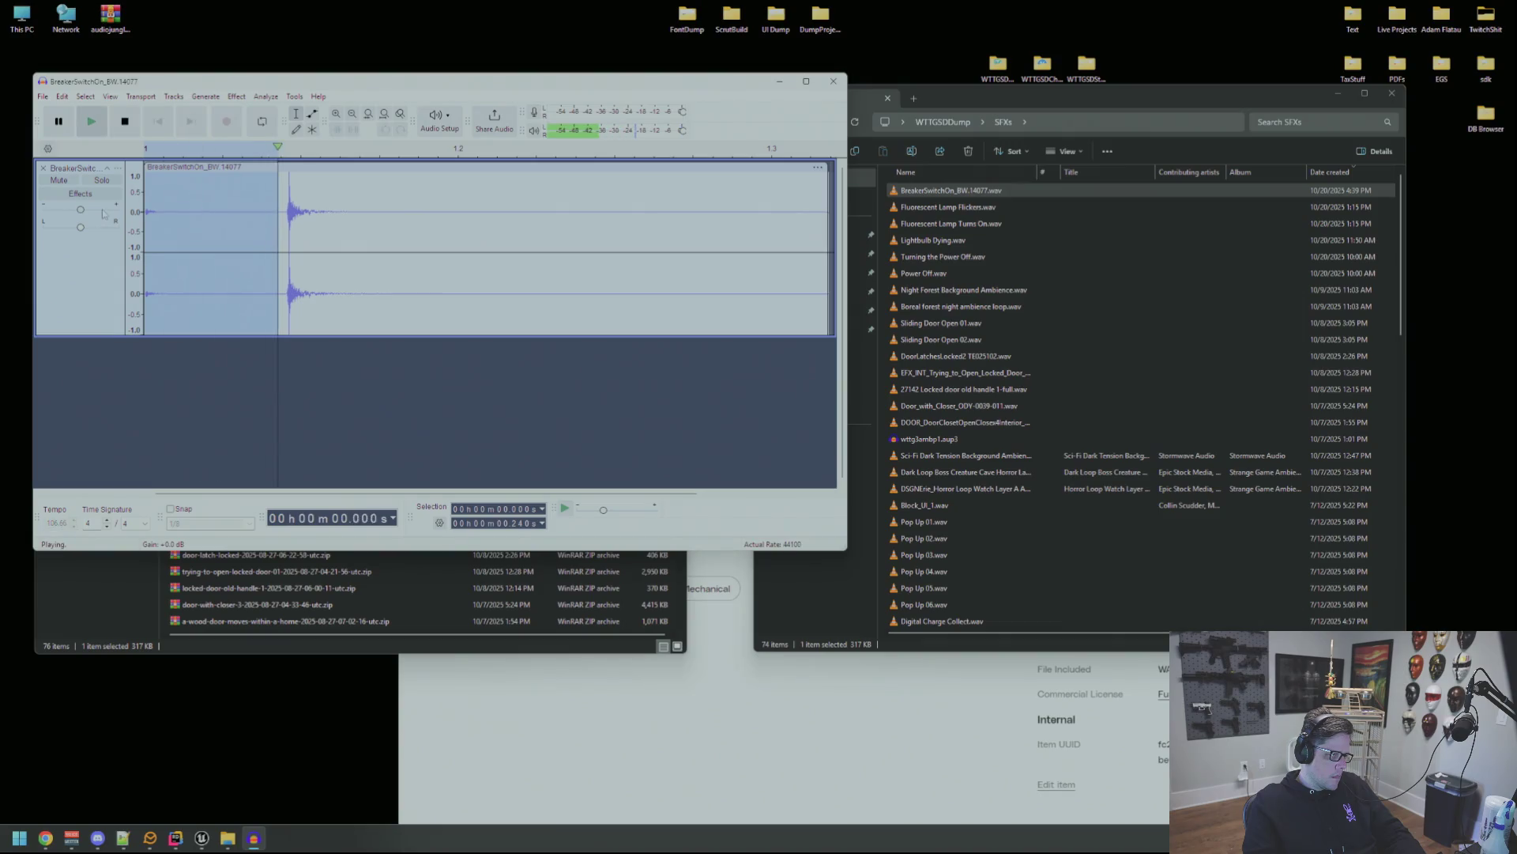
click(514, 222)
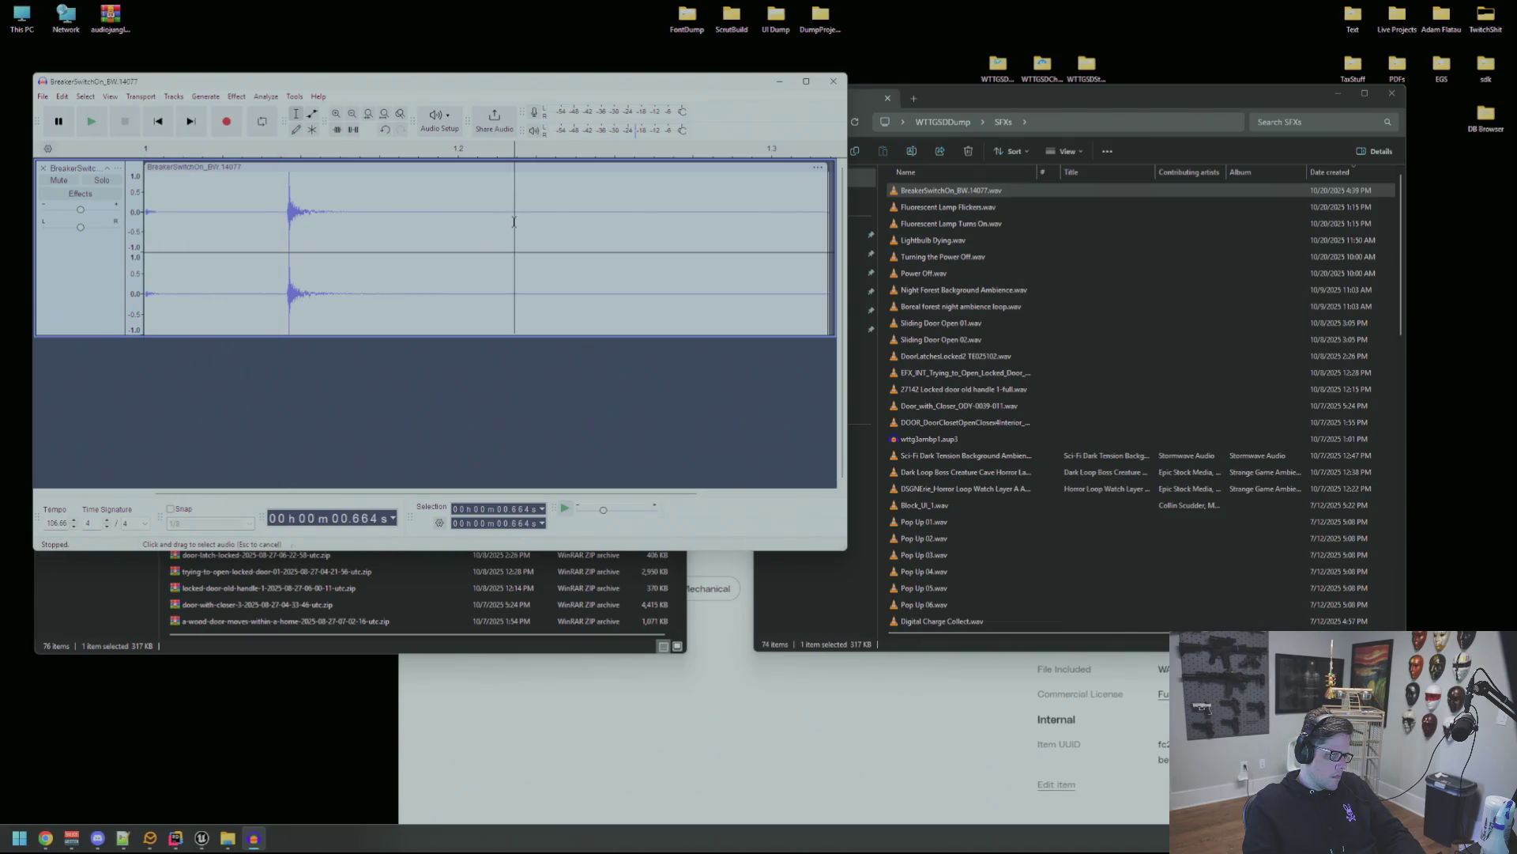
key(ctrl+a)
key(space)
key(space)
key(space)
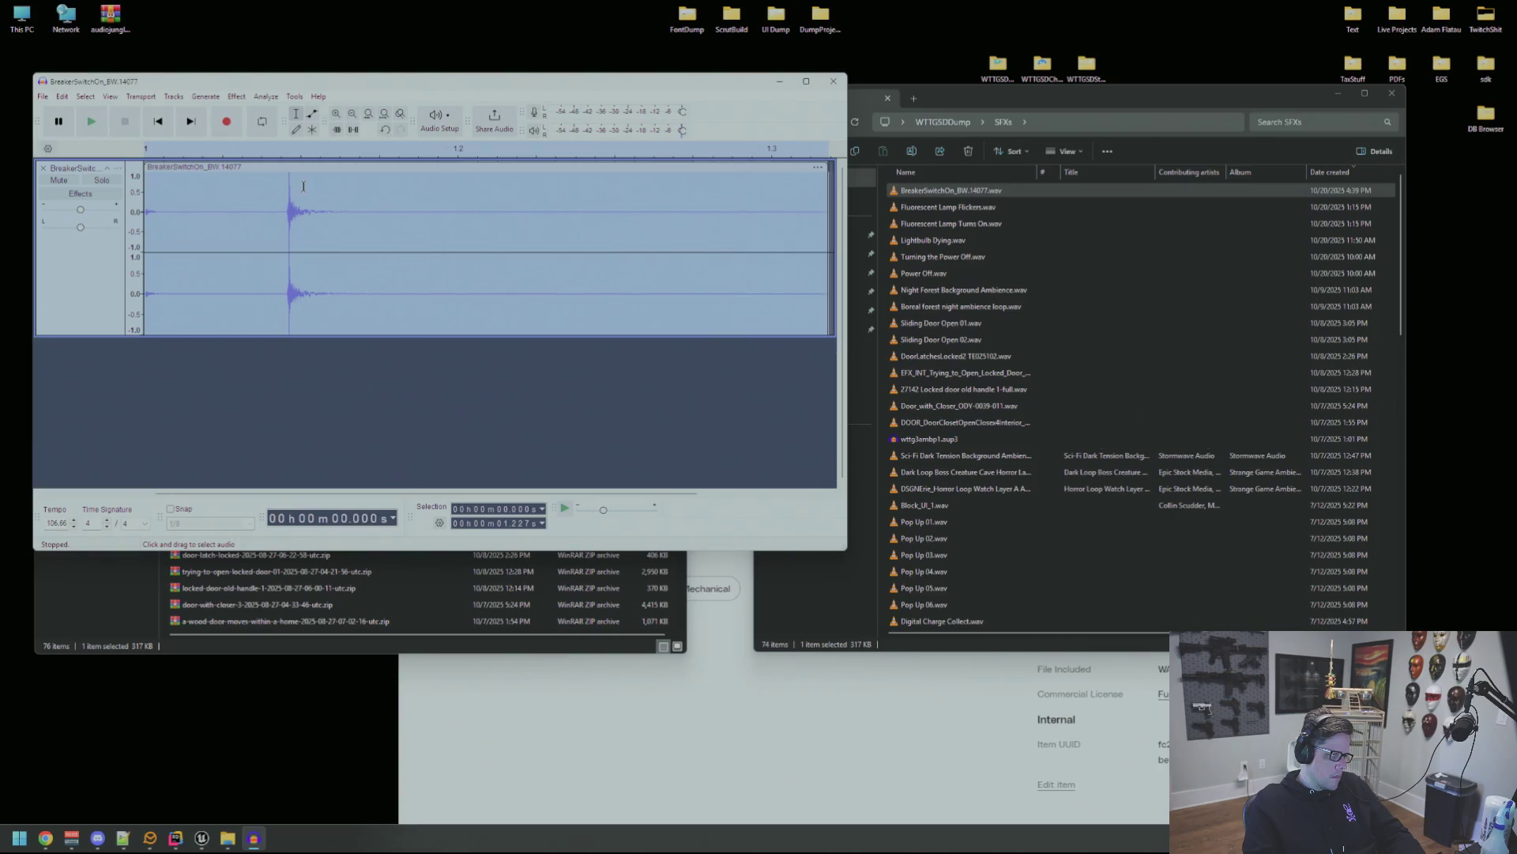
drag(283, 195, 834, 238)
key(space)
Delete the silent 0–0.25 s lead-in and replay the trimmed clip.
mouse_move(275, 236)
mouse_down()
mouse_move(282, 226)
mouse_move(145, 226)
mouse_up()
key(Delete)
click(302, 239)
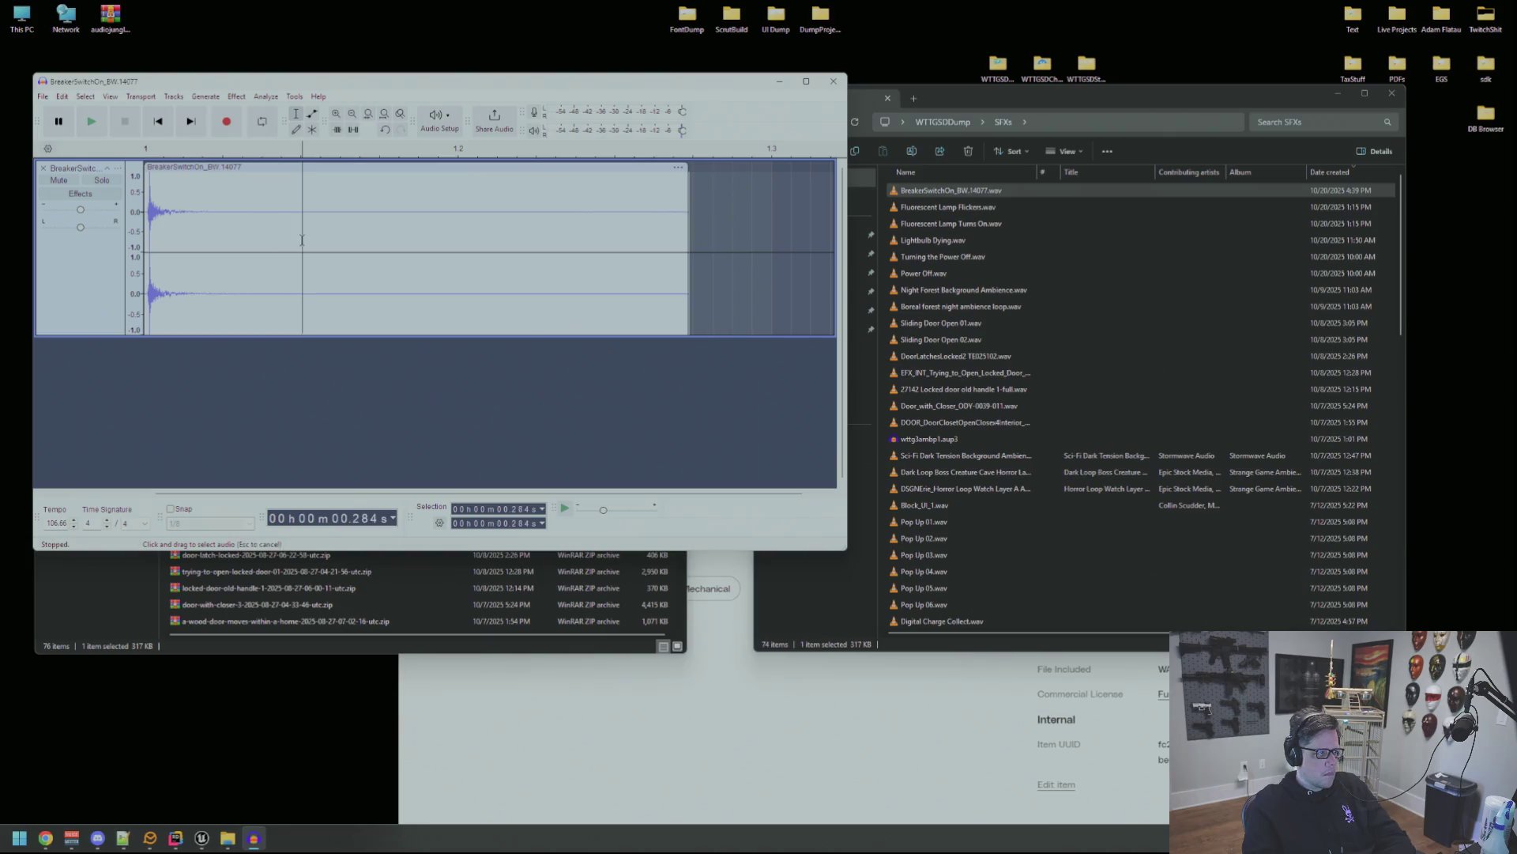
key(ctrl+a)
key(space)
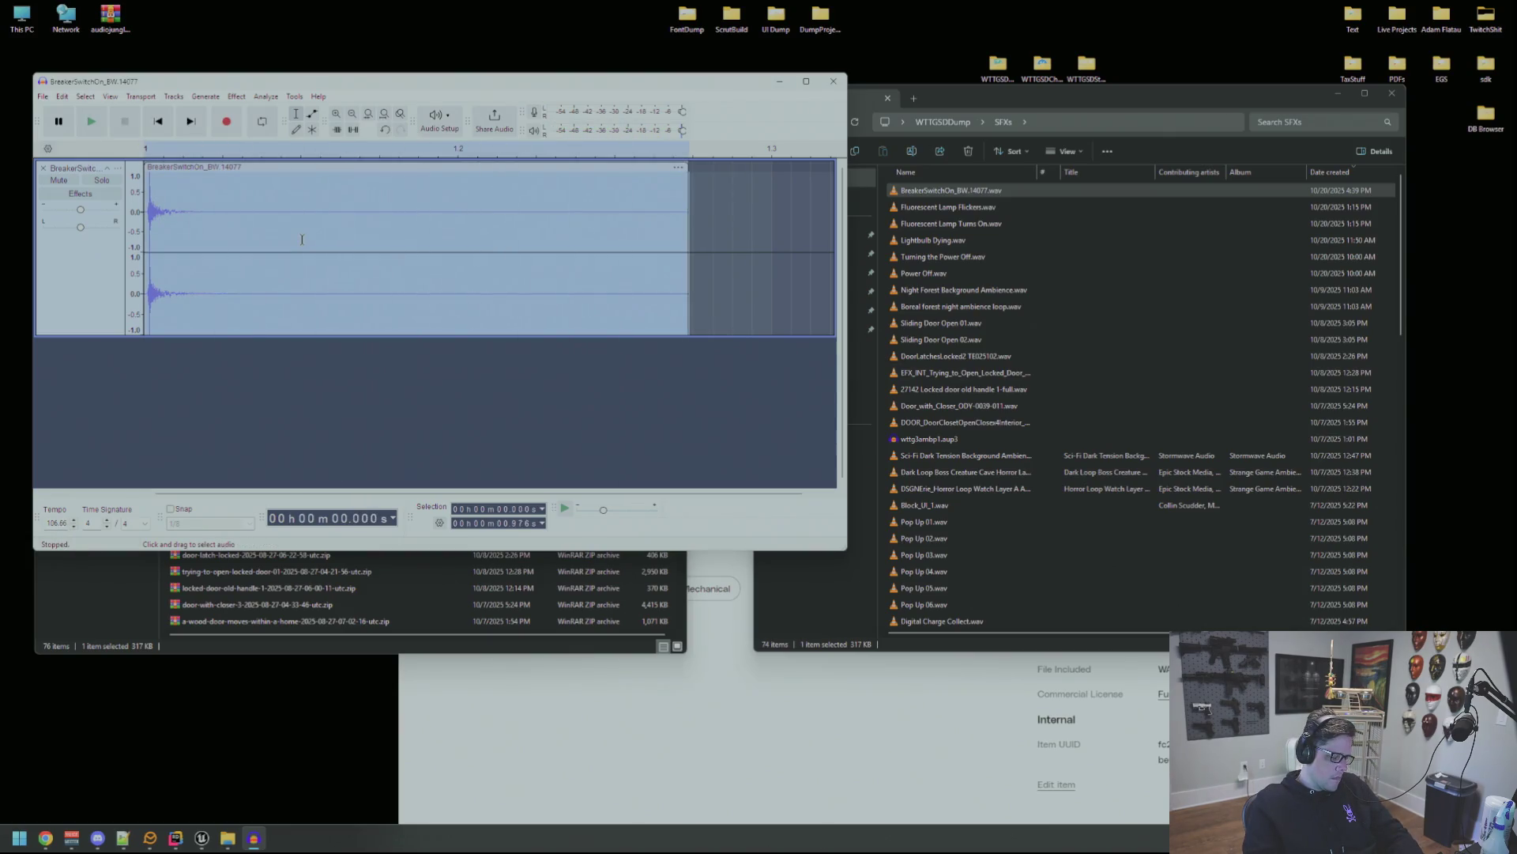
Export the clip as SFX_BreakerOff.wav into the Content/Audio/SFXs/Env folder.
key(ctrl+shift+e)
click(557, 235)
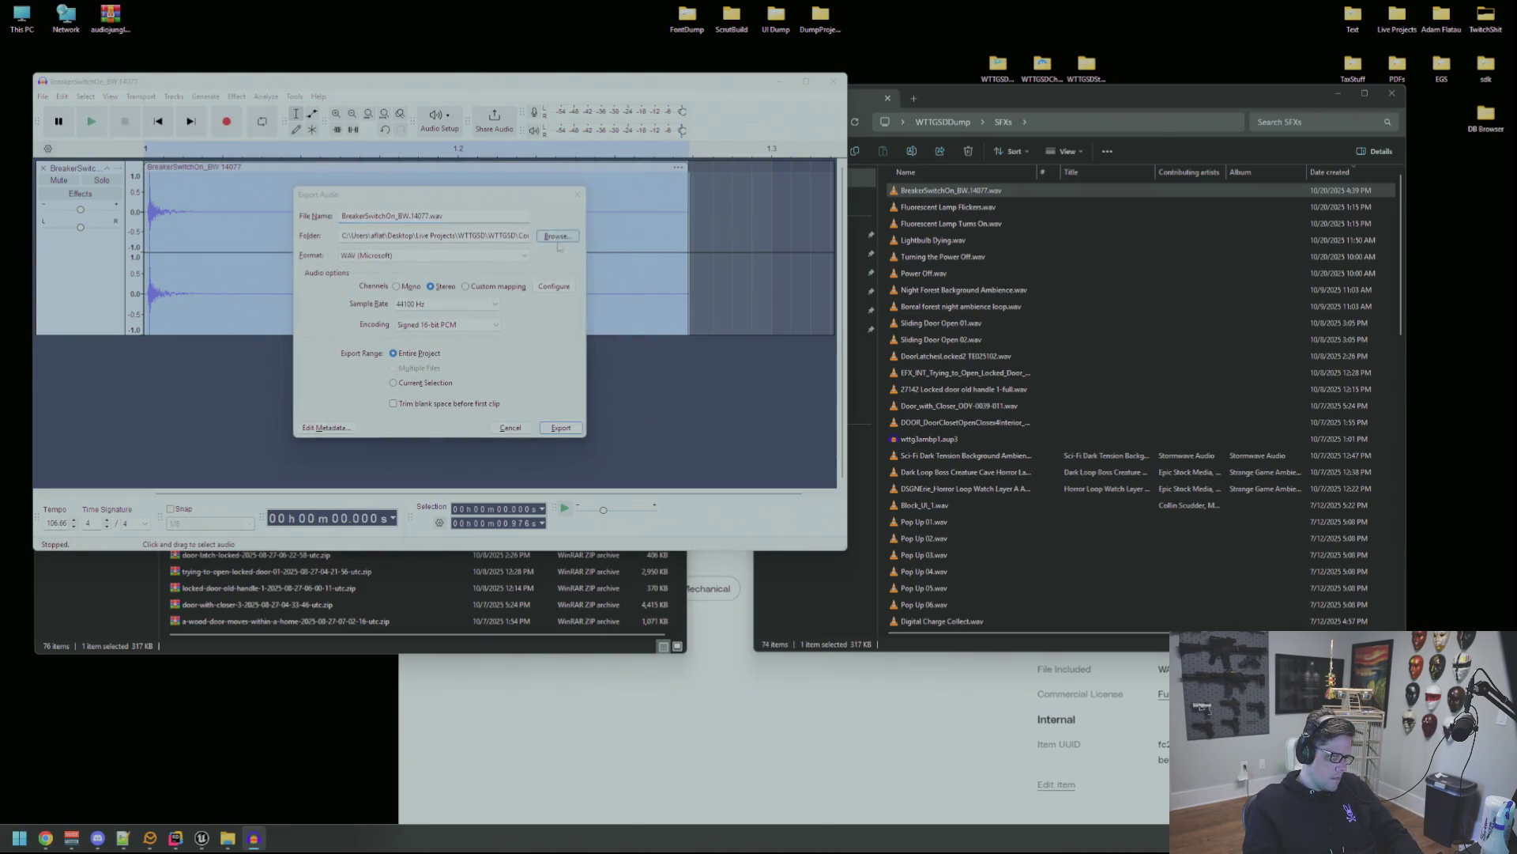
click(553, 298)
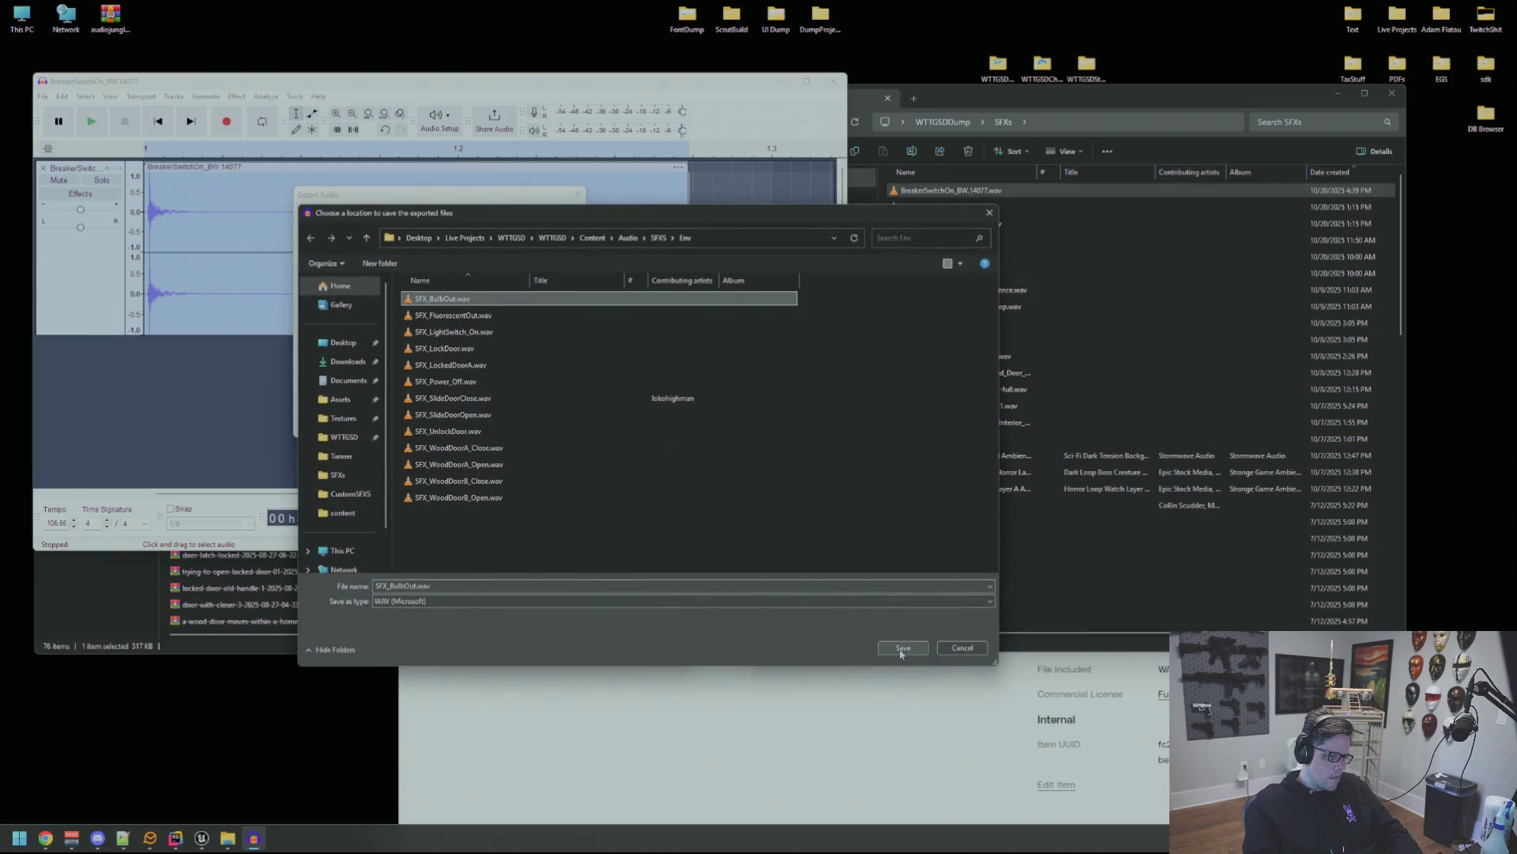
click(901, 650)
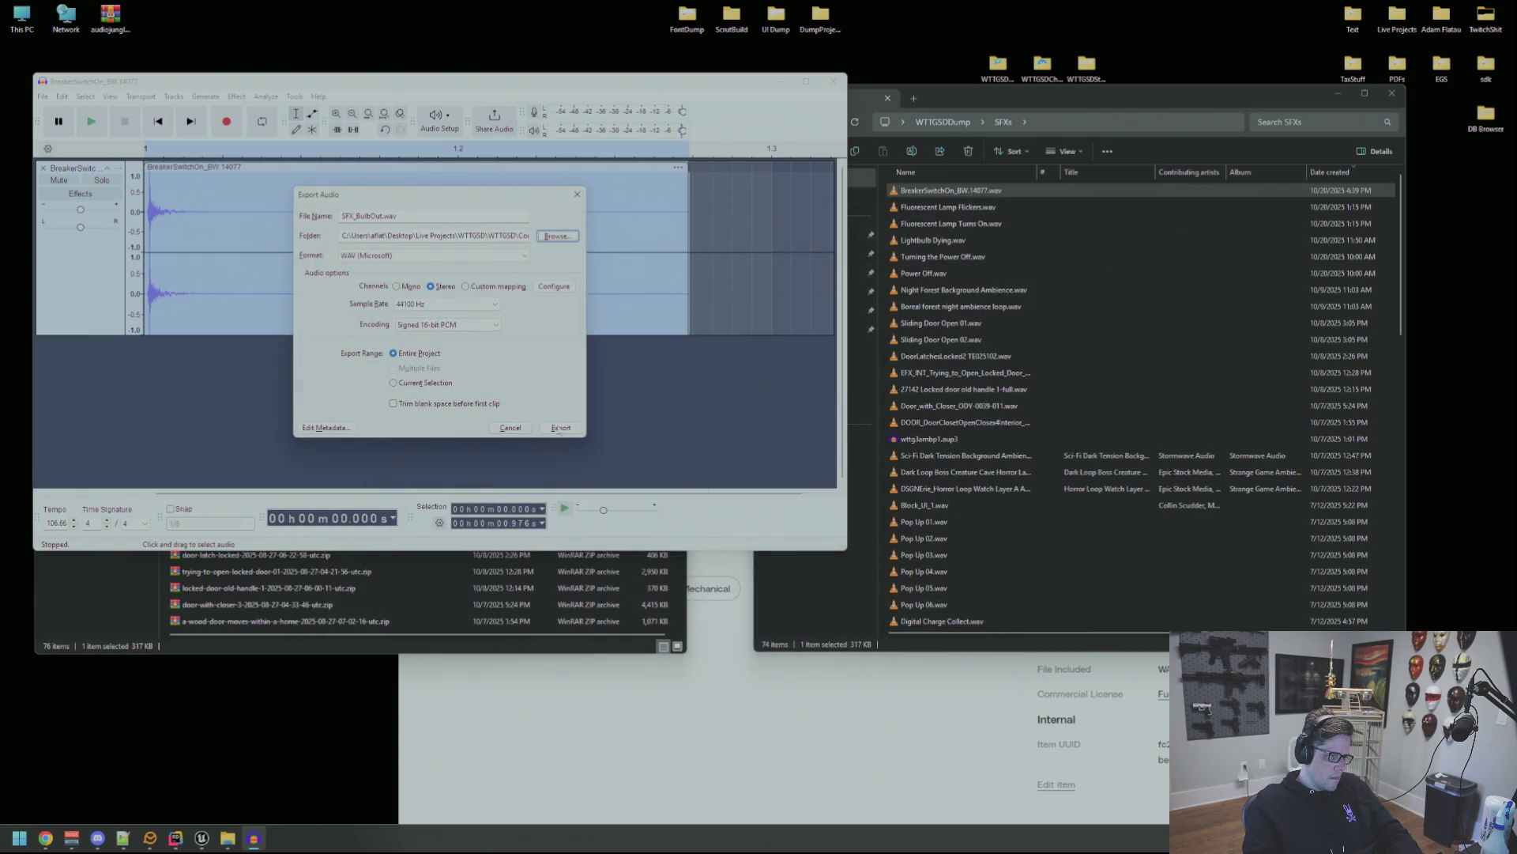
click(378, 215)
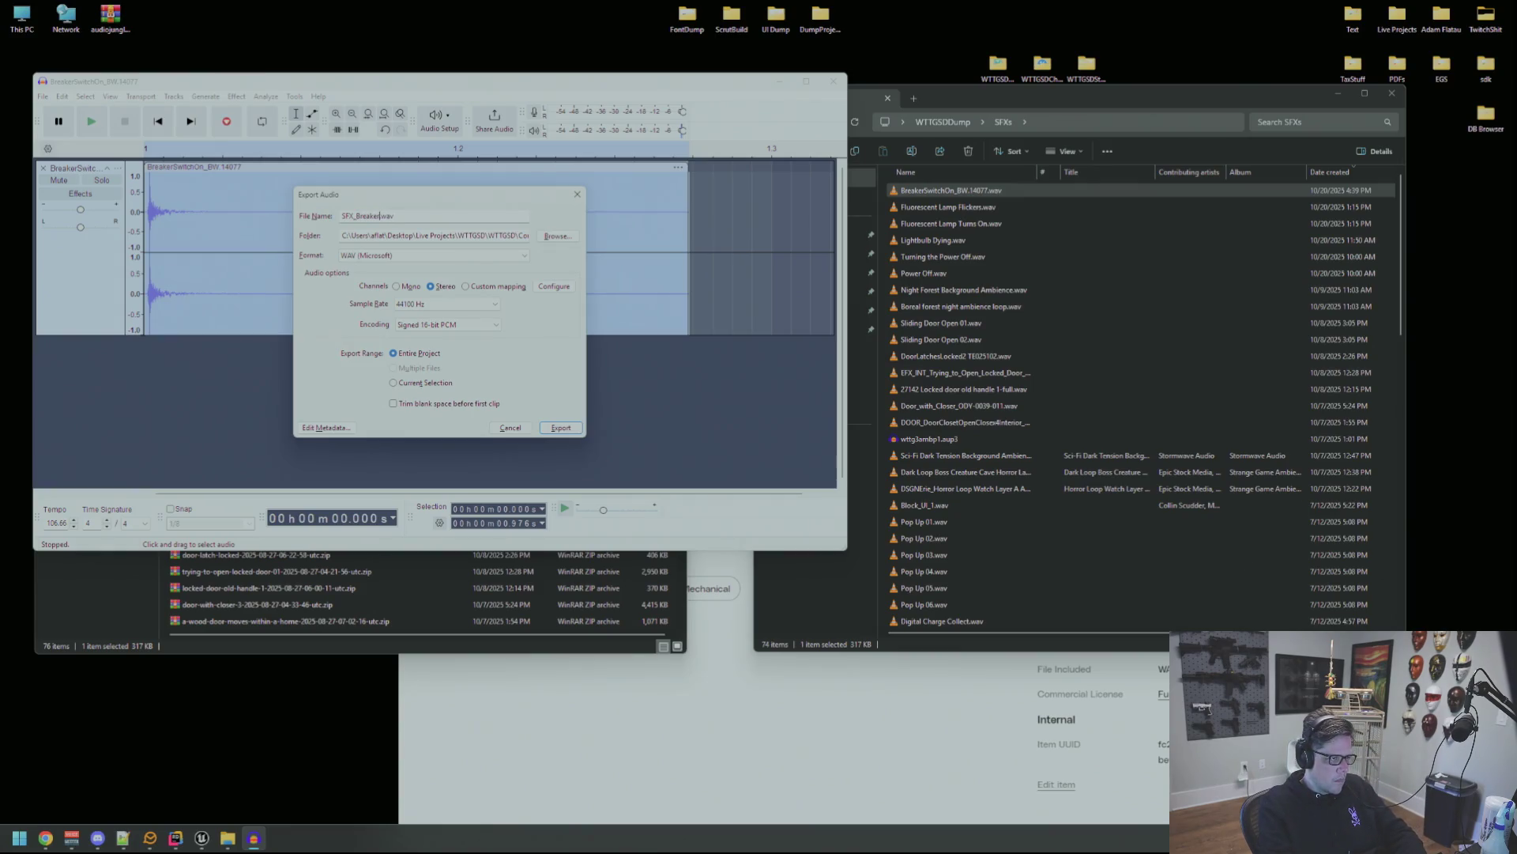
key(Return)
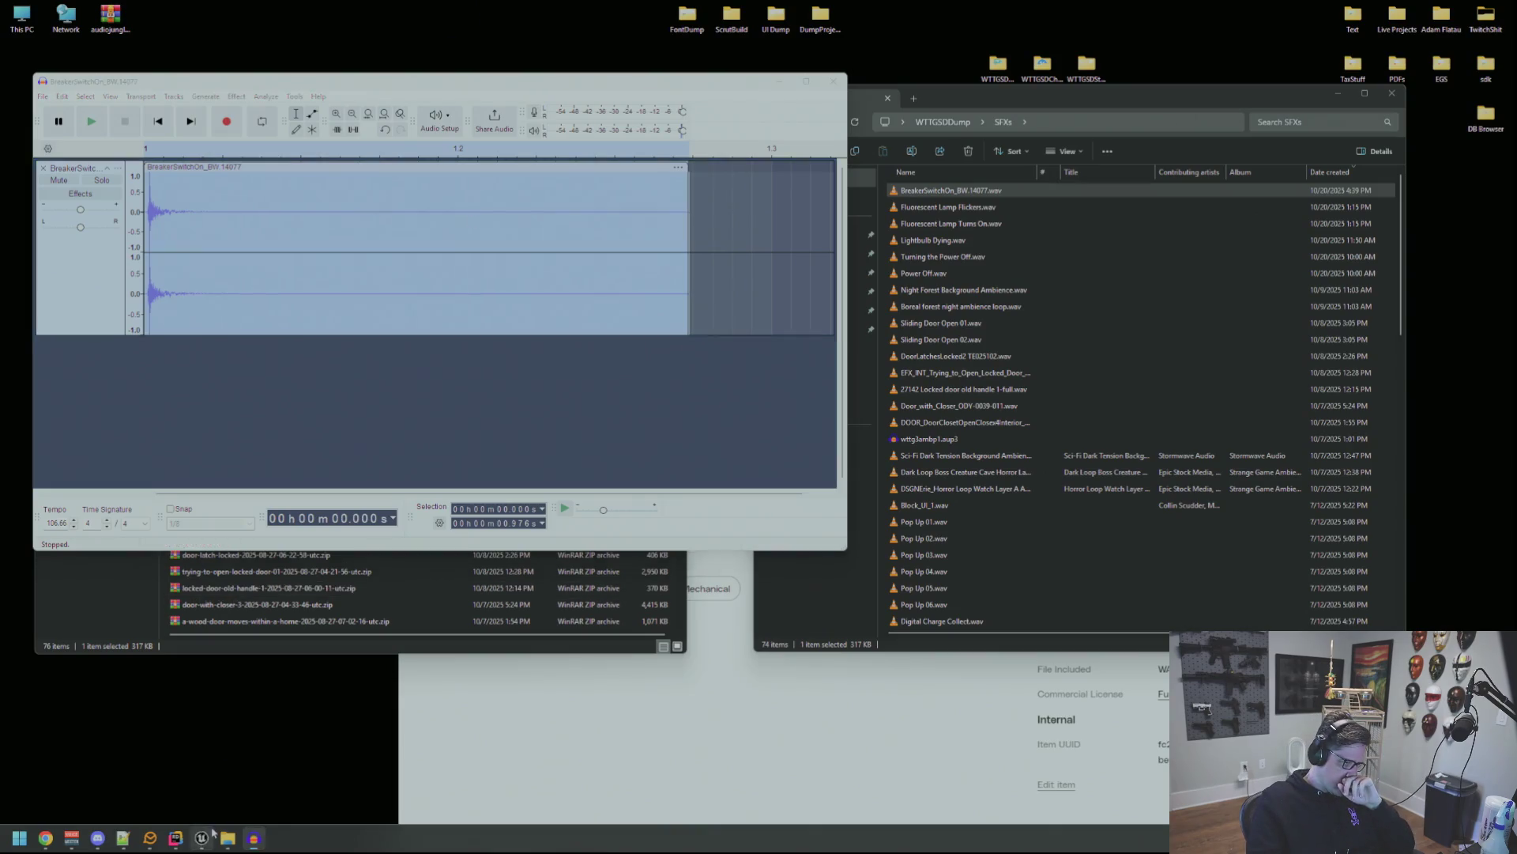
In Unreal's Content Browser, navigate to the Audio > SFXS > Env folder.
click(202, 838)
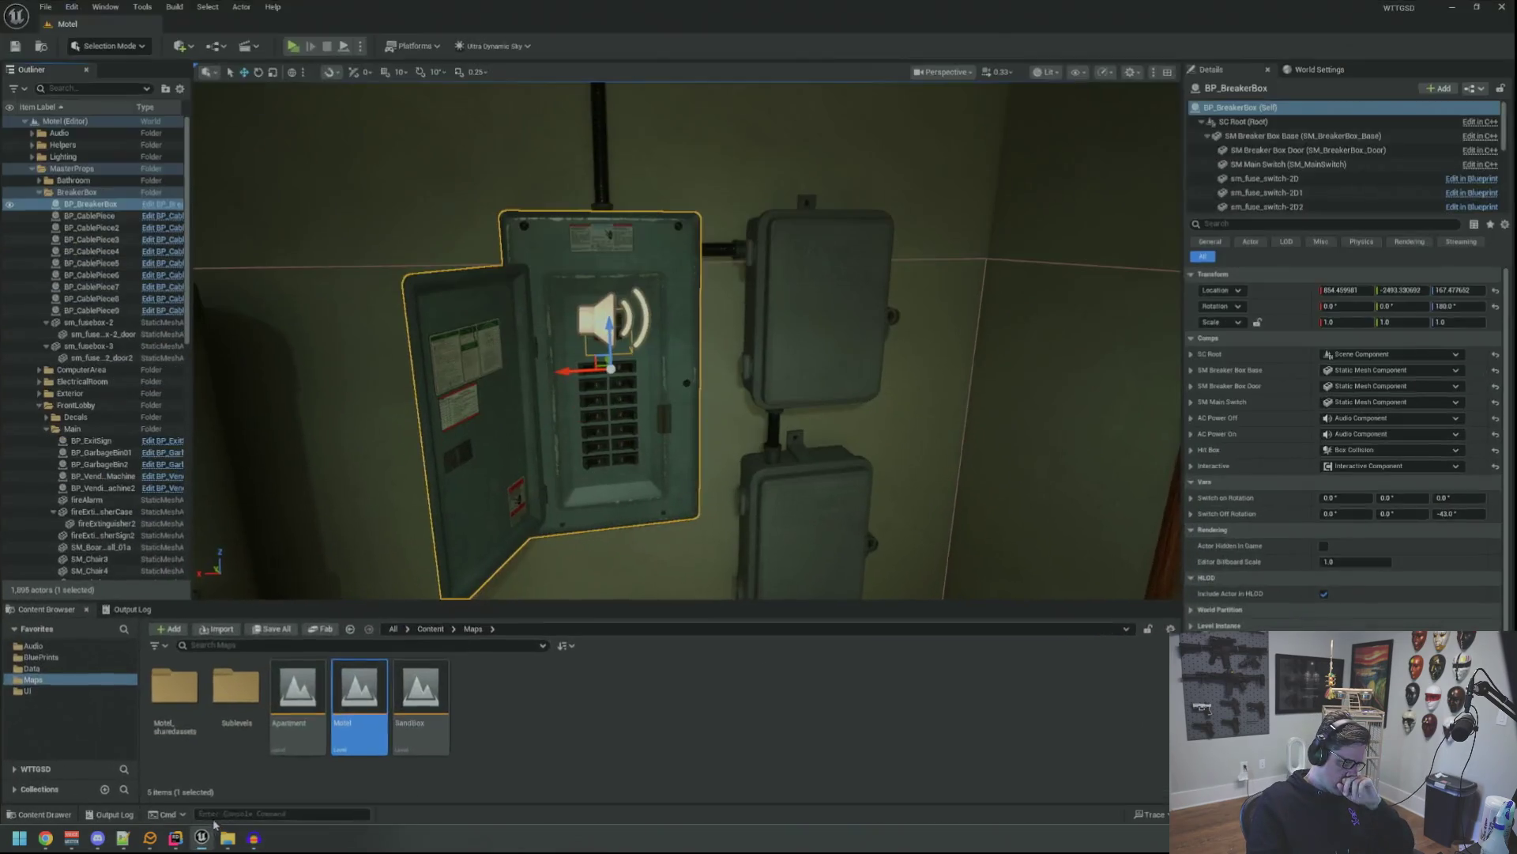
click(48, 628)
click(34, 648)
click(41, 647)
click(43, 631)
click(33, 646)
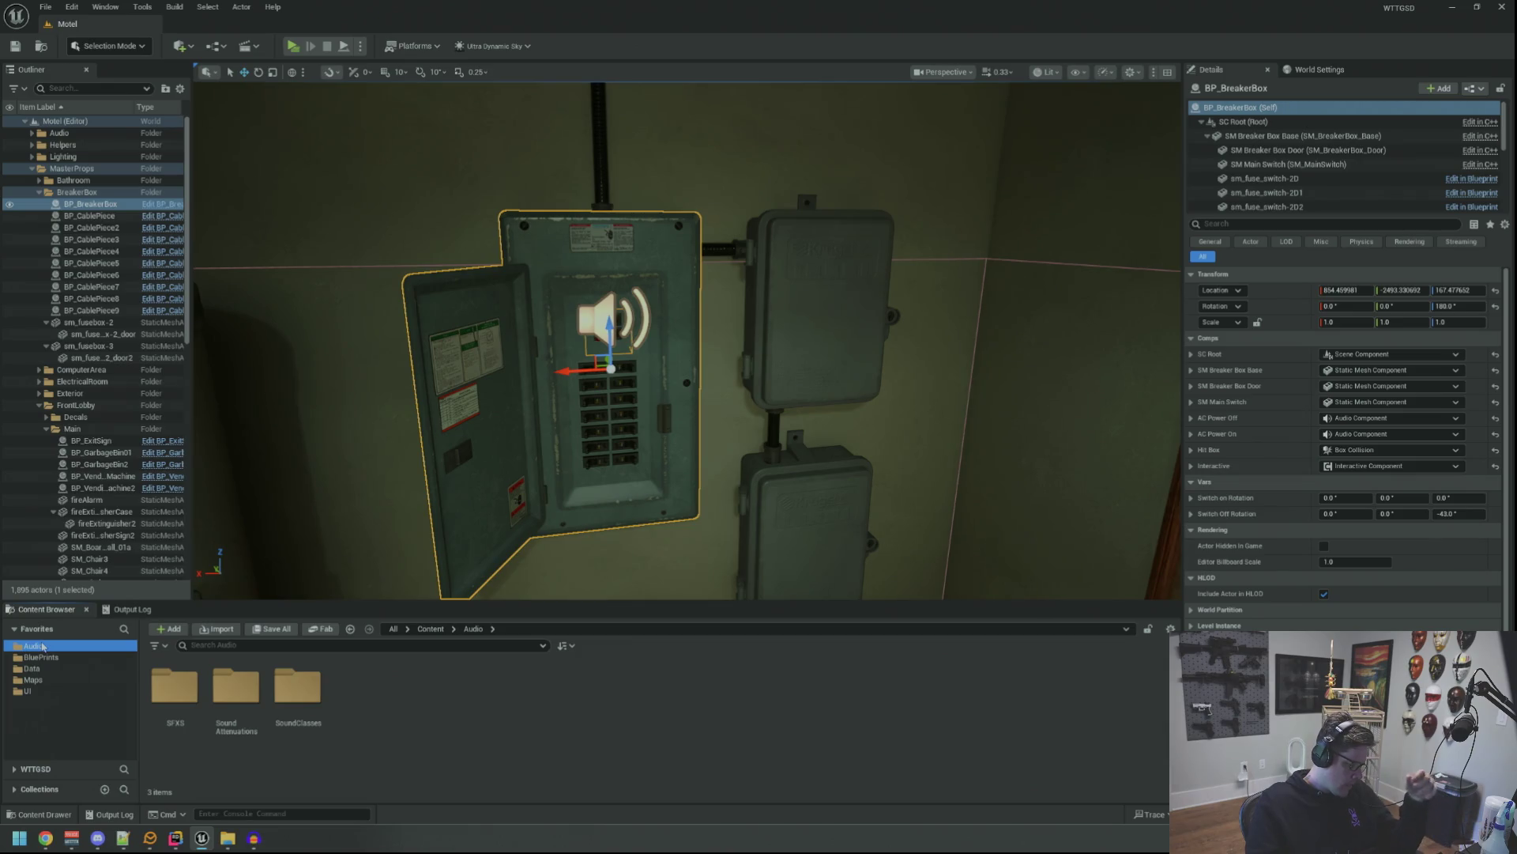
double_click(176, 686)
click(201, 677)
double_click(200, 677)
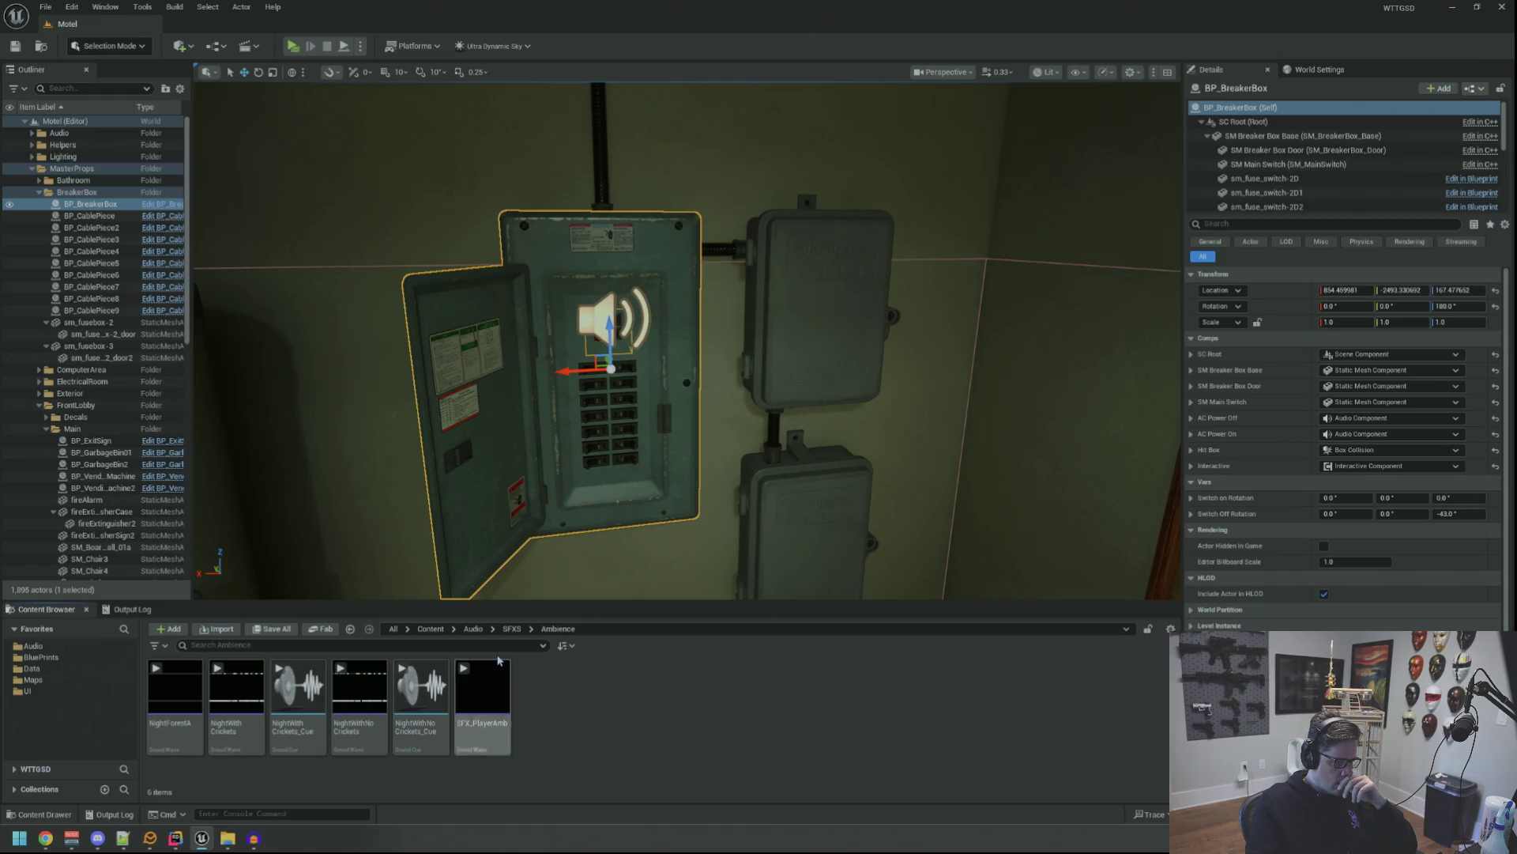
click(513, 628)
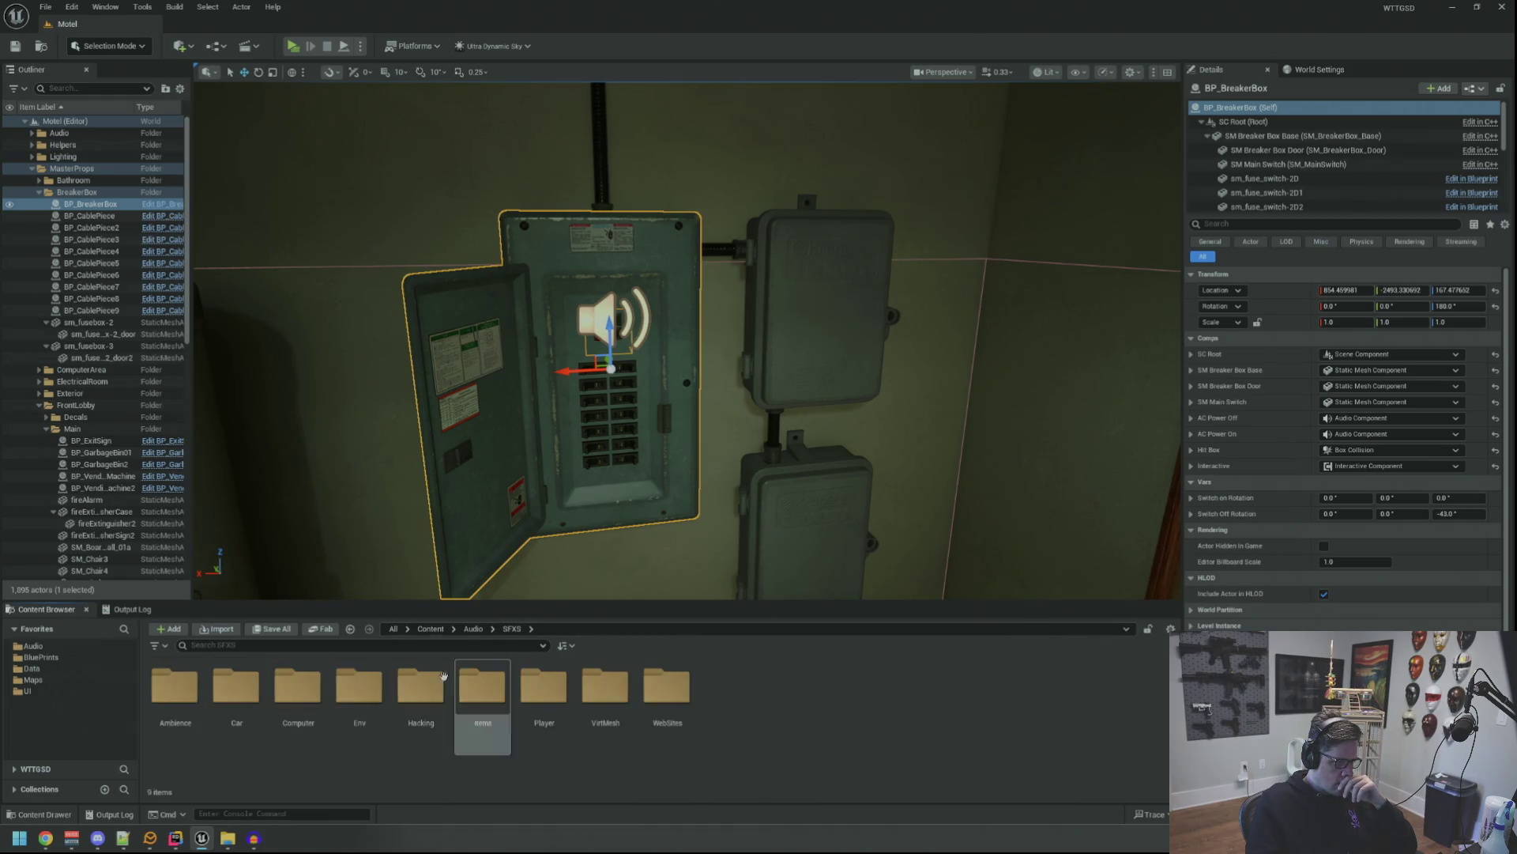
double_click(377, 707)
Accept importing the new breaker sound and open SFX_BreakerOff in its editor.
click(176, 707)
click(237, 707)
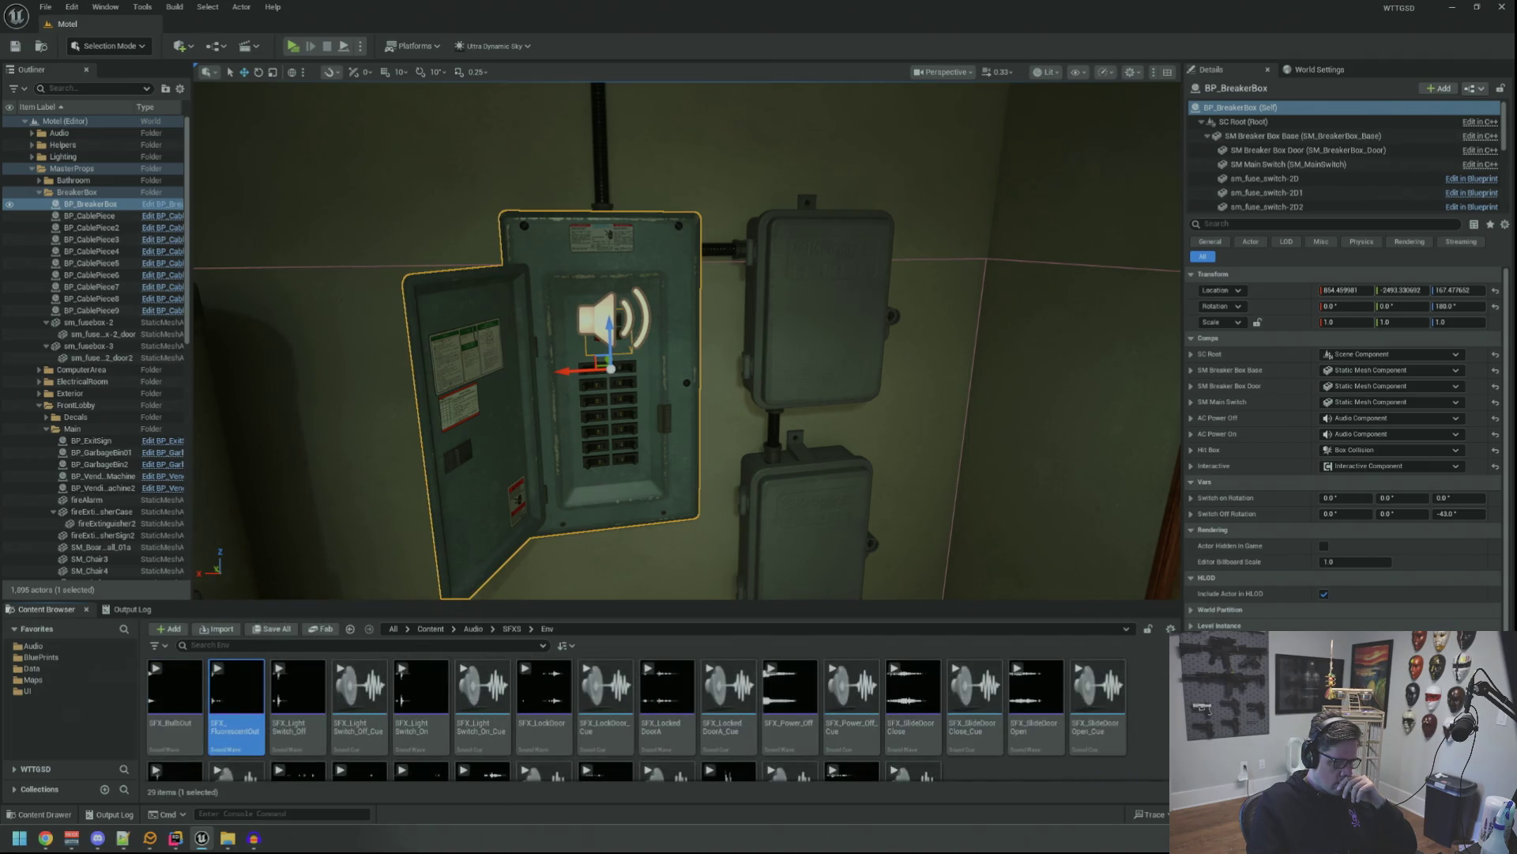
click(843, 442)
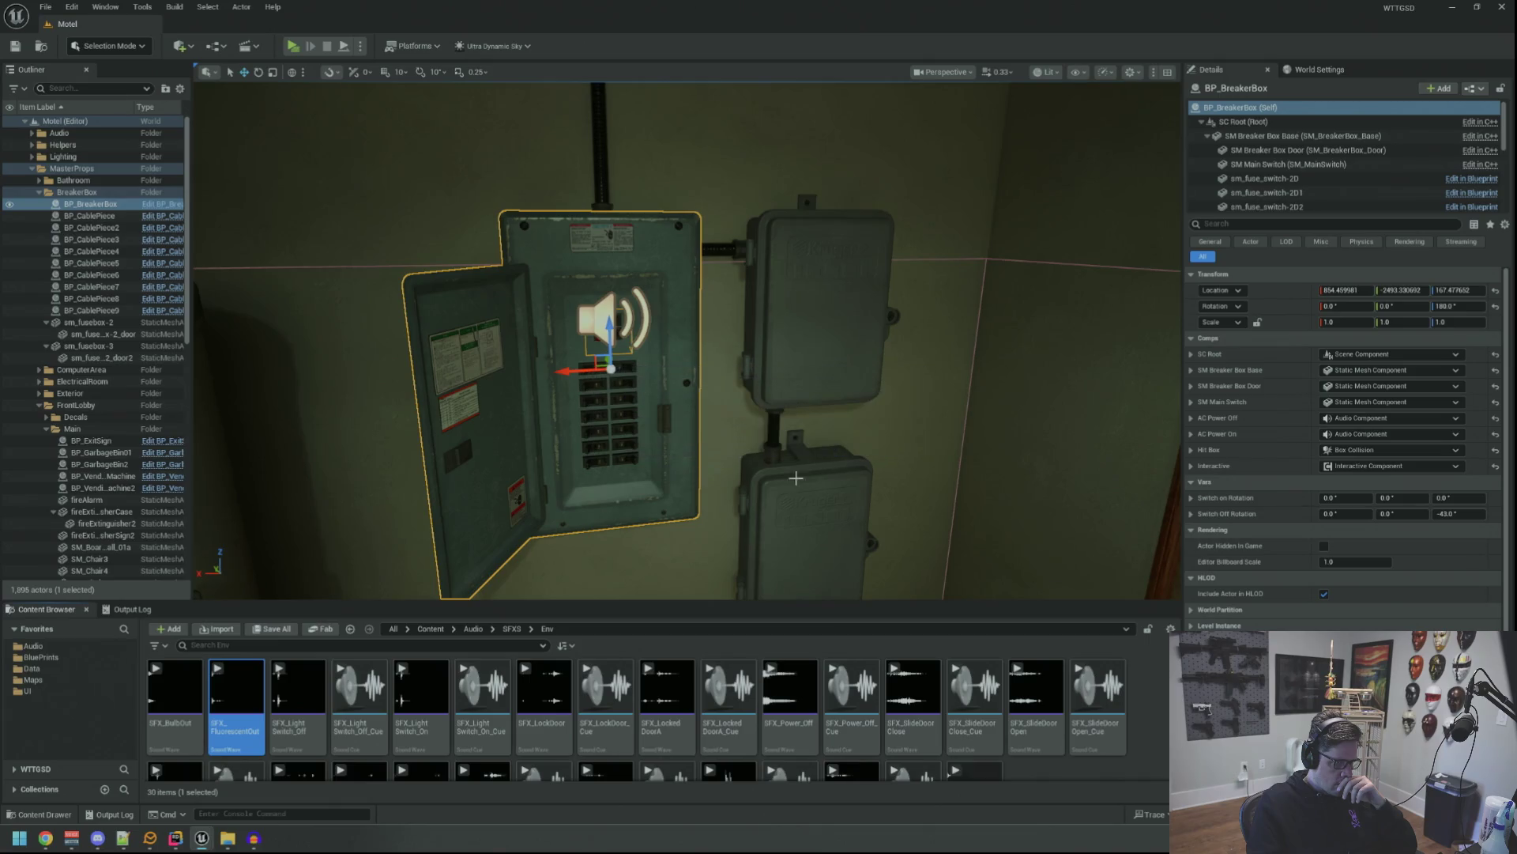
double_click(977, 741)
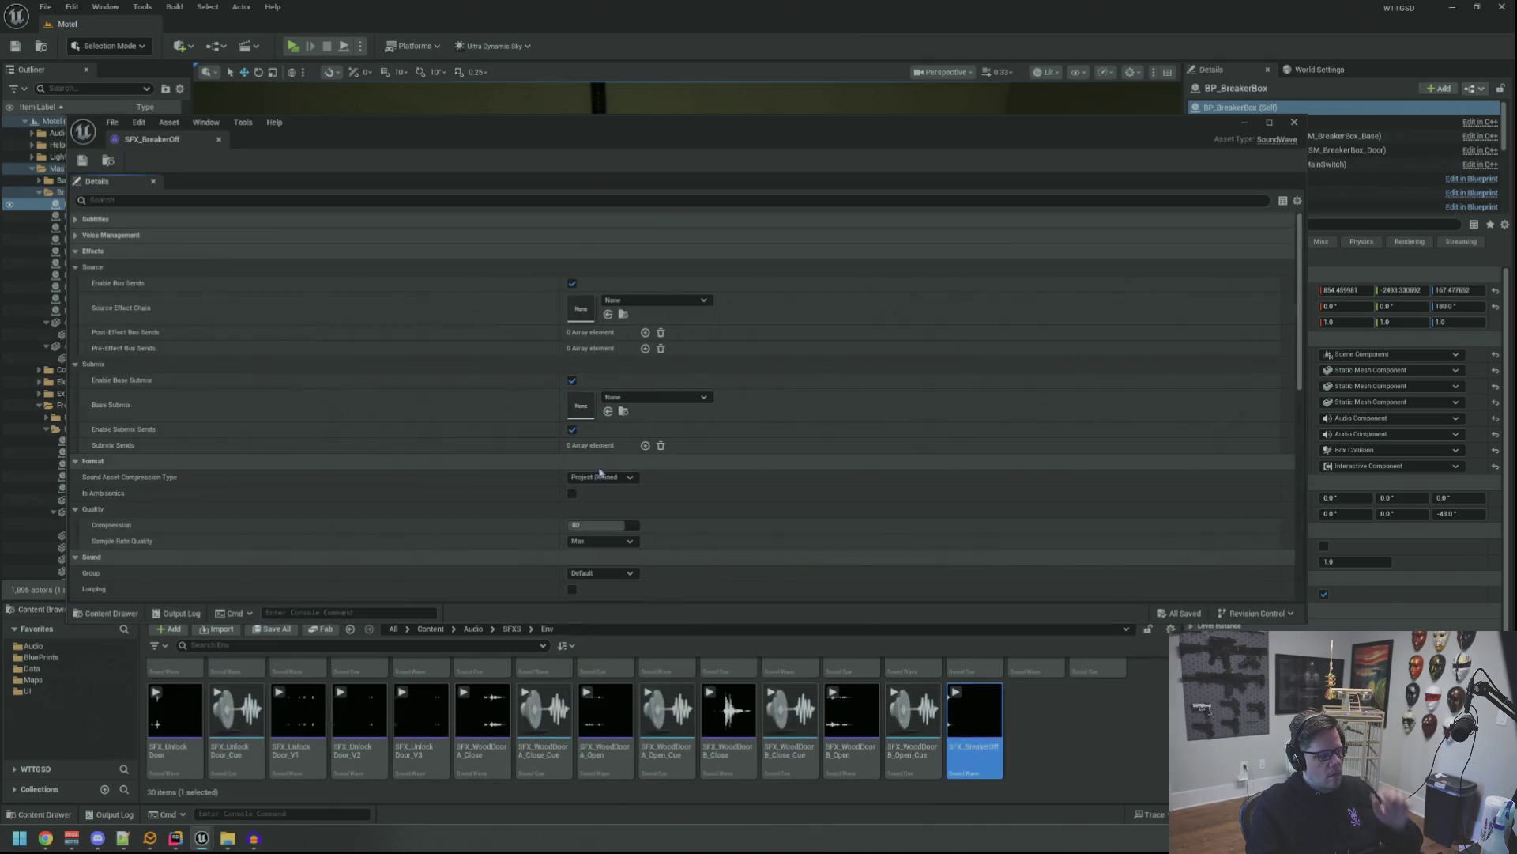
Set SFX_BreakerOff's Volume to 0.8 and save the asset.
scroll(716, 414, down, 3)
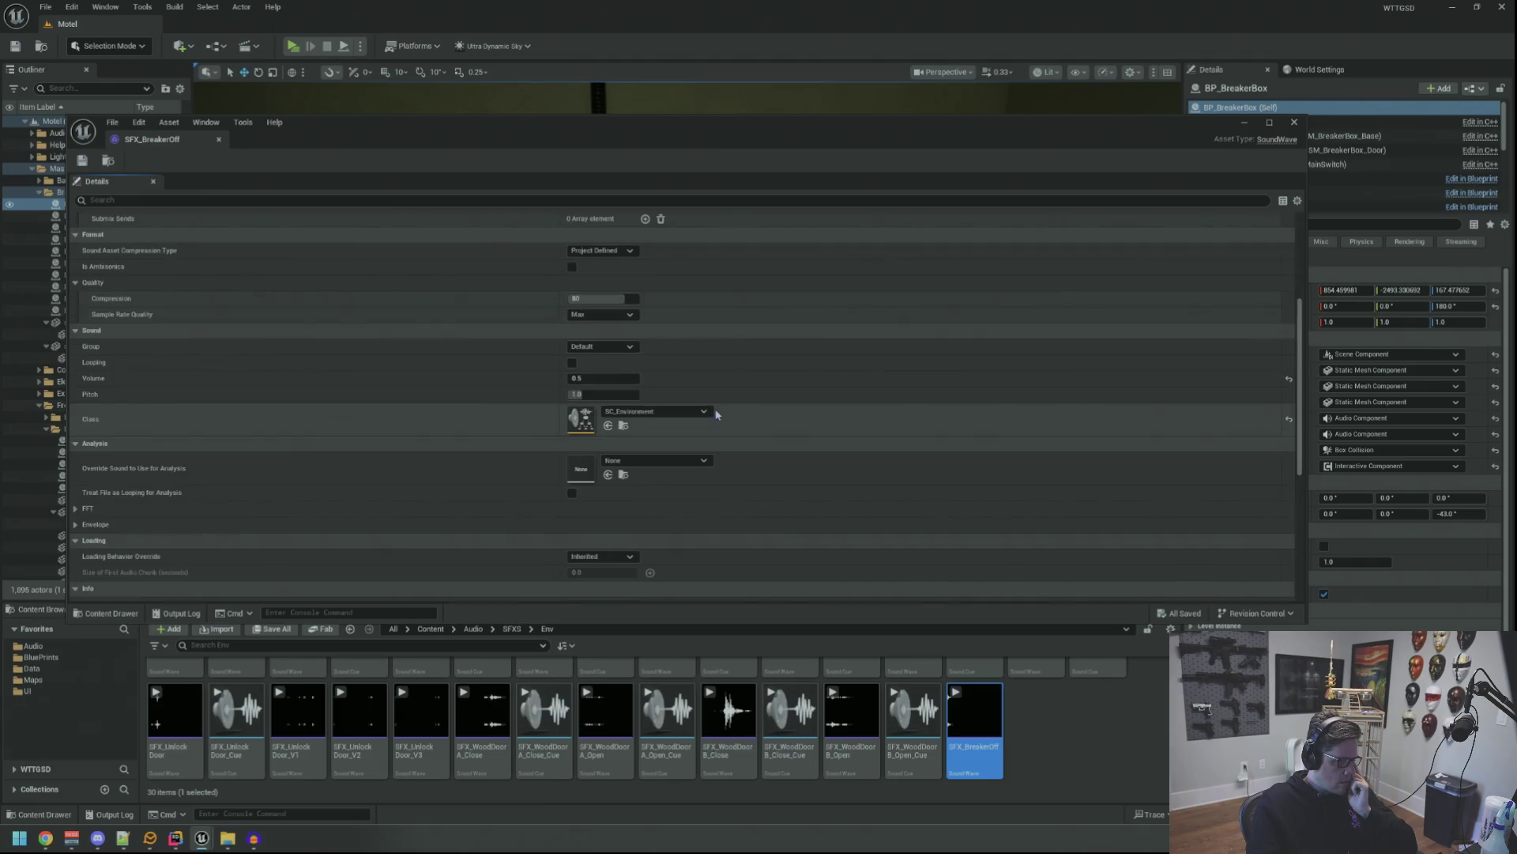
mouse_move(974, 711)
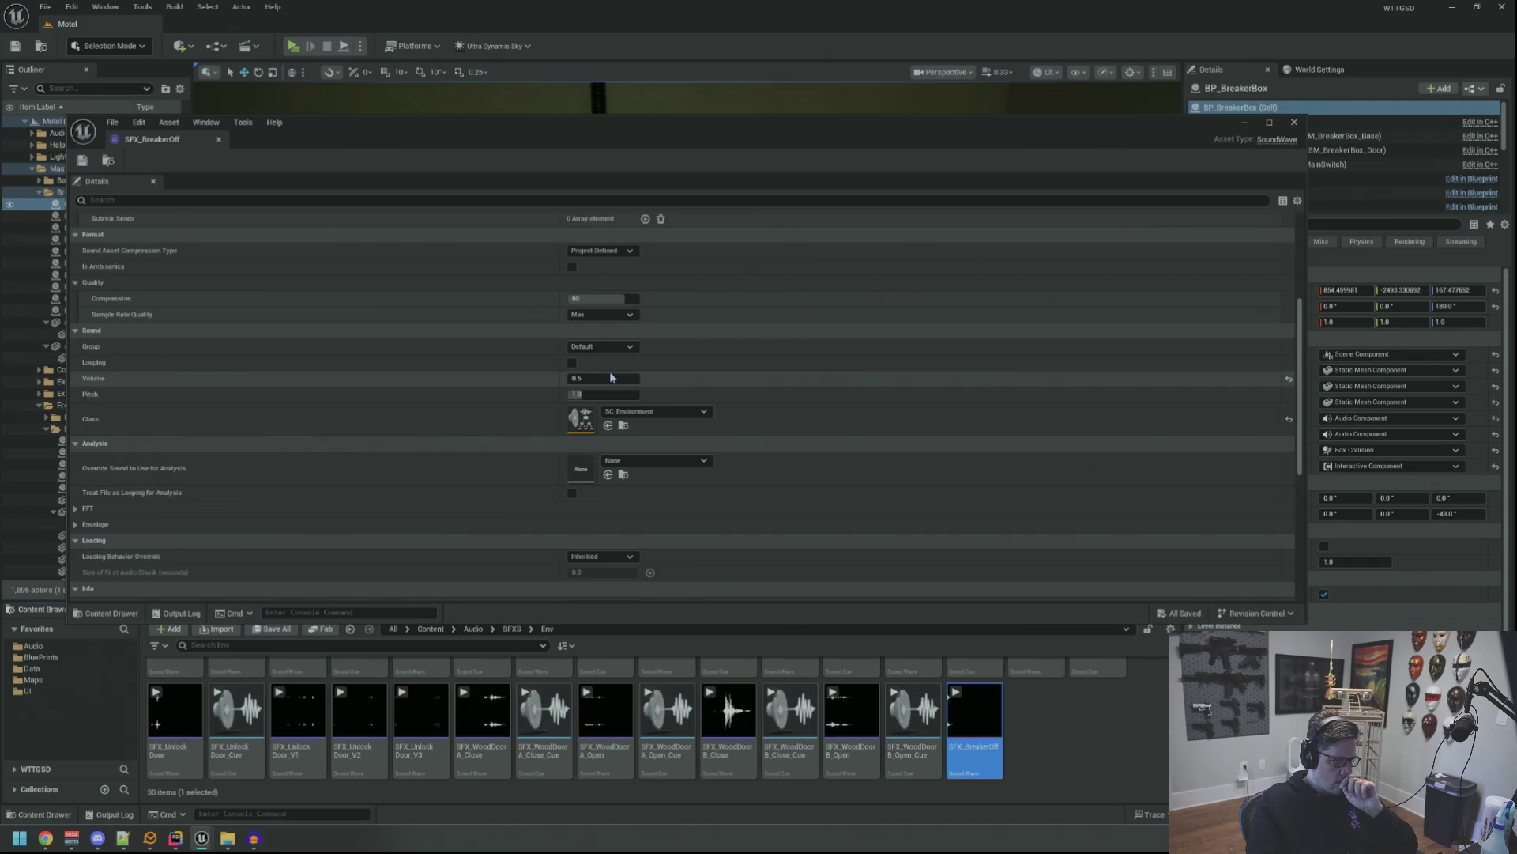
scroll(732, 446, down, 8)
scroll(731, 453, up, 6)
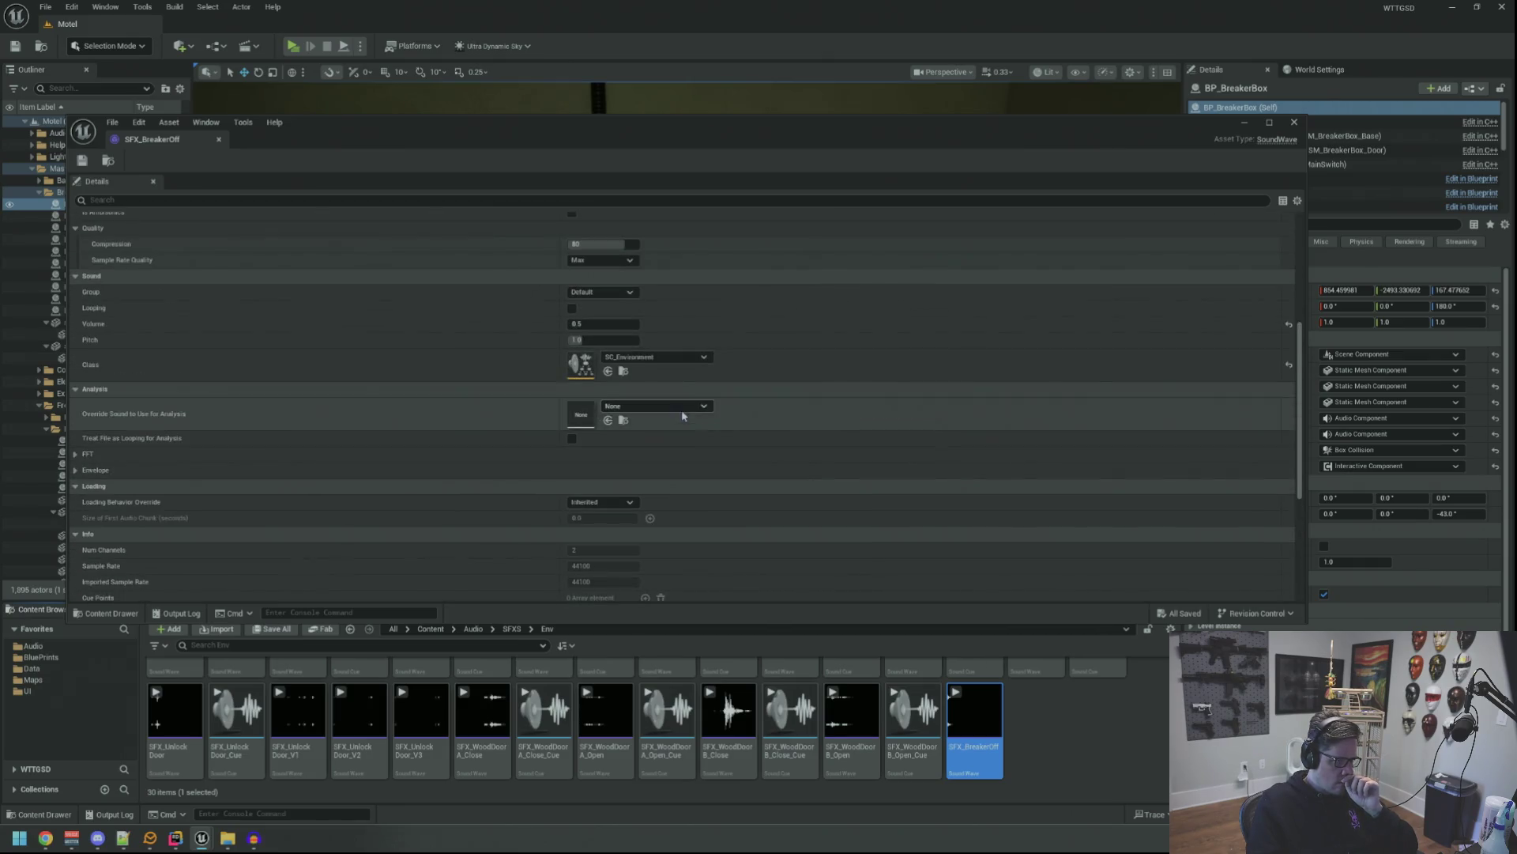
scroll(624, 421, up, 2)
click(620, 381)
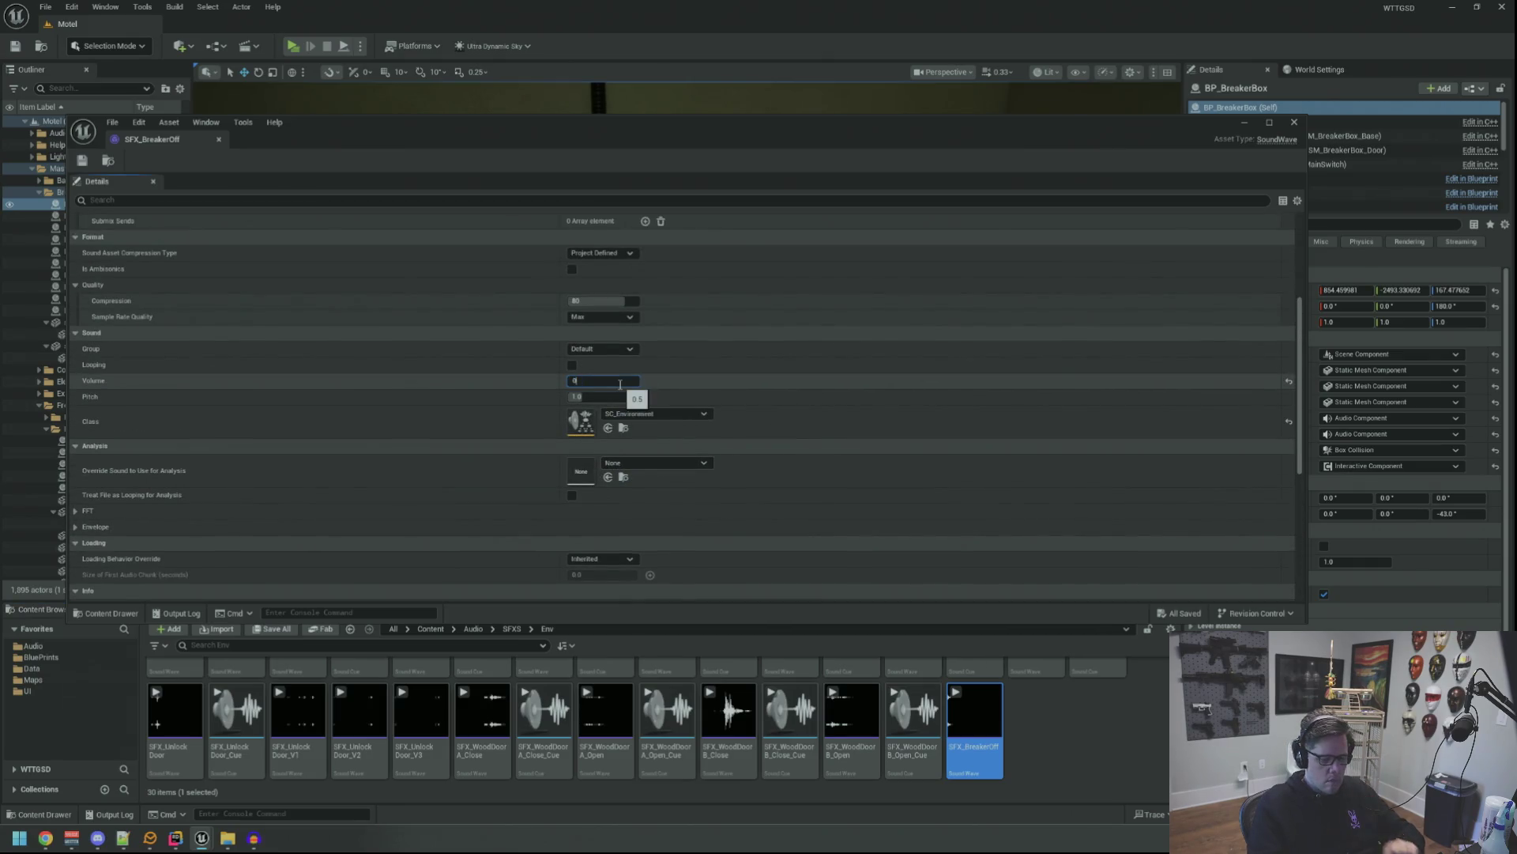
text(0.8)
key(Return)
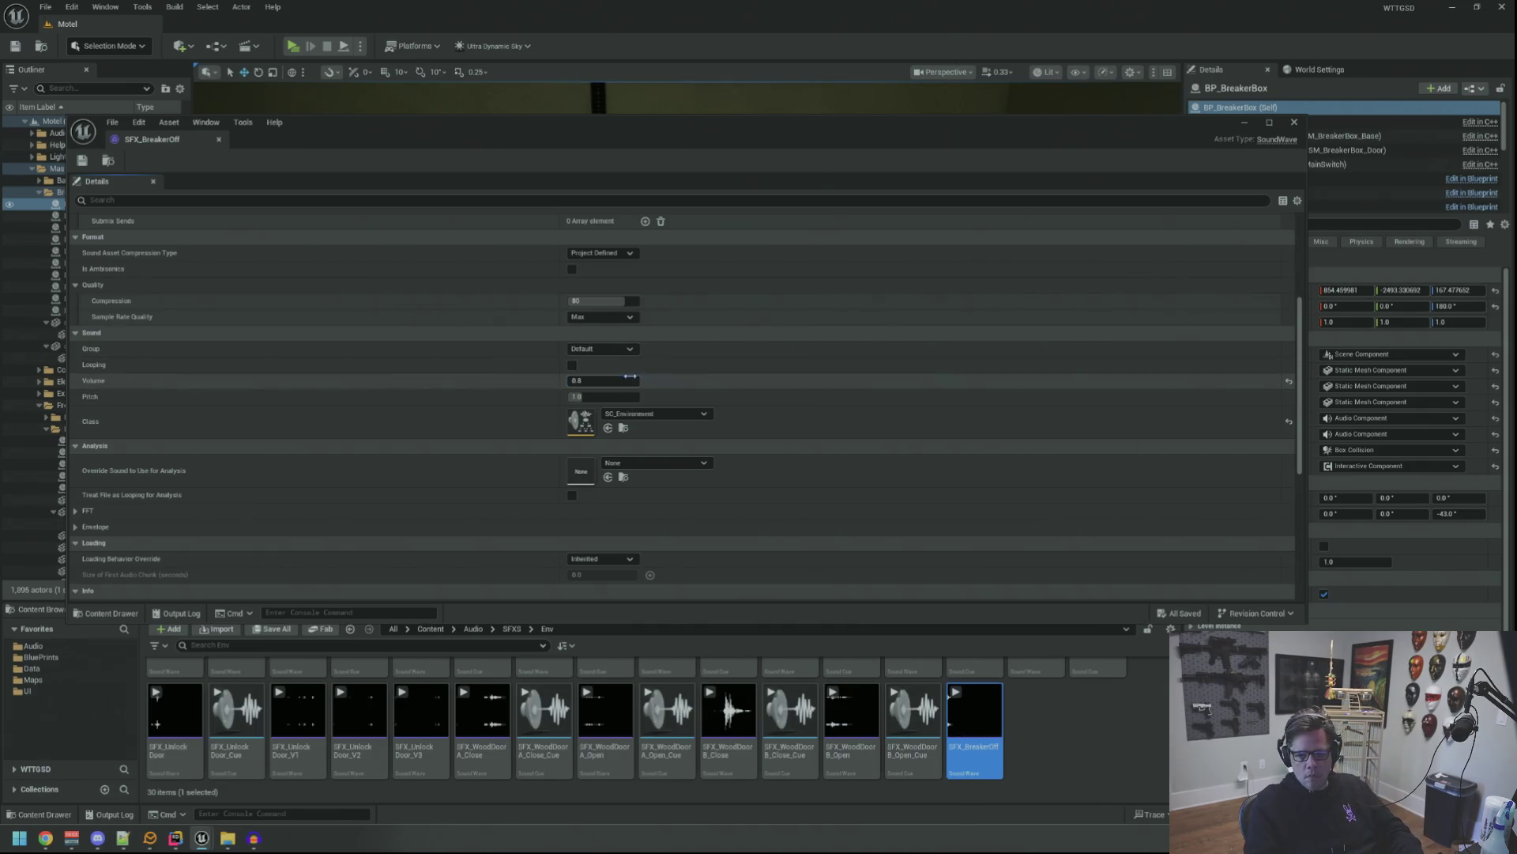
key(ctrl+s)
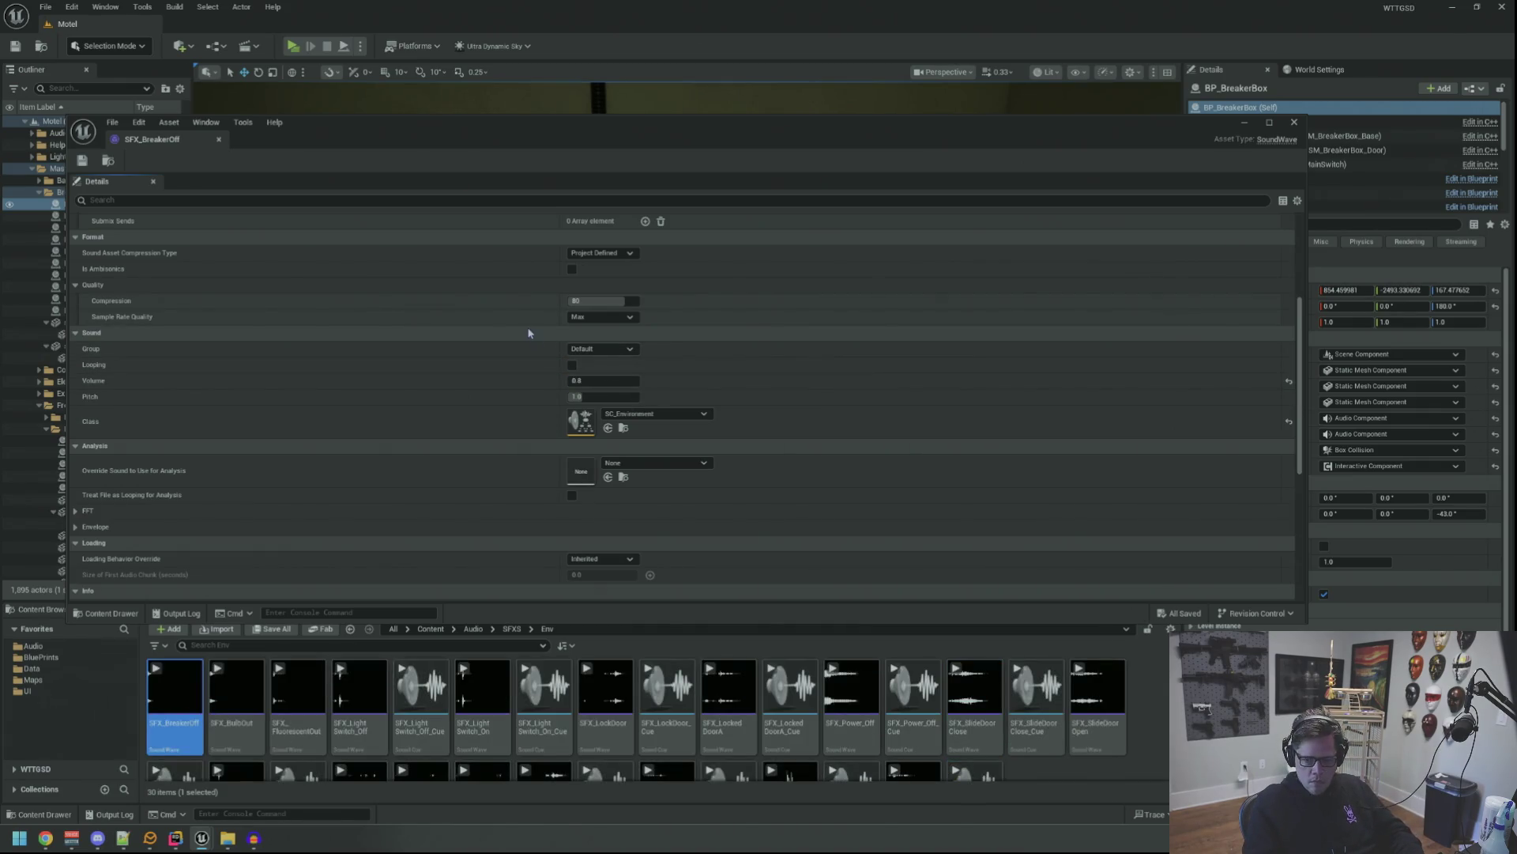
Close the SFX_BreakerOff sound editor to return to the Motel level.
scroll(426, 317, up, 1)
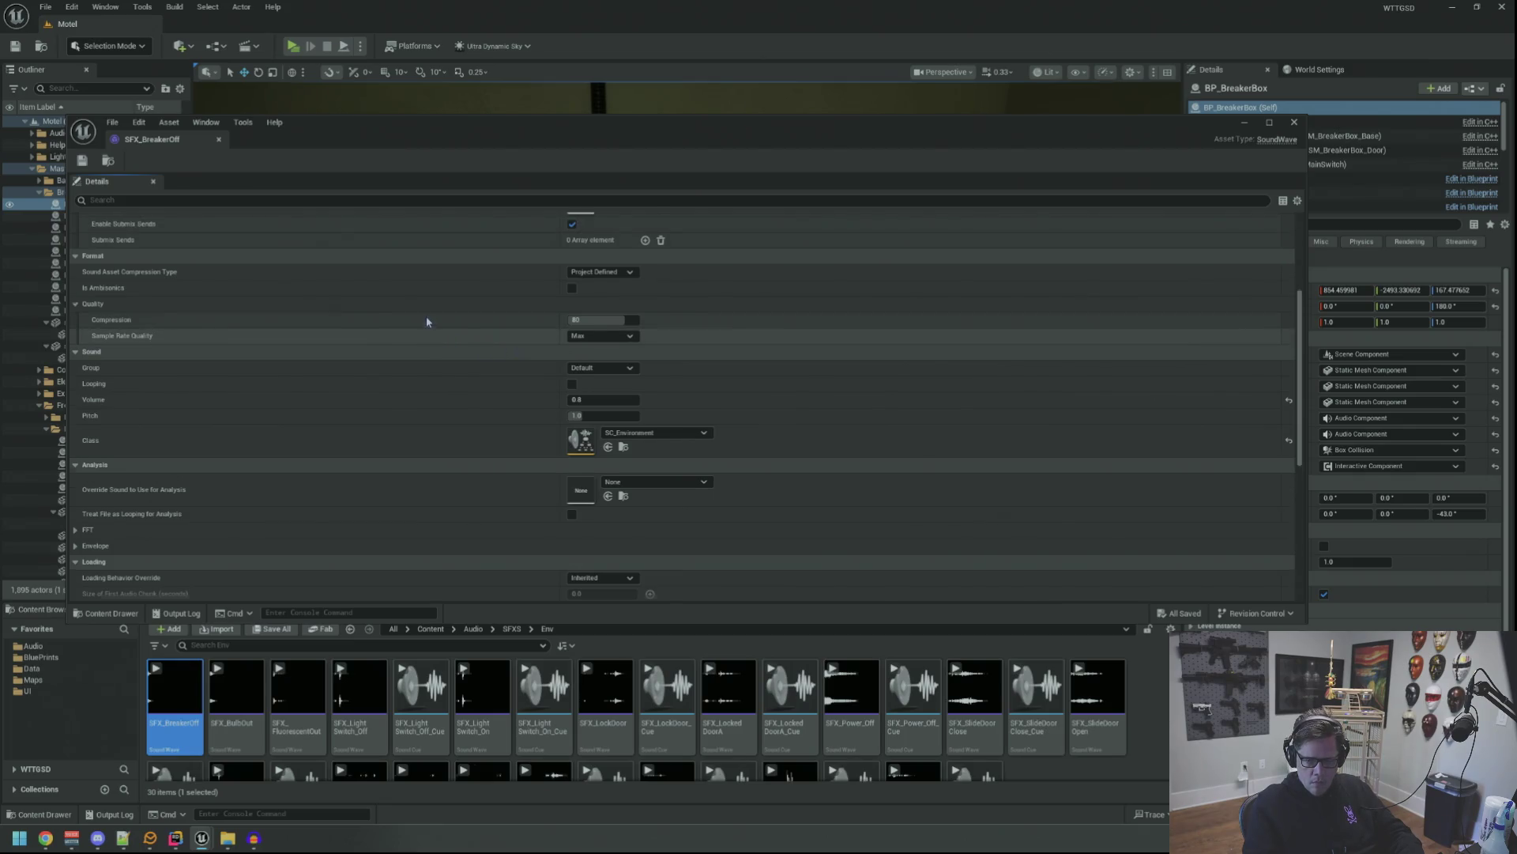
scroll(451, 353, up, 5)
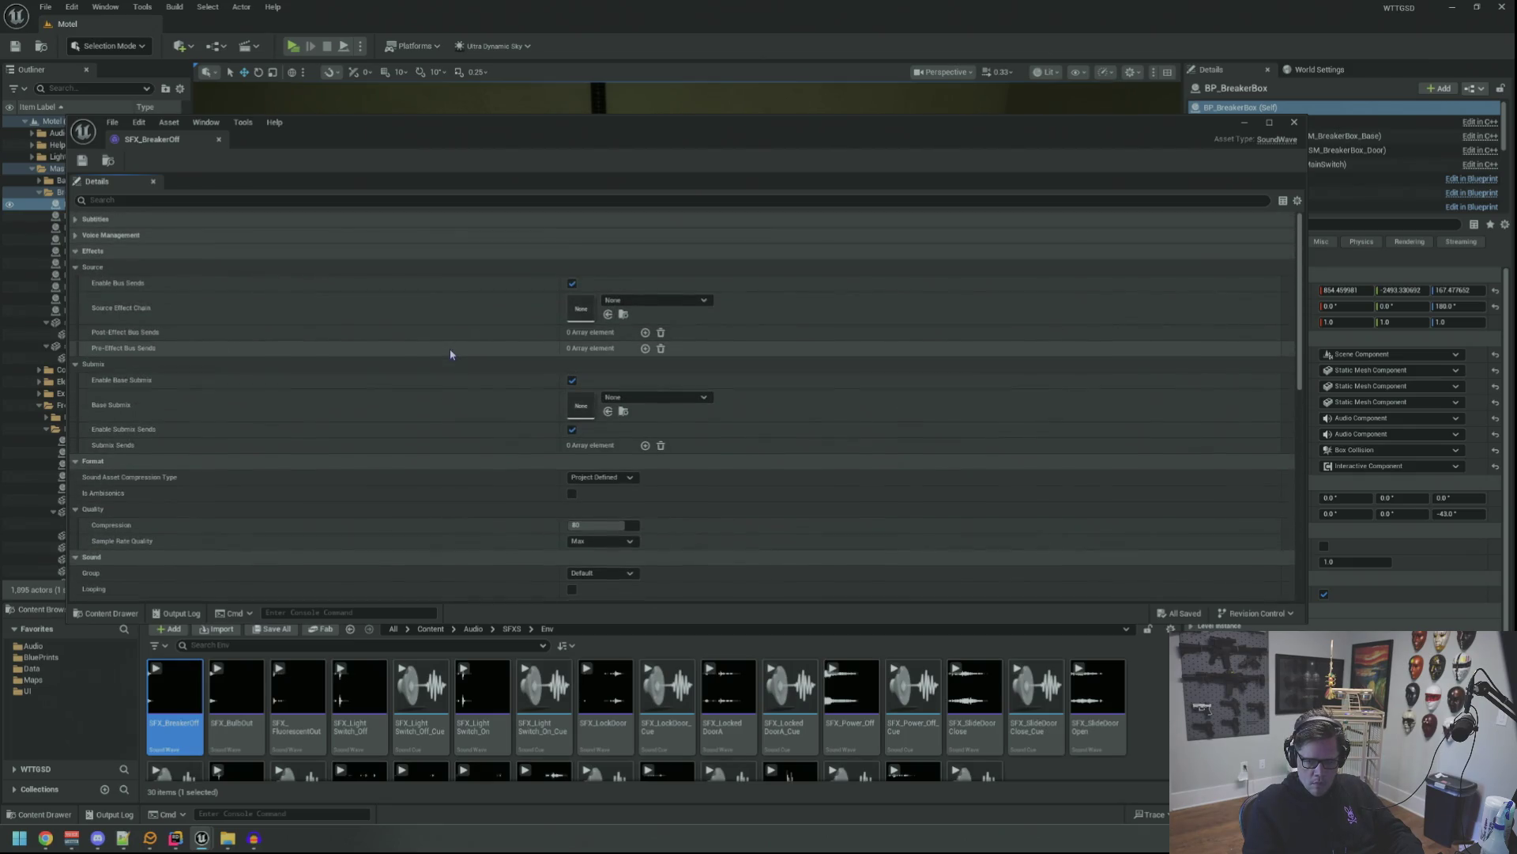
scroll(363, 316, down, 3)
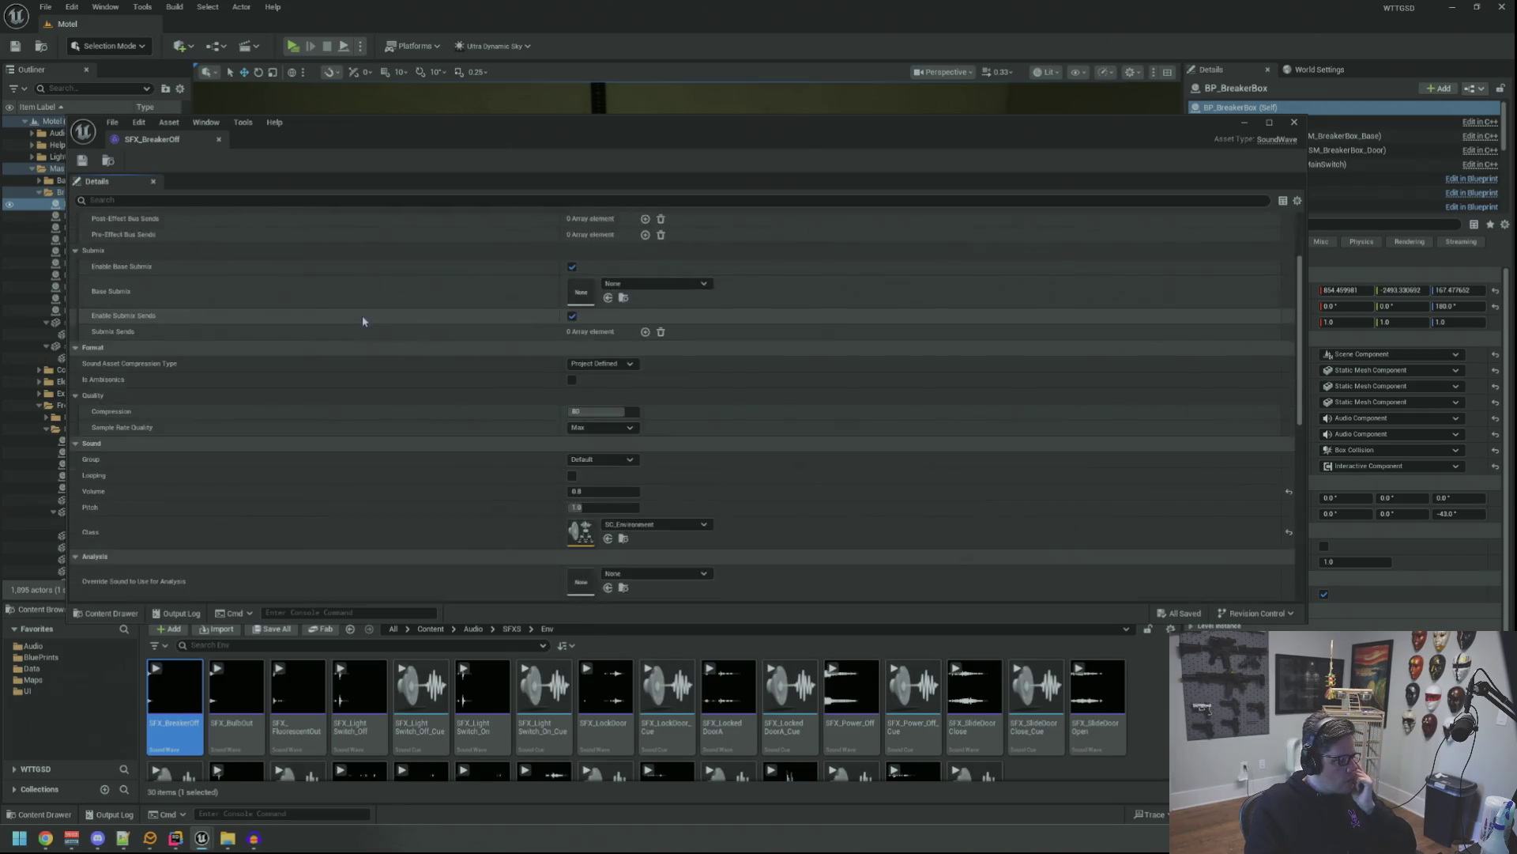
scroll(363, 318, down, 5)
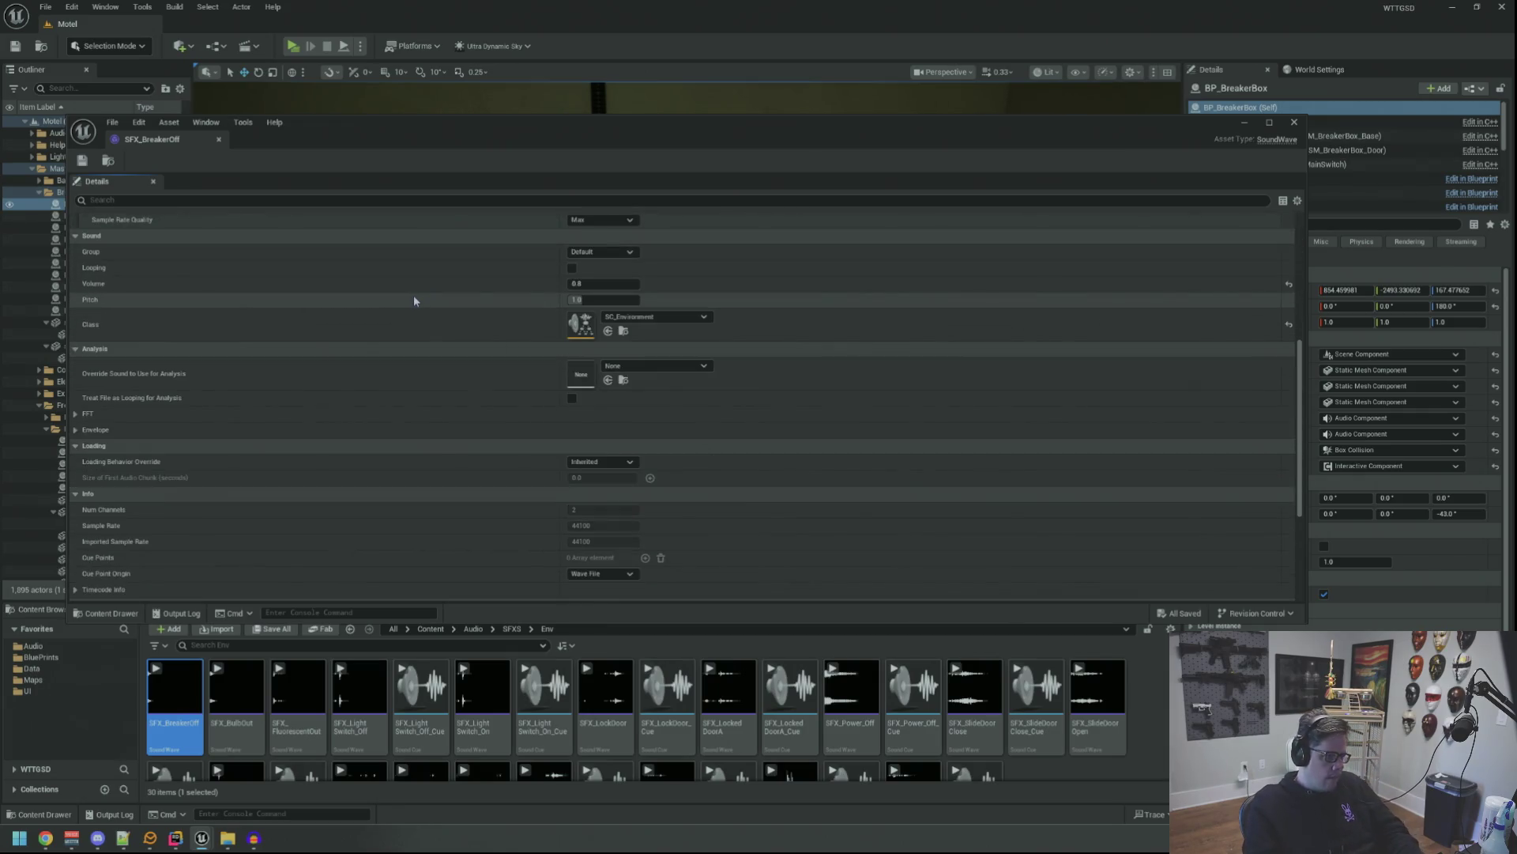
click(219, 139)
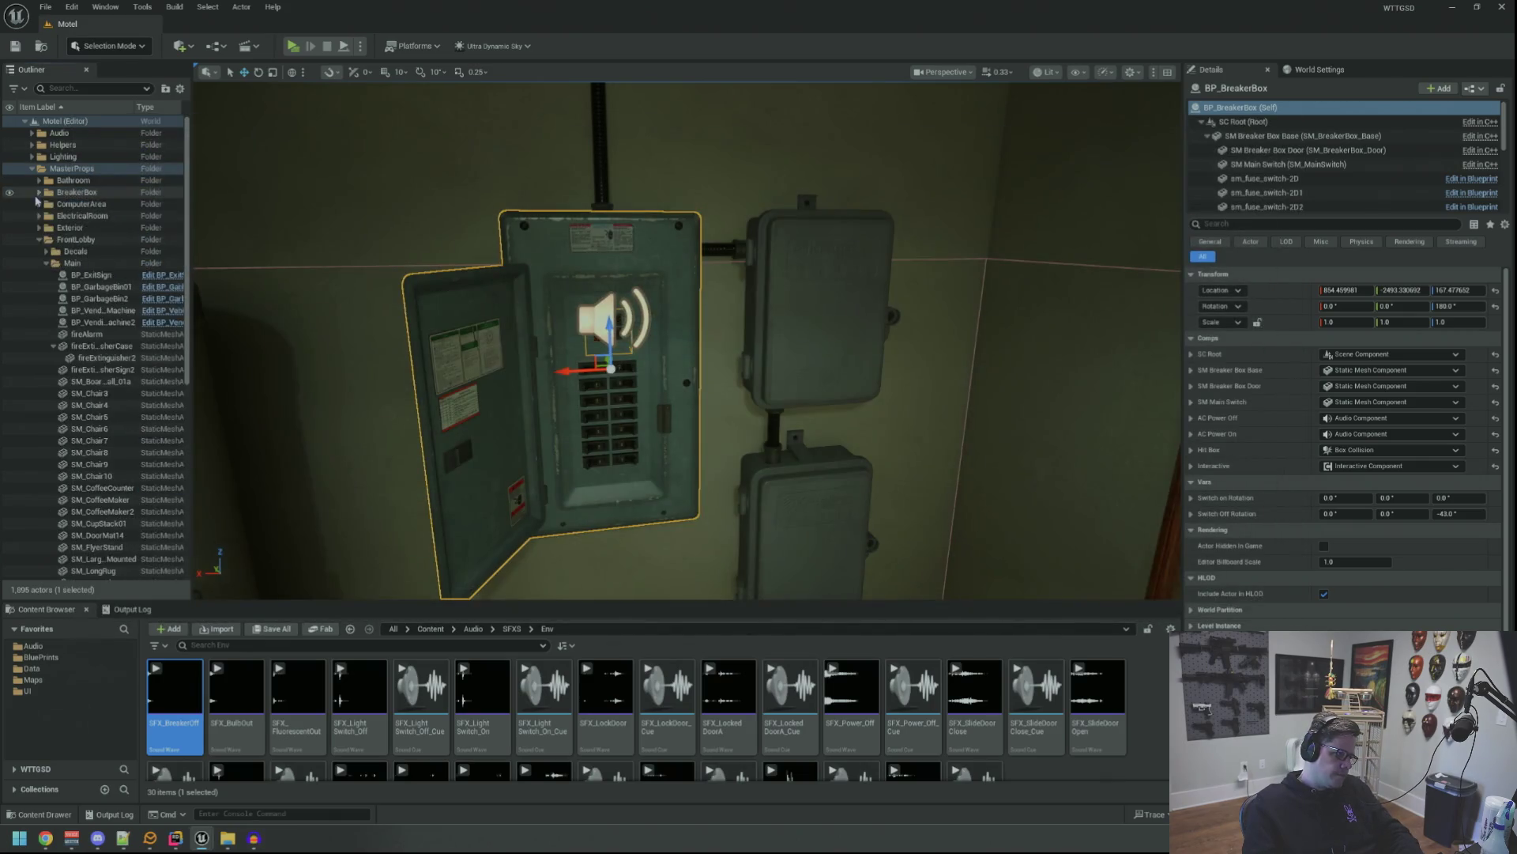
Select the breaker box in the level and open the BP_BreakerBox Blueprint's 3D viewport.
drag(466, 328, 442, 308)
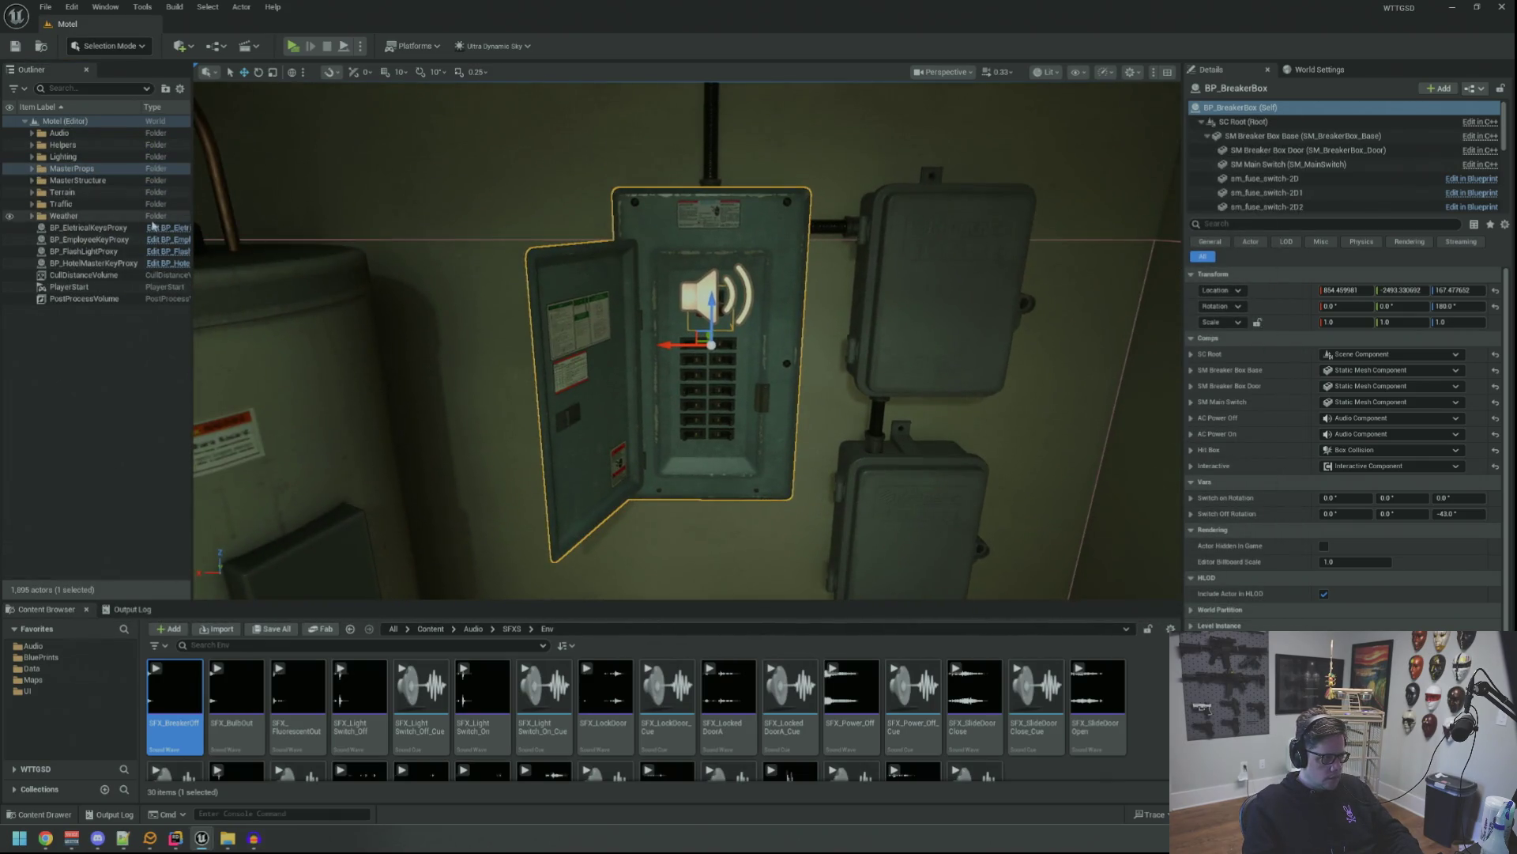
scroll(561, 282, down, 5)
click(148, 372)
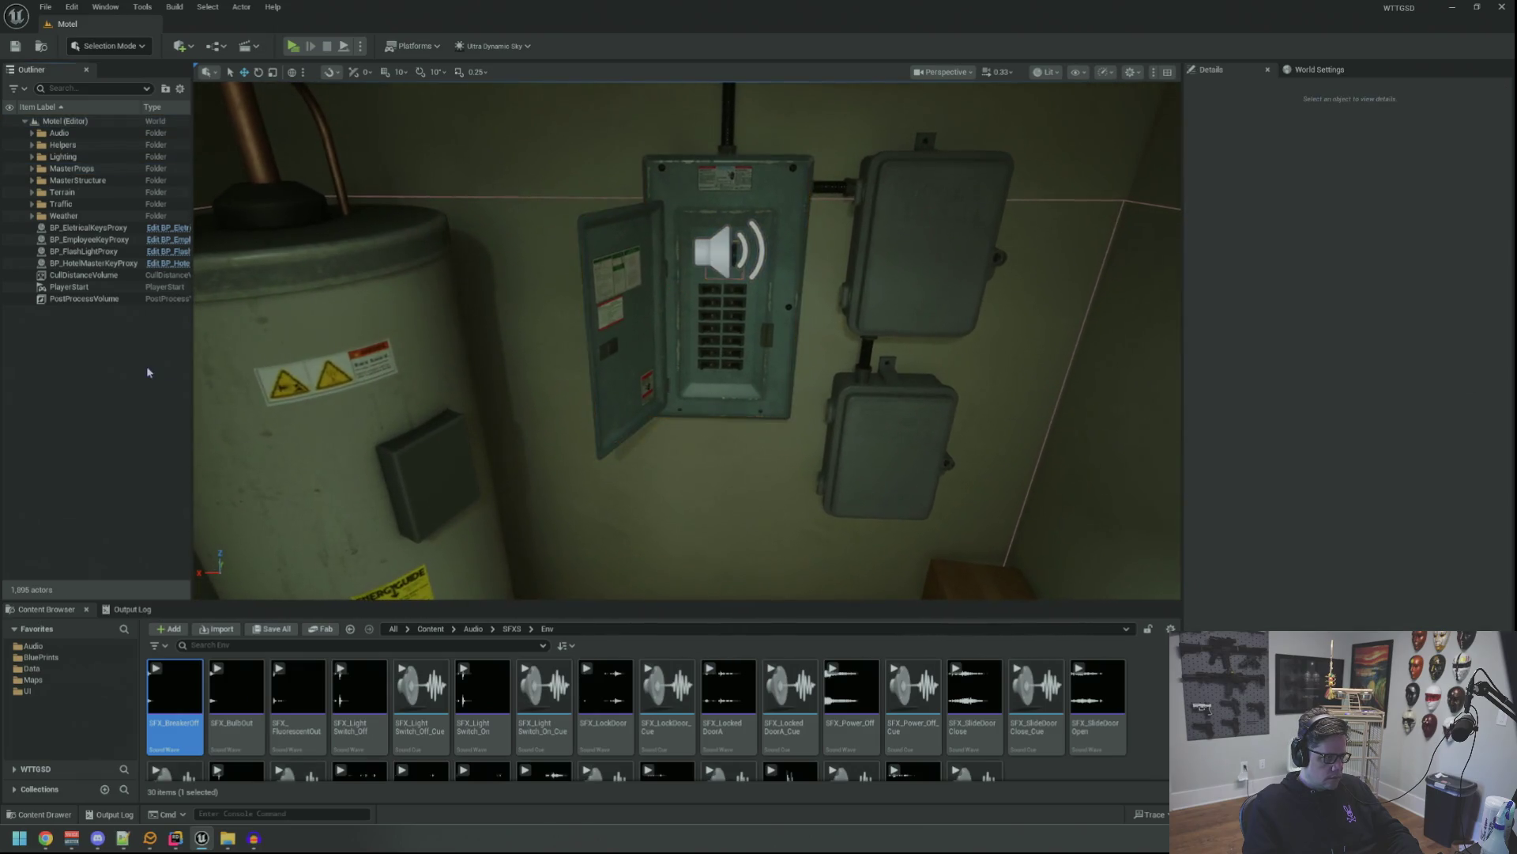
click(688, 209)
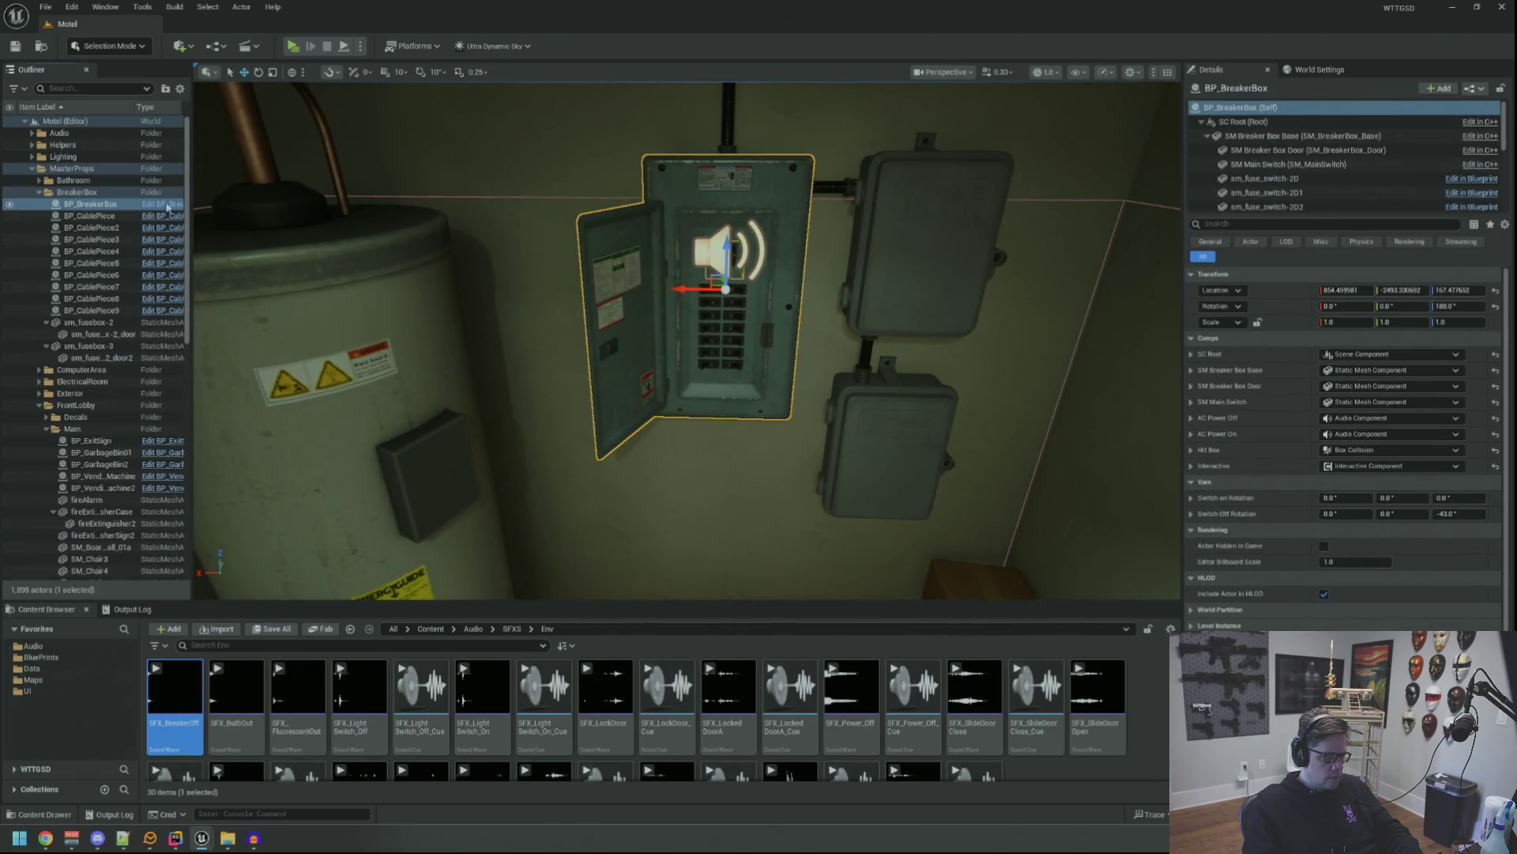
click(168, 207)
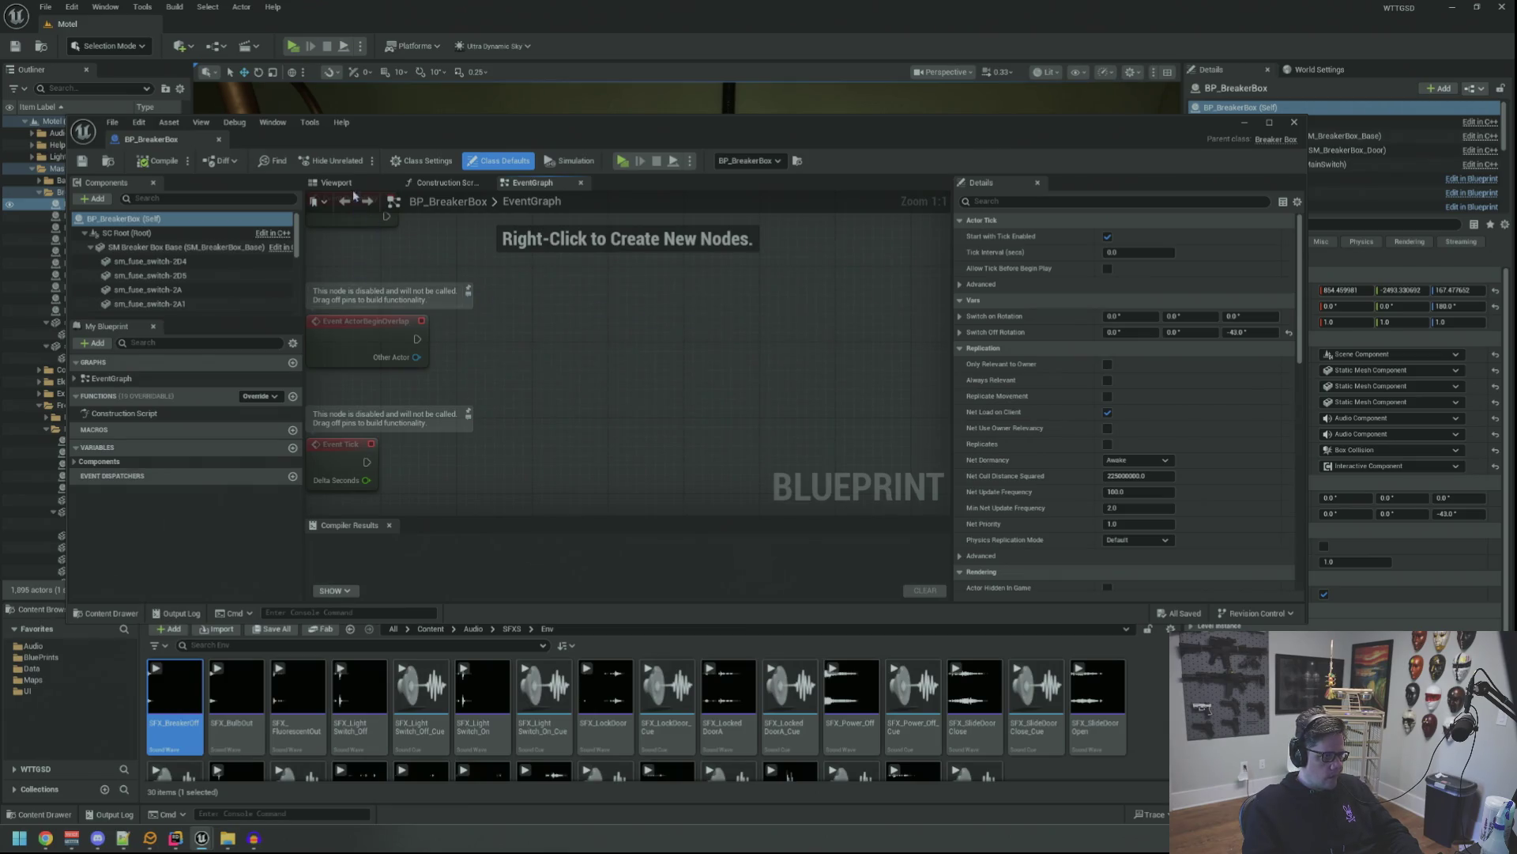
click(347, 183)
Assign SFX_BreakerOff to the power-on audio component and compile the Blueprint.
click(638, 389)
key(f)
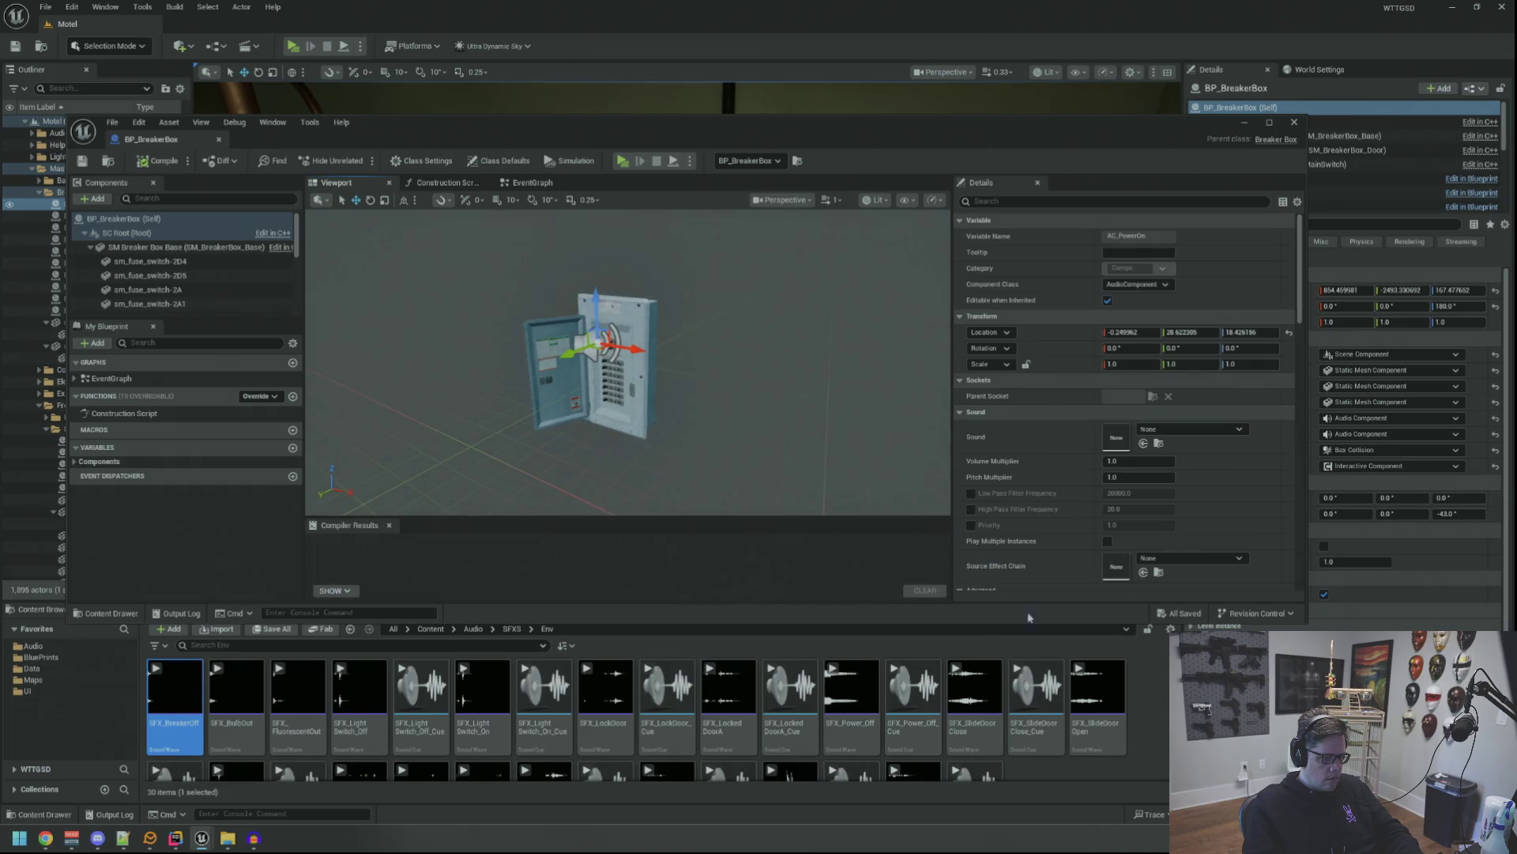
mouse_move(174, 695)
mouse_down()
mouse_move(1074, 472)
mouse_move(1108, 436)
mouse_up()
click(154, 162)
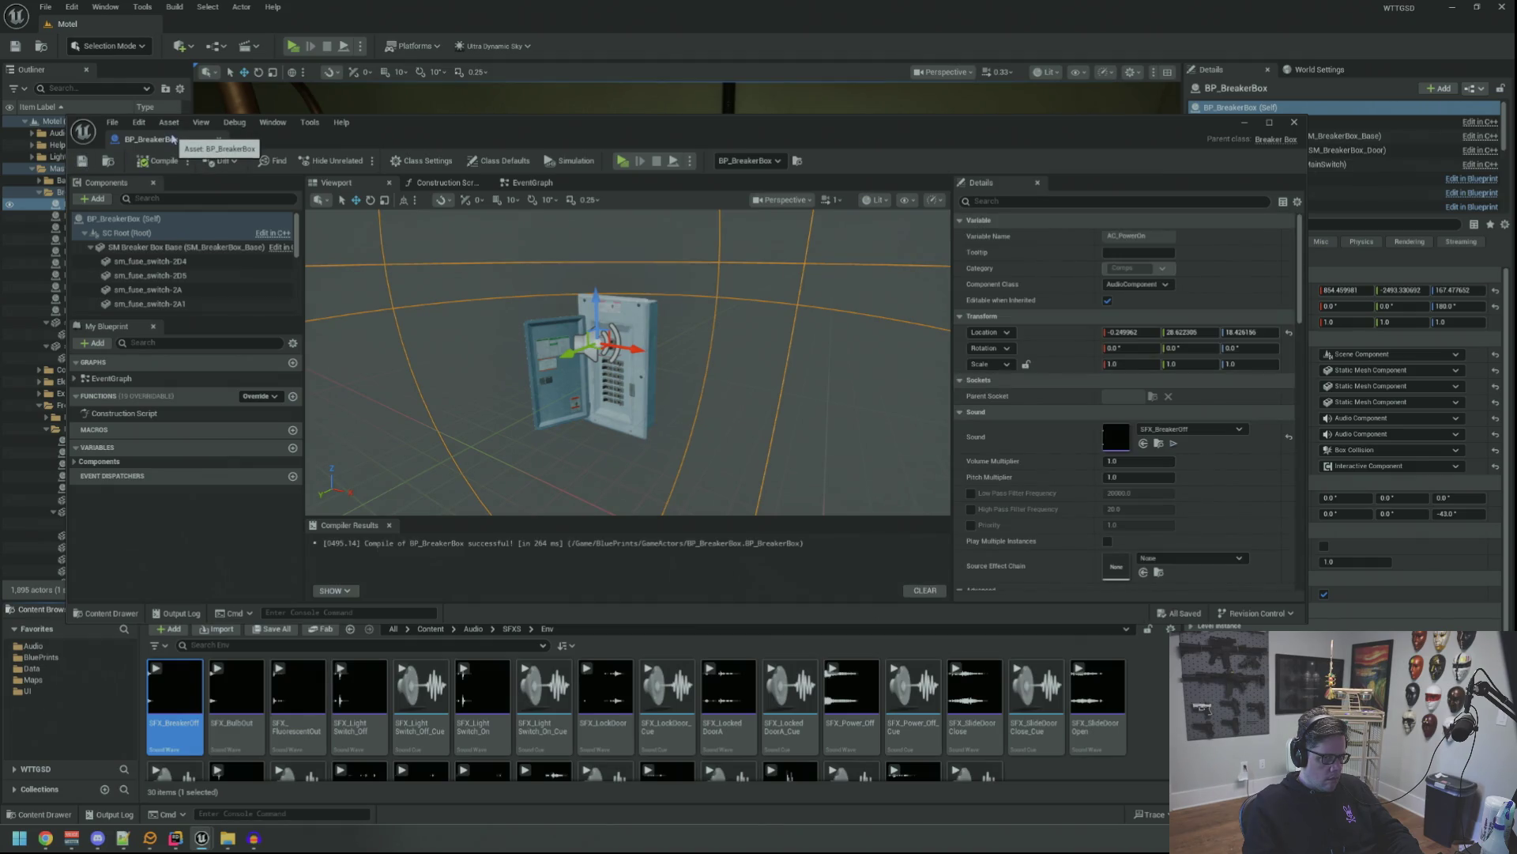
Clear the power-on component's sound and assign SFX_BreakerOff to the AC Power Off component.
click(1289, 436)
scroll(182, 261, down, 4)
click(181, 285)
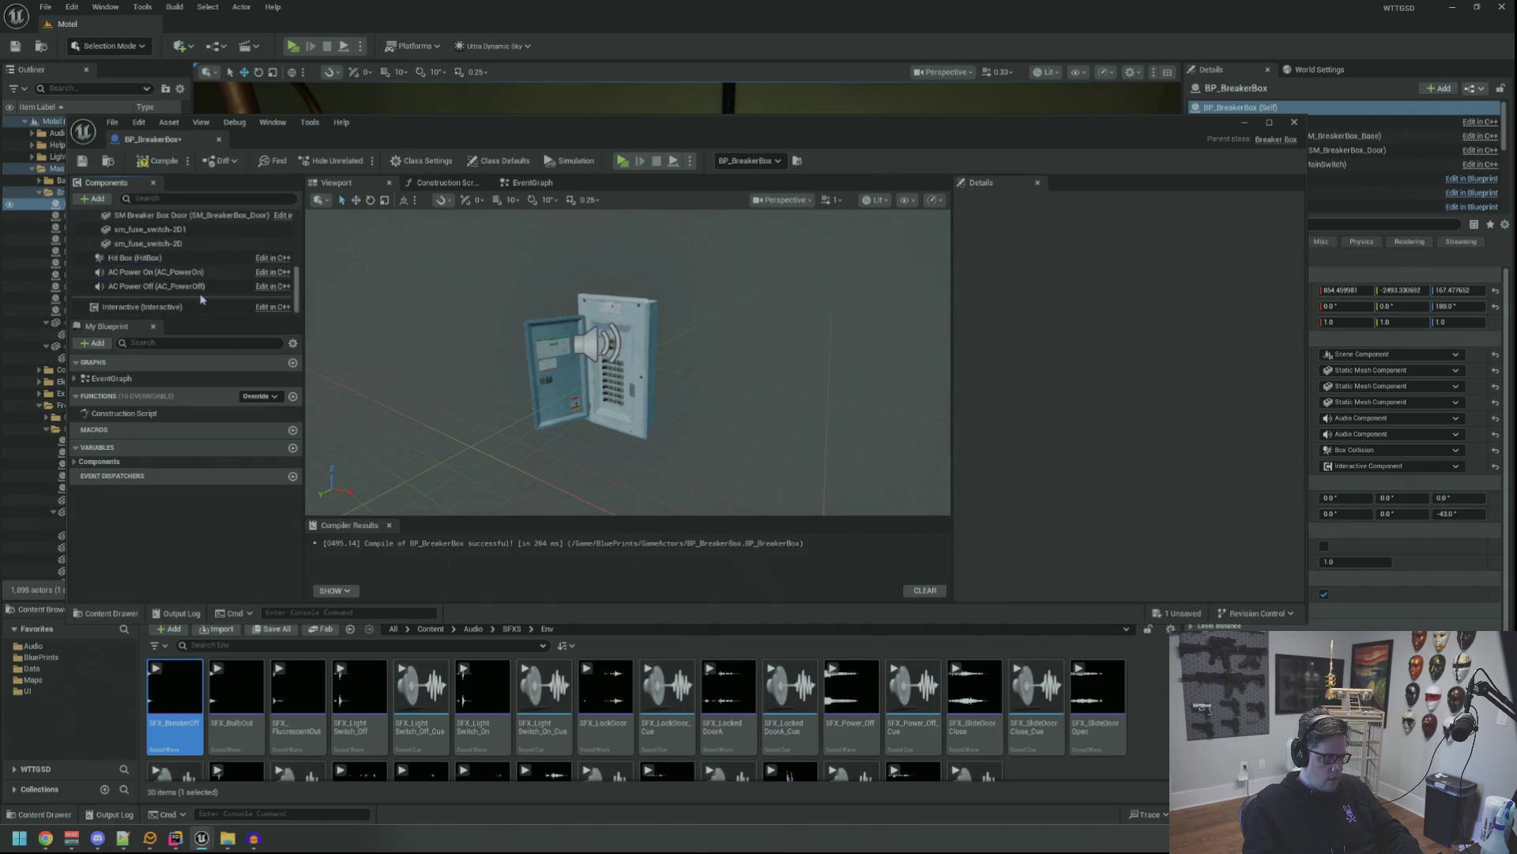
drag(174, 696, 1117, 437)
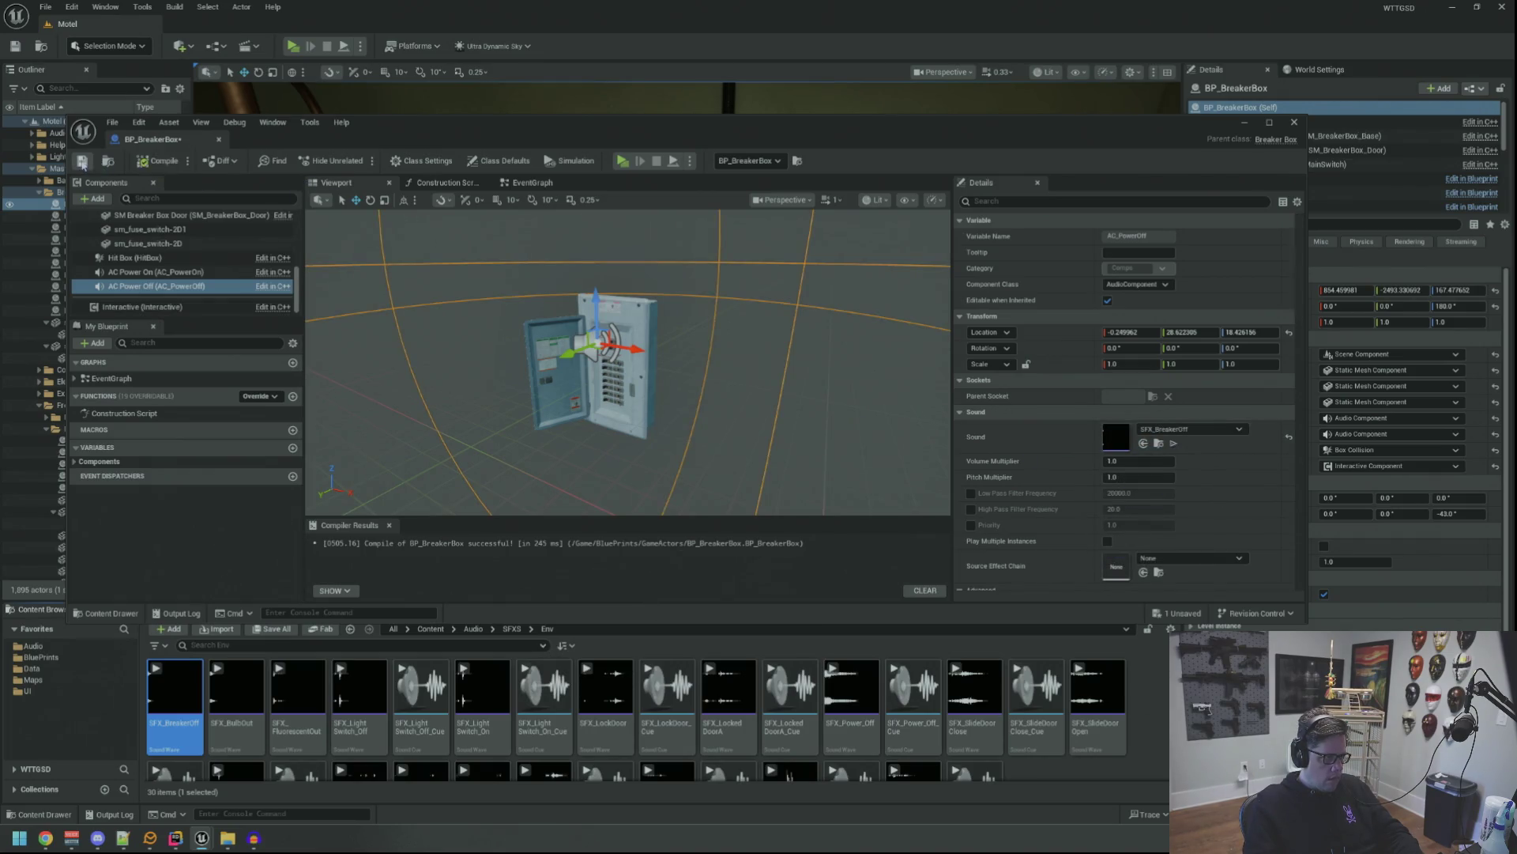
click(55, 204)
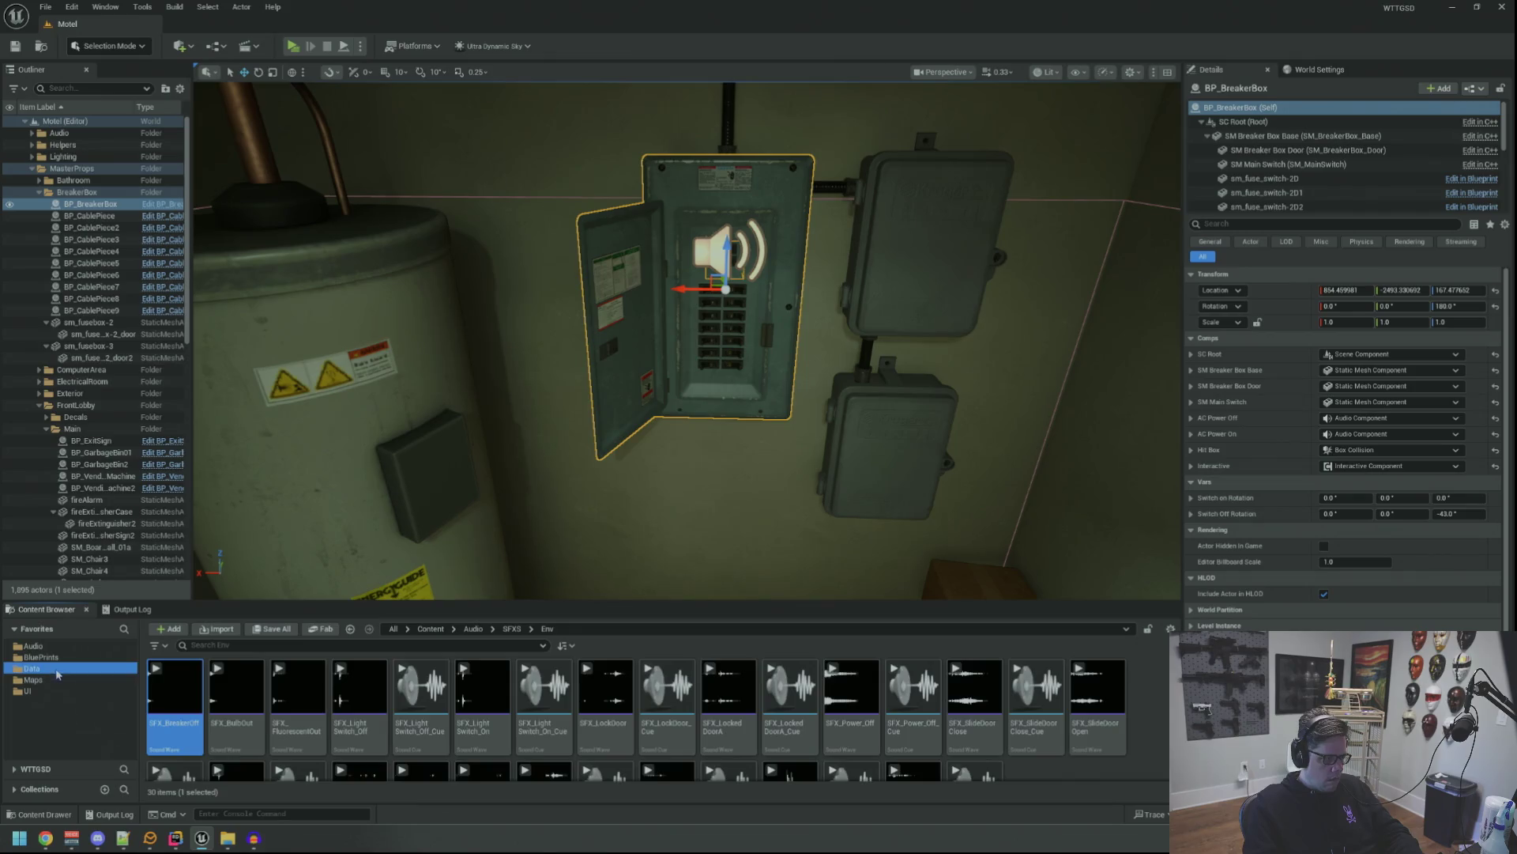
double_click(175, 687)
In Difficulty data assets, set NormalMode's Power Trip Time Window to 500 and 600.
double_click(359, 688)
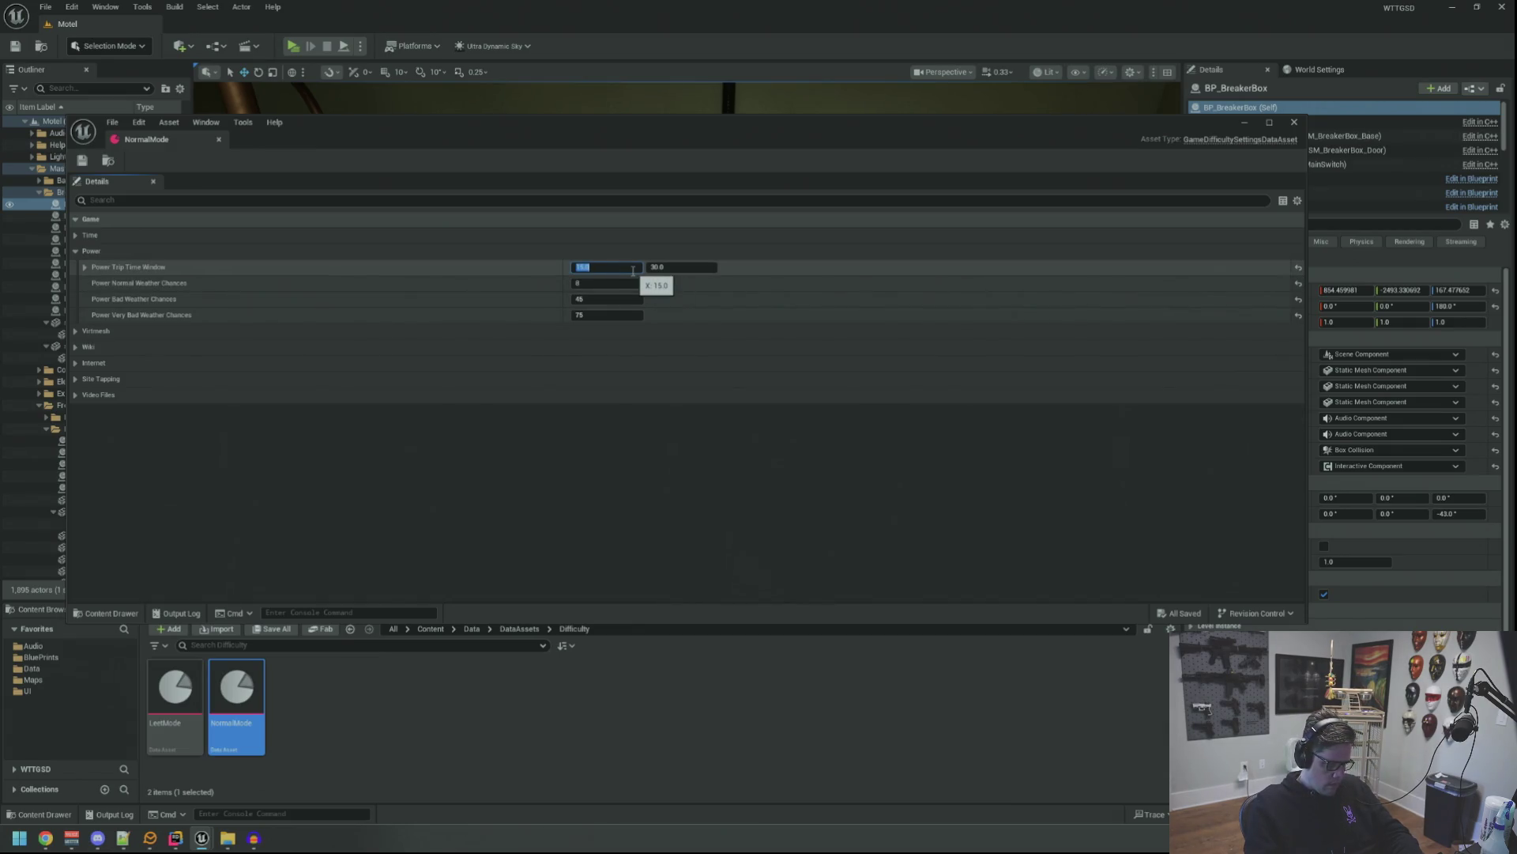
text(0)
key(Tab)
text(60)
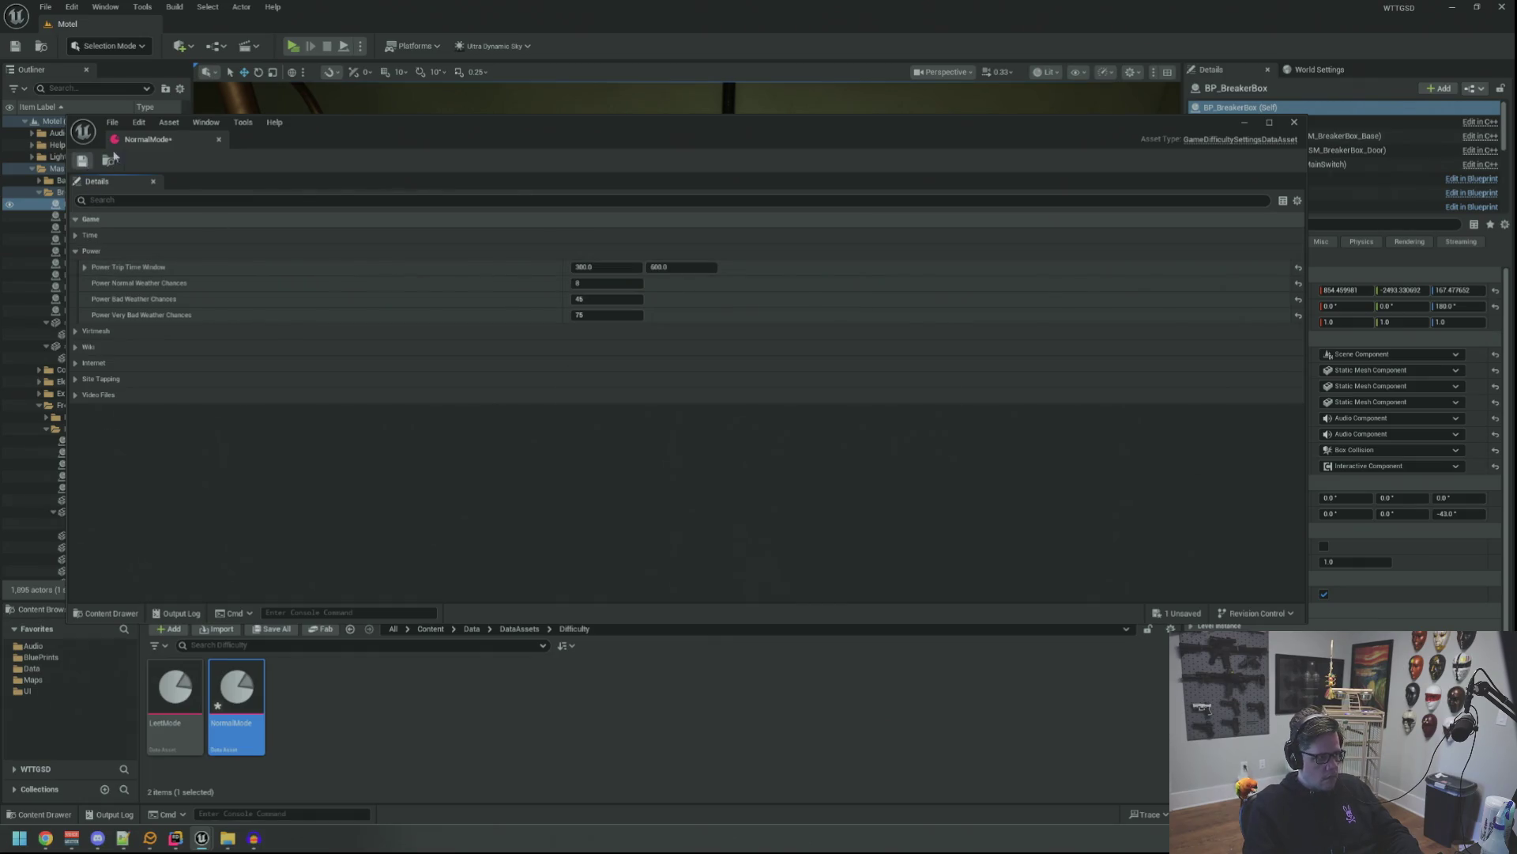
Close NormalMode, collapse the MasterProps folder and deselect the breaker box.
click(82, 161)
click(32, 168)
click(53, 346)
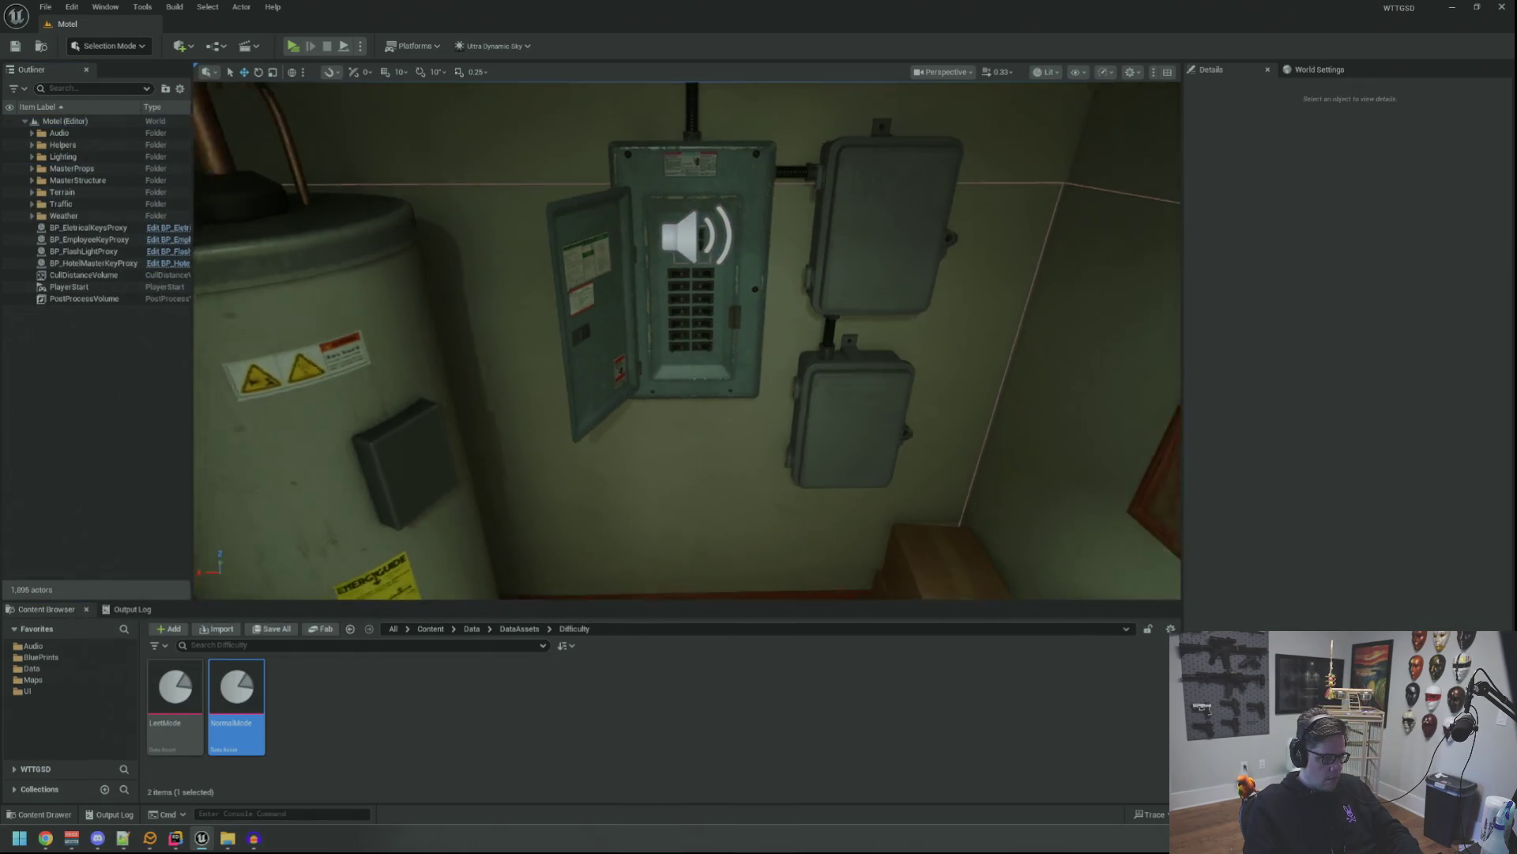
Show the output log, frame the water heater and breaker panel, and start play mode.
click(151, 613)
drag(427, 294, 426, 294)
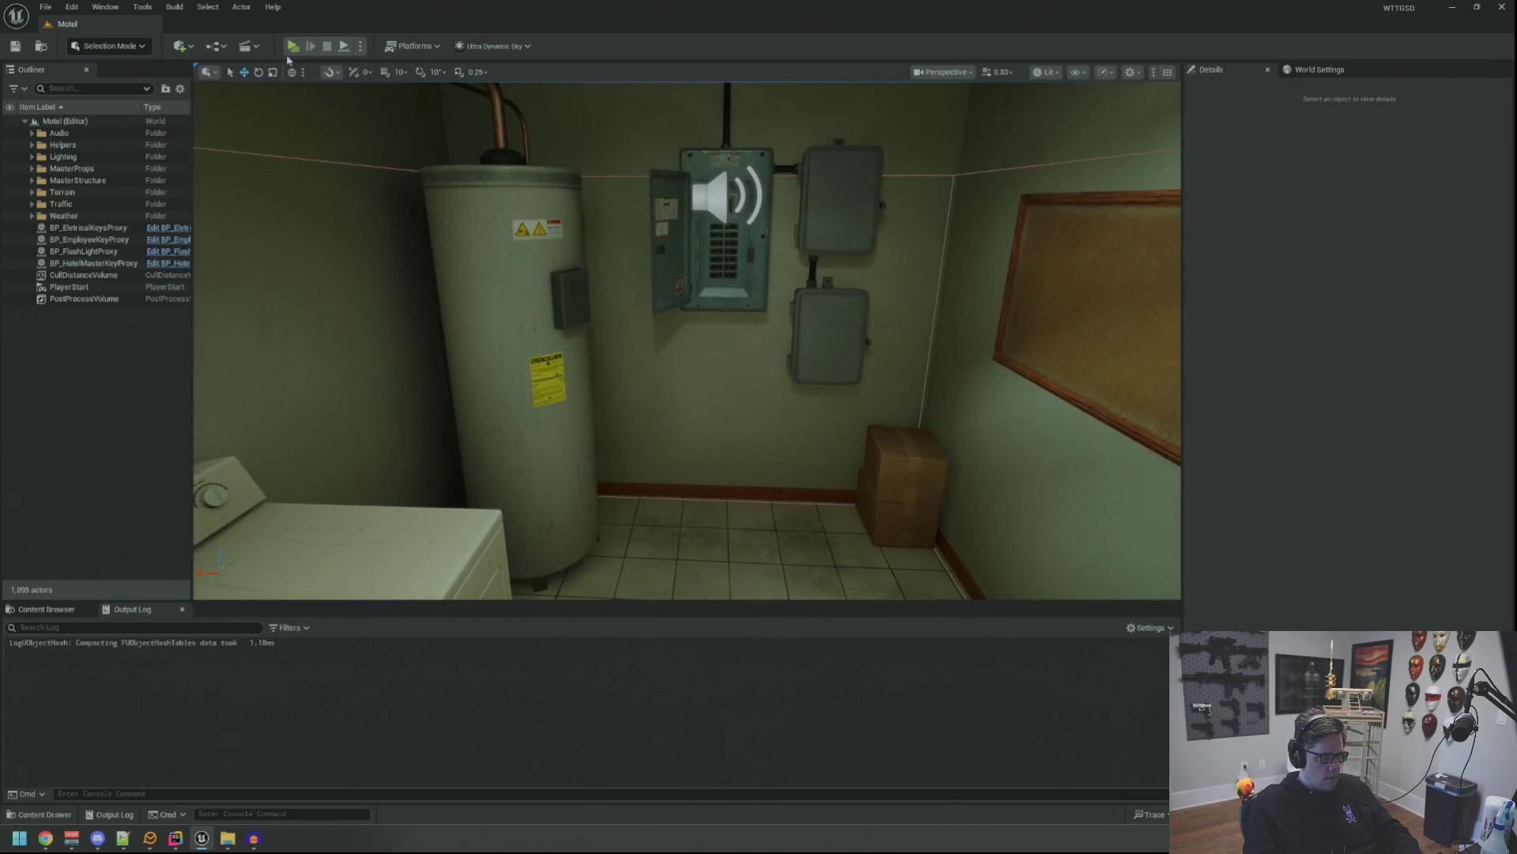
key(alt+p)
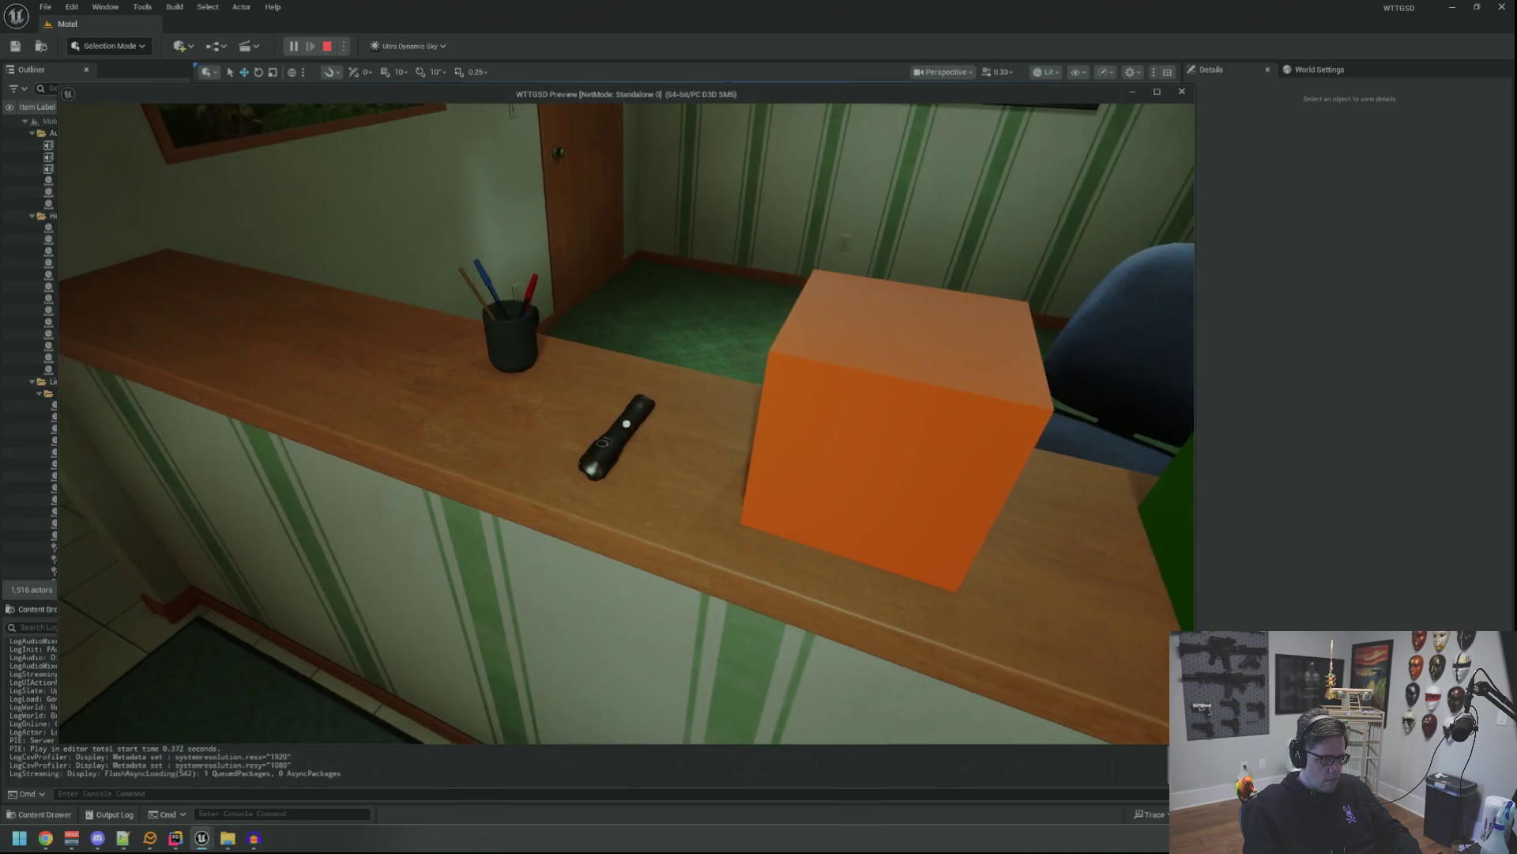
Grab the flashlight, open the electrical room, run TripPower in the console, then stop playing.
click(626, 423)
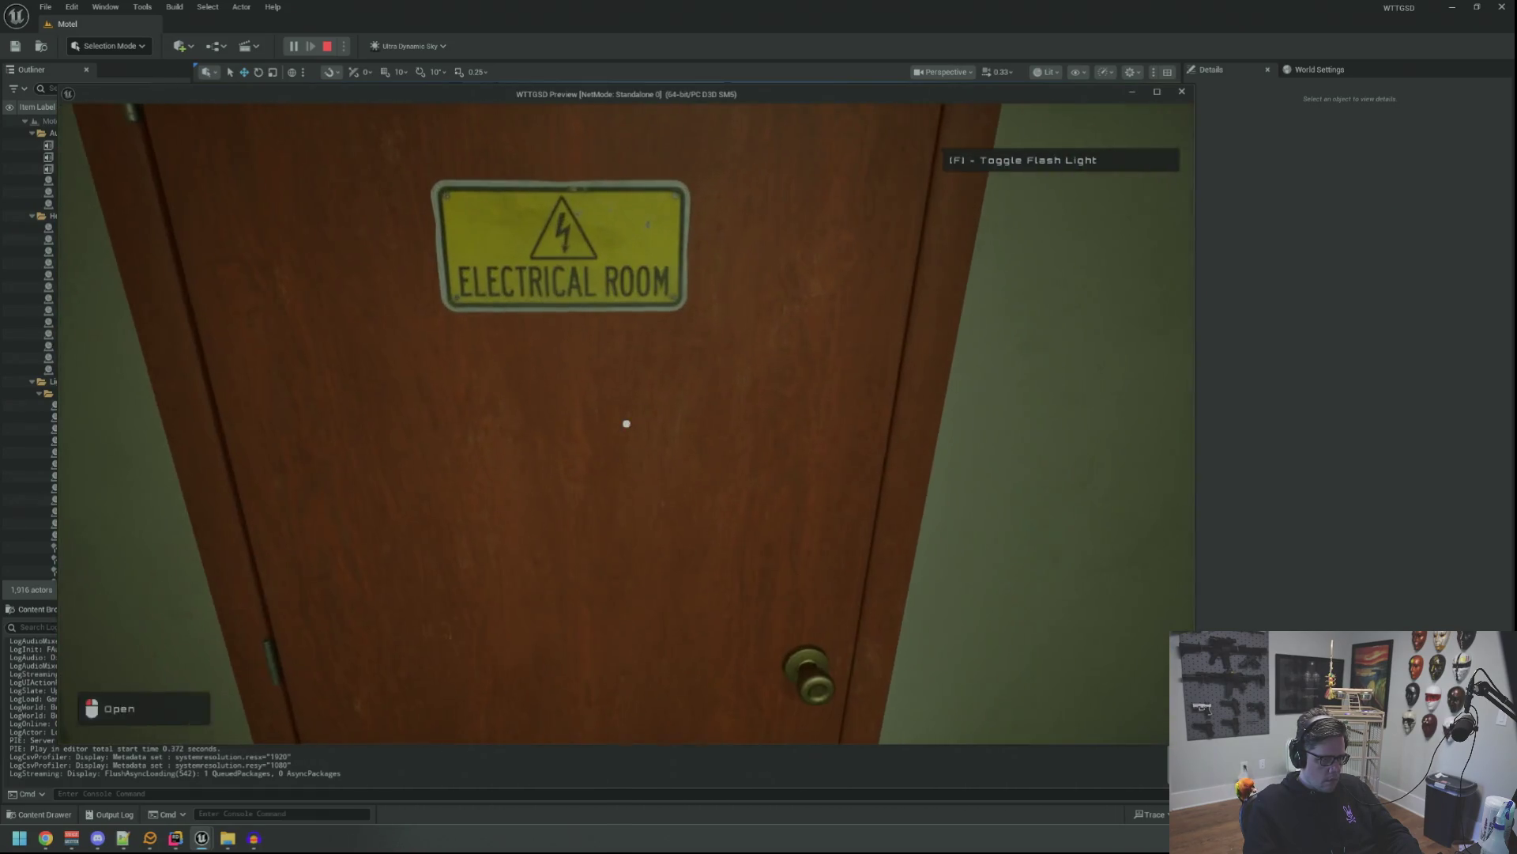
click(626, 424)
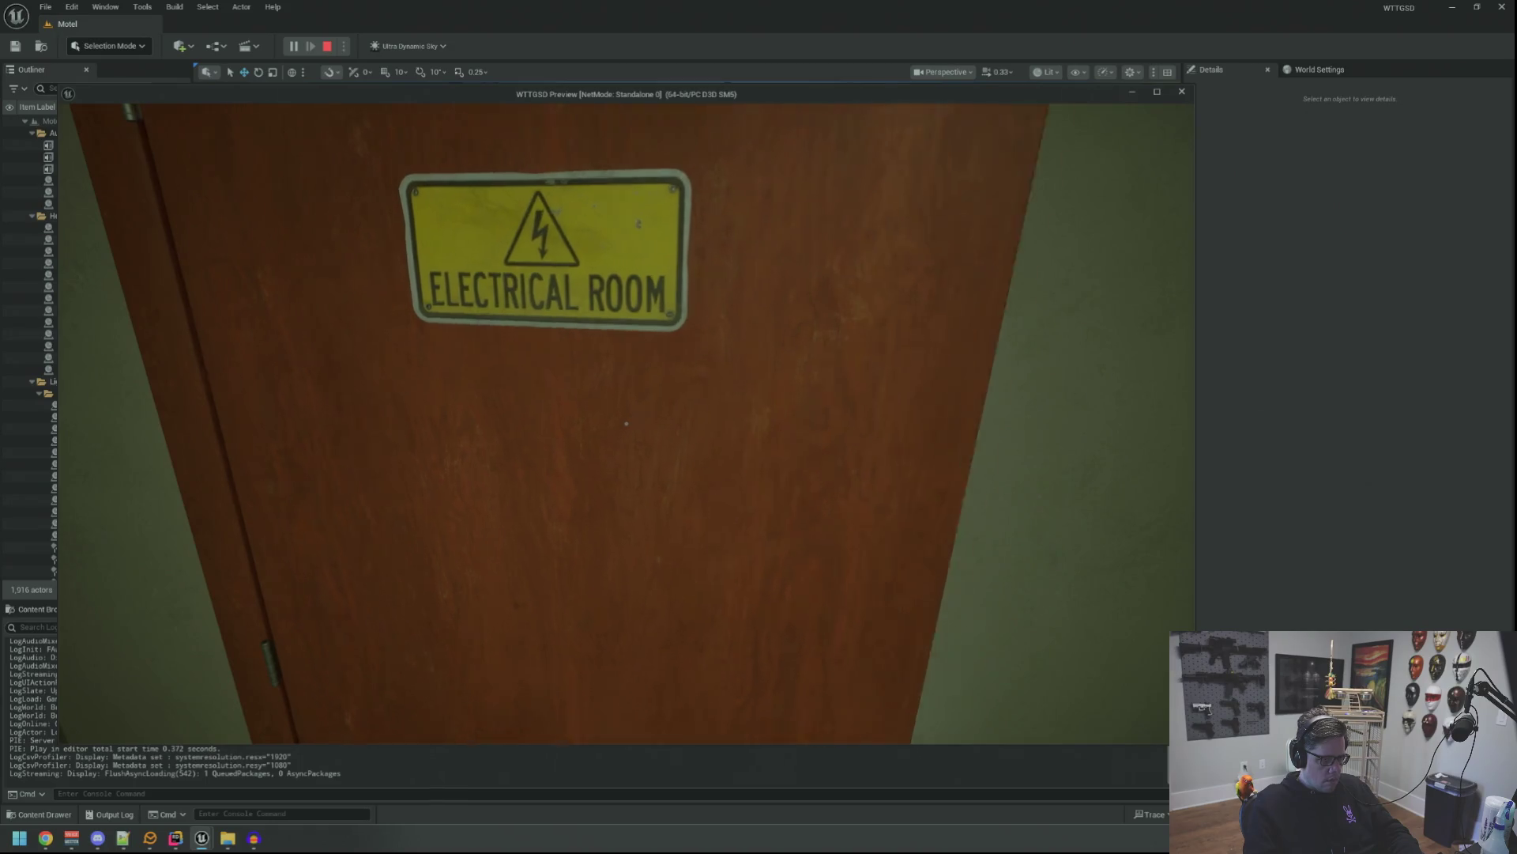
key(grave)
text(TripPower)
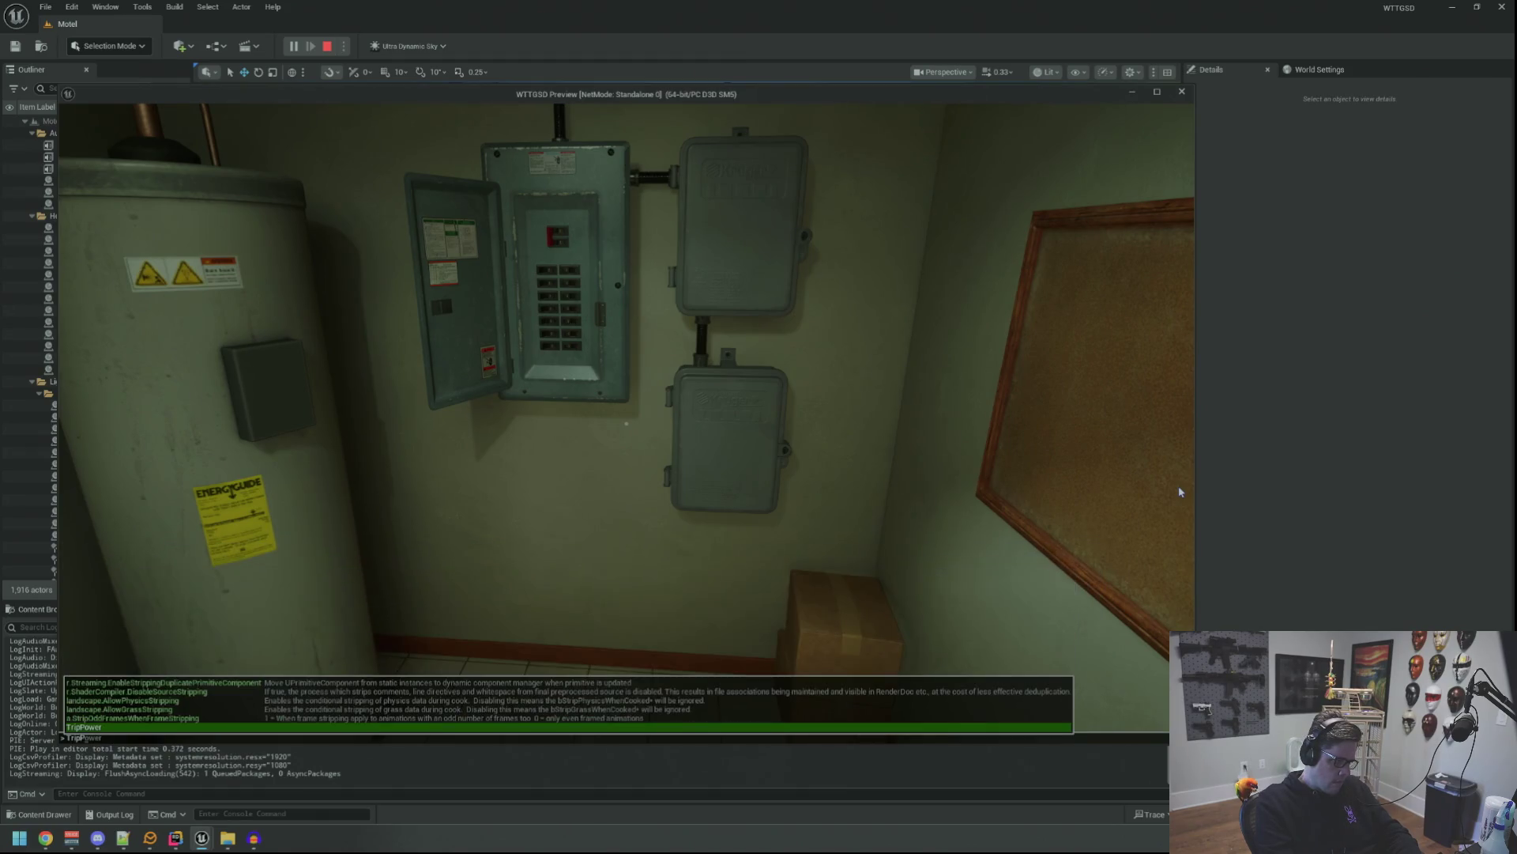
key(Return)
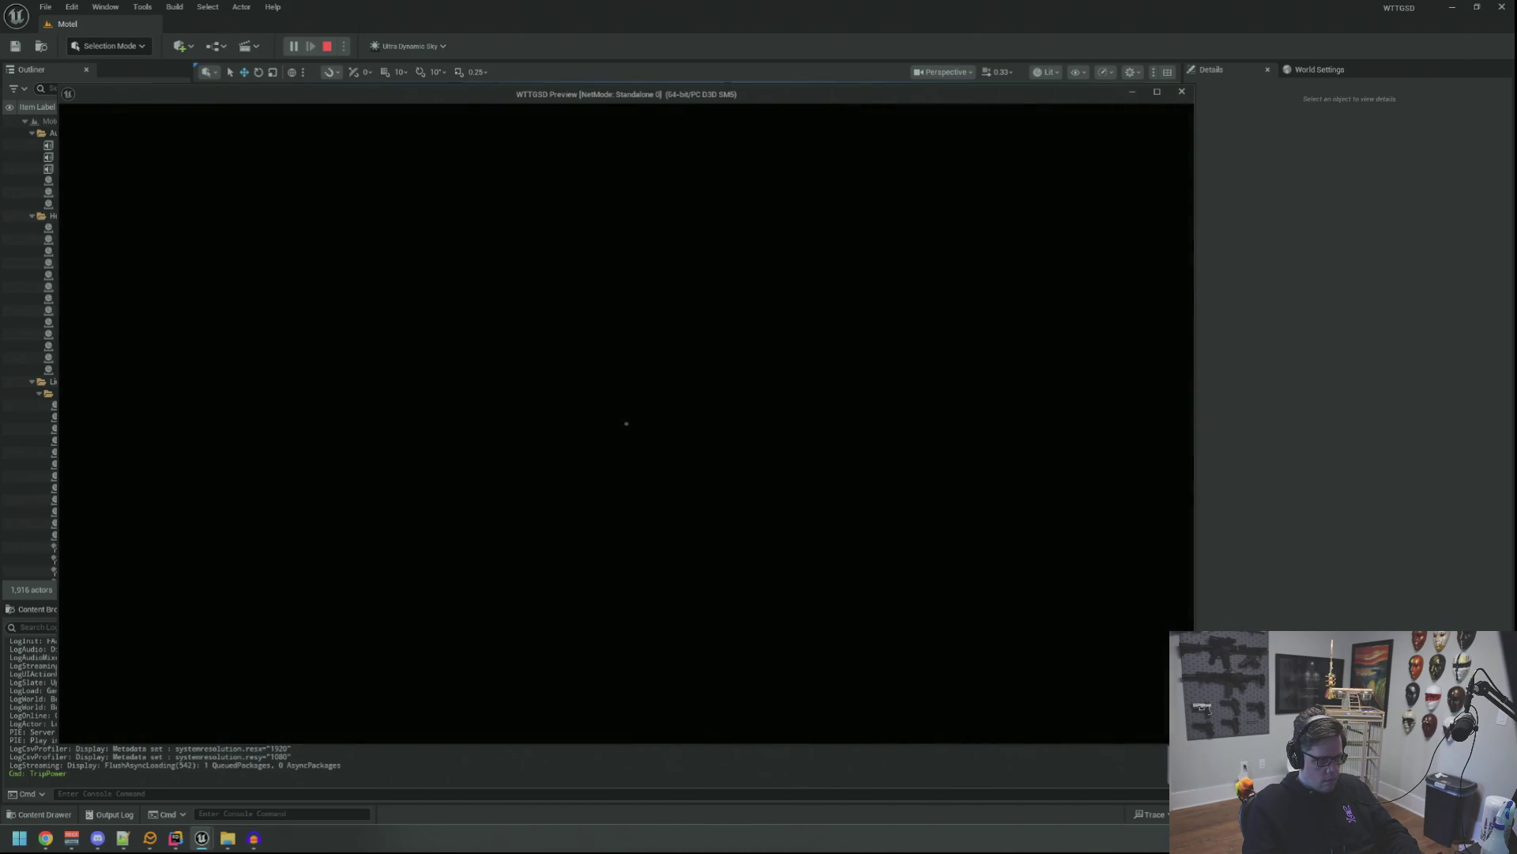
key(Escape)
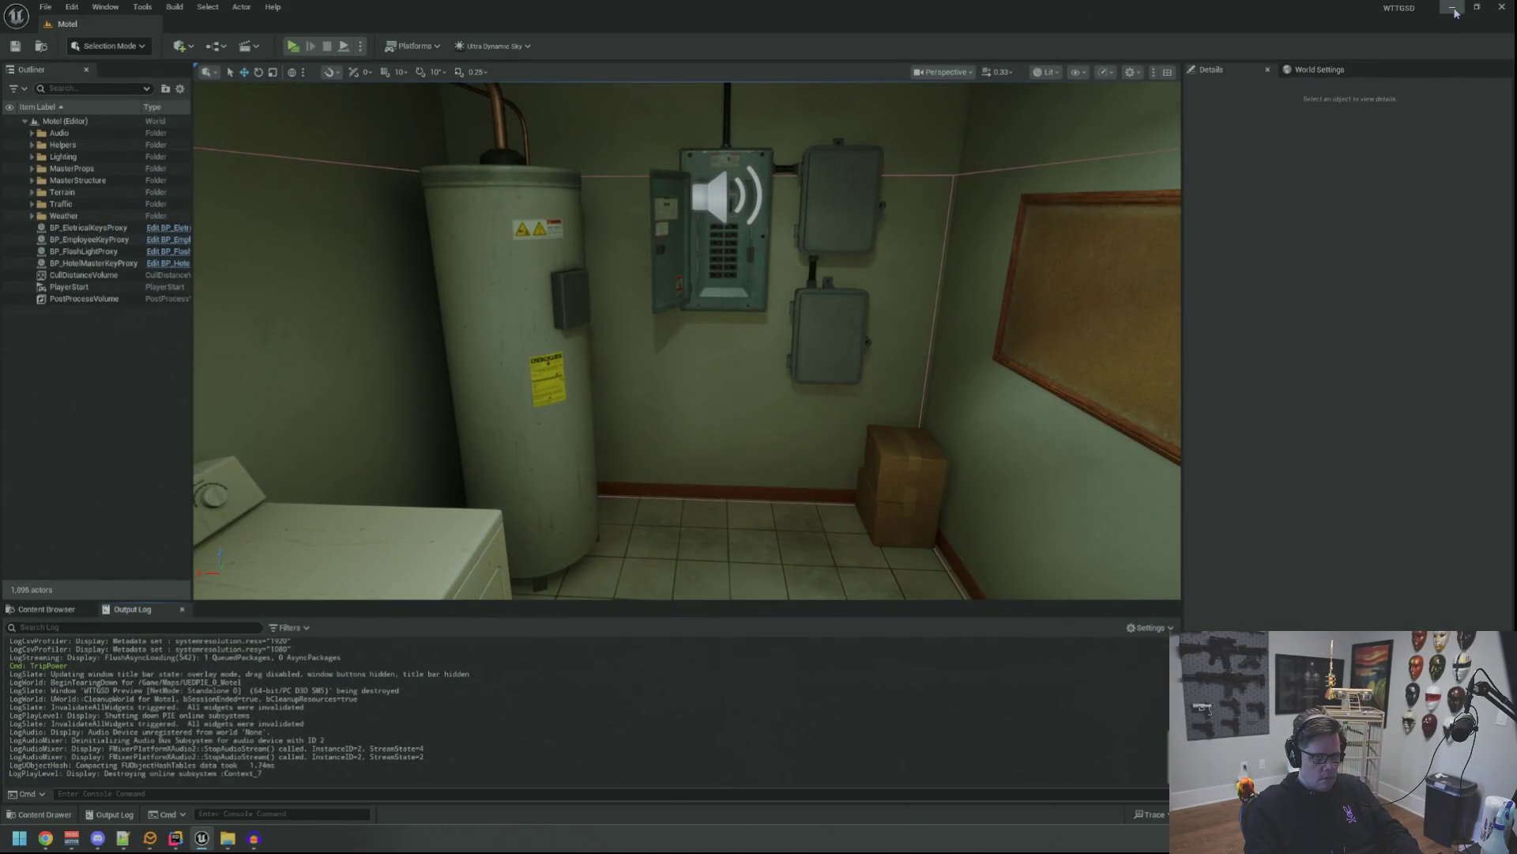
Select the BP_OfficeLight8 ceiling fixture and open its Blueprint.
mouse_move(807, 271)
mouse_down()
mouse_move(679, 209)
mouse_move(679, 261)
mouse_up()
click(341, 299)
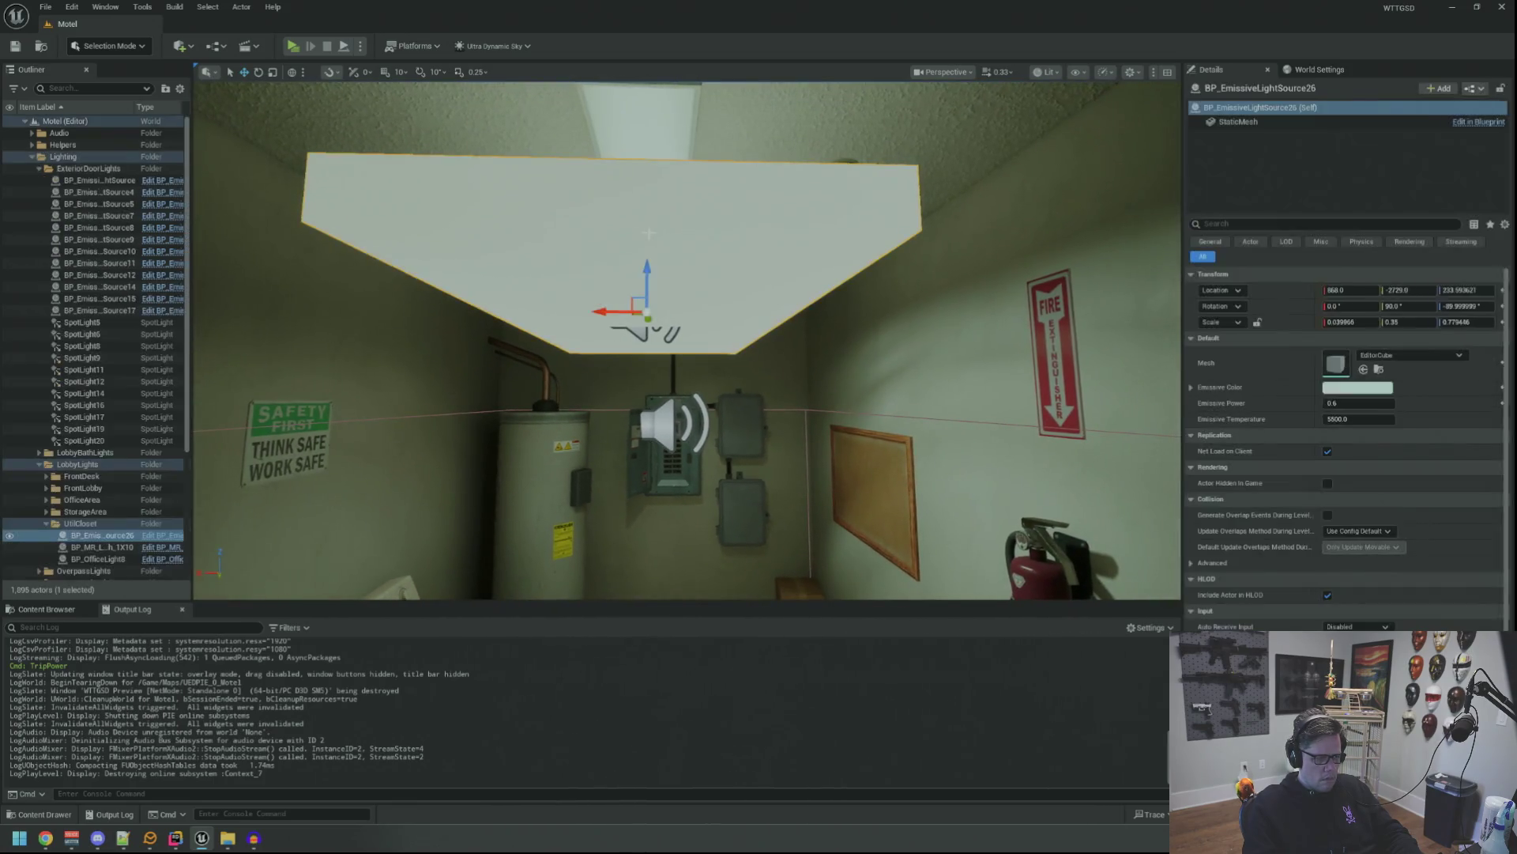
double_click(158, 537)
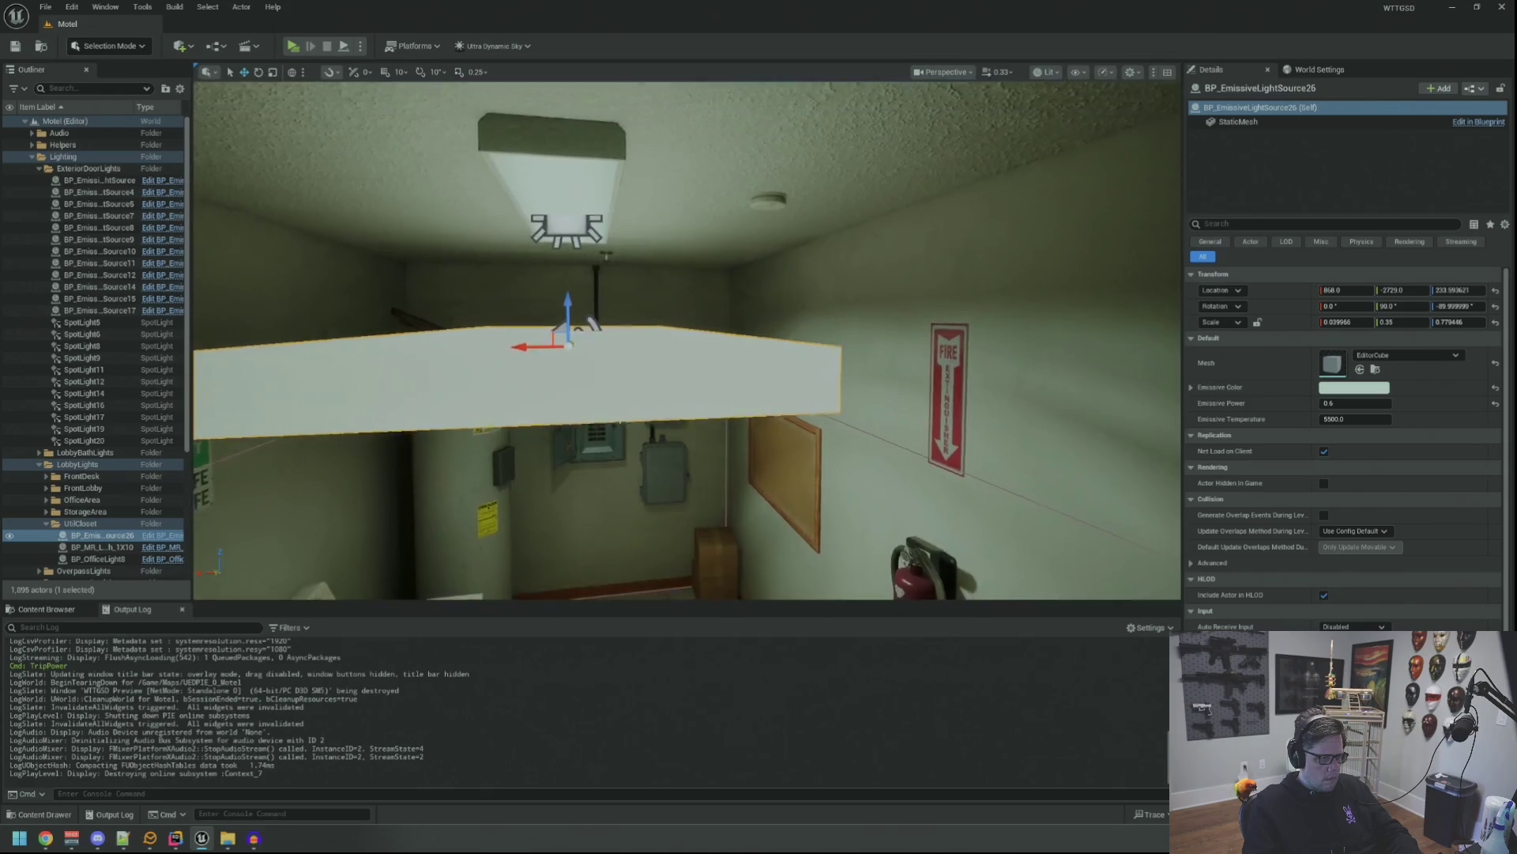
click(609, 240)
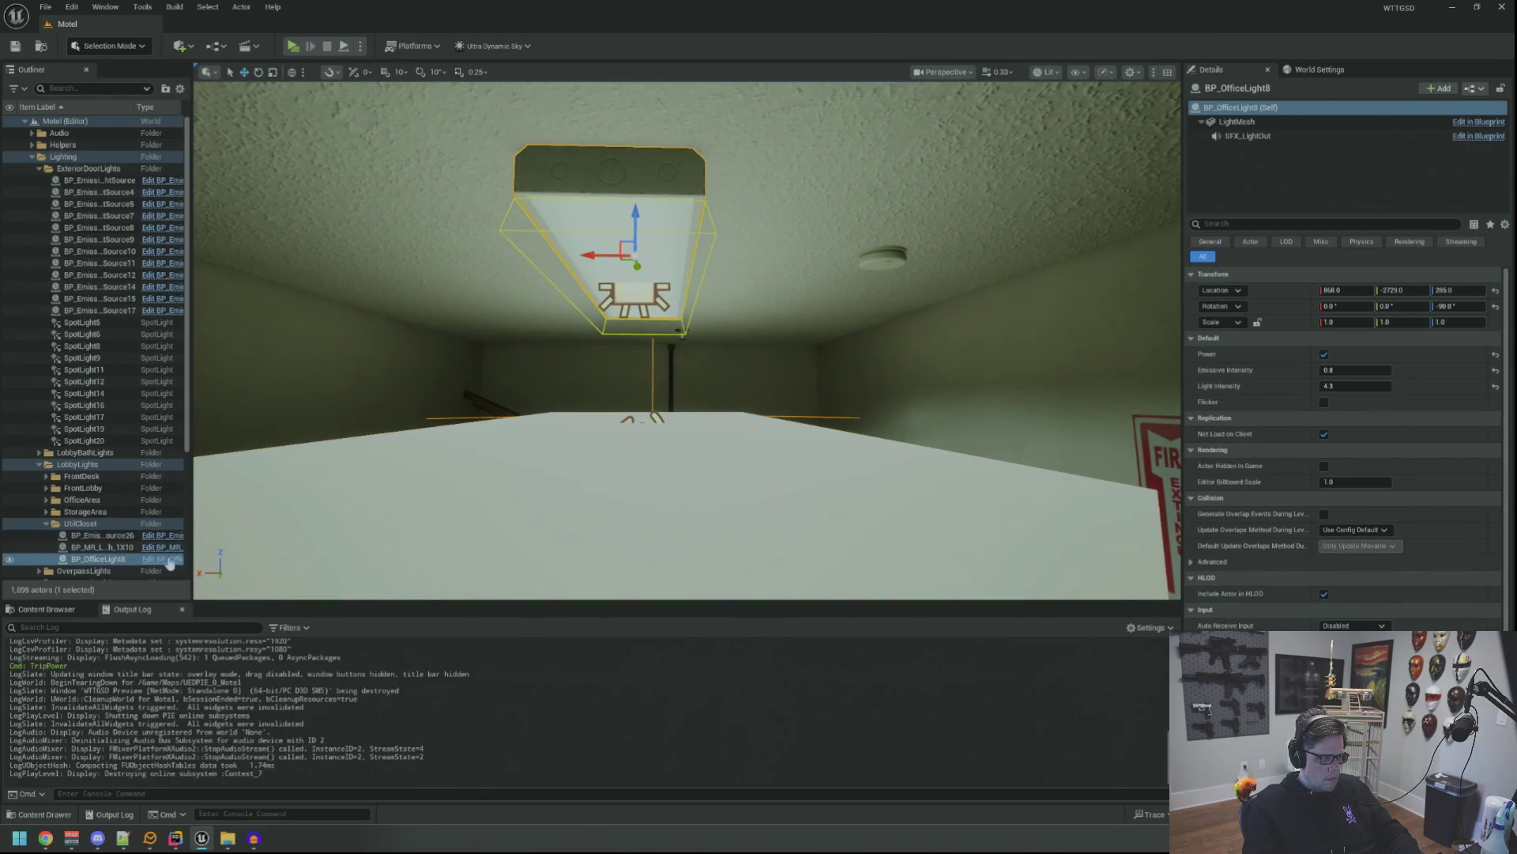
double_click(595, 409)
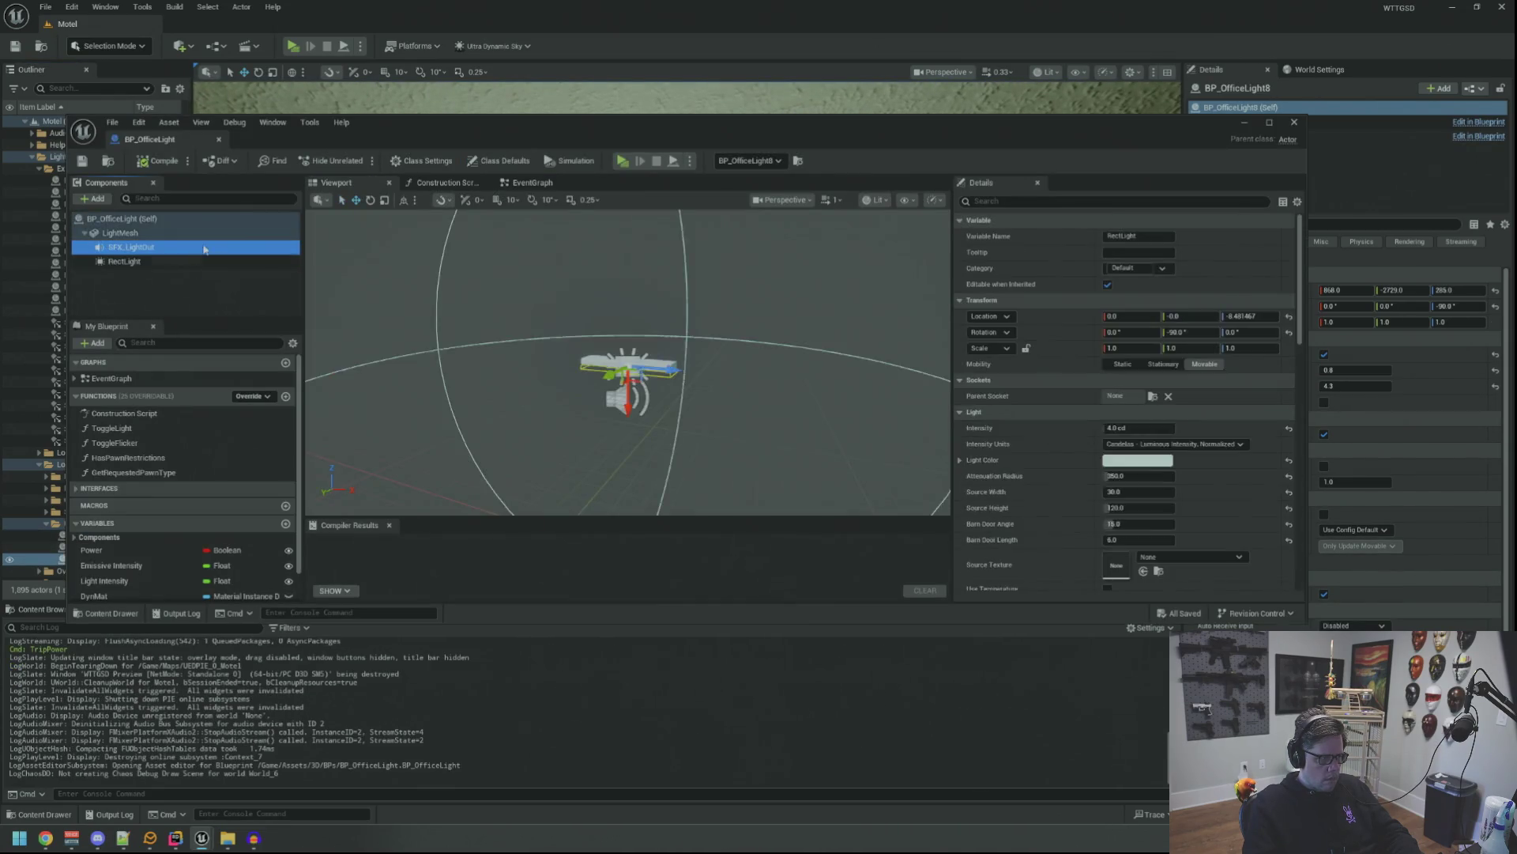
Filter SFX_LightOut's details by 'auto', turn off Auto Activate, then compile, save and close.
click(1043, 202)
text(uto)
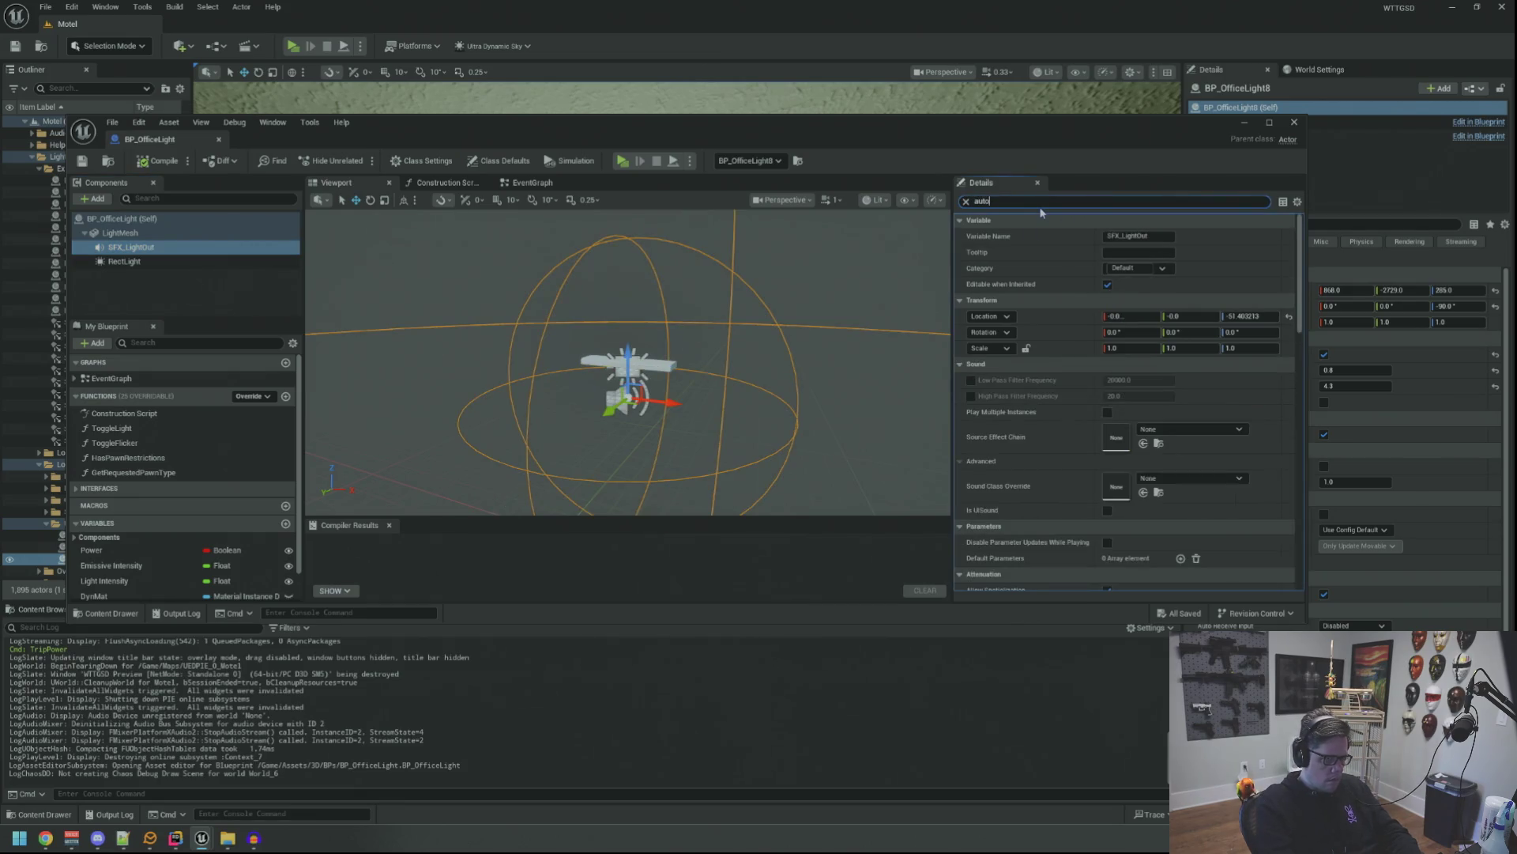
click(144, 162)
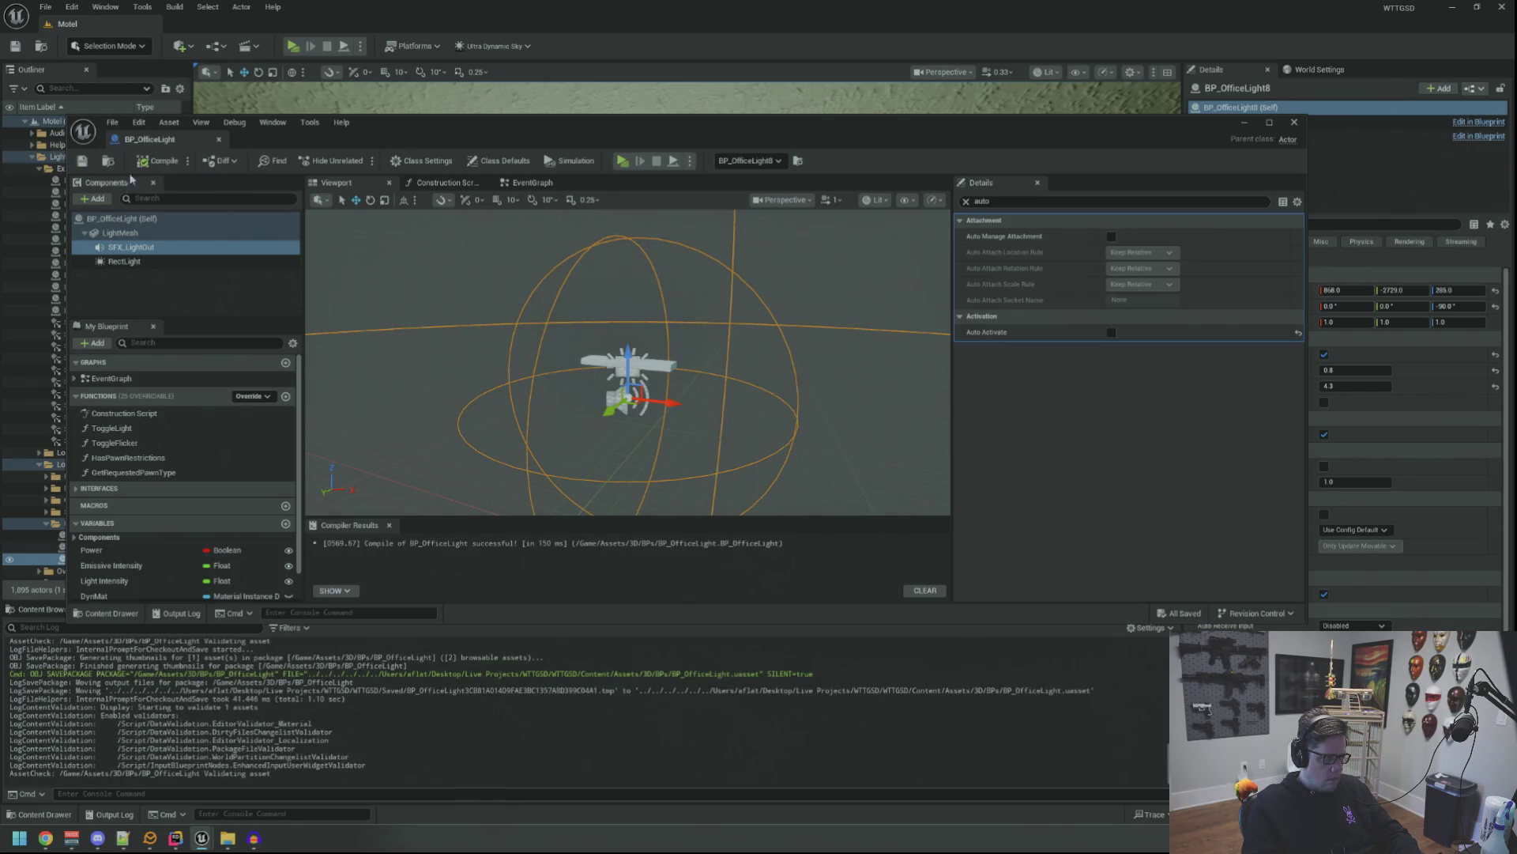
click(219, 139)
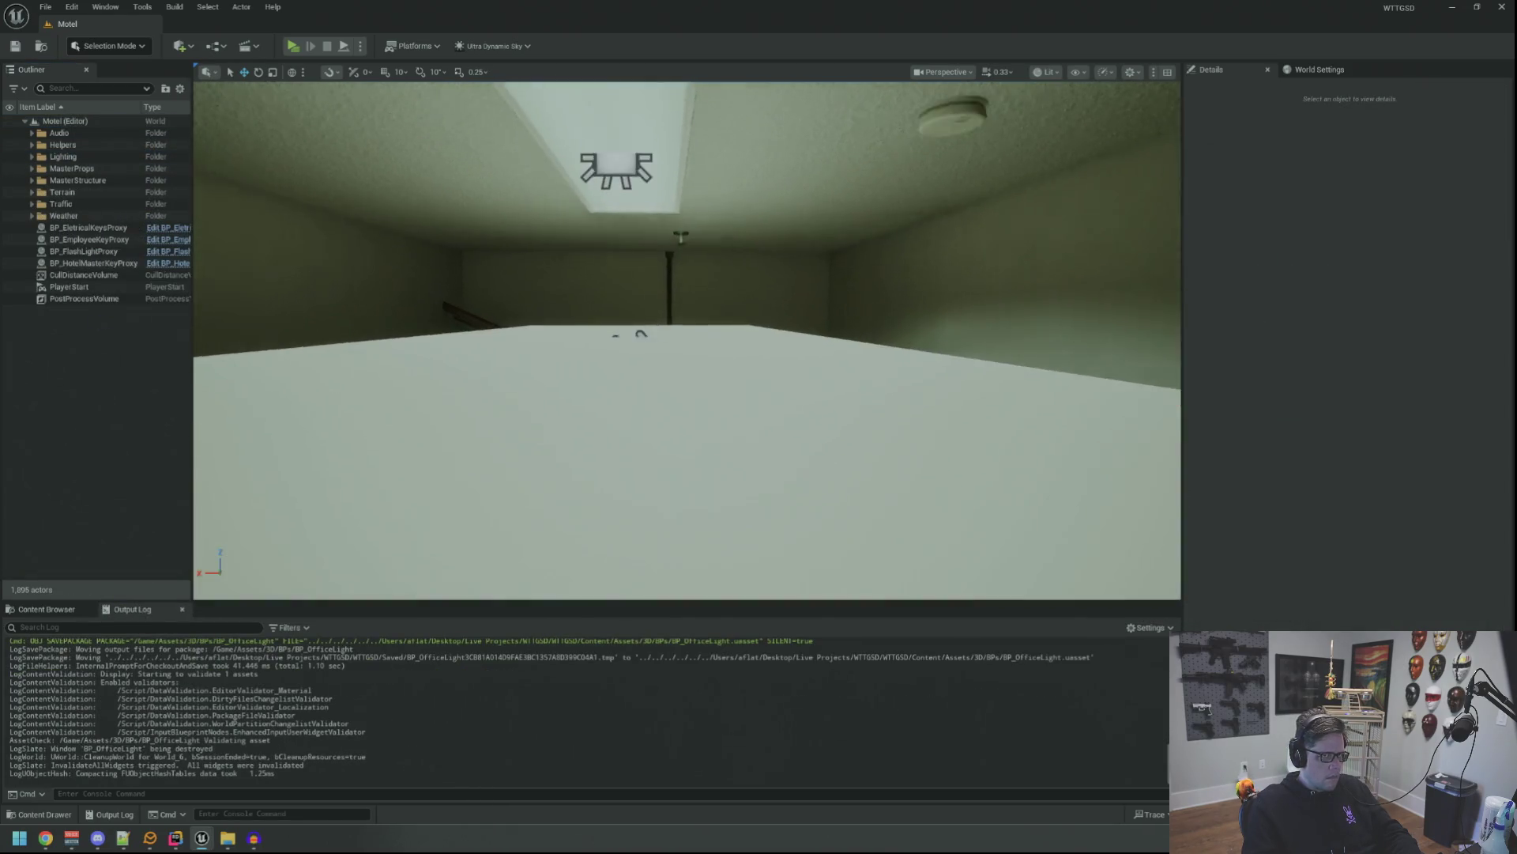
Play the breaker switch-on clip in Audacity, then minimise the Unreal editor.
key(w)
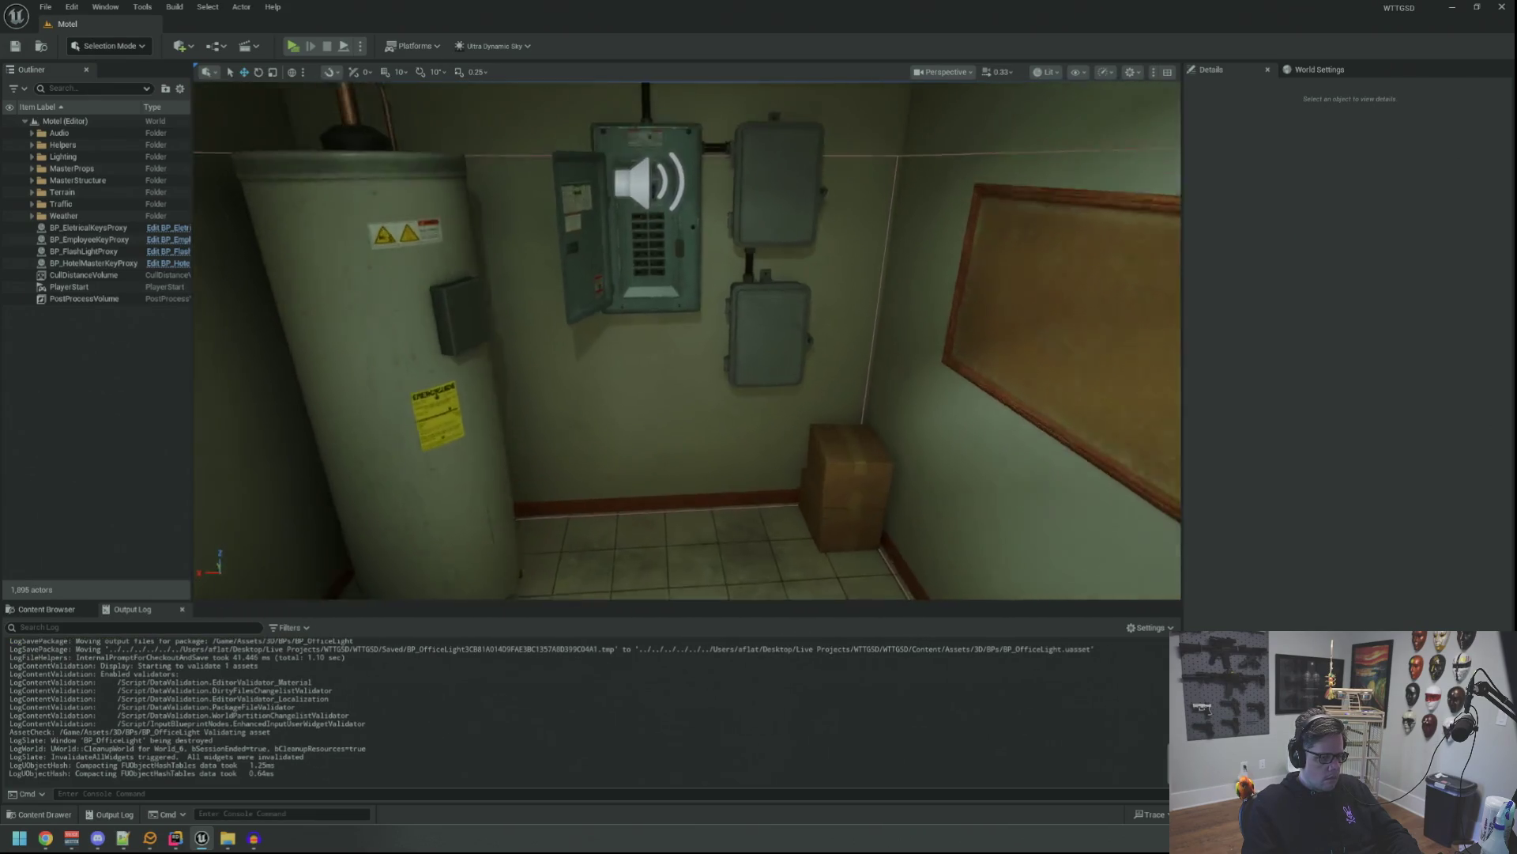
key(w)
click(254, 839)
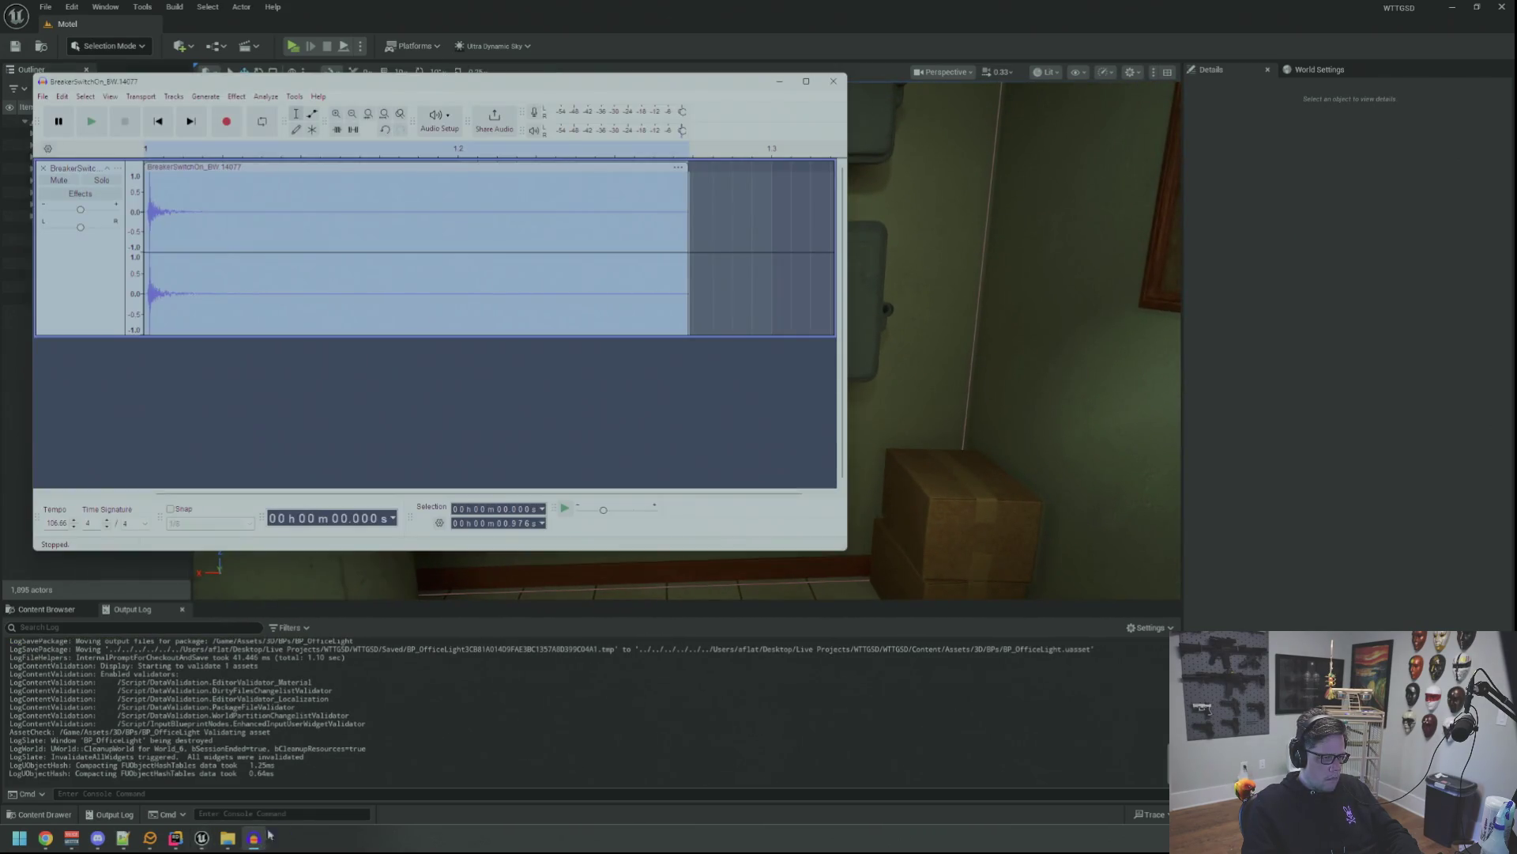
key(space)
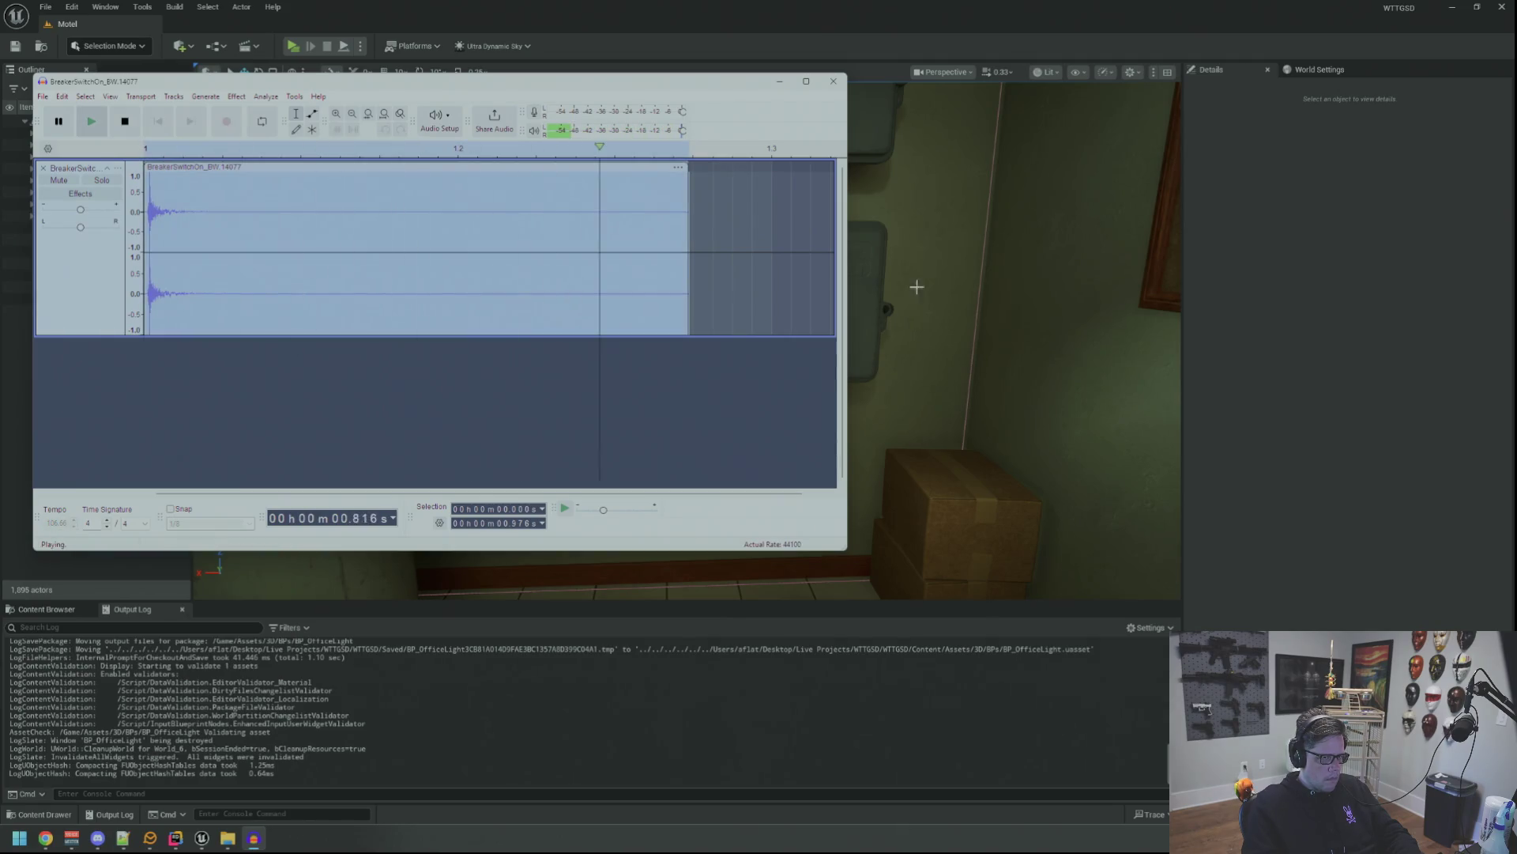
click(1451, 7)
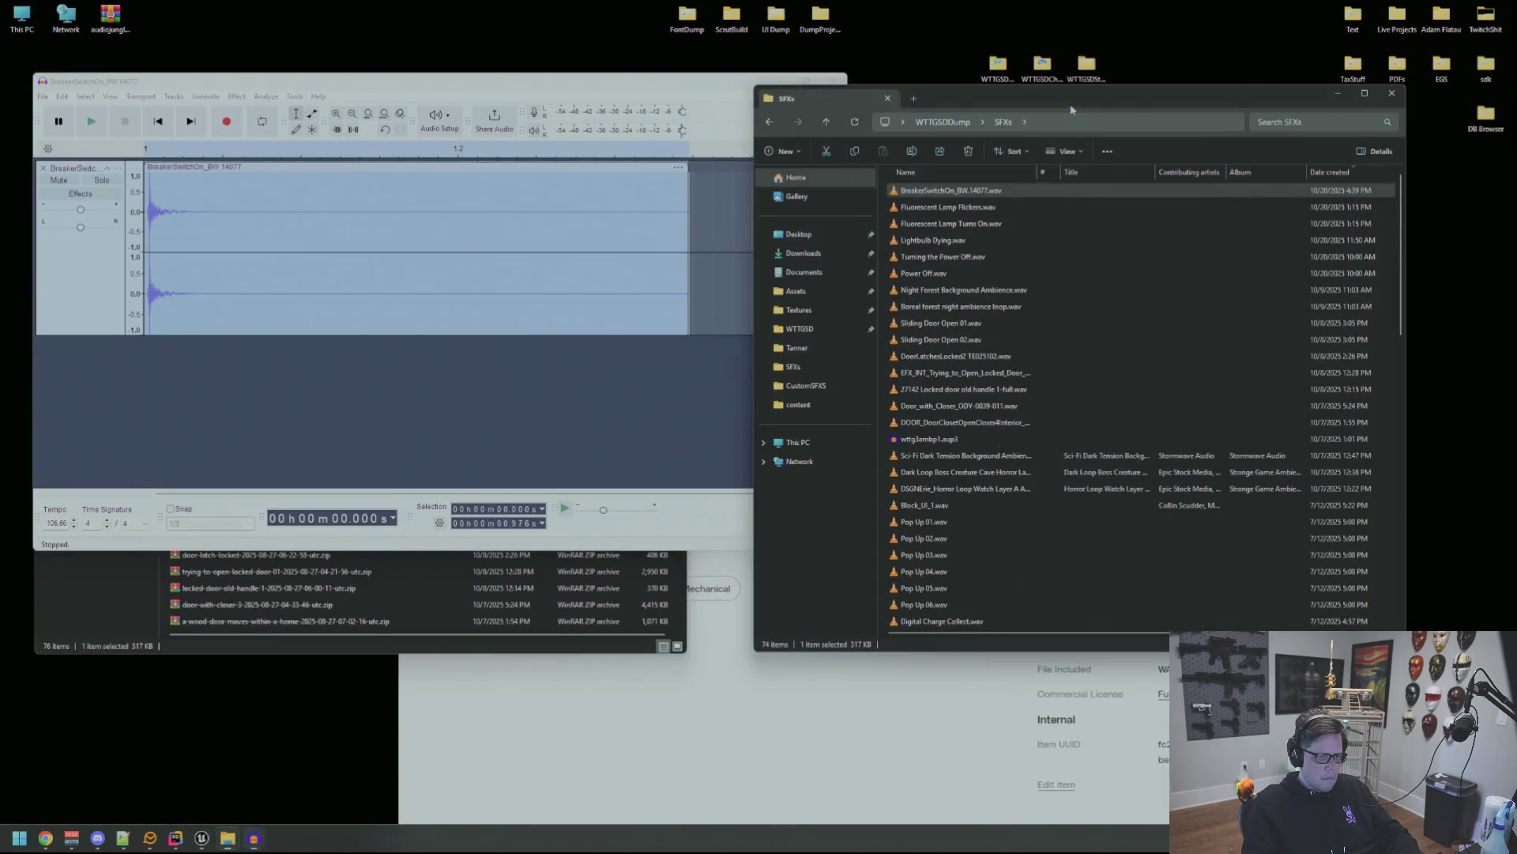
Bring Chrome forward and play the Electric Amplifier On and Off preview on AudioJungle.
click(1071, 109)
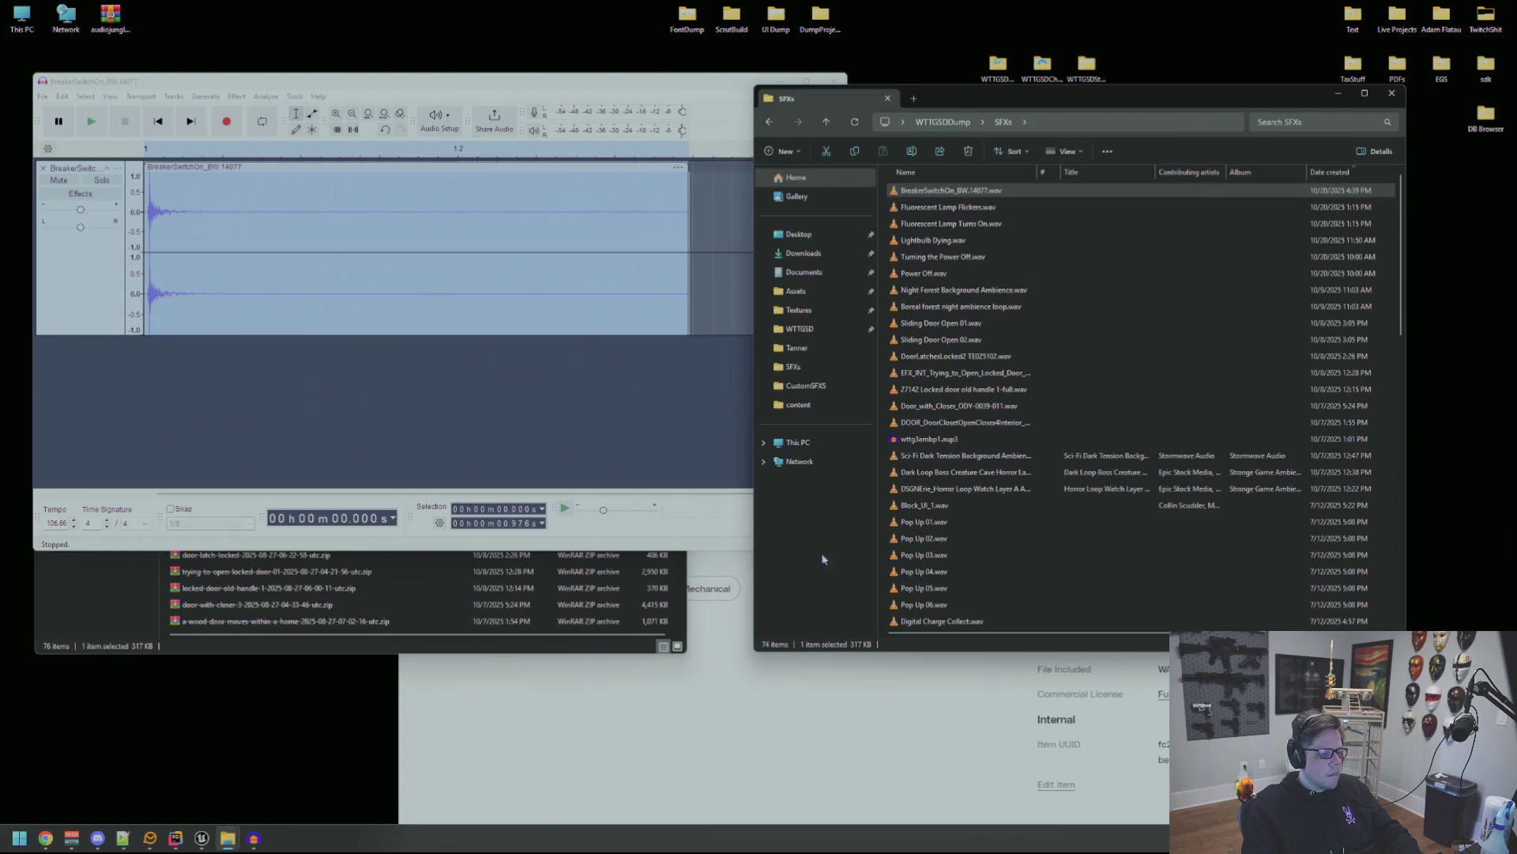
click(723, 562)
click(857, 151)
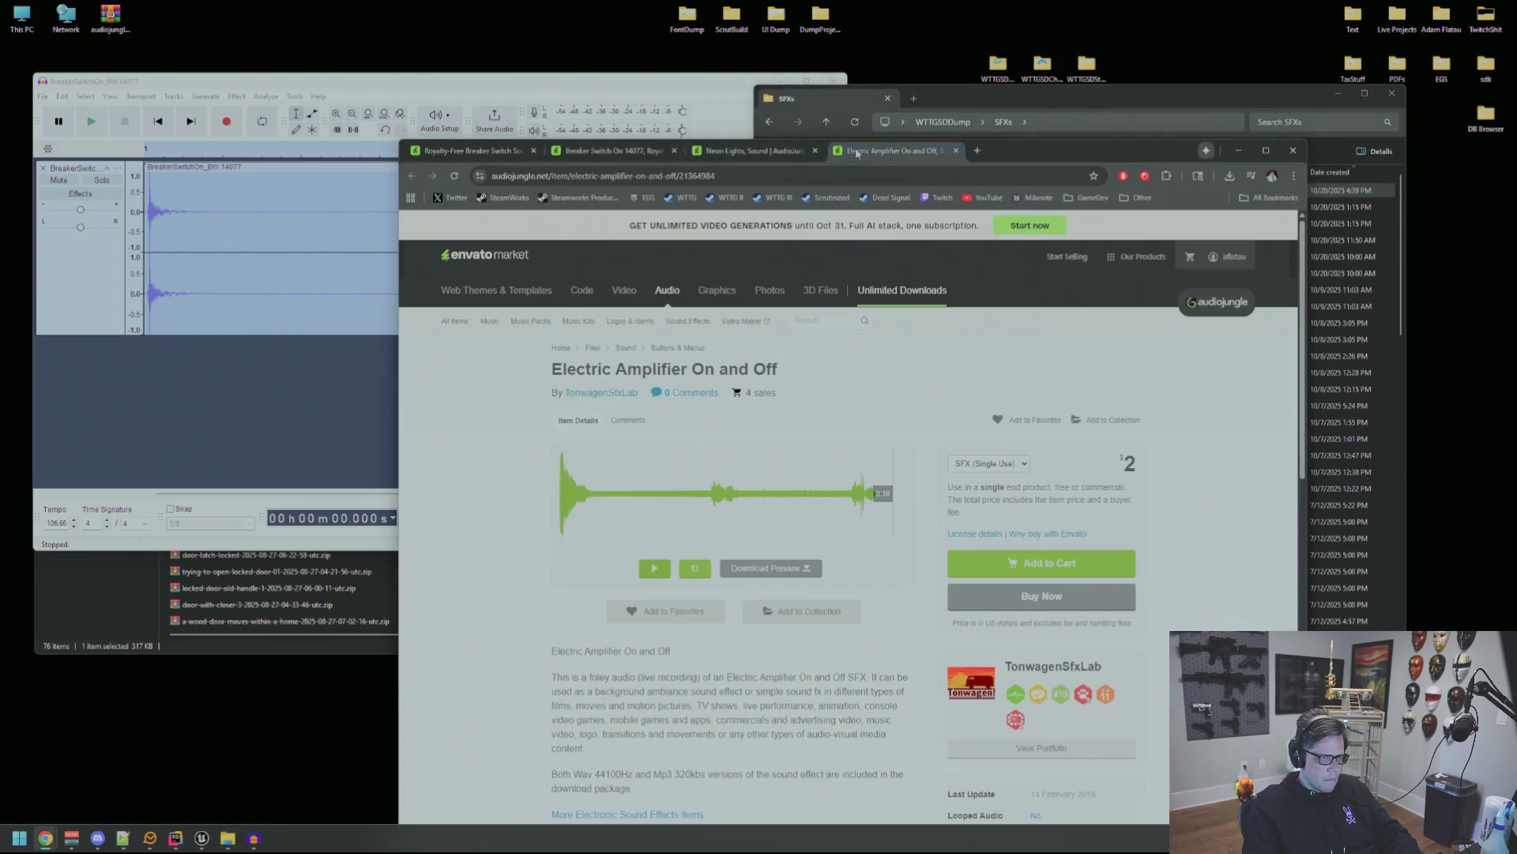
click(663, 578)
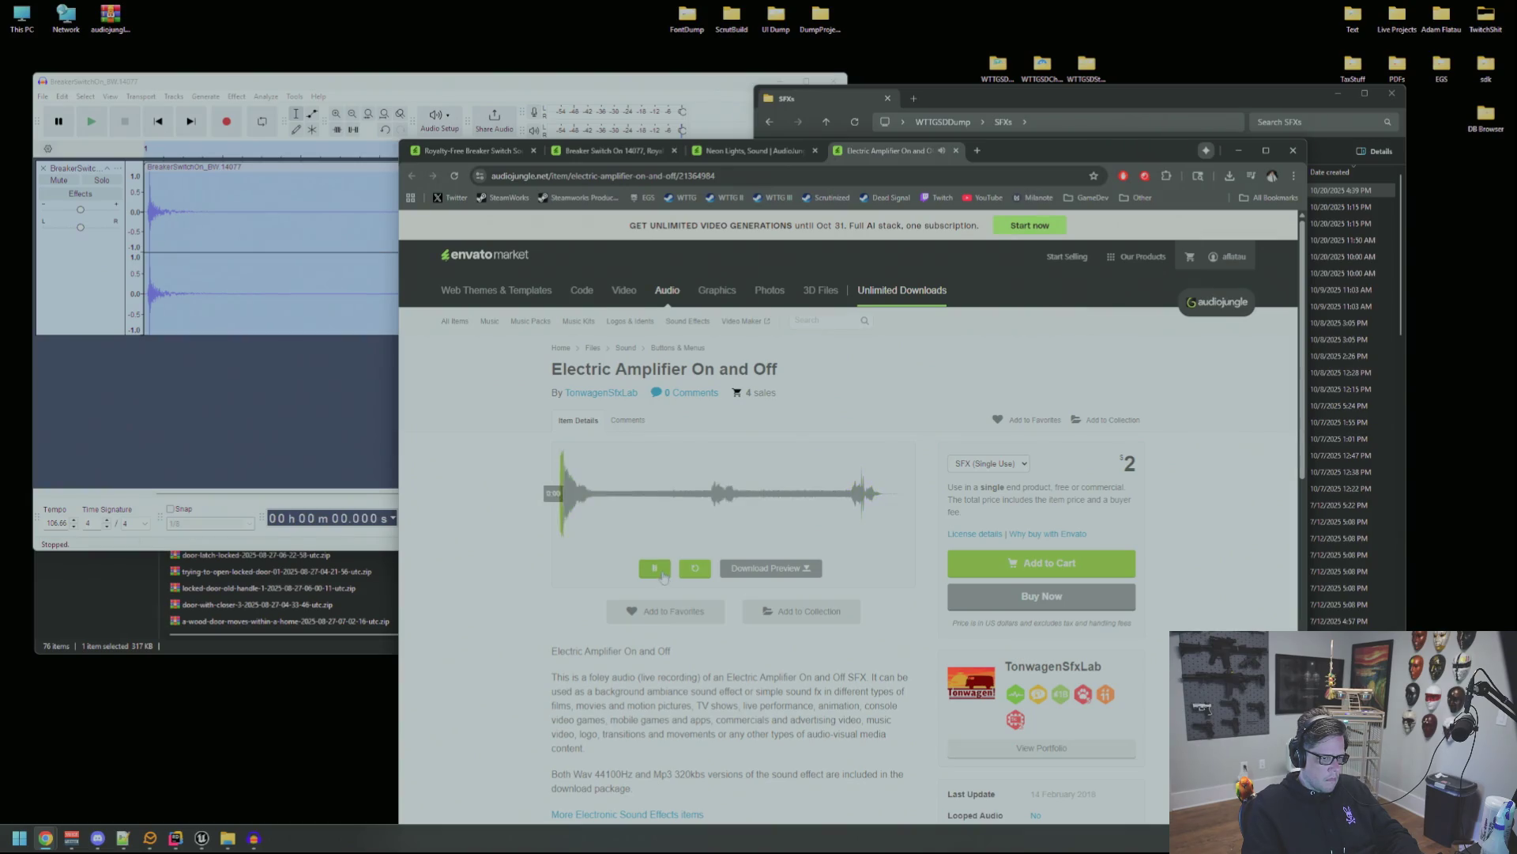
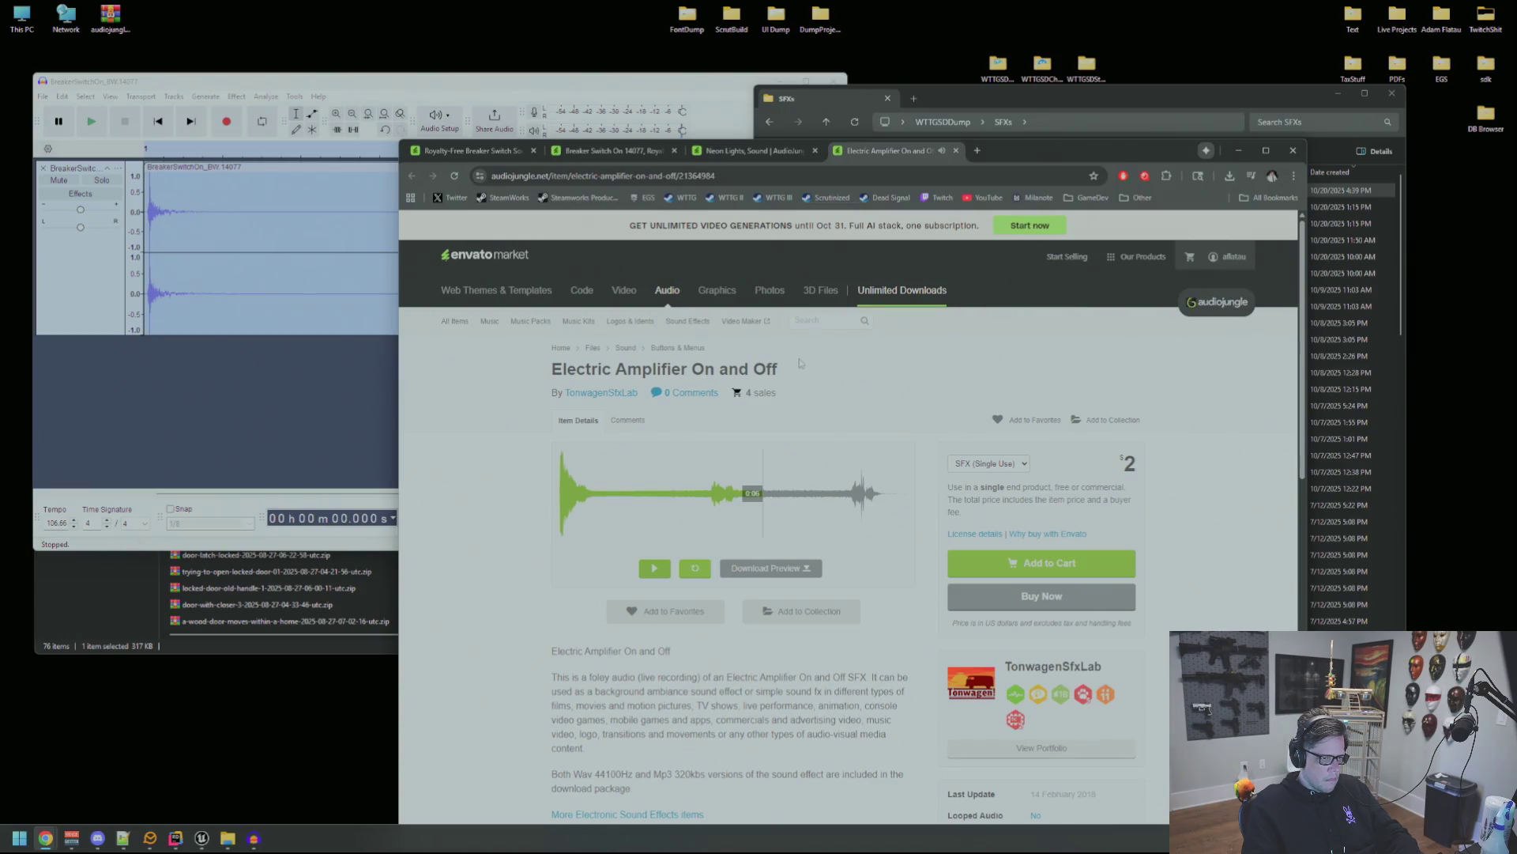
Browse from This PC to Storage (E:) > Resources > SFXs.
drag(800, 363, 553, 369)
double_click(22, 15)
double_click(449, 224)
double_click(263, 292)
double_click(273, 307)
scroll(312, 348, down, 20)
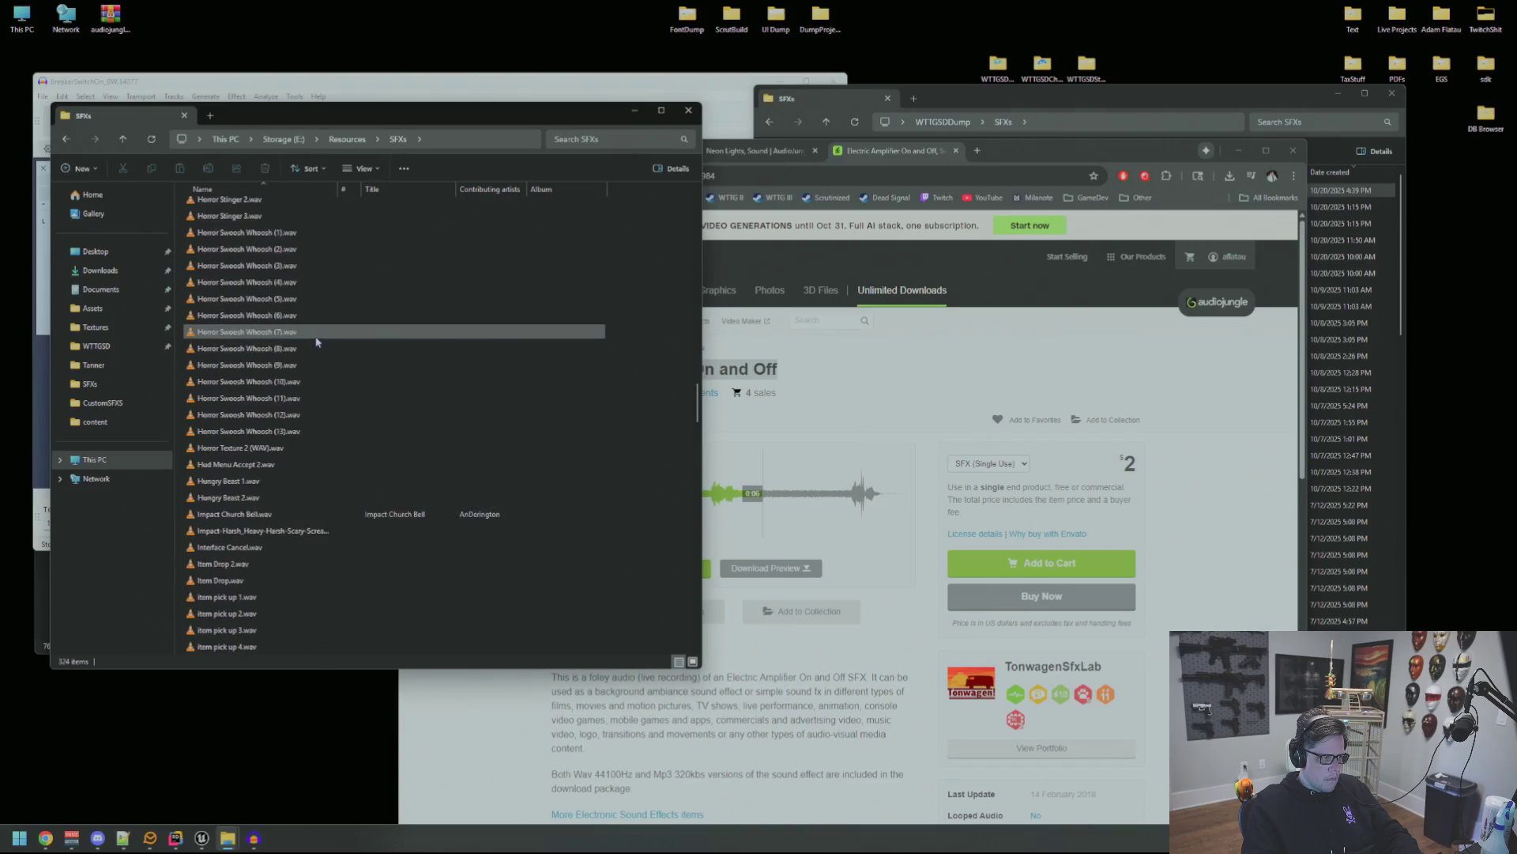
scroll(315, 339, up, 20)
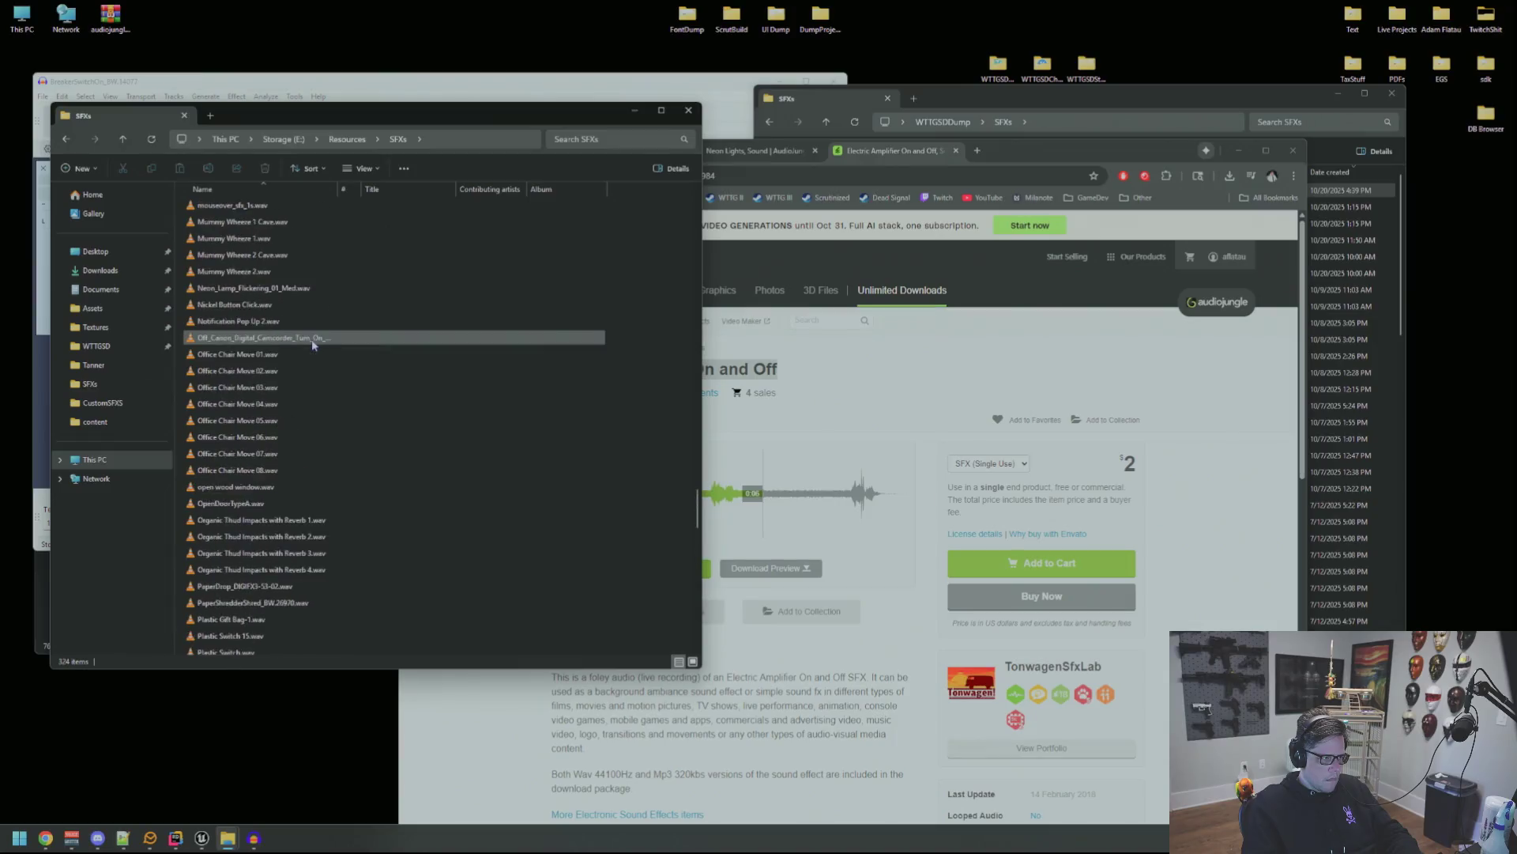
scroll(312, 336, up, 20)
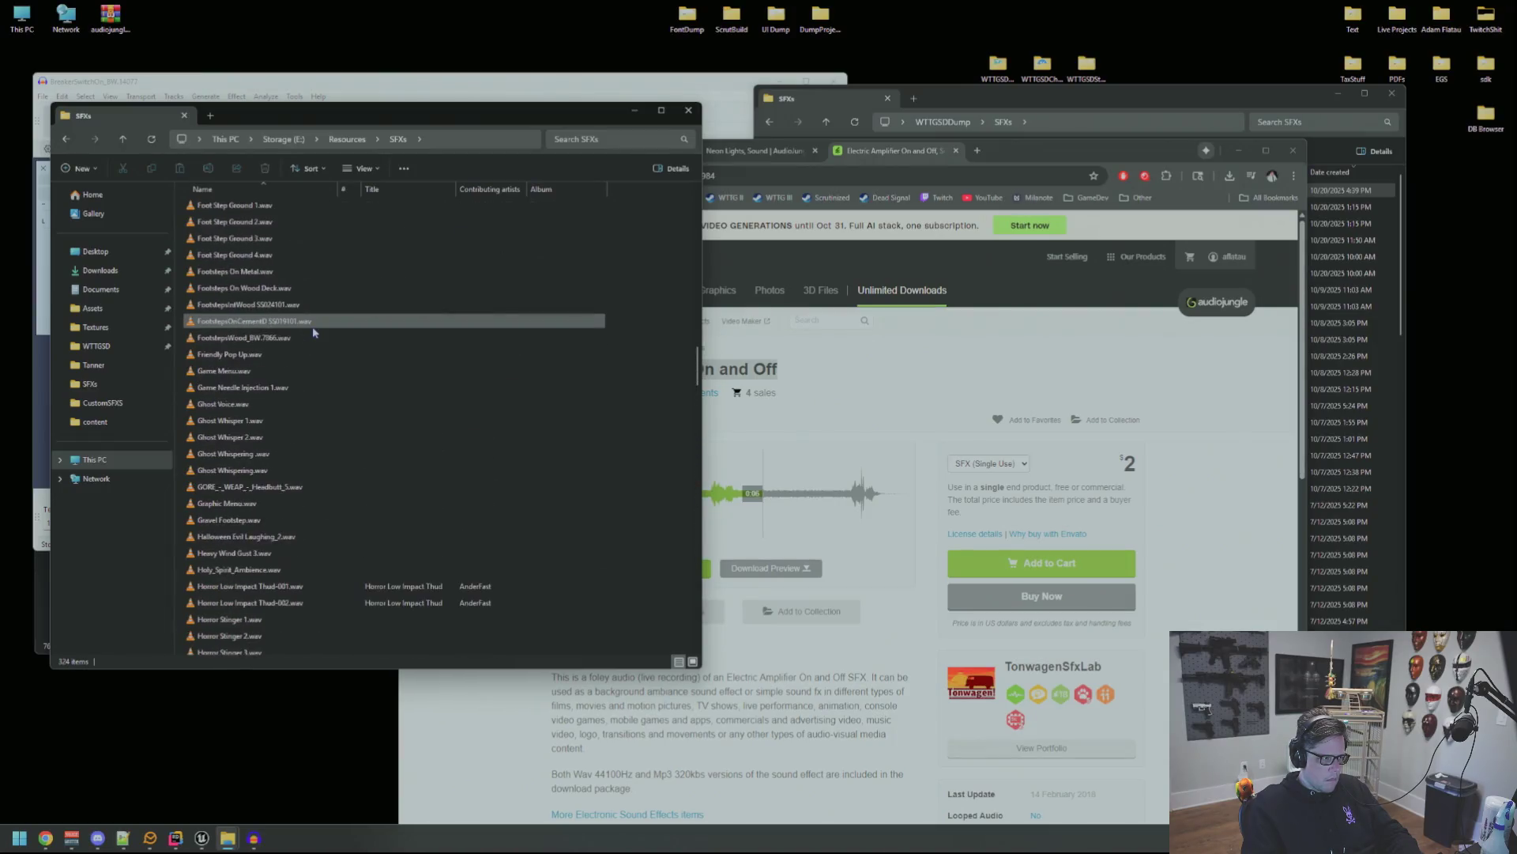
scroll(314, 330, up, 15)
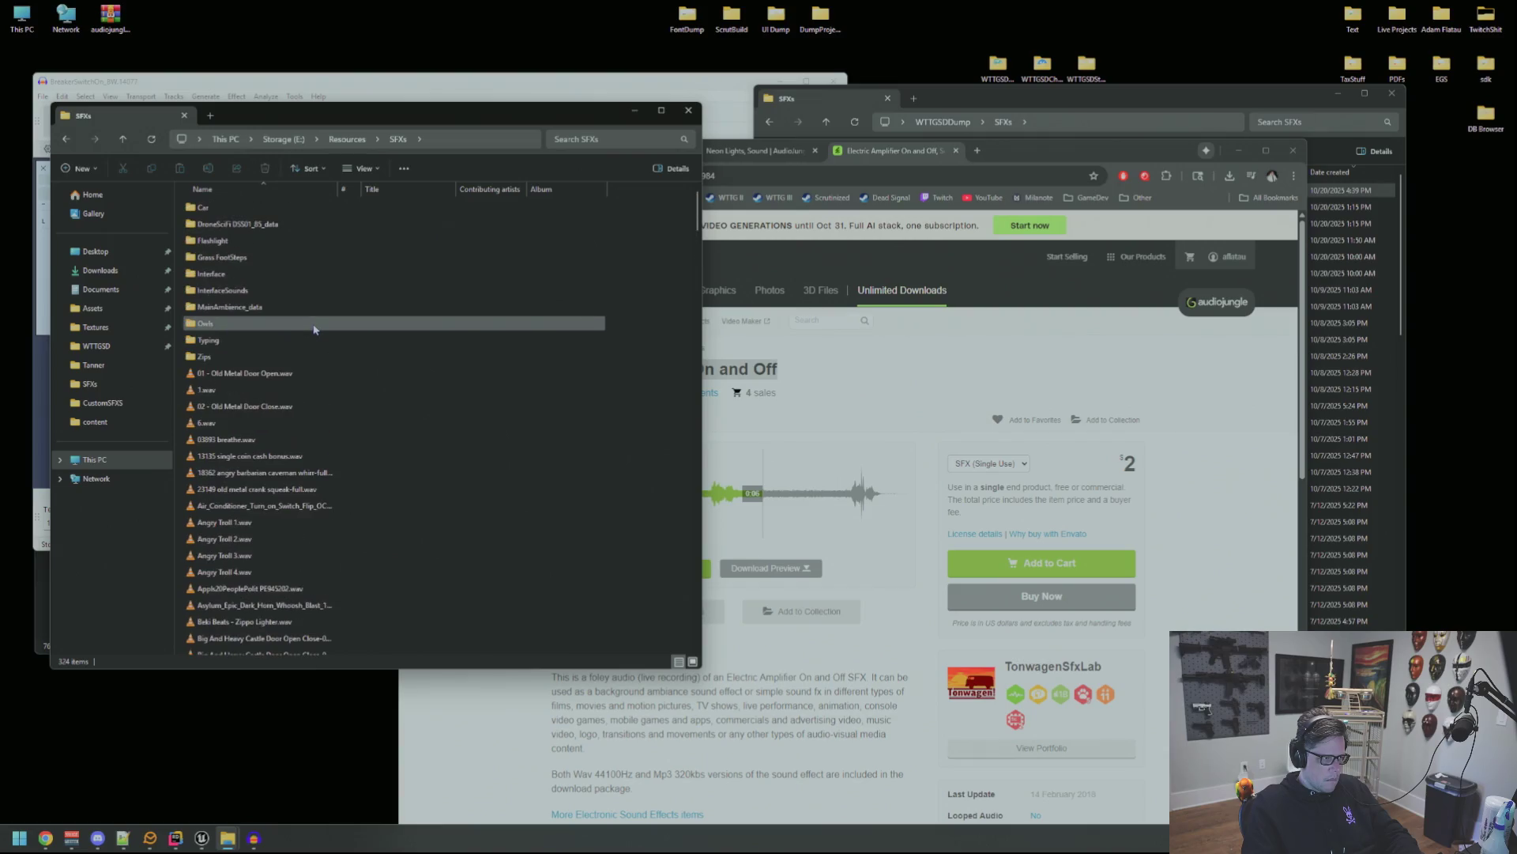
Go back to Storage (E:) and open Projects > WTTG2 > Assets > SFX > Raw > Misc.
click(263, 141)
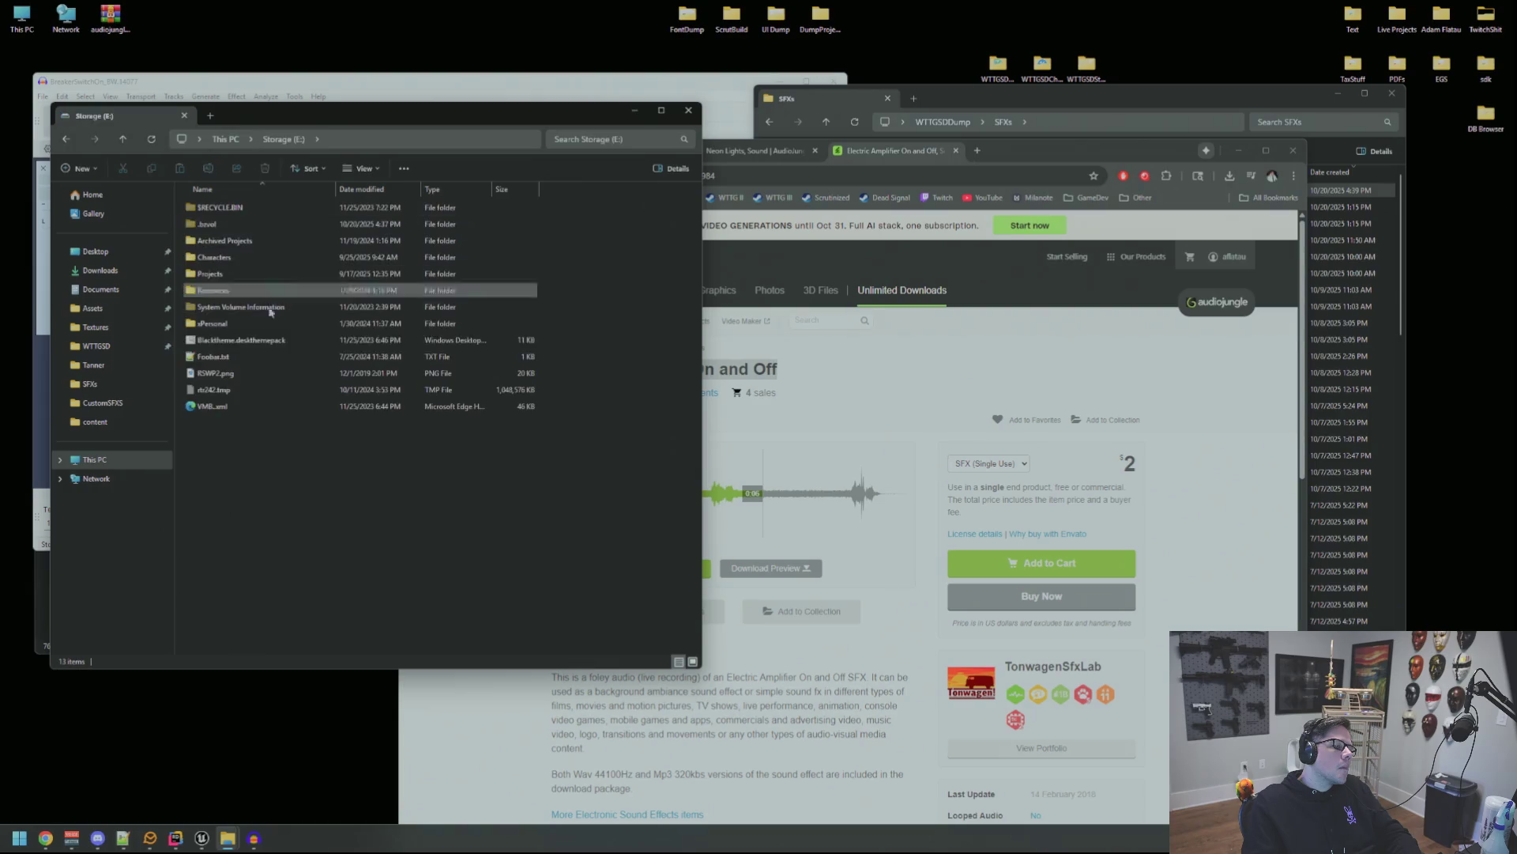
double_click(237, 274)
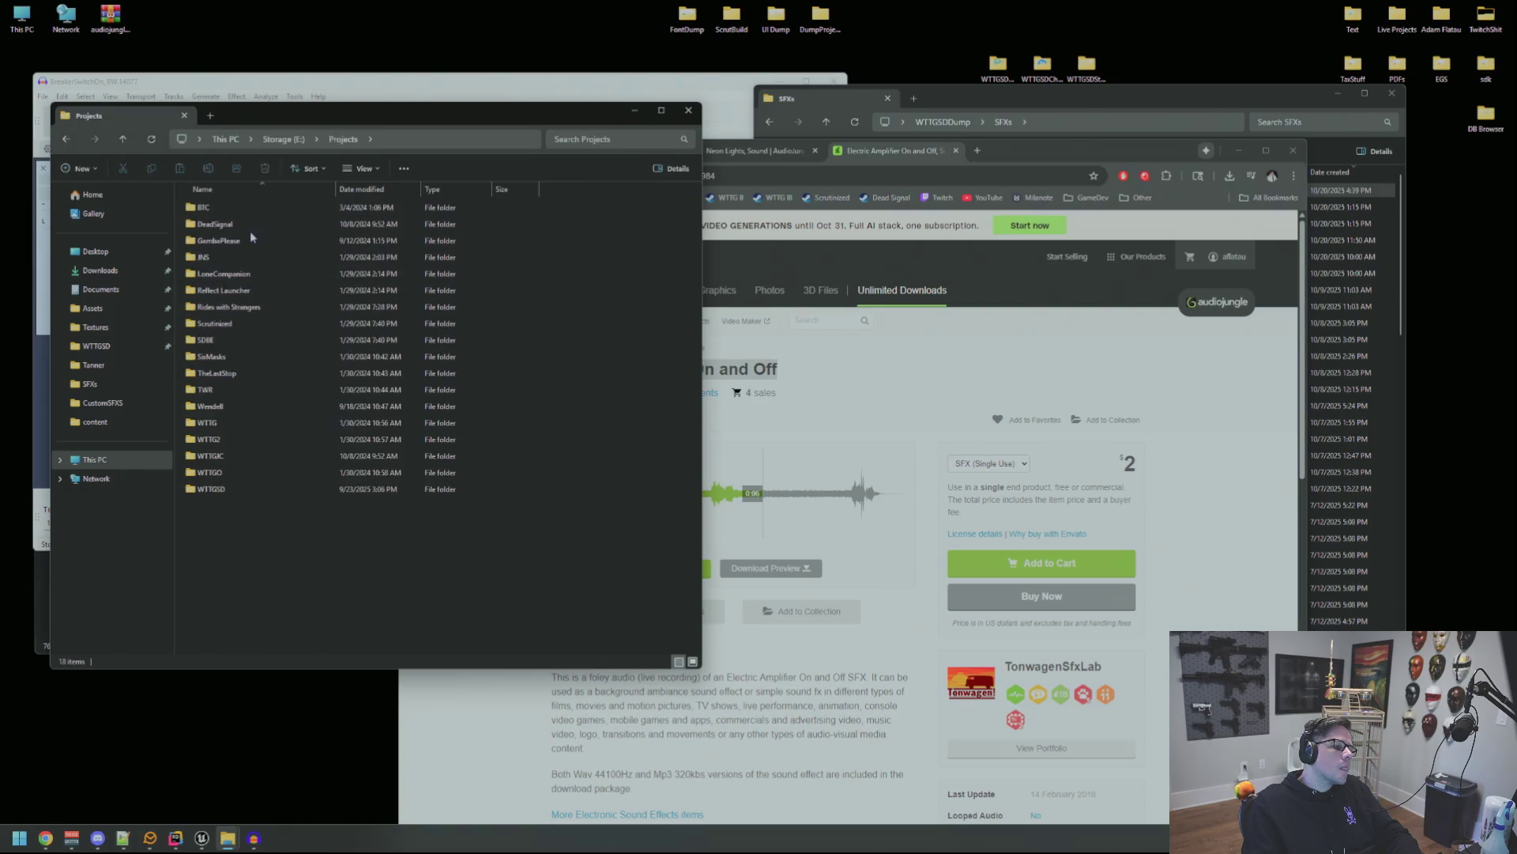
double_click(260, 440)
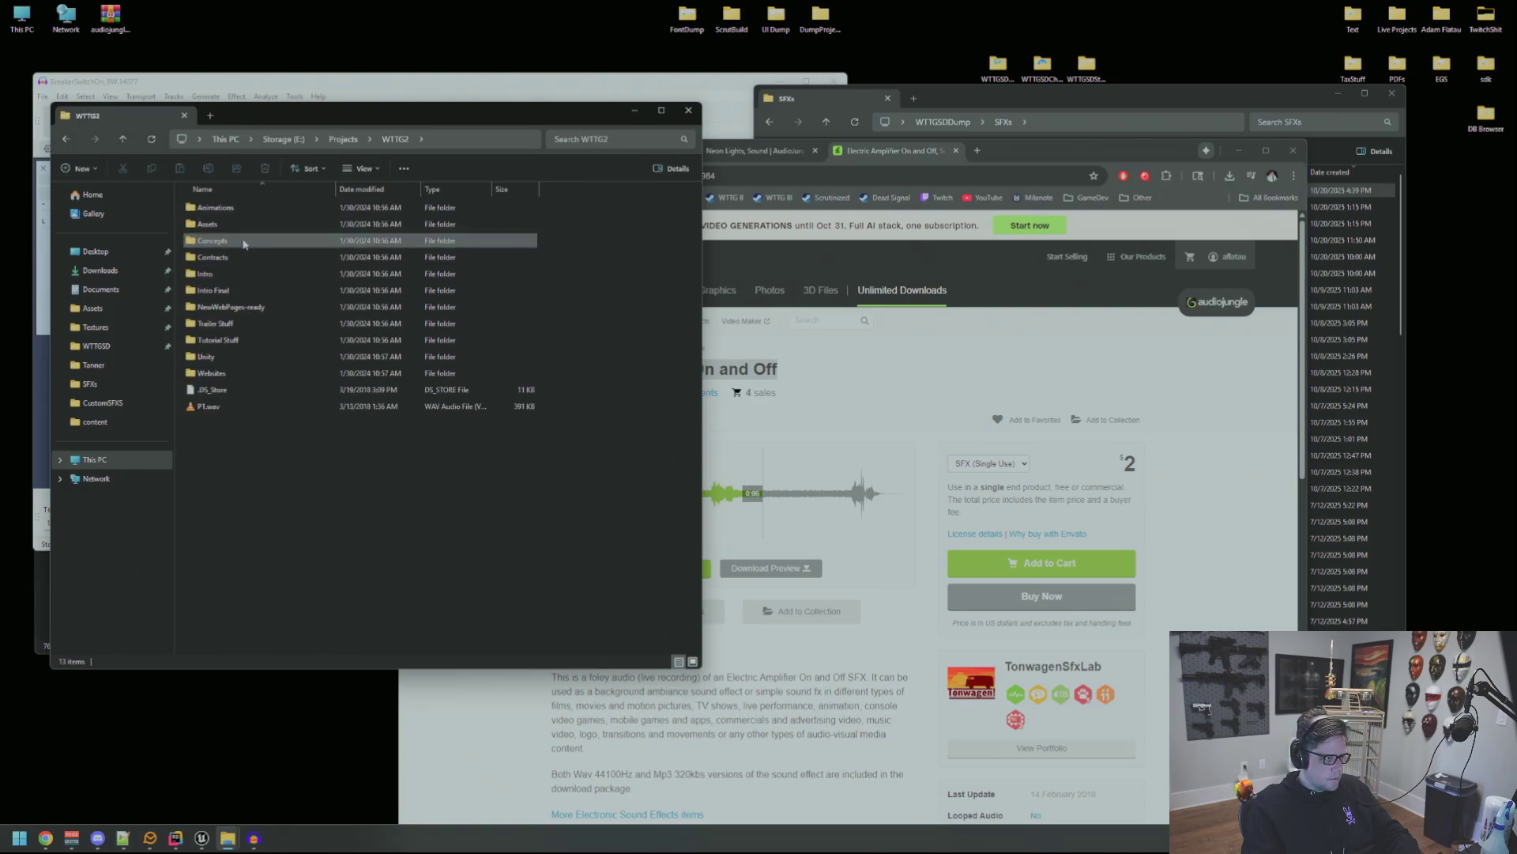
double_click(243, 227)
double_click(238, 345)
scroll(300, 284, down, 3)
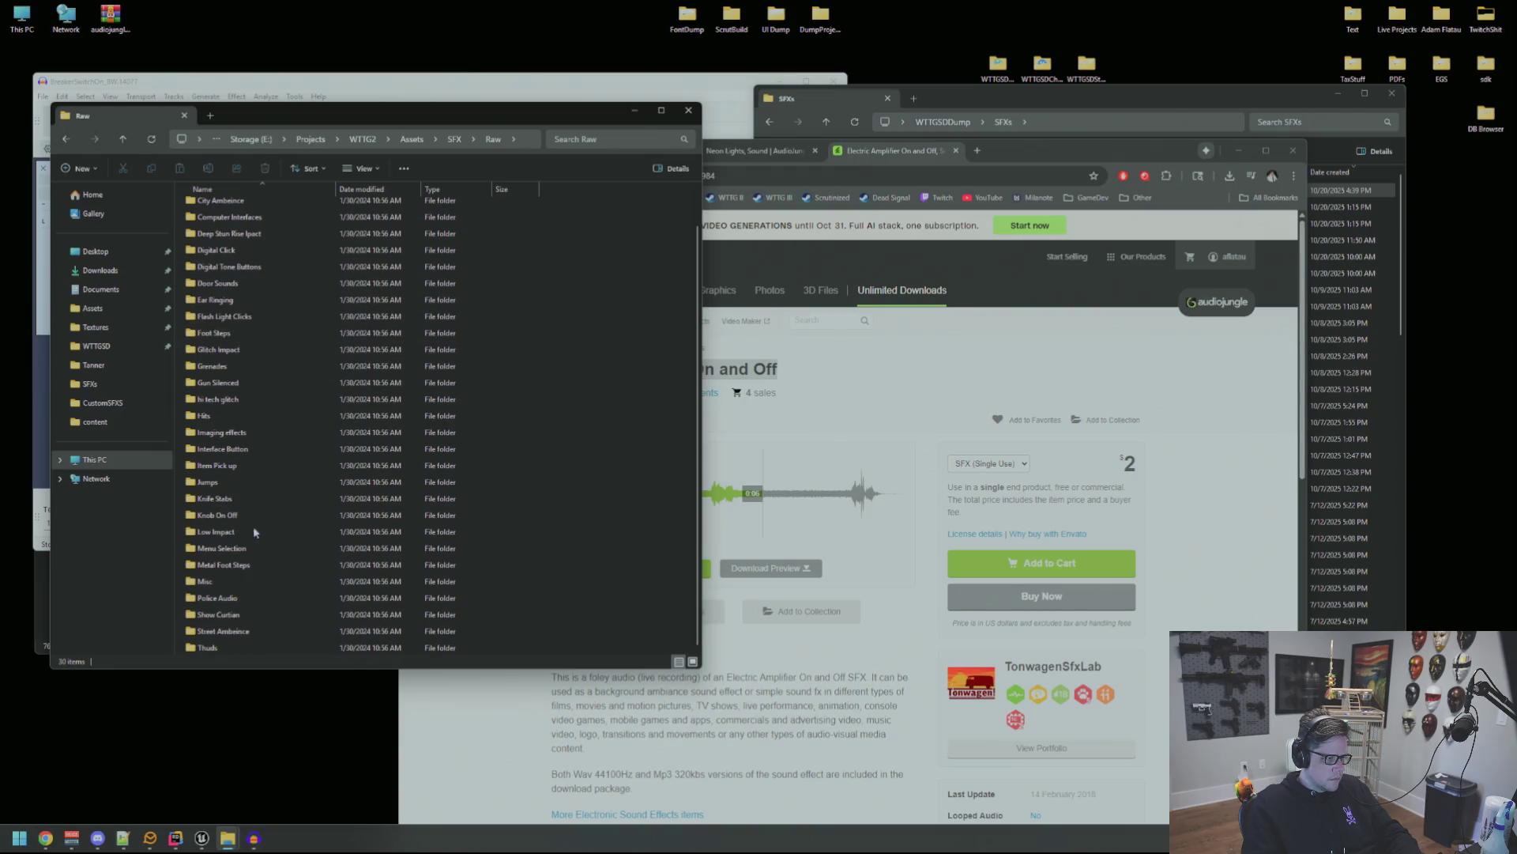
double_click(251, 580)
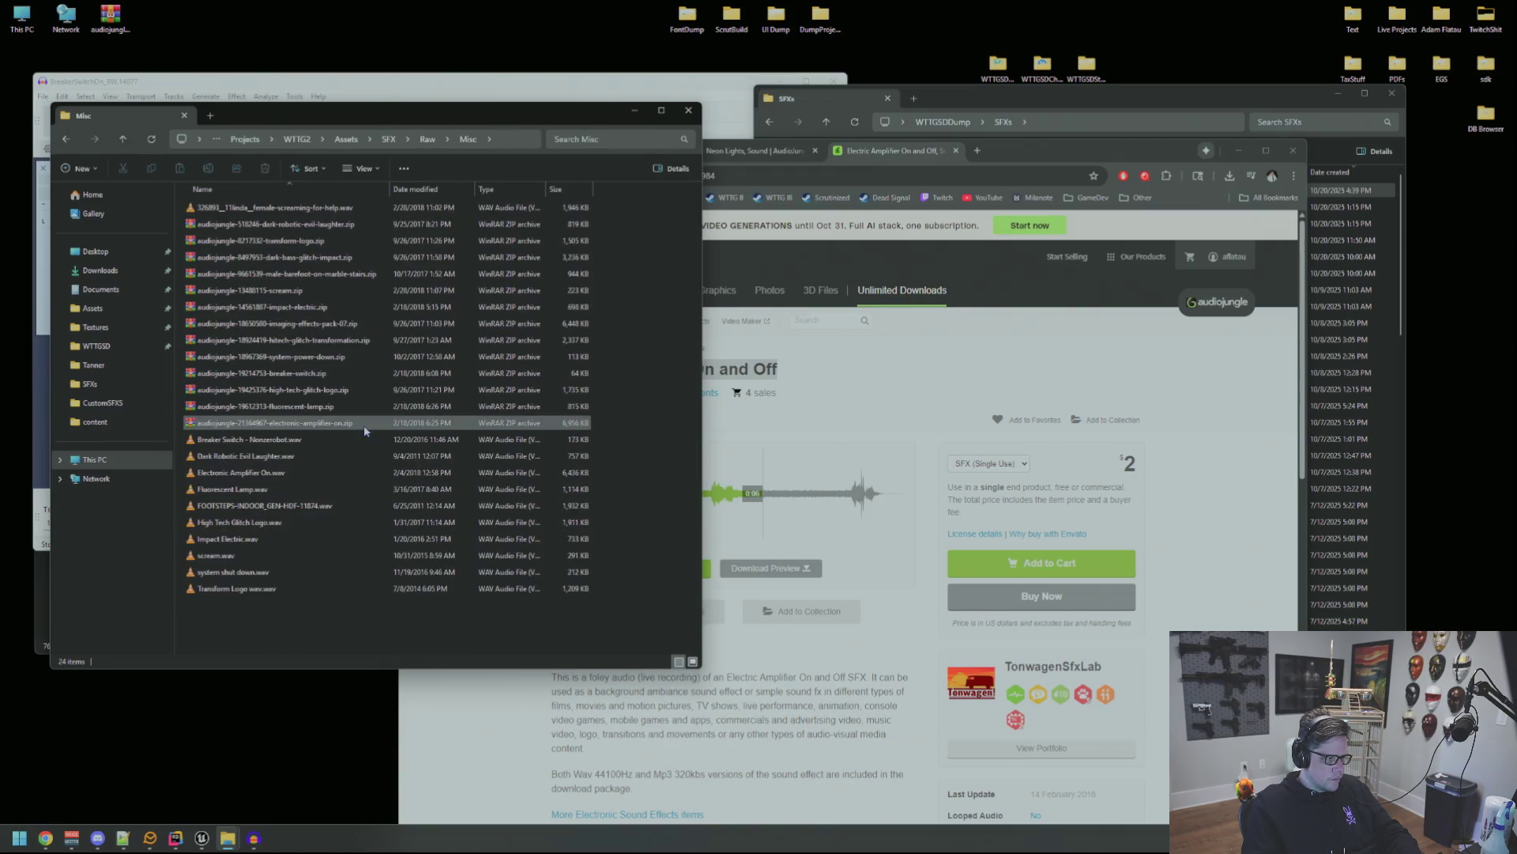
Preview Fluorescent Lamp, Impact Electric, Breaker Switch, Dark Robotic Evil Laughter and Electronic Amplifier On in VLC.
double_click(304, 495)
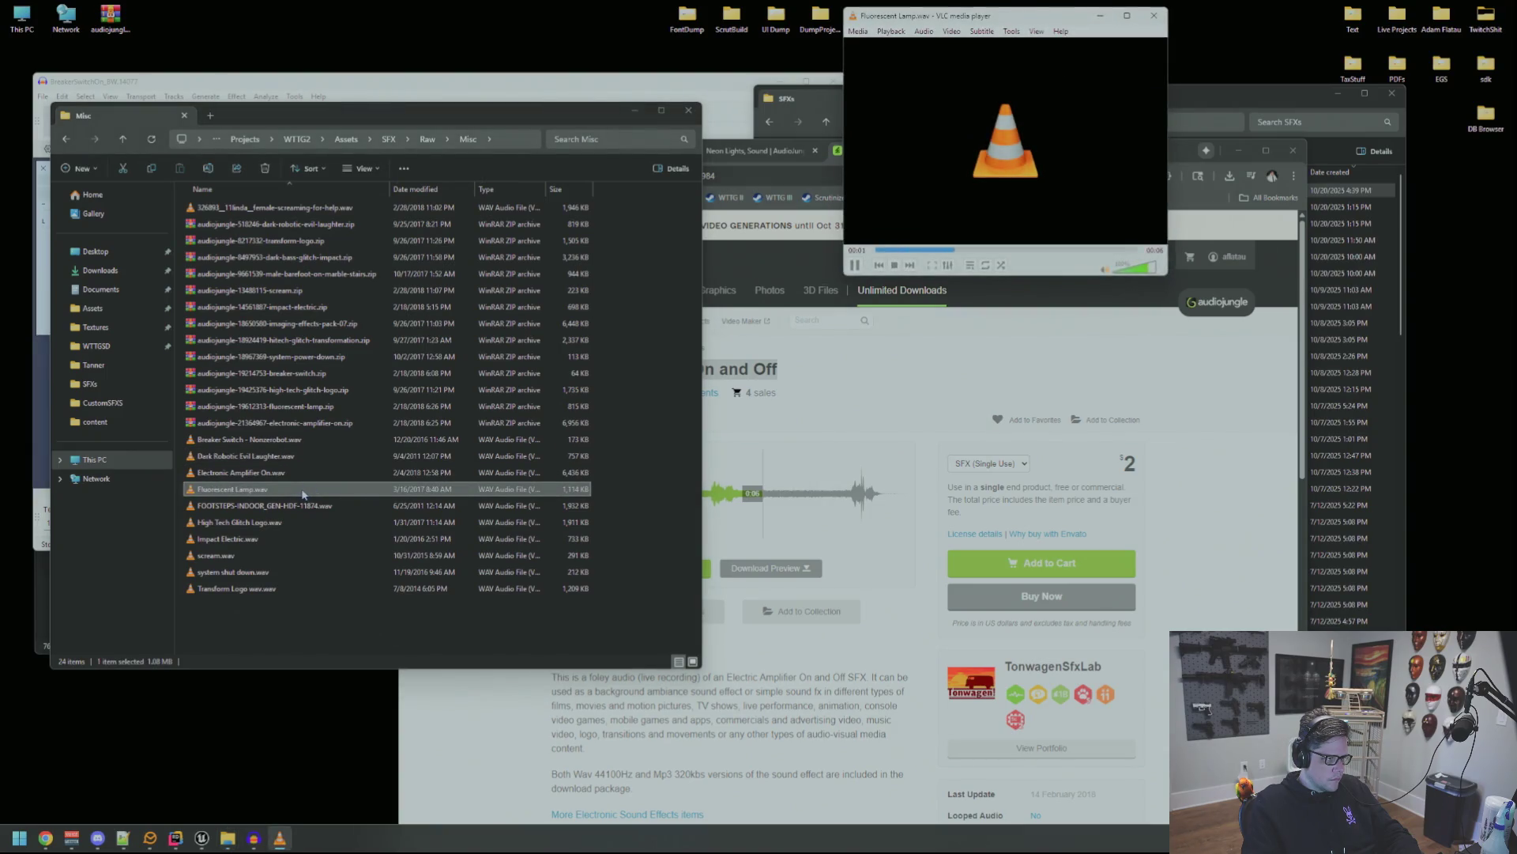
double_click(294, 539)
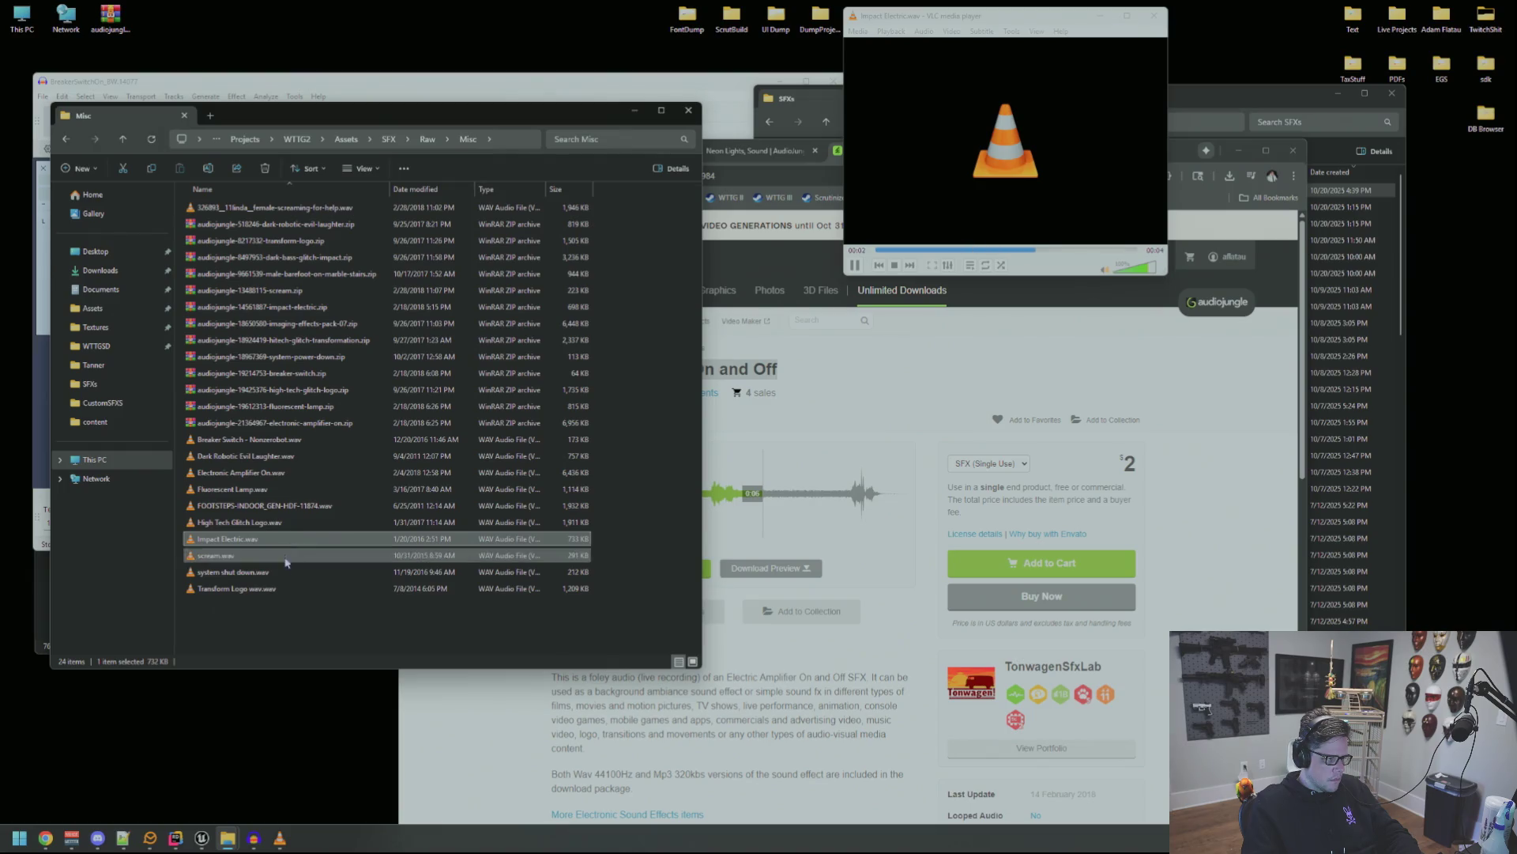
click(285, 573)
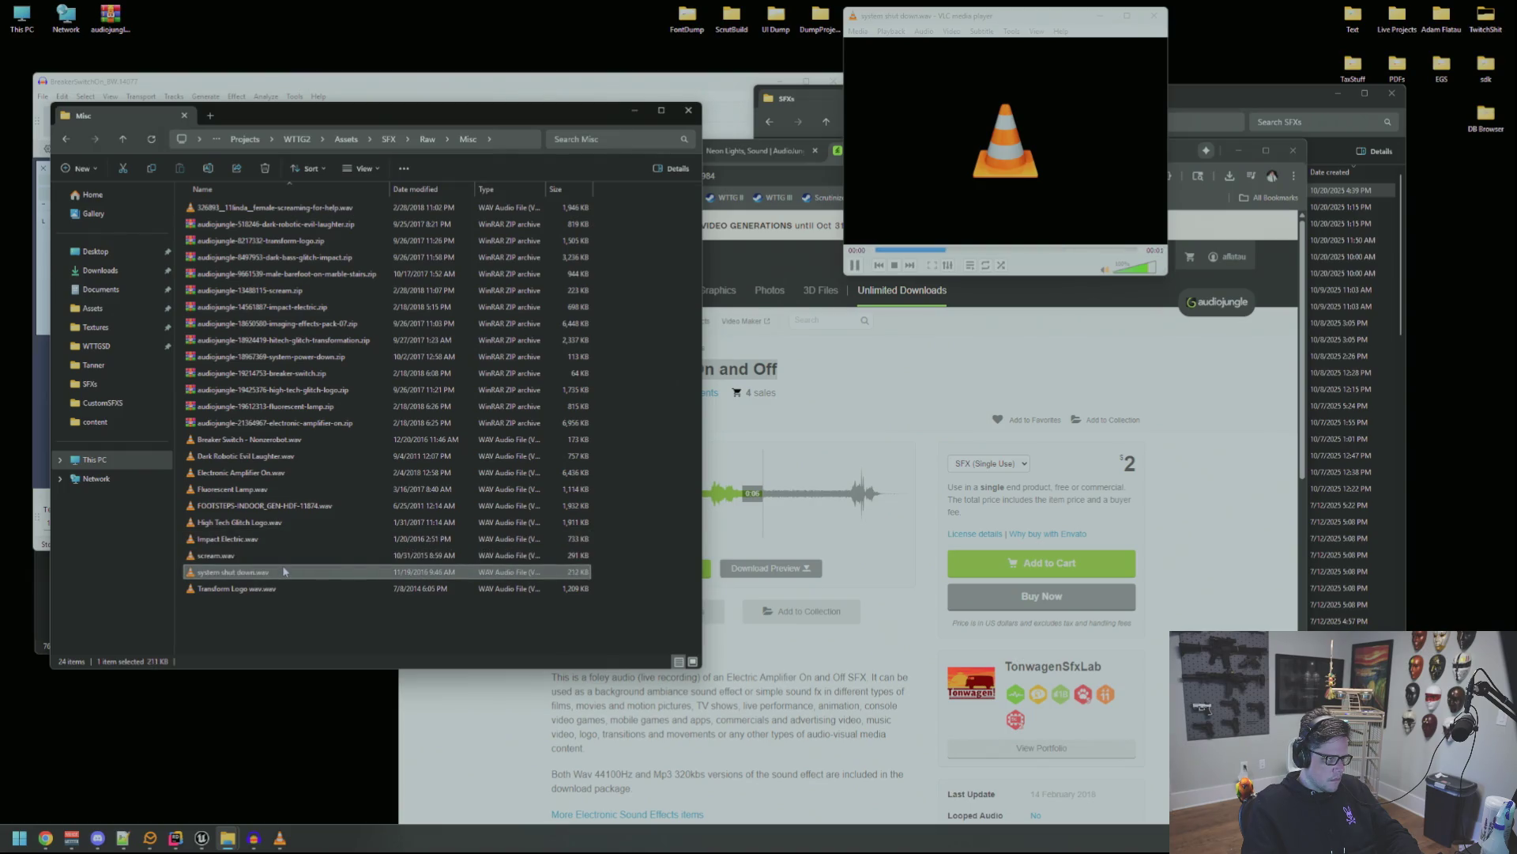
double_click(305, 440)
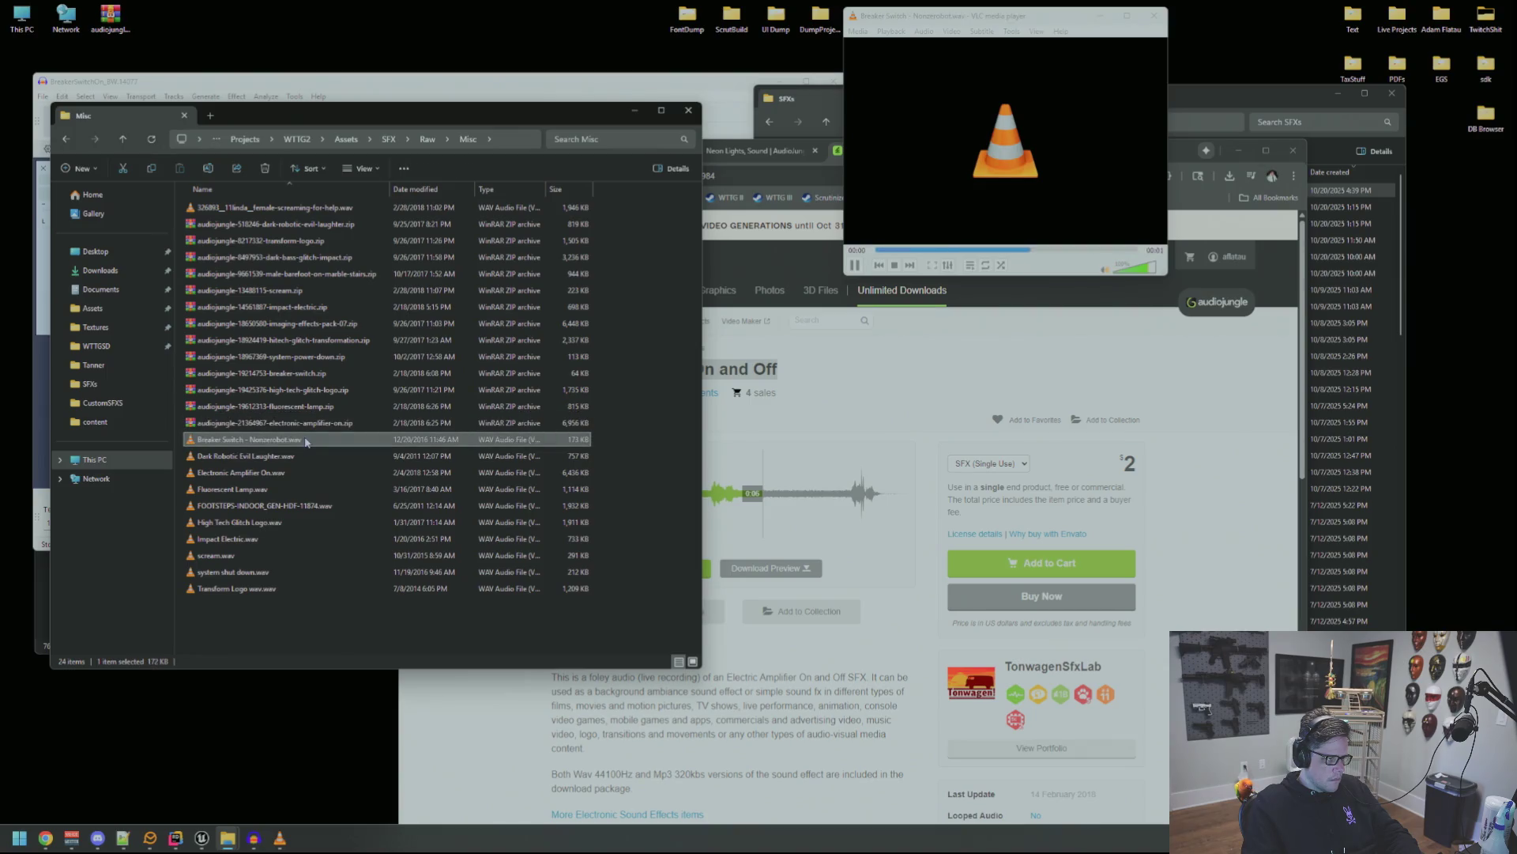
double_click(305, 457)
double_click(300, 473)
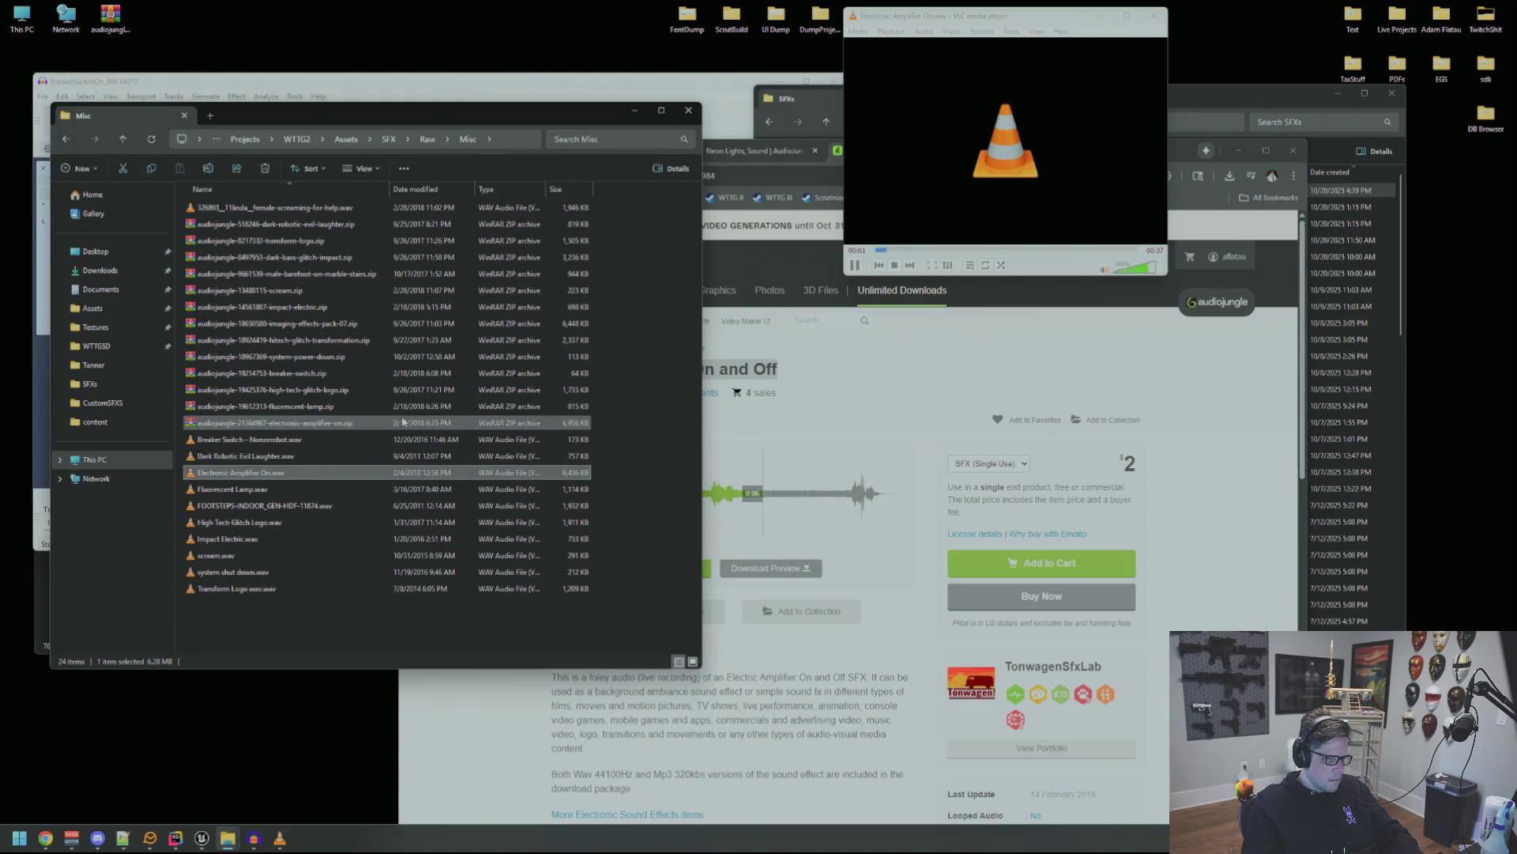
drag(958, 17, 1113, 20)
mouse_move(933, 380)
mouse_down()
mouse_move(1234, 351)
mouse_move(1273, 371)
mouse_up()
click(1132, 20)
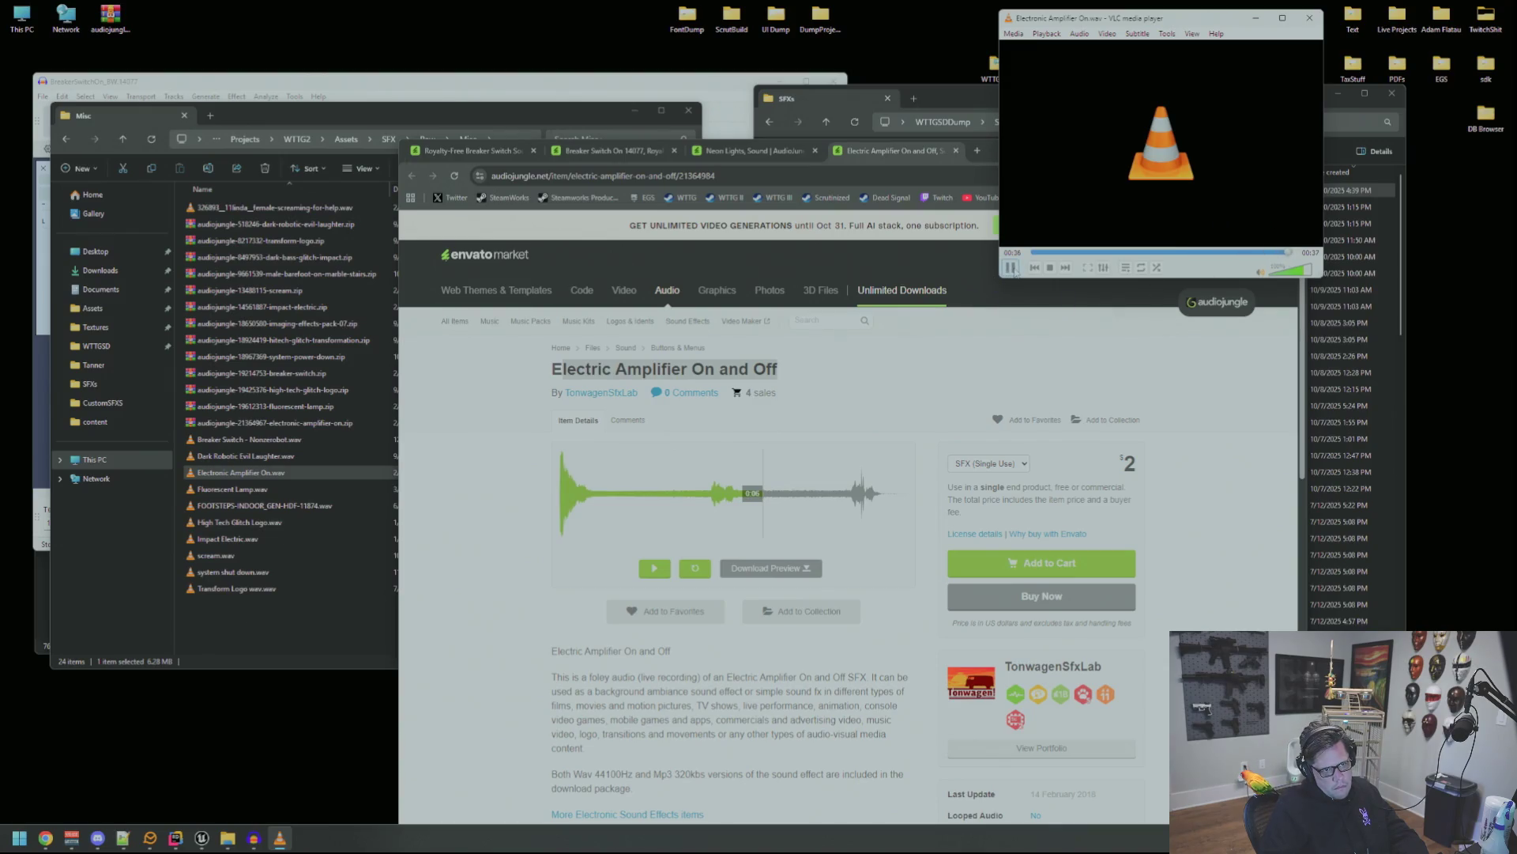
Close VLC and remove the old breaker switch track from the Audacity project.
click(1309, 18)
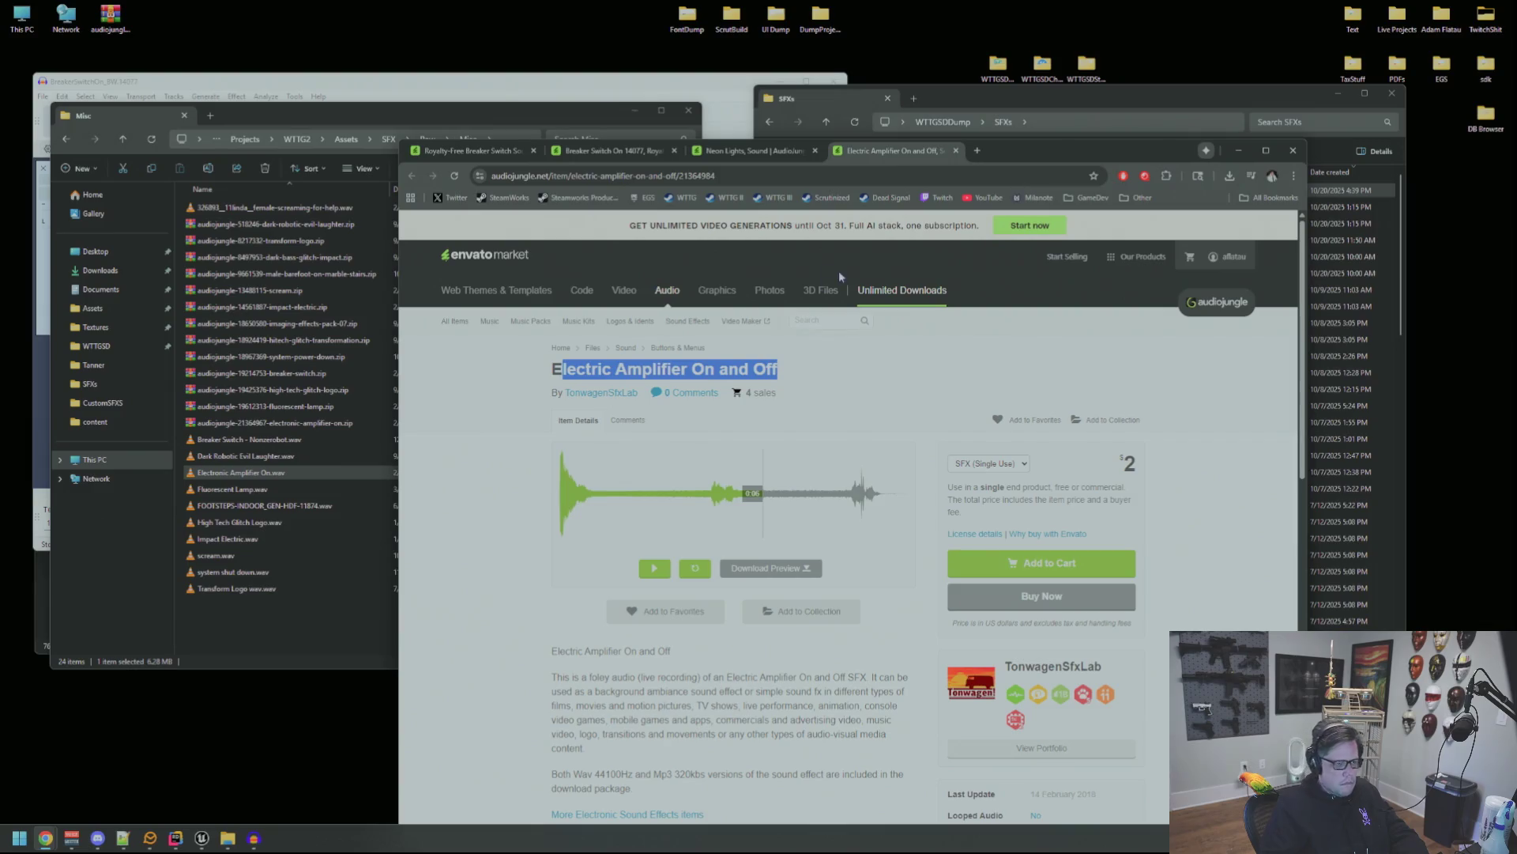
drag(1027, 151, 1113, 129)
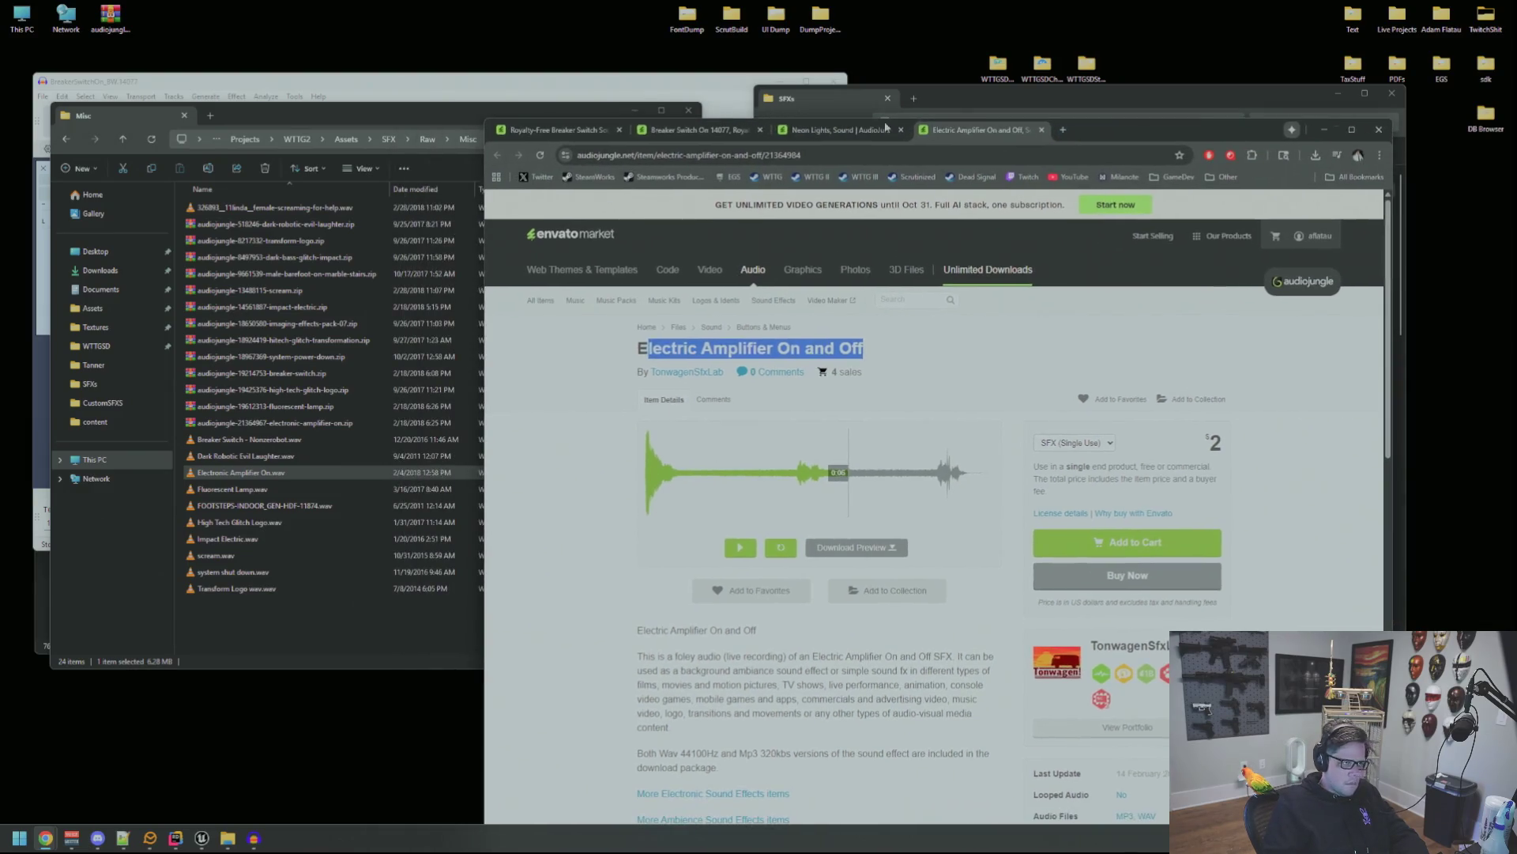
click(316, 80)
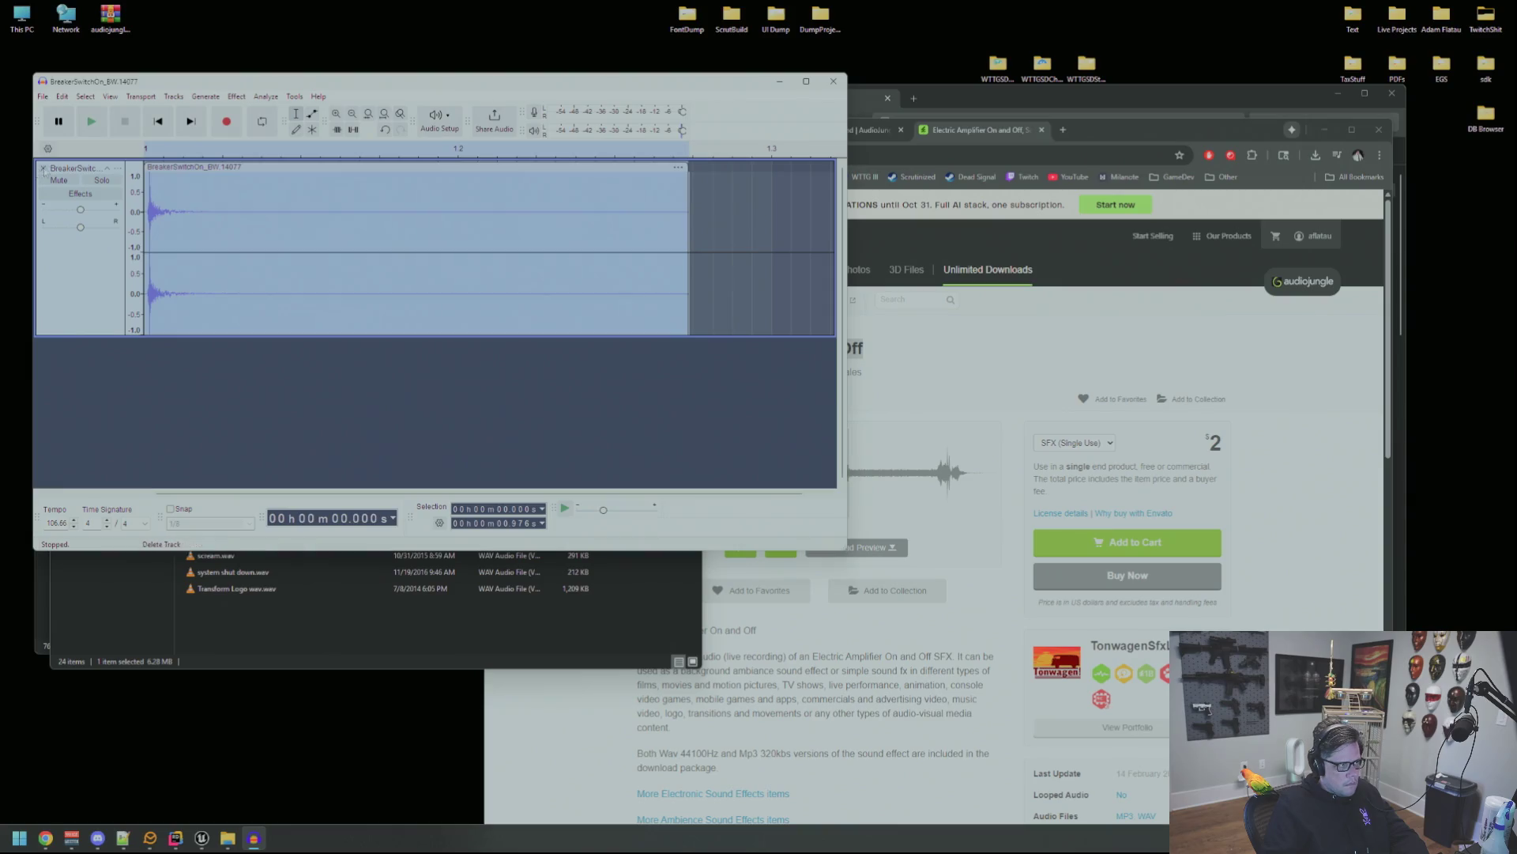
click(43, 169)
click(845, 554)
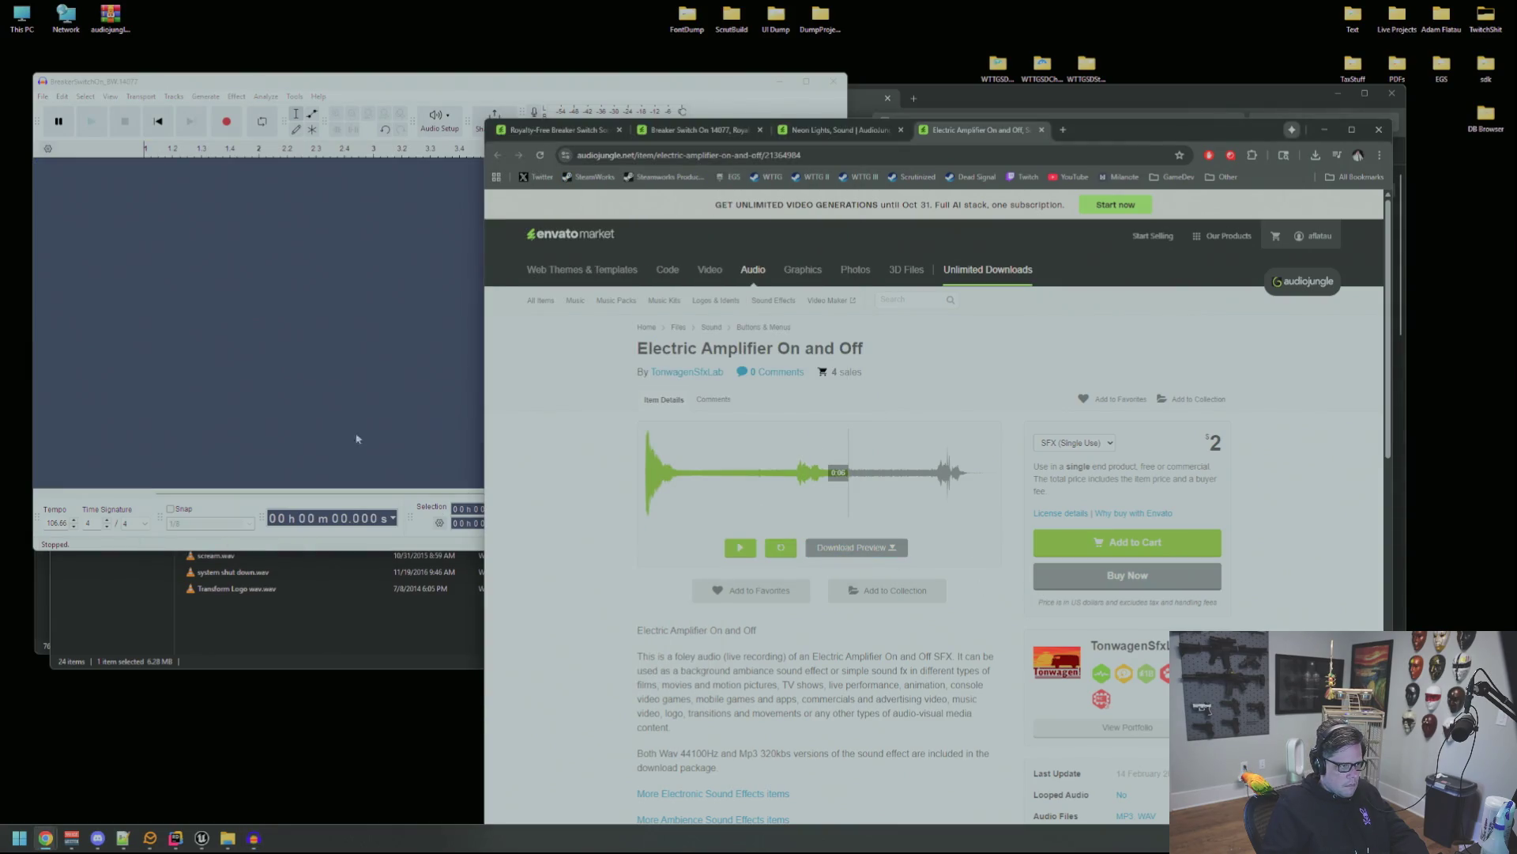
drag(385, 81, 834, 152)
Import Electronic Amplifier On.wav, audition it, and delete everything after about 4.5 seconds.
mouse_move(241, 472)
mouse_down()
mouse_move(806, 360)
mouse_move(748, 341)
mouse_up()
key(space)
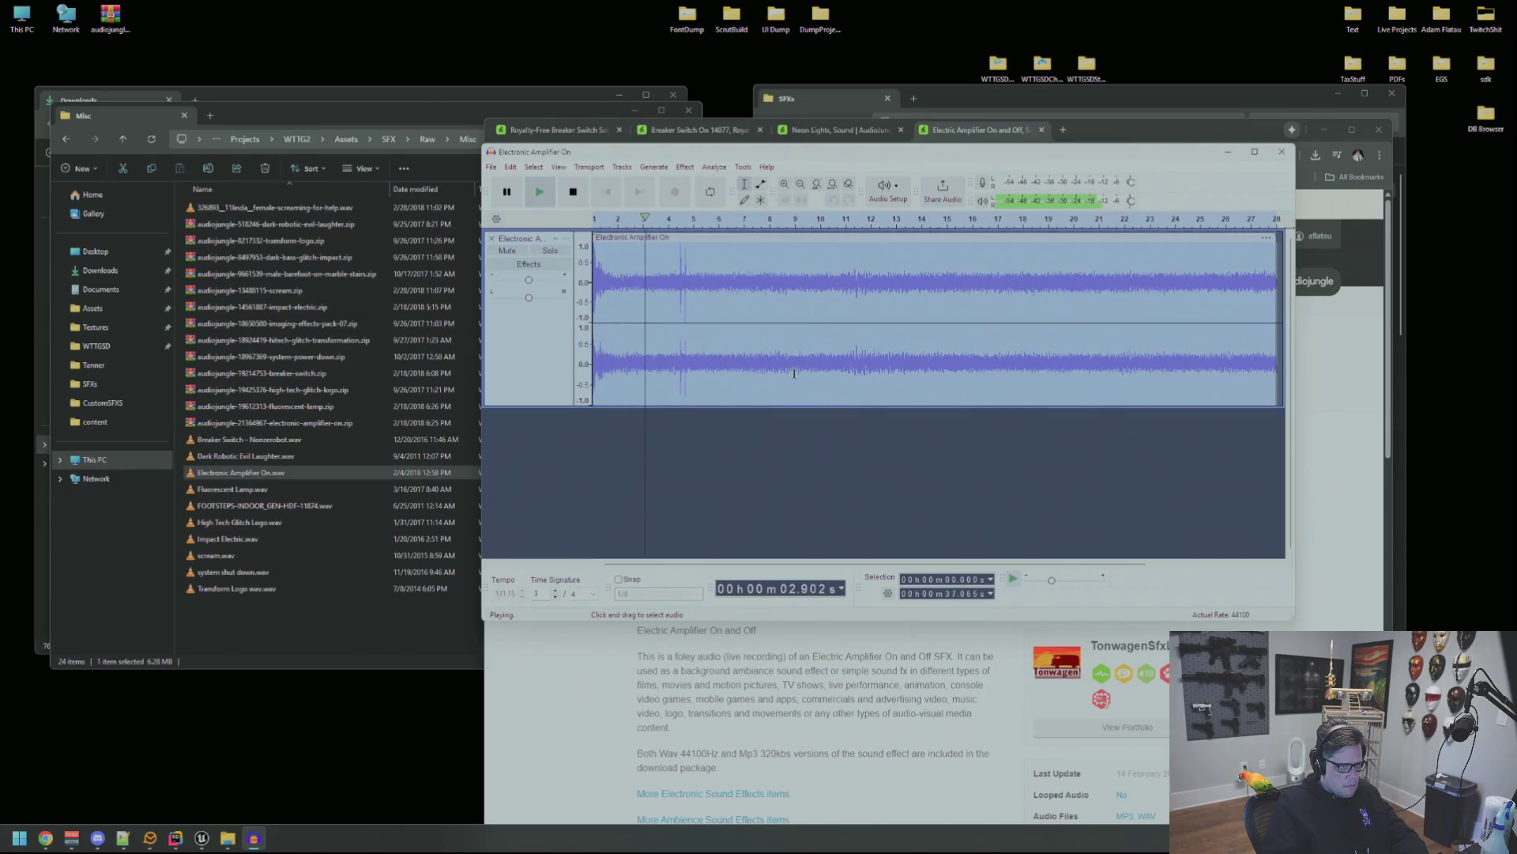
key(space)
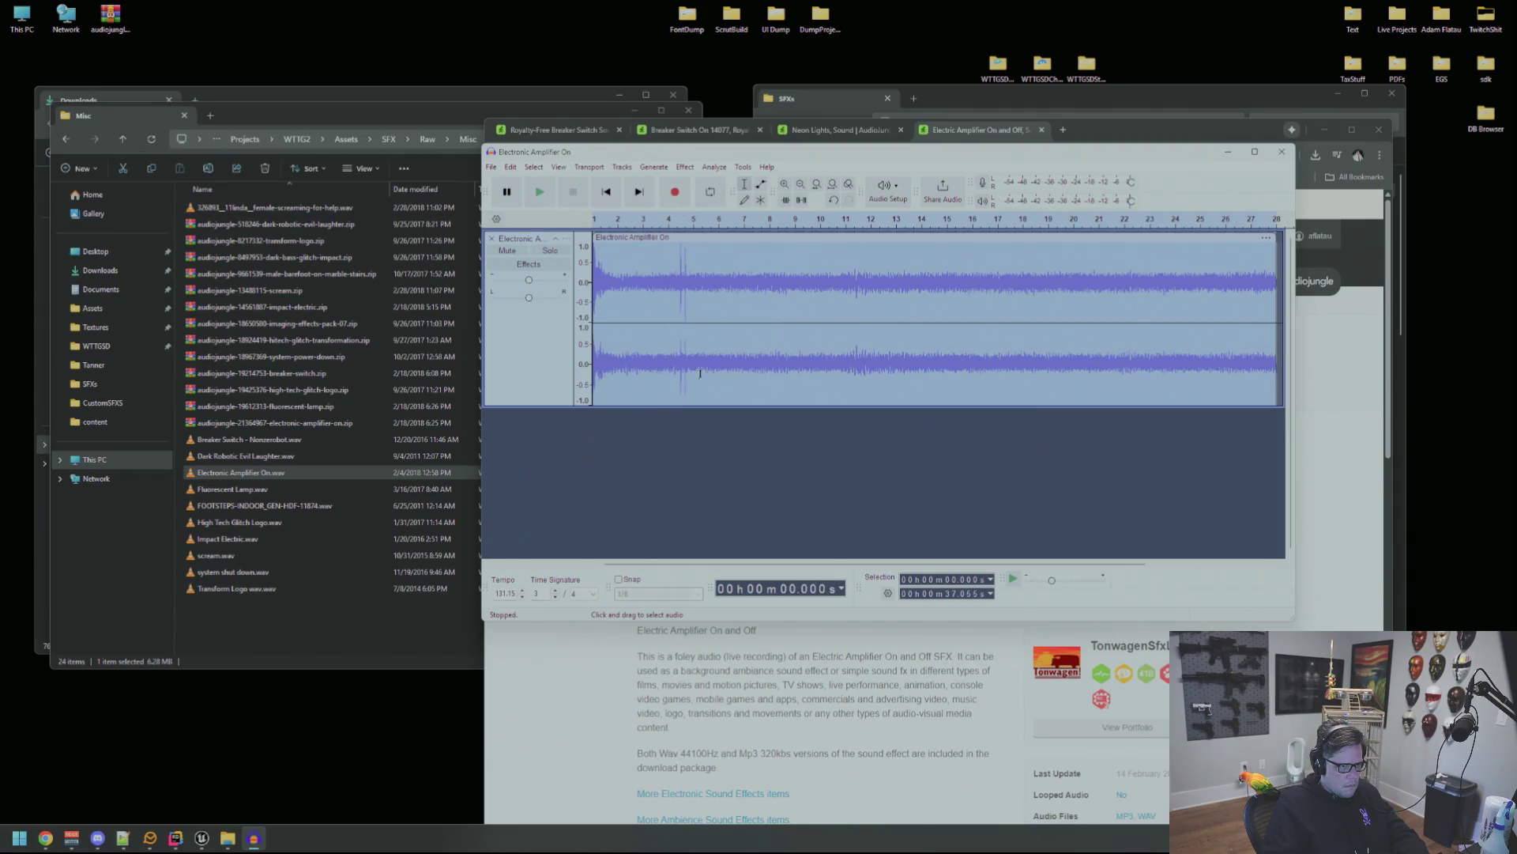
mouse_move(674, 360)
mouse_down()
mouse_move(1280, 362)
mouse_move(1130, 362)
mouse_up()
key(Delete)
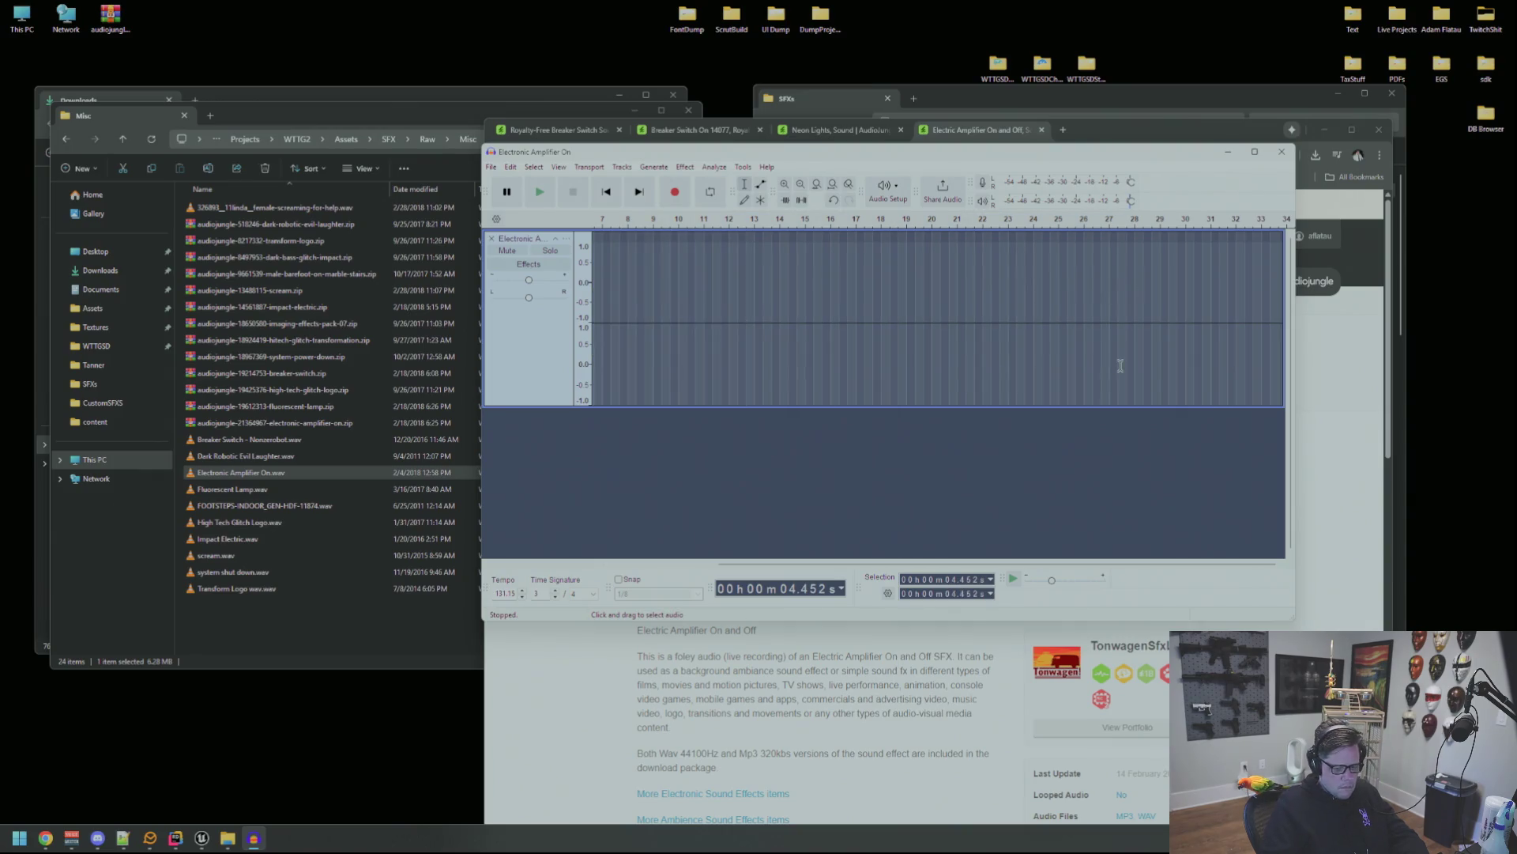
drag(625, 315, 679, 316)
Apply Fade Out to the clip's selected tail and play back the whole clip.
click(685, 167)
mouse_move(782, 274)
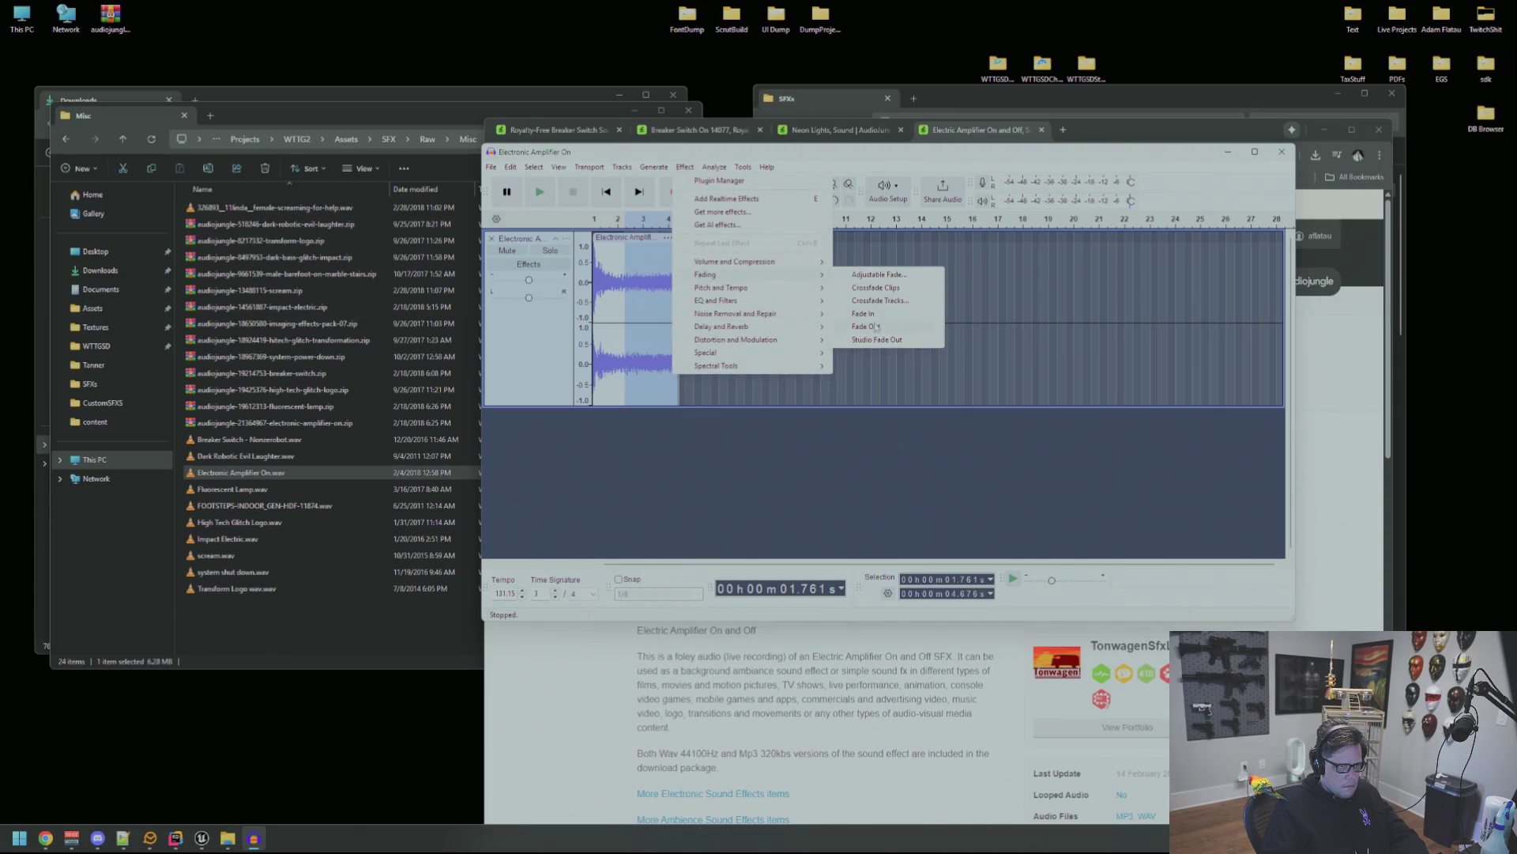
click(865, 326)
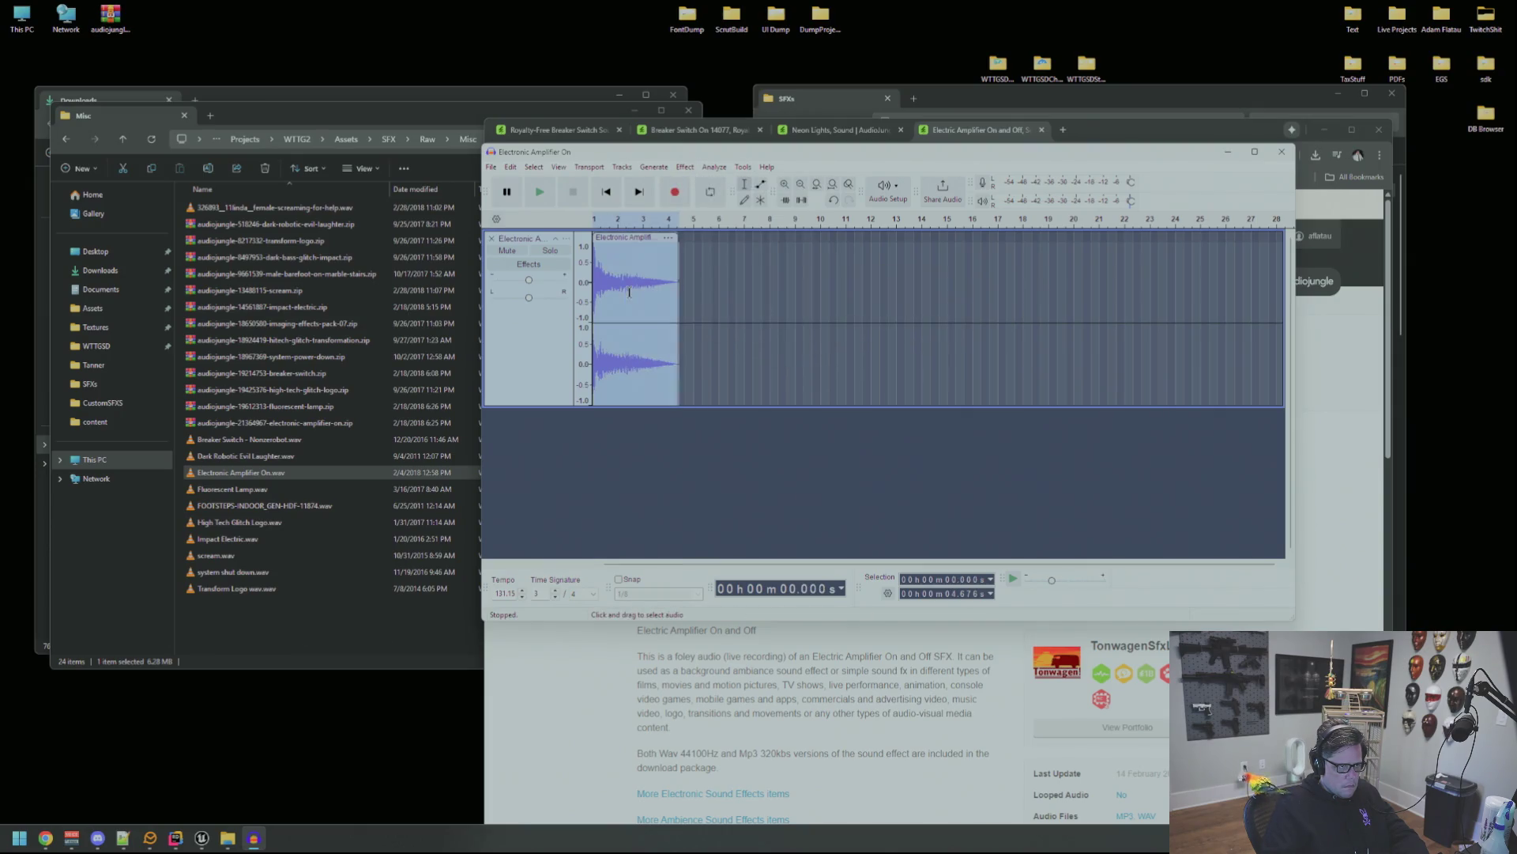
drag(679, 282, 705, 282)
click(701, 282)
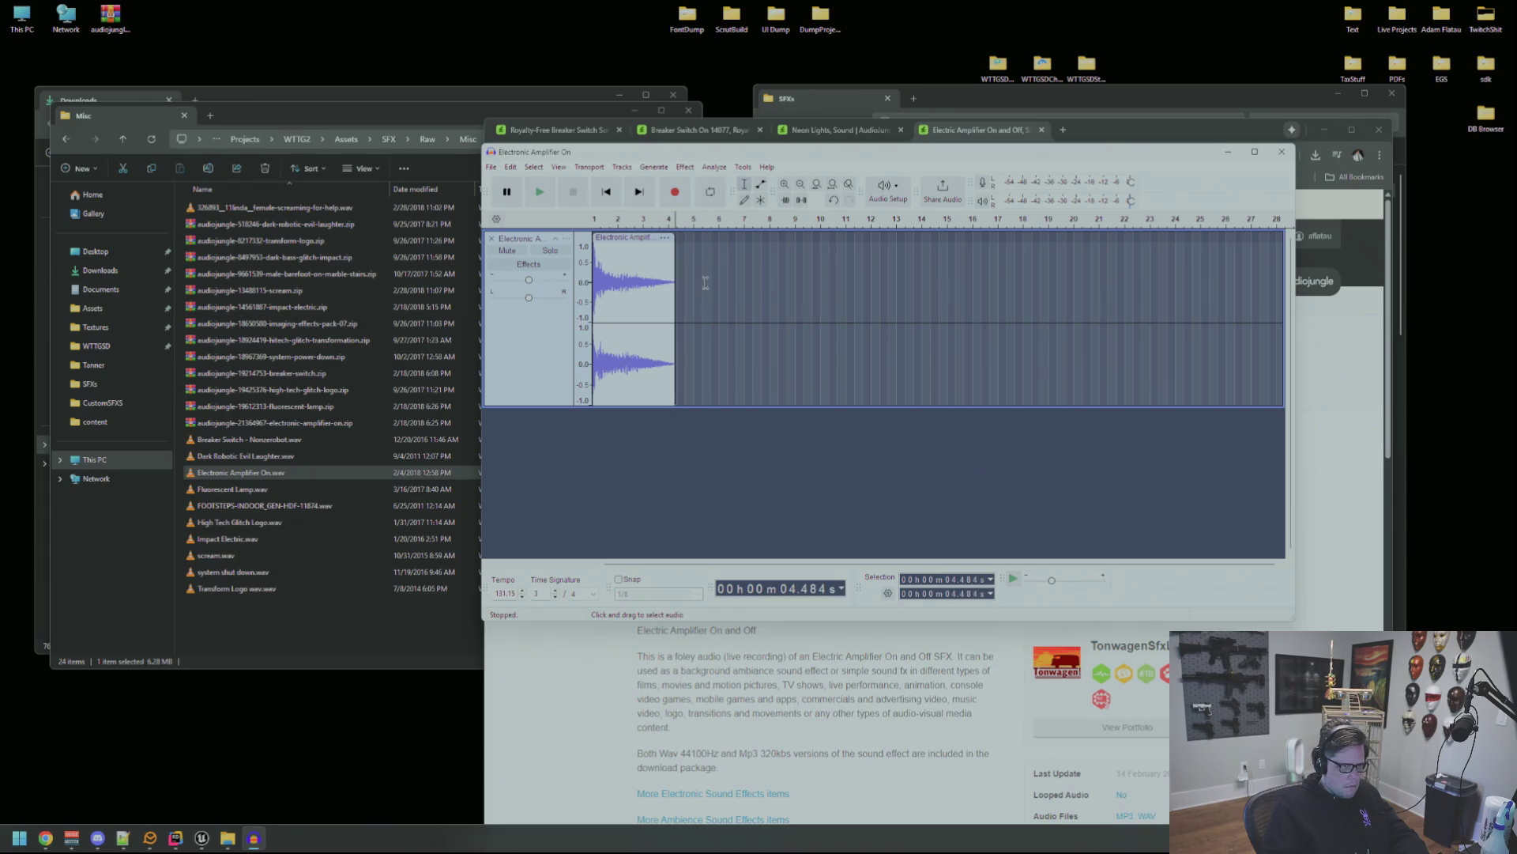
key(ctrl+a)
key(space)
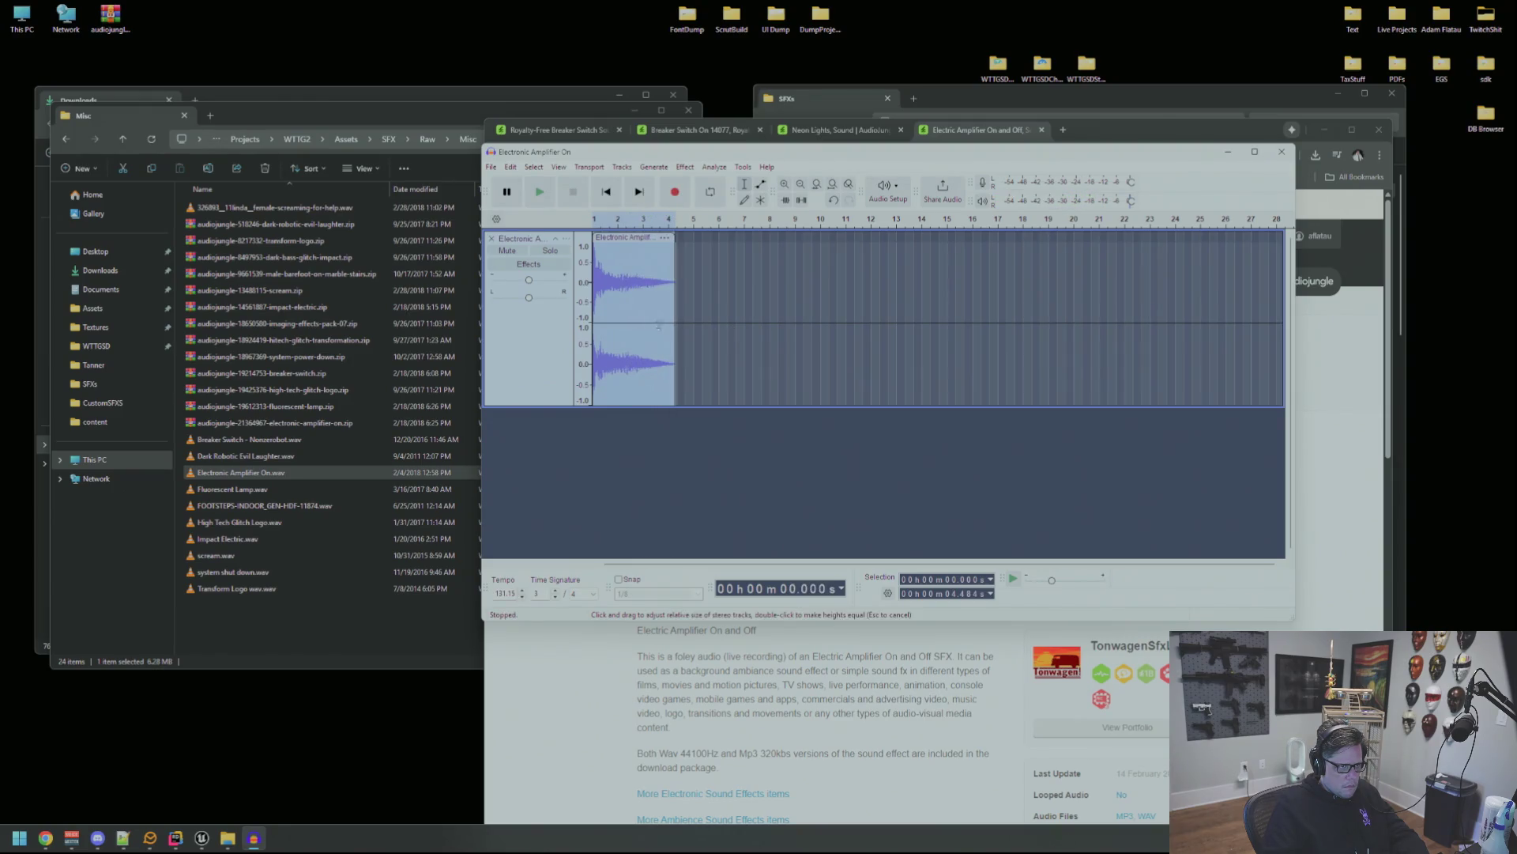
Fade out the clip's second half from 2.242 s, replay it, then select the first 1.7 seconds.
drag(633, 303, 676, 308)
click(684, 166)
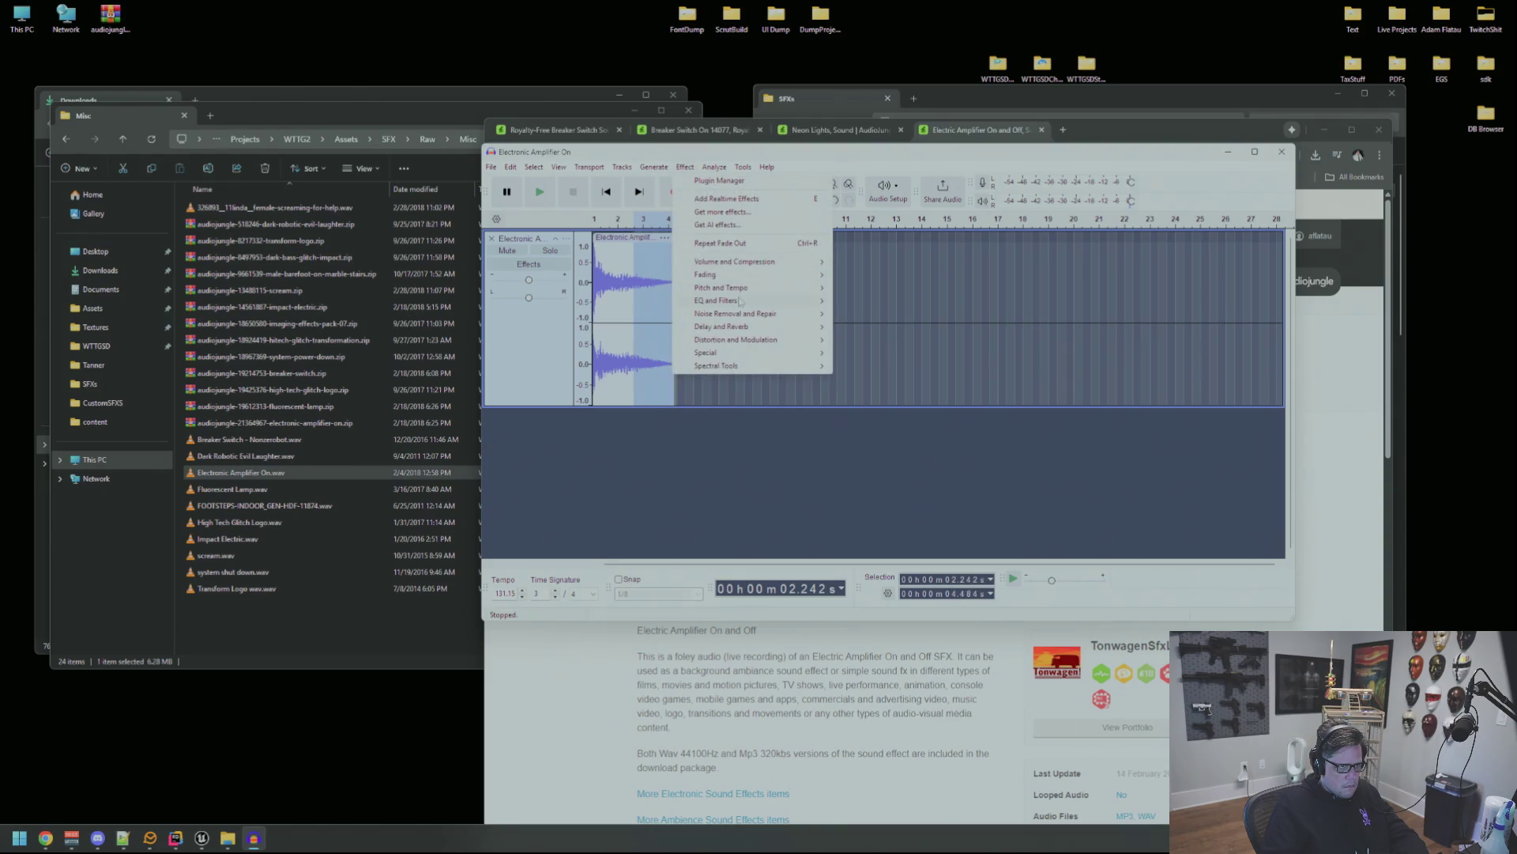
mouse_move(744, 274)
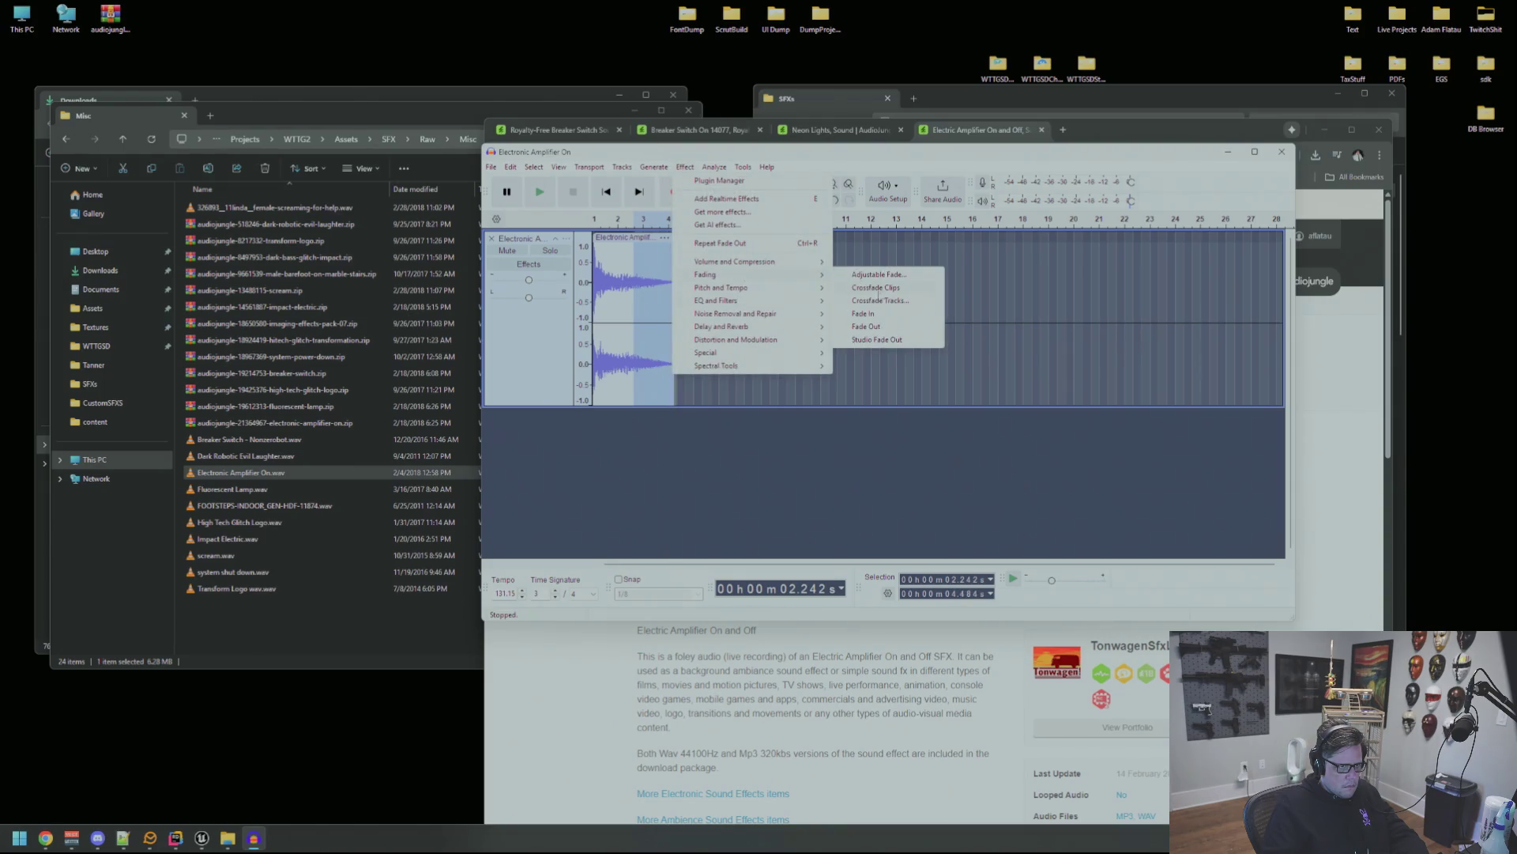
click(866, 327)
double_click(667, 278)
key(space)
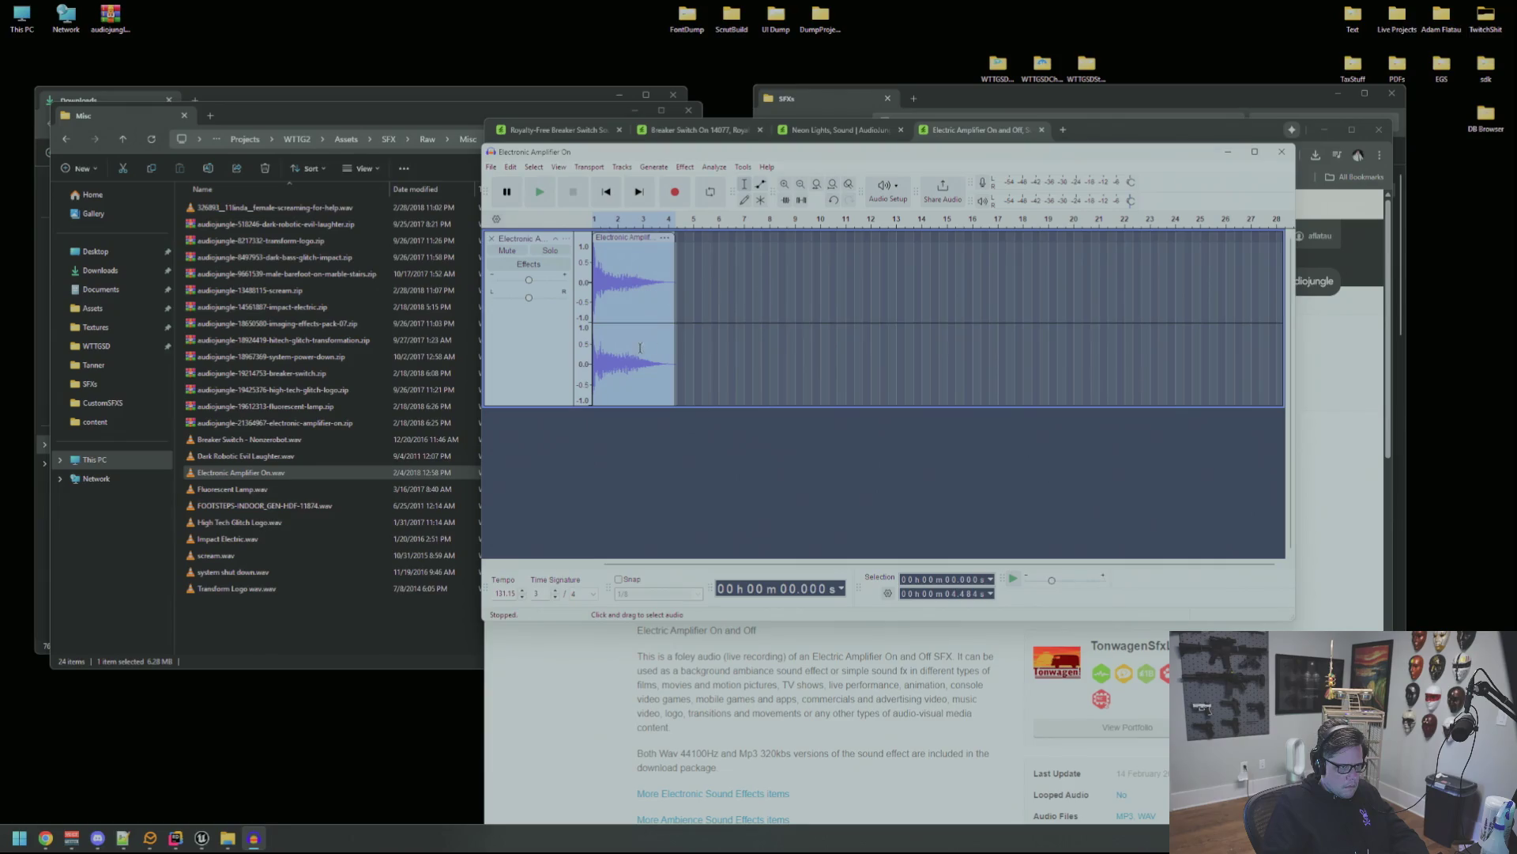
drag(624, 342, 594, 339)
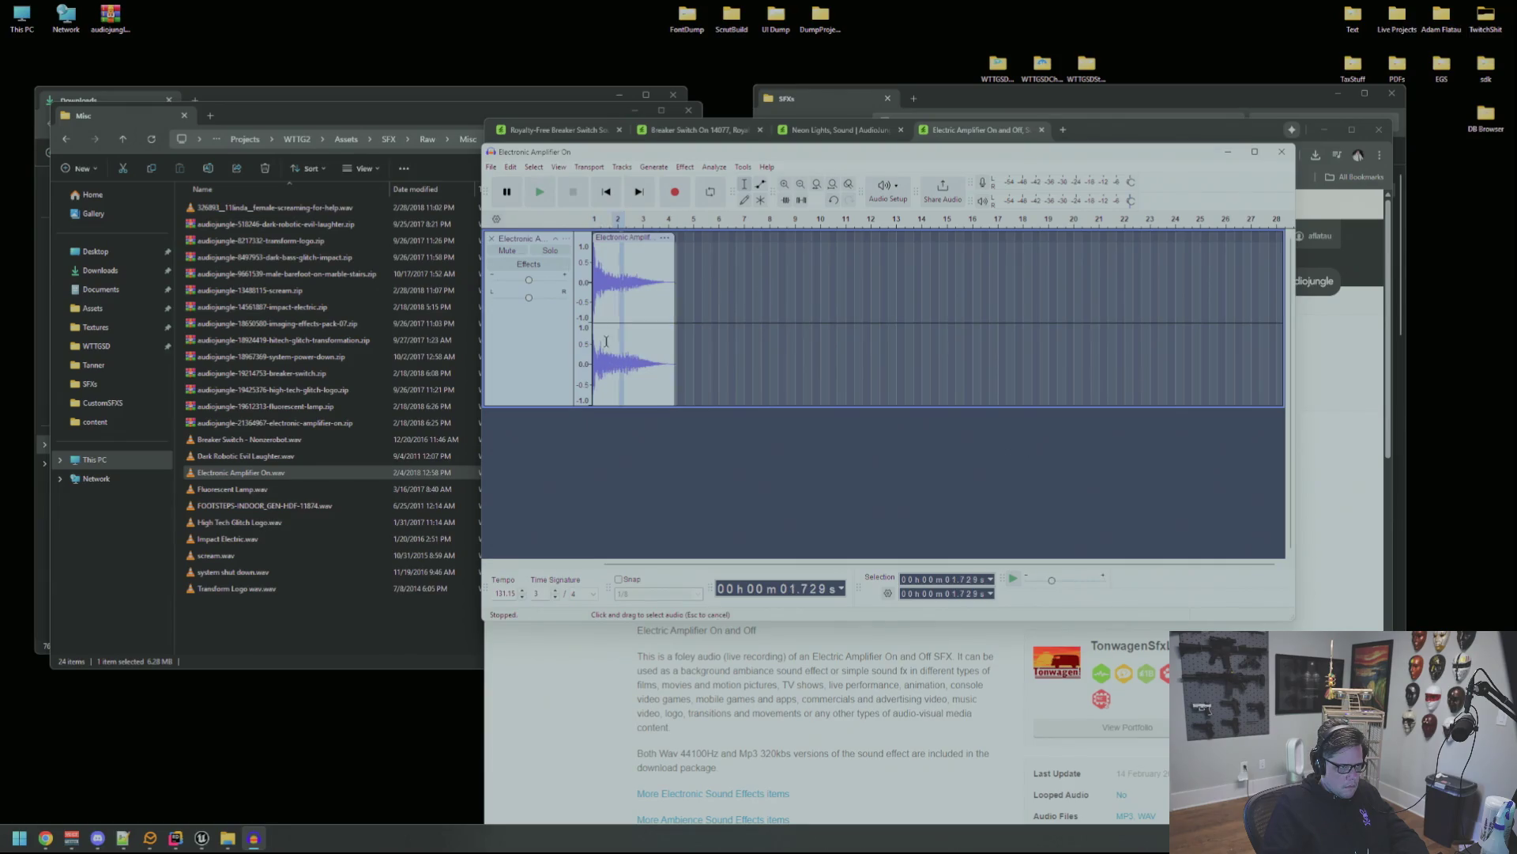
Select the tail from about 1.2 s, apply Fade Out, and replay the shortened clip.
key(space)
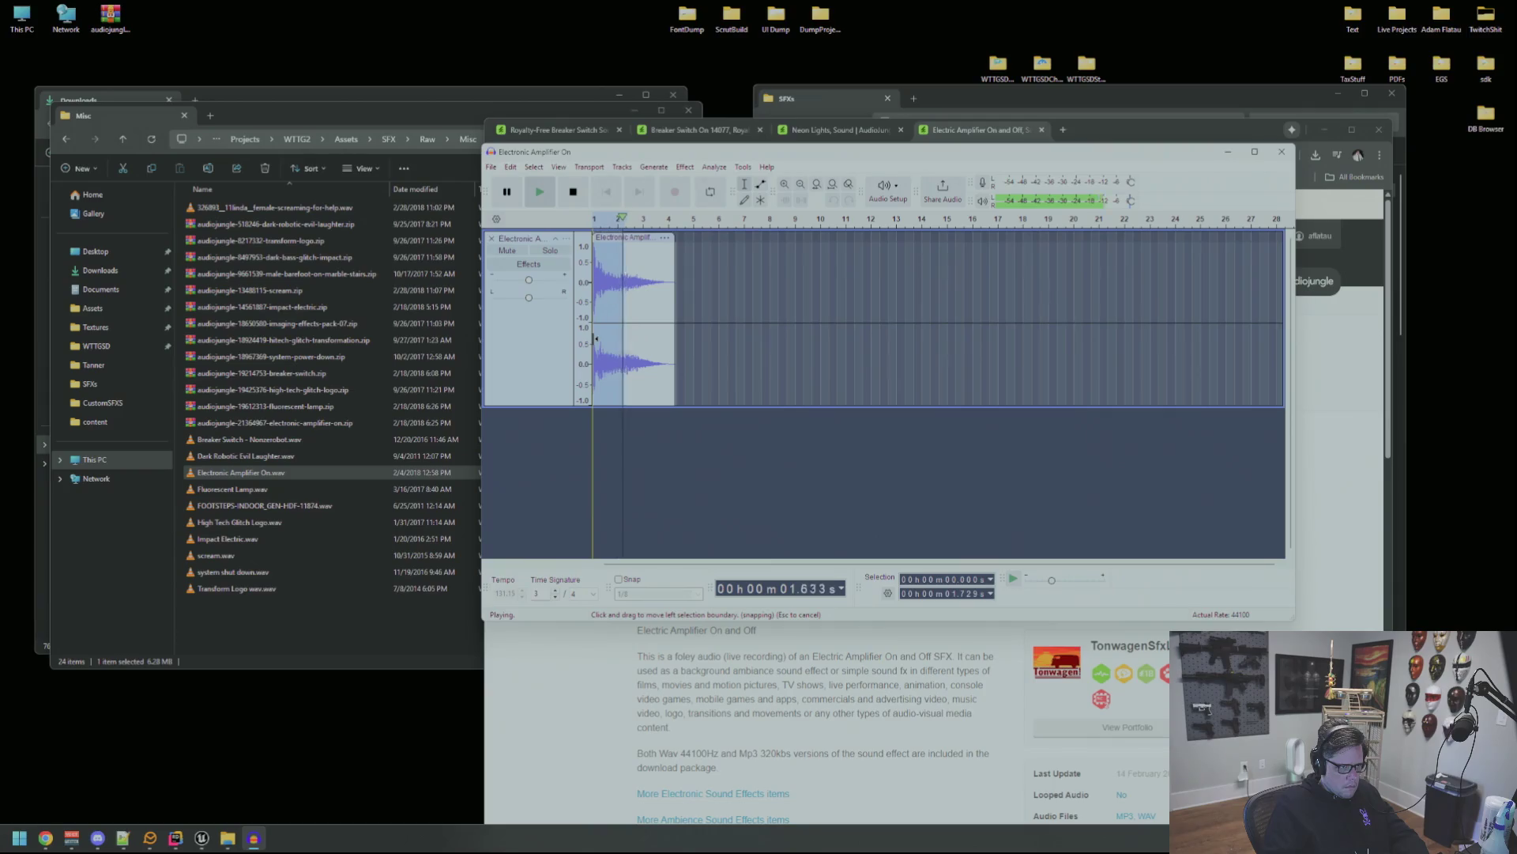
mouse_move(615, 281)
mouse_down()
mouse_move(675, 279)
mouse_move(605, 284)
mouse_move(614, 292)
mouse_up()
click(685, 167)
mouse_move(758, 275)
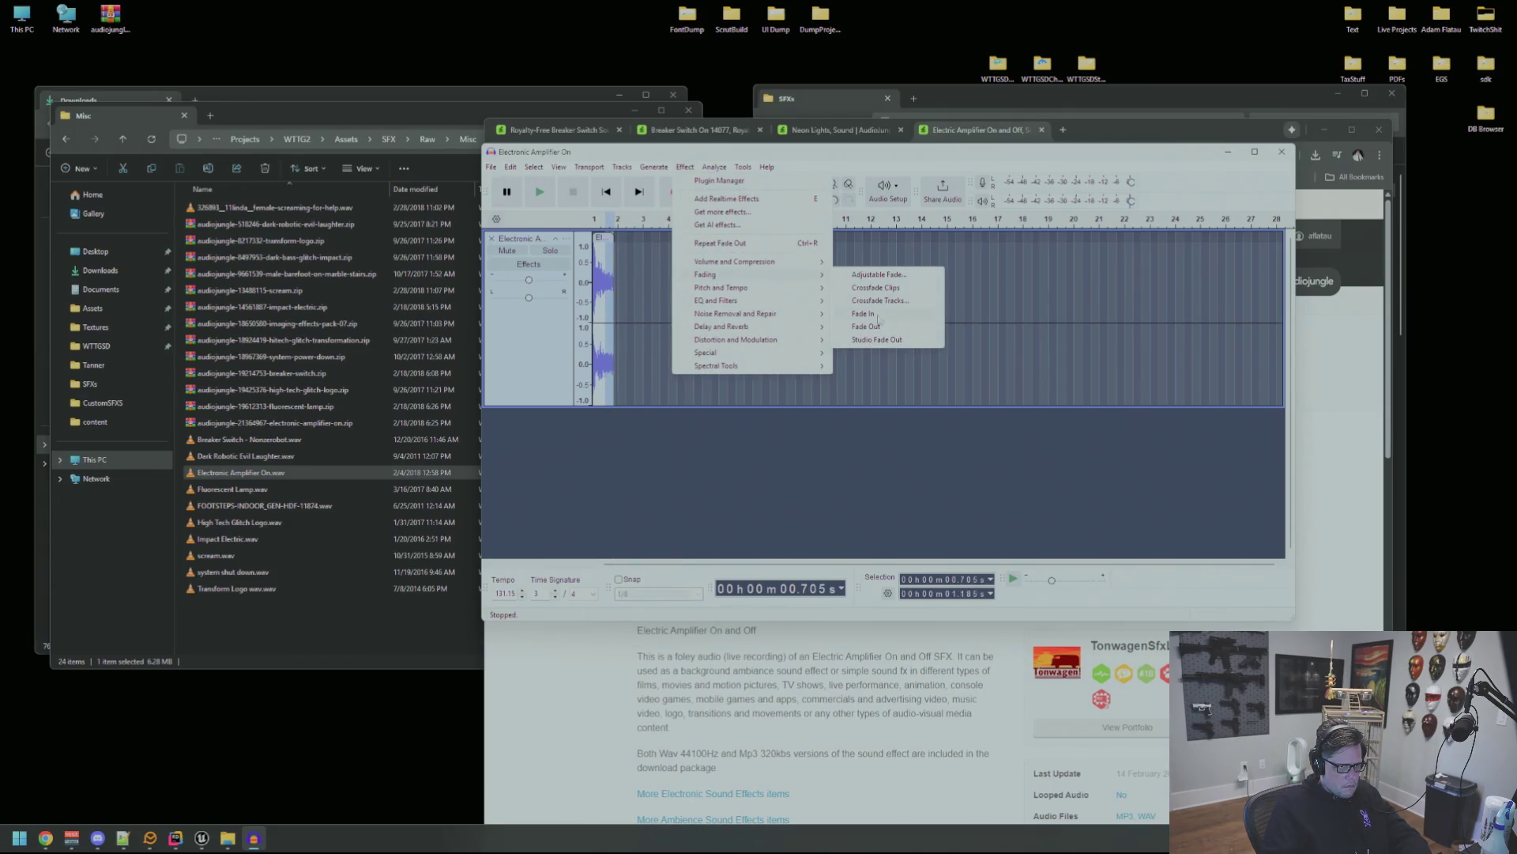
click(872, 328)
key(space)
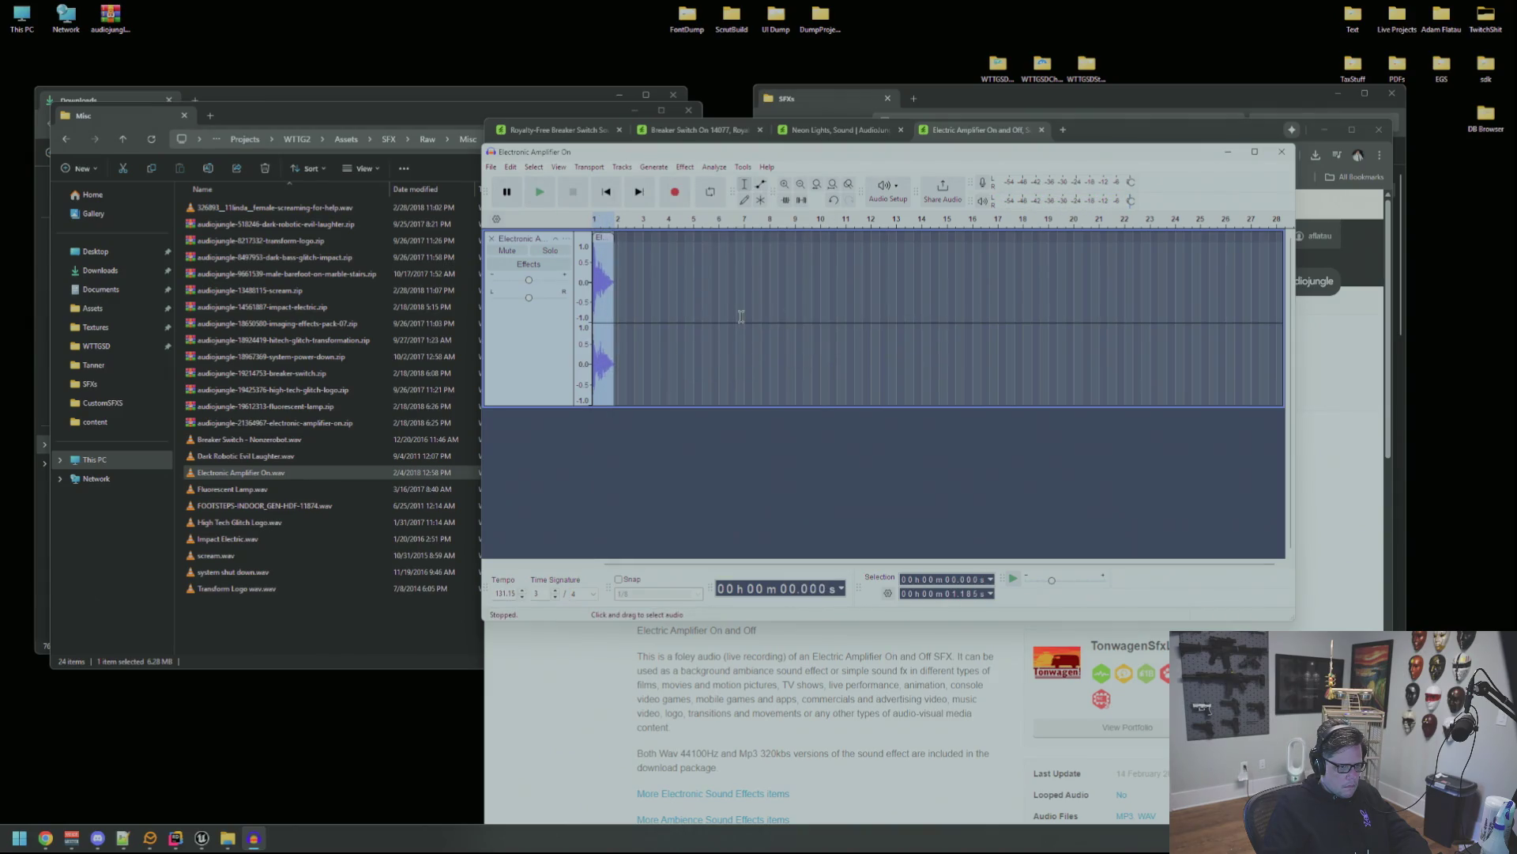
key(space)
mouse_move(1074, 130)
mouse_down()
mouse_move(1082, 192)
mouse_move(1106, 176)
mouse_up()
click(1028, 157)
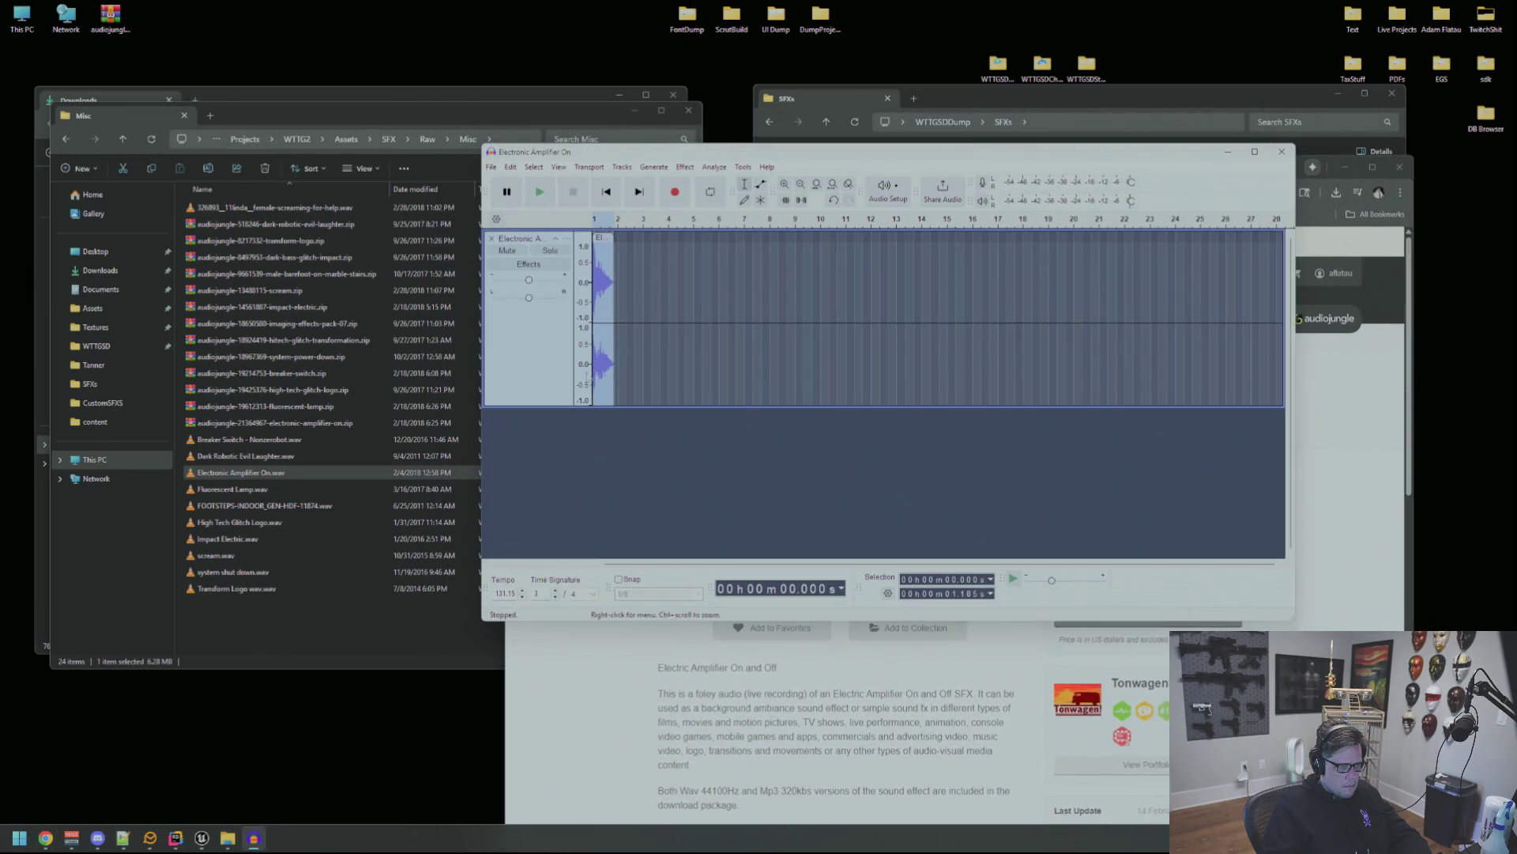
Import Breaker Switch - Nonzerobot.wav as a second track and audition it with the amplifier clip.
mouse_move(245, 439)
mouse_down()
mouse_move(878, 482)
mouse_move(633, 309)
mouse_up()
scroll(634, 309, up, 2)
key(space)
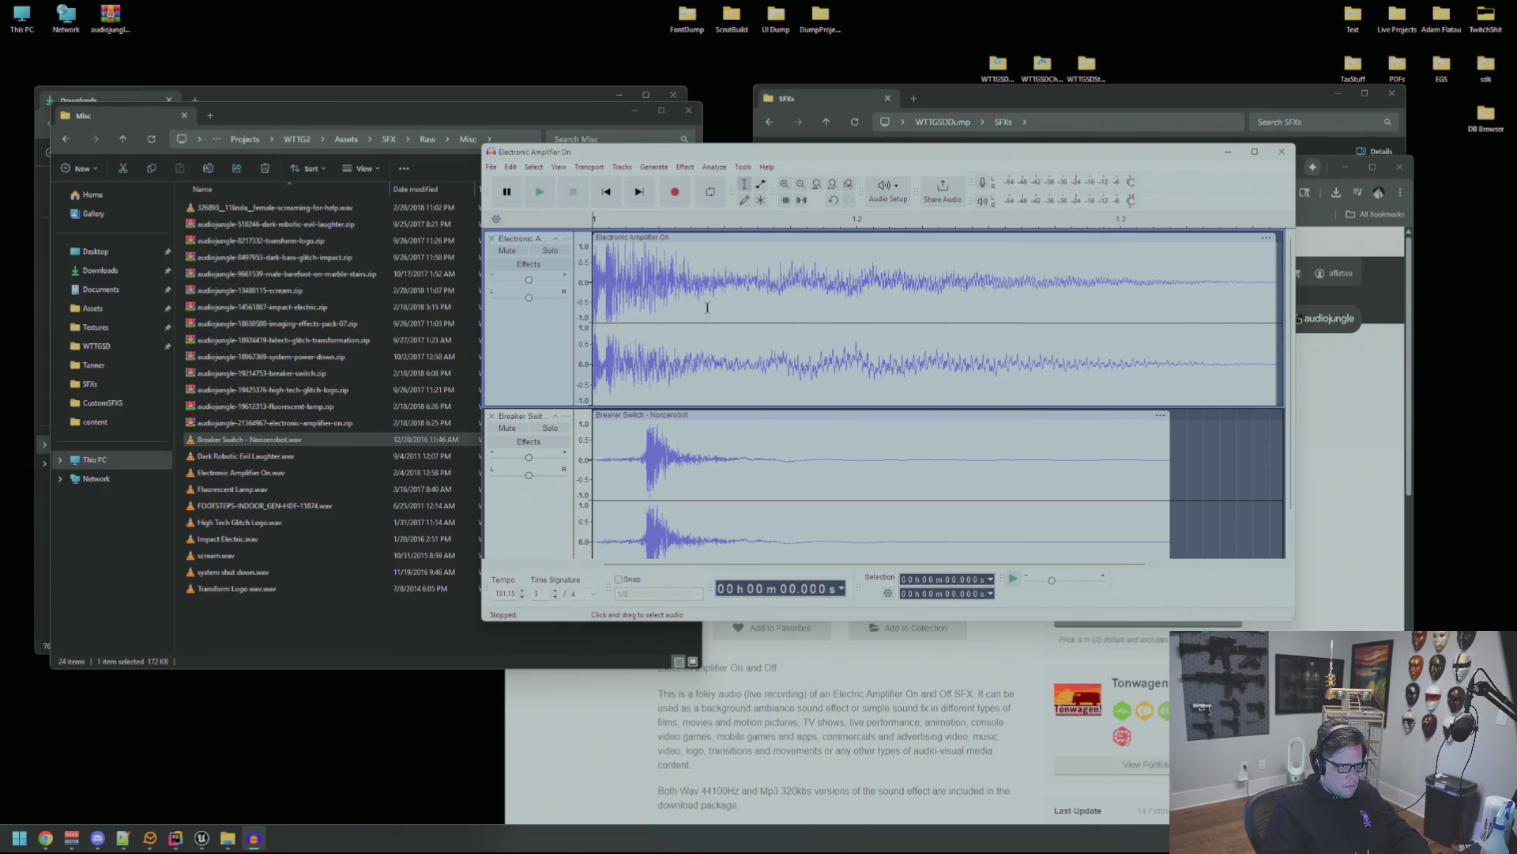
scroll(693, 390, down, 1)
double_click(708, 442)
key(space)
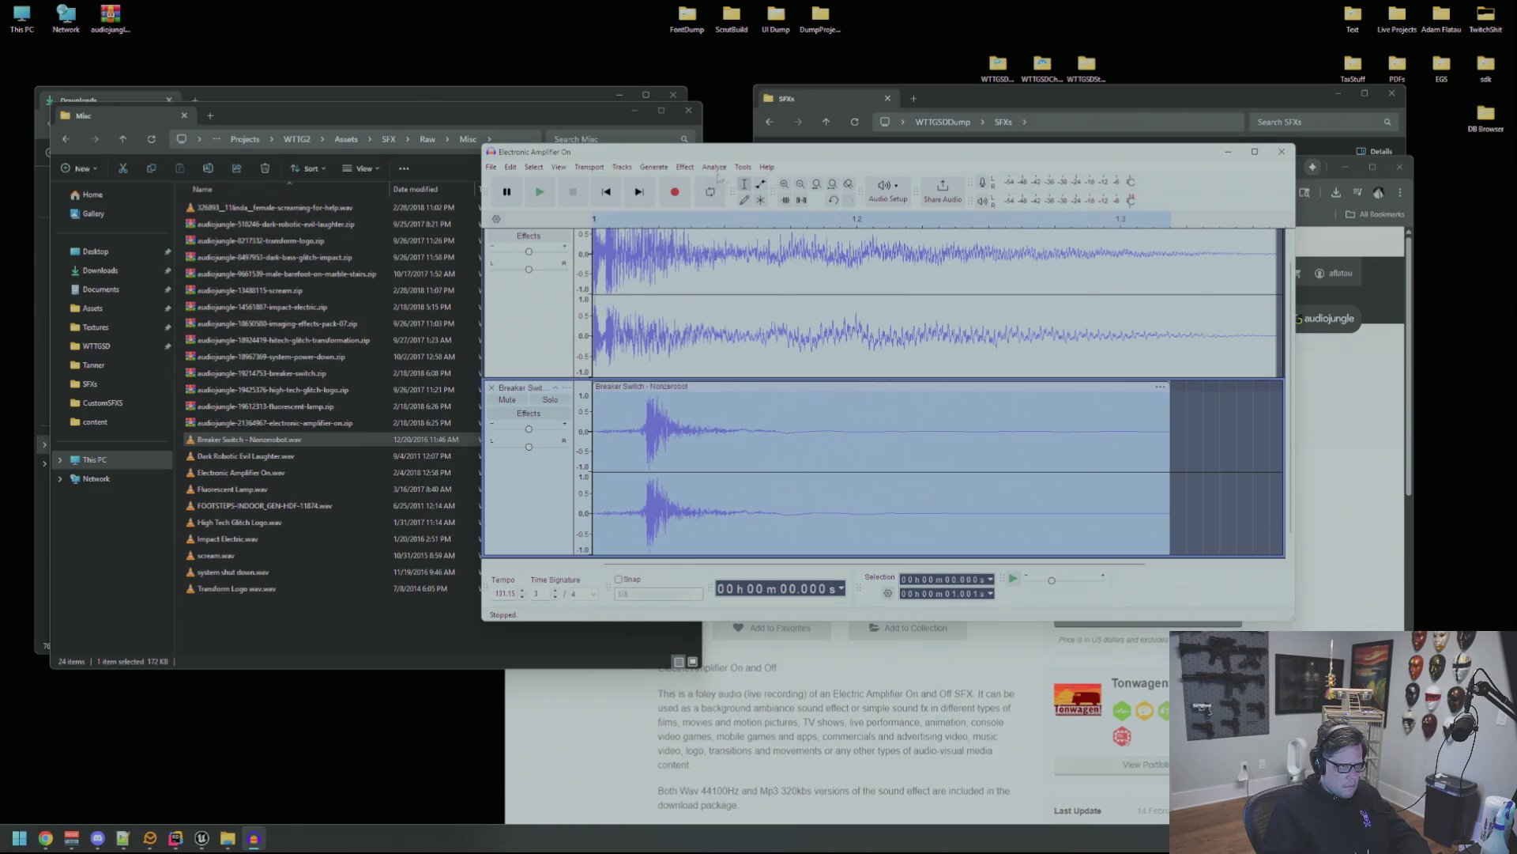
Apply Pitch and Tempo > Change Pitch to the selected clip and preview both tracks.
click(686, 168)
mouse_move(748, 289)
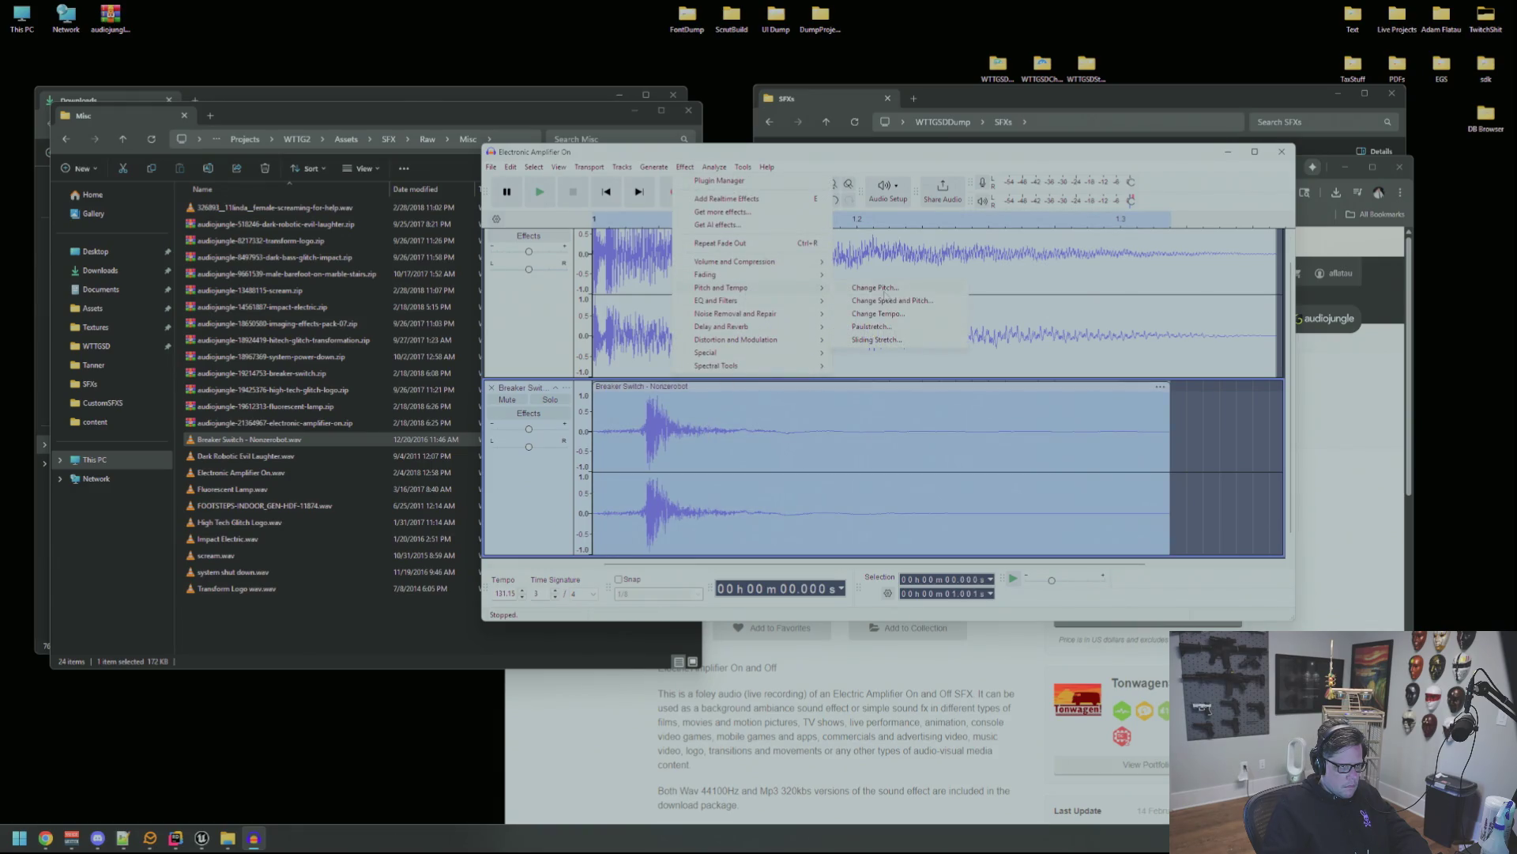
click(861, 291)
click(881, 444)
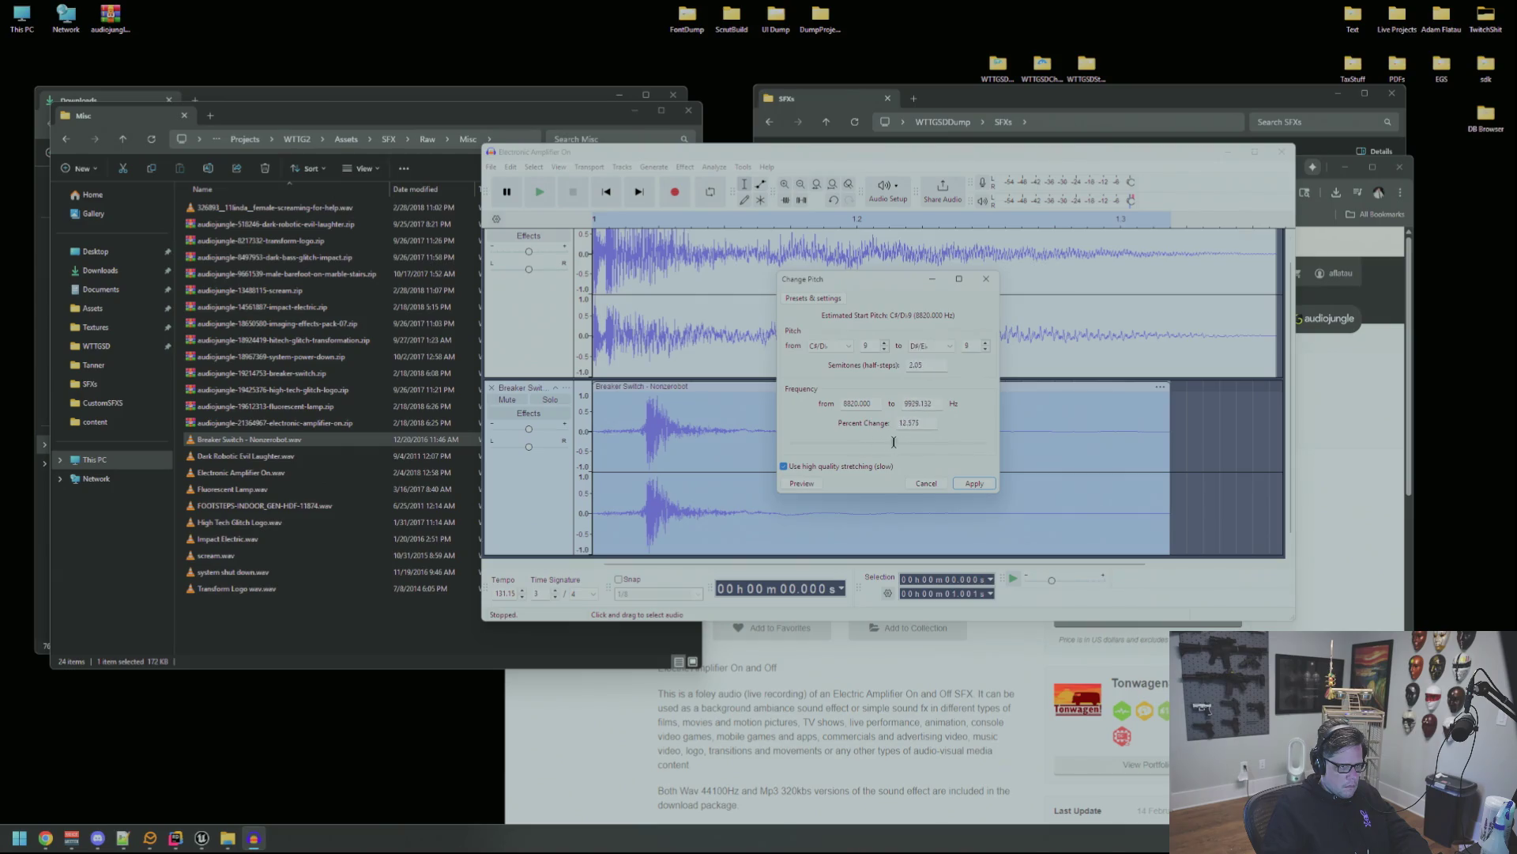
click(972, 483)
key(space)
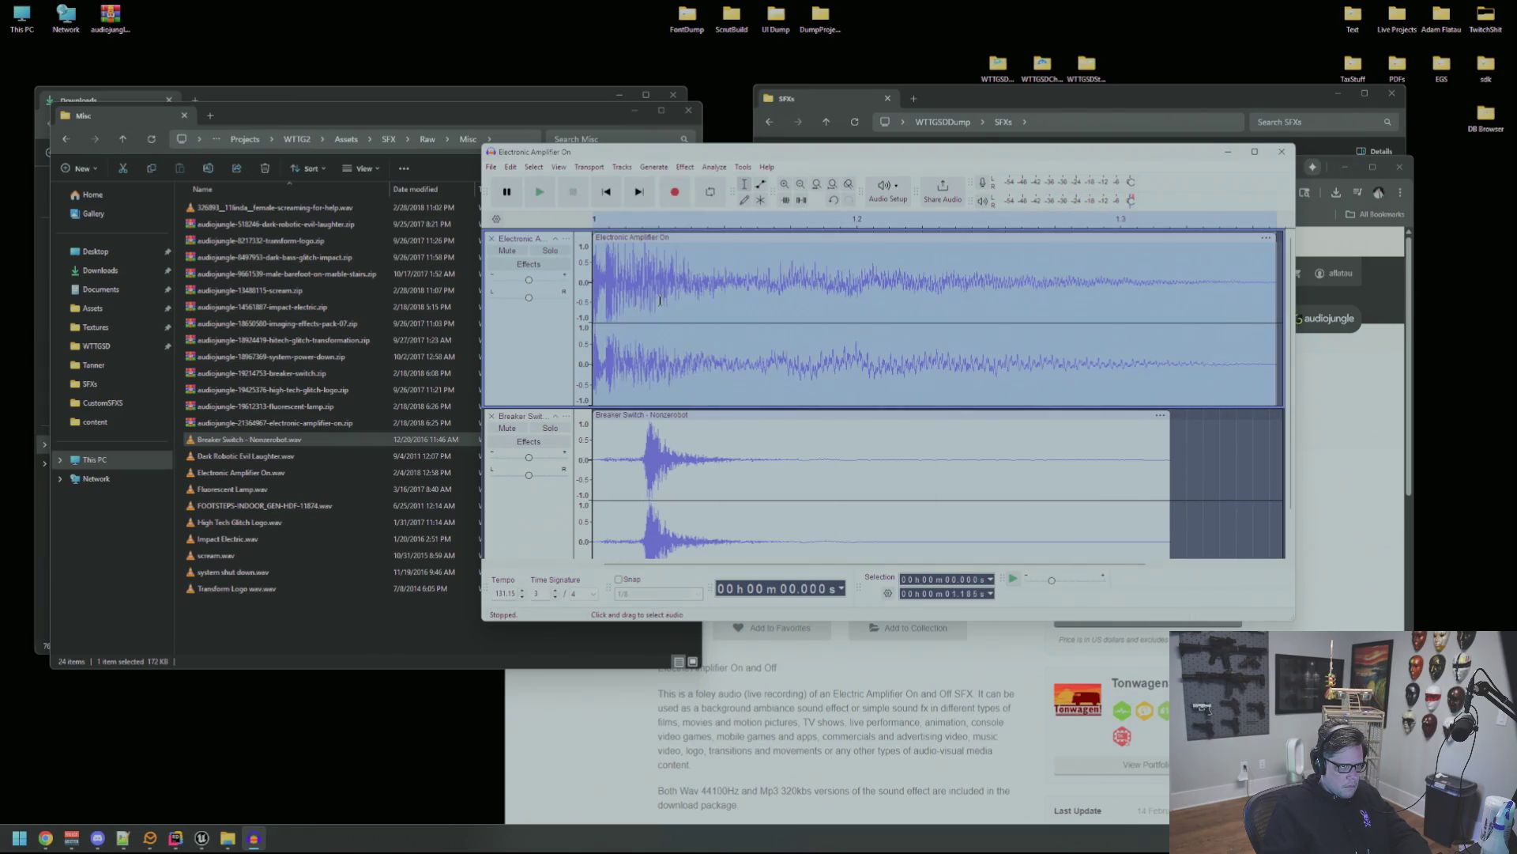
double_click(516, 281)
click(631, 345)
key(Home)
key(space)
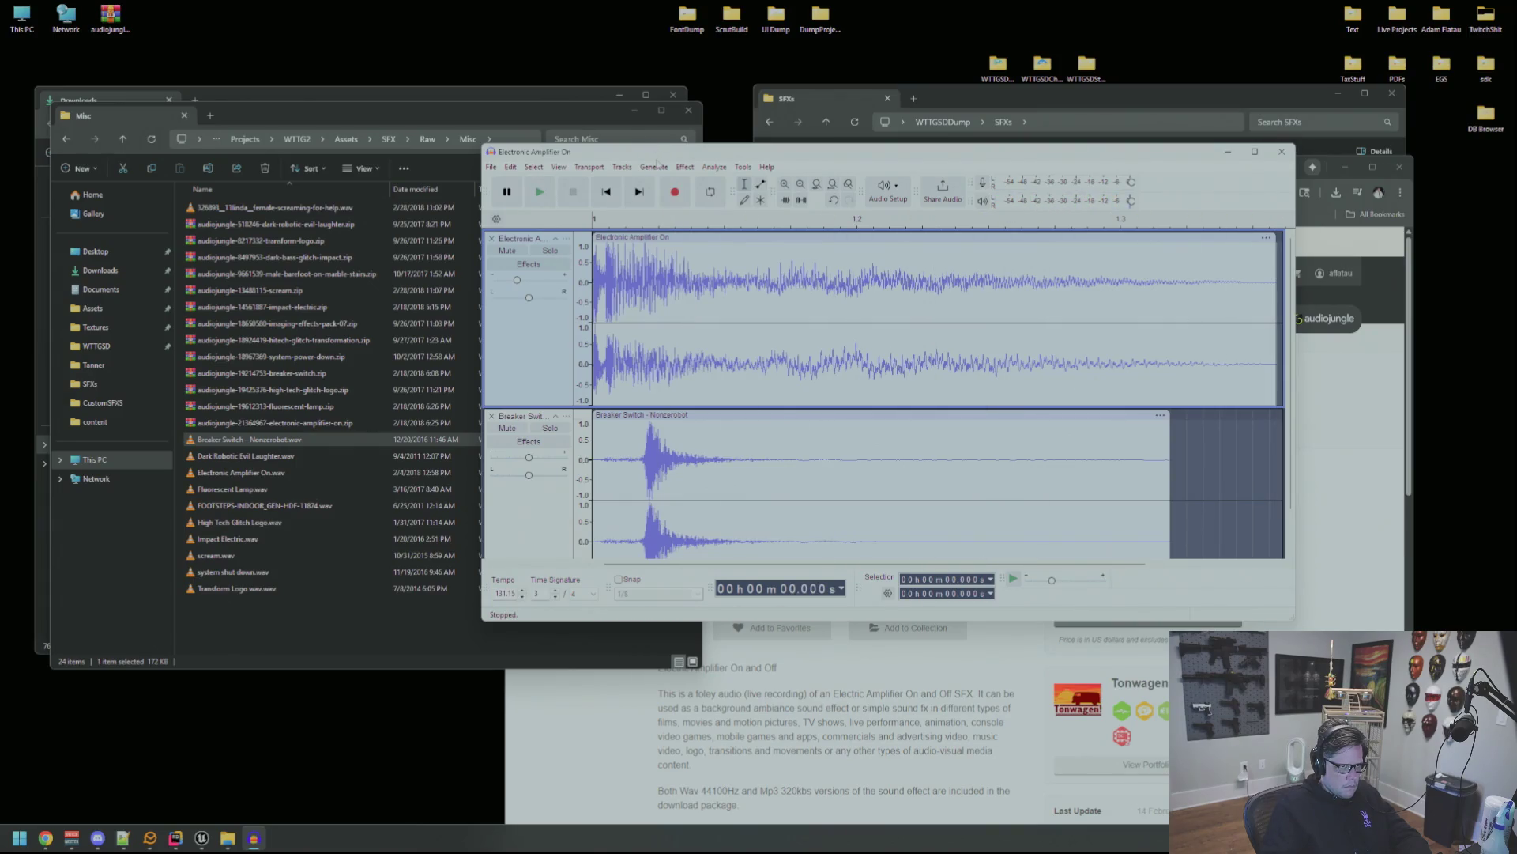
Try sliding the Breaker Switch clip earlier, replay both tracks to compare timing, then undo the move.
drag(656, 158, 564, 113)
double_click(756, 284)
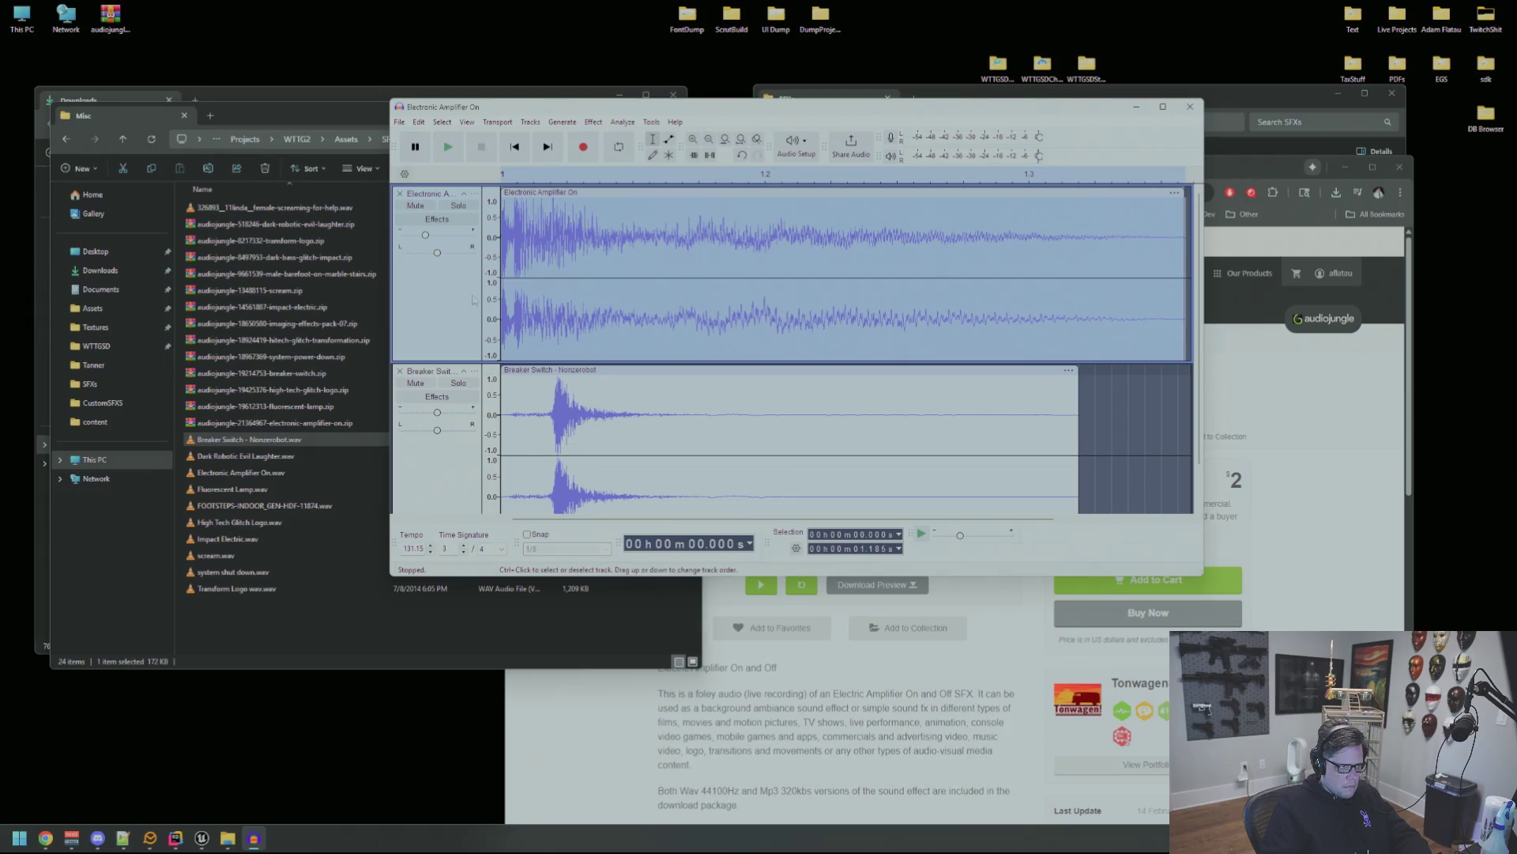
click(570, 292)
key(space)
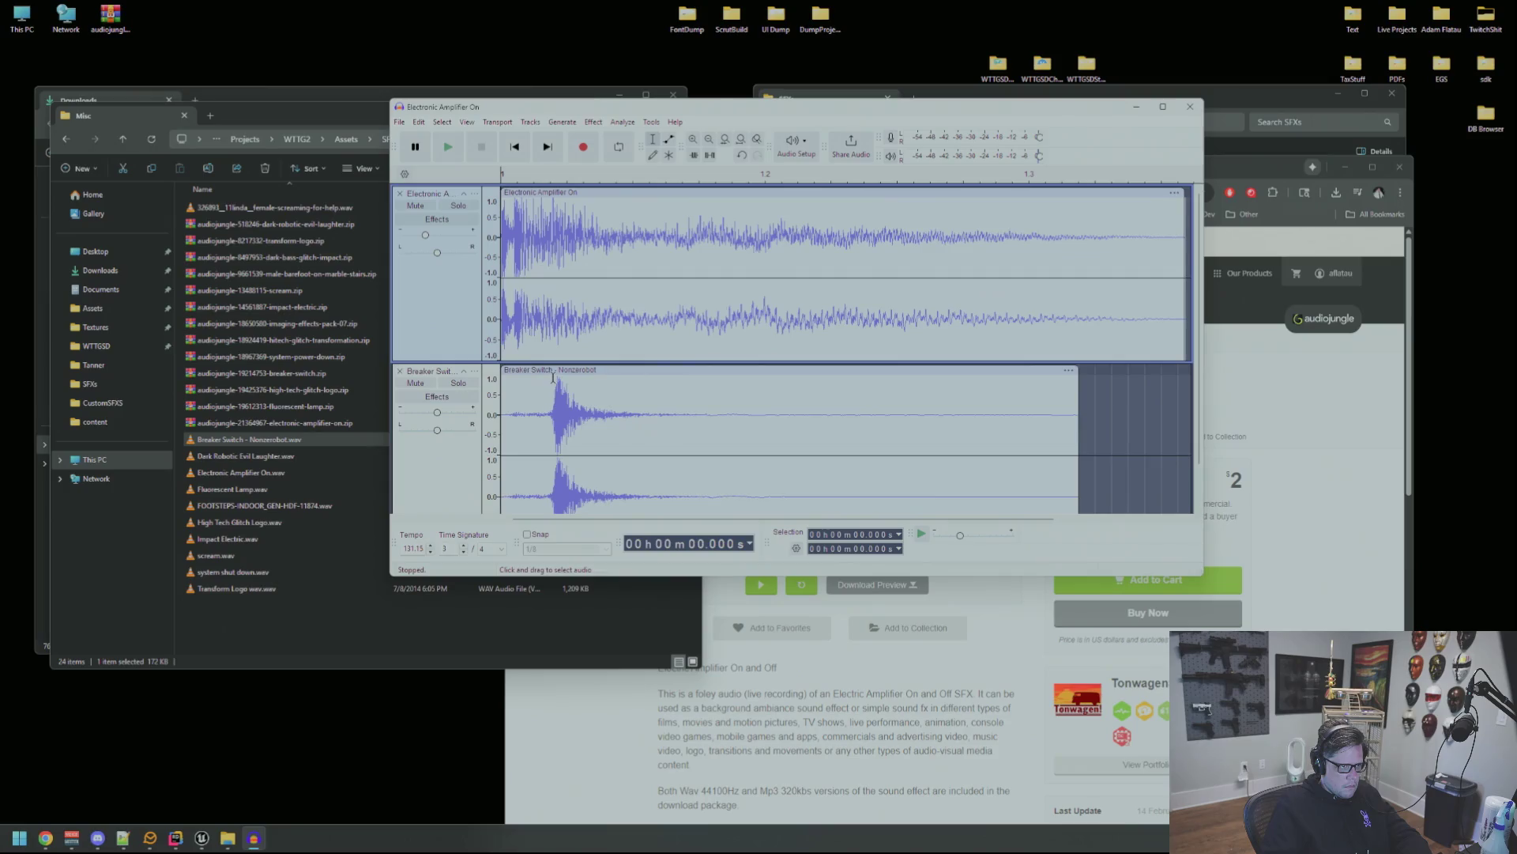
drag(561, 372, 511, 375)
click(556, 290)
key(space)
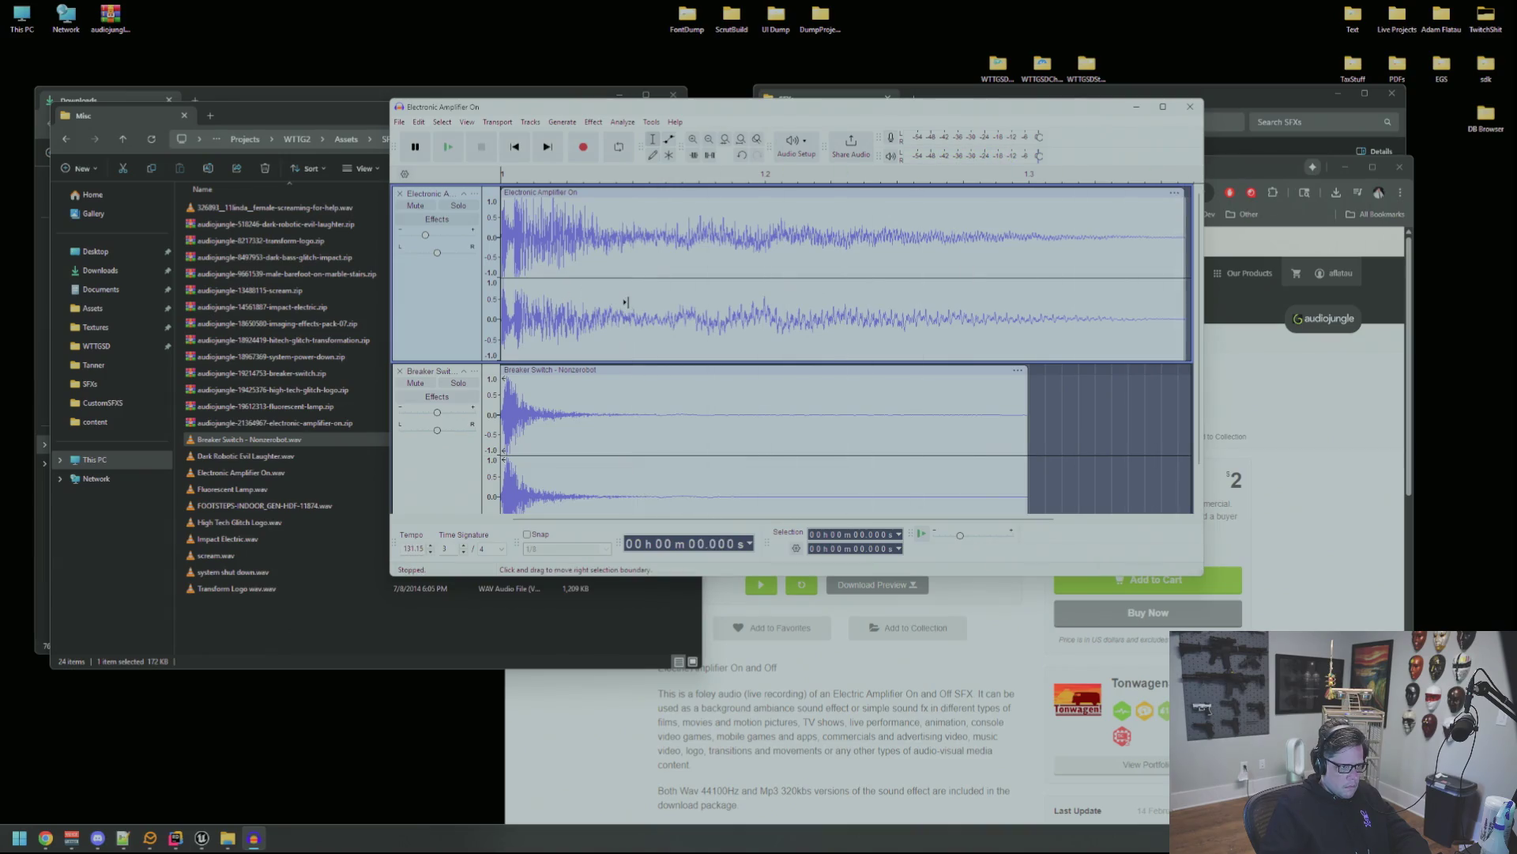
key(space)
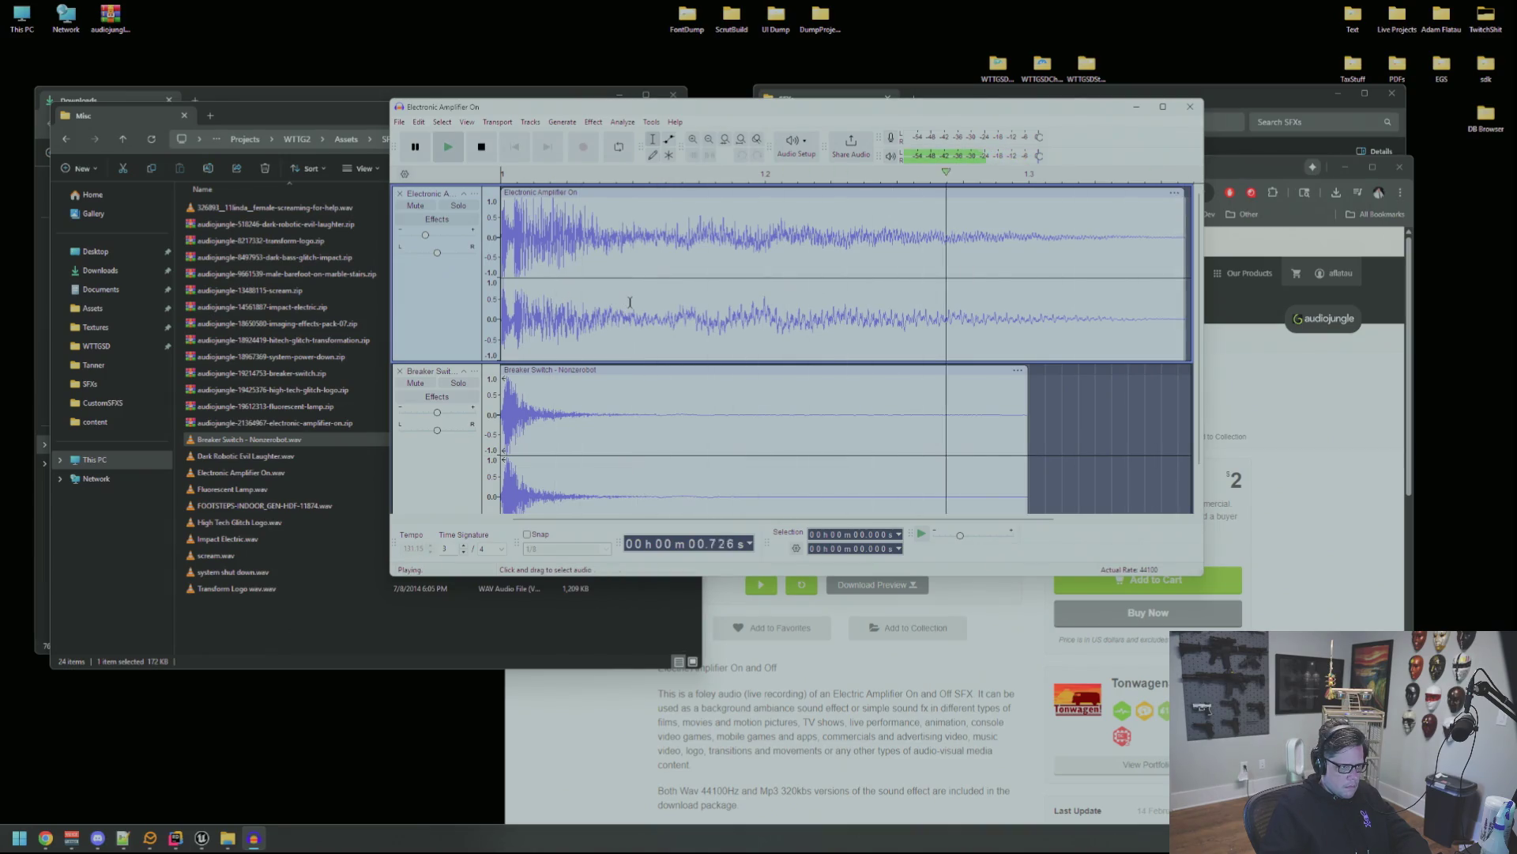
key(space)
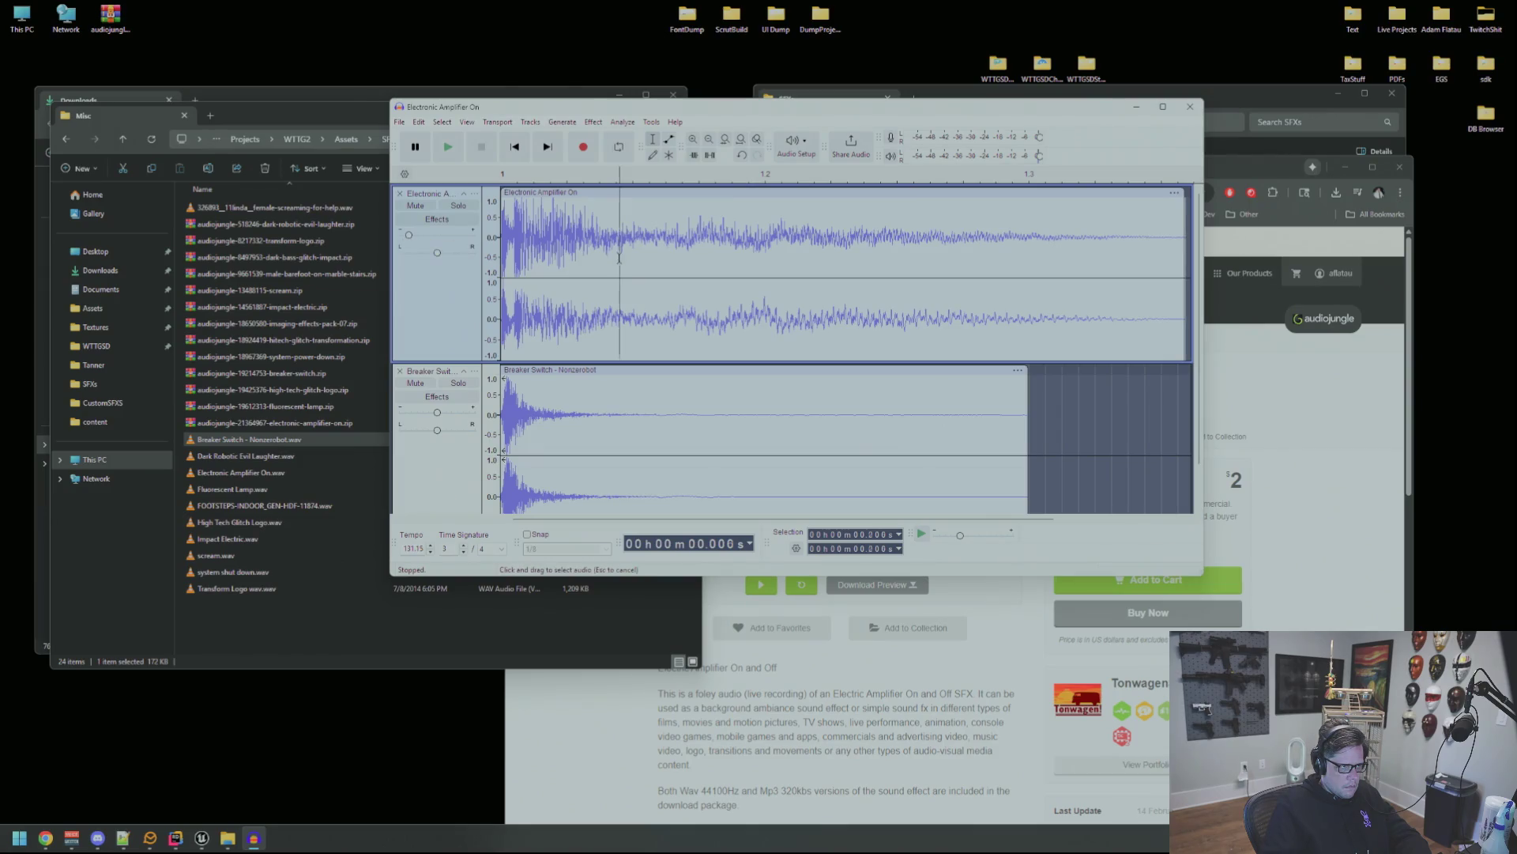
key(Home)
key(space)
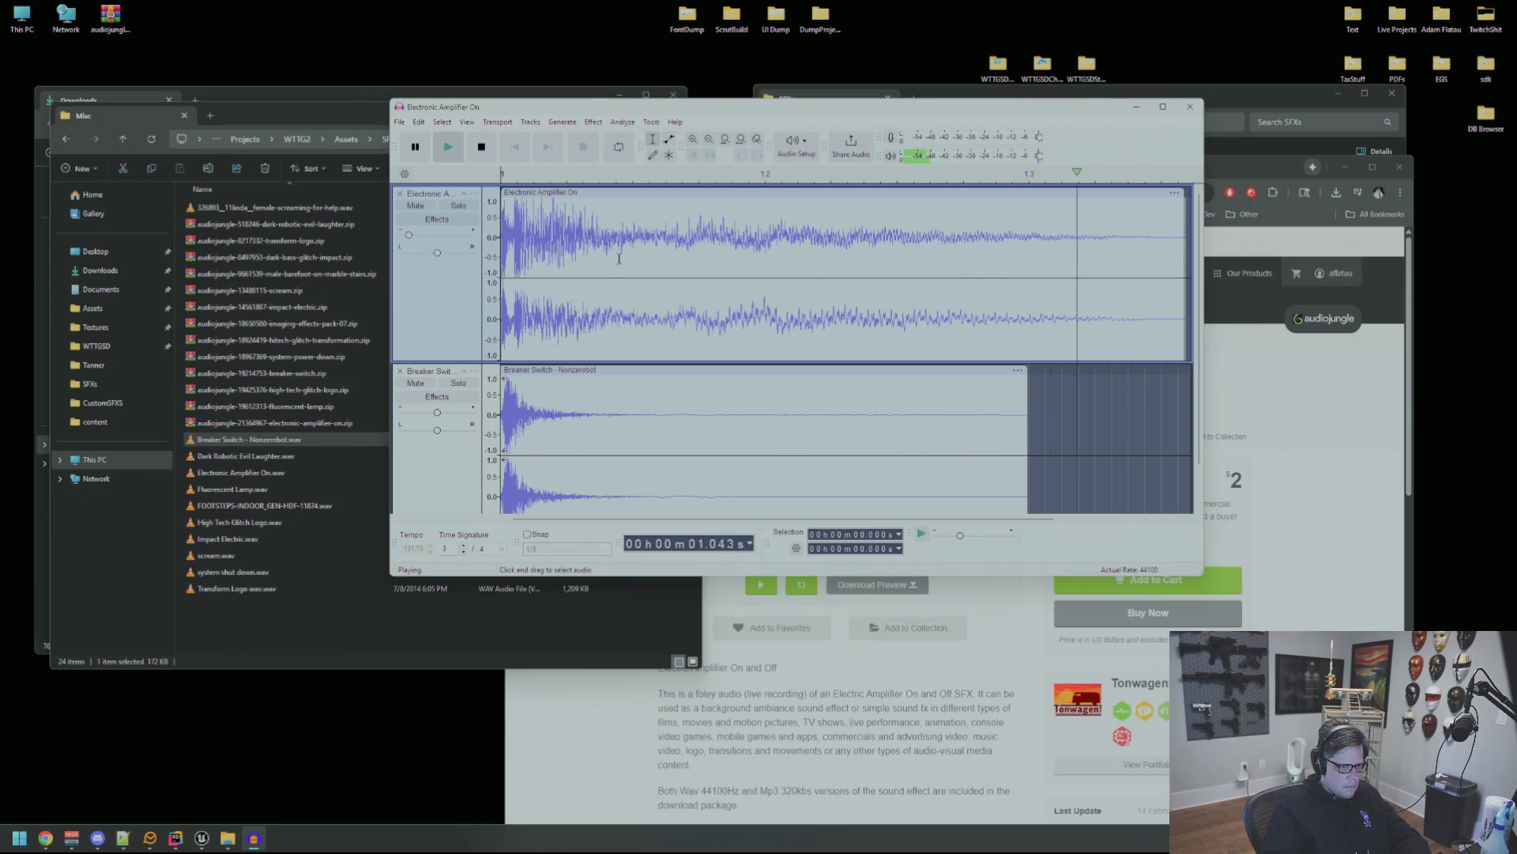
key(space)
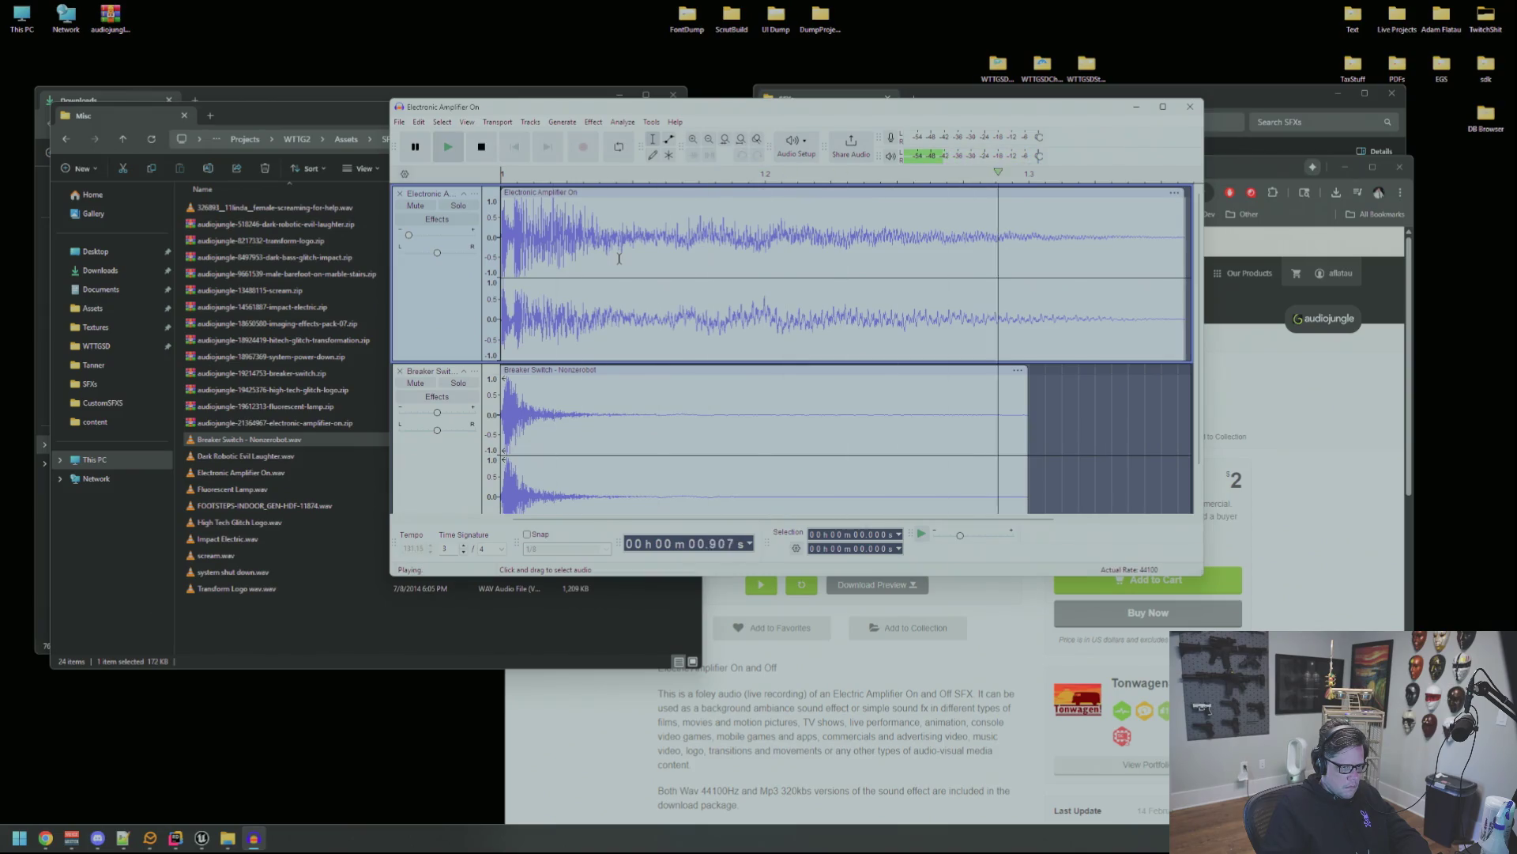
key(space)
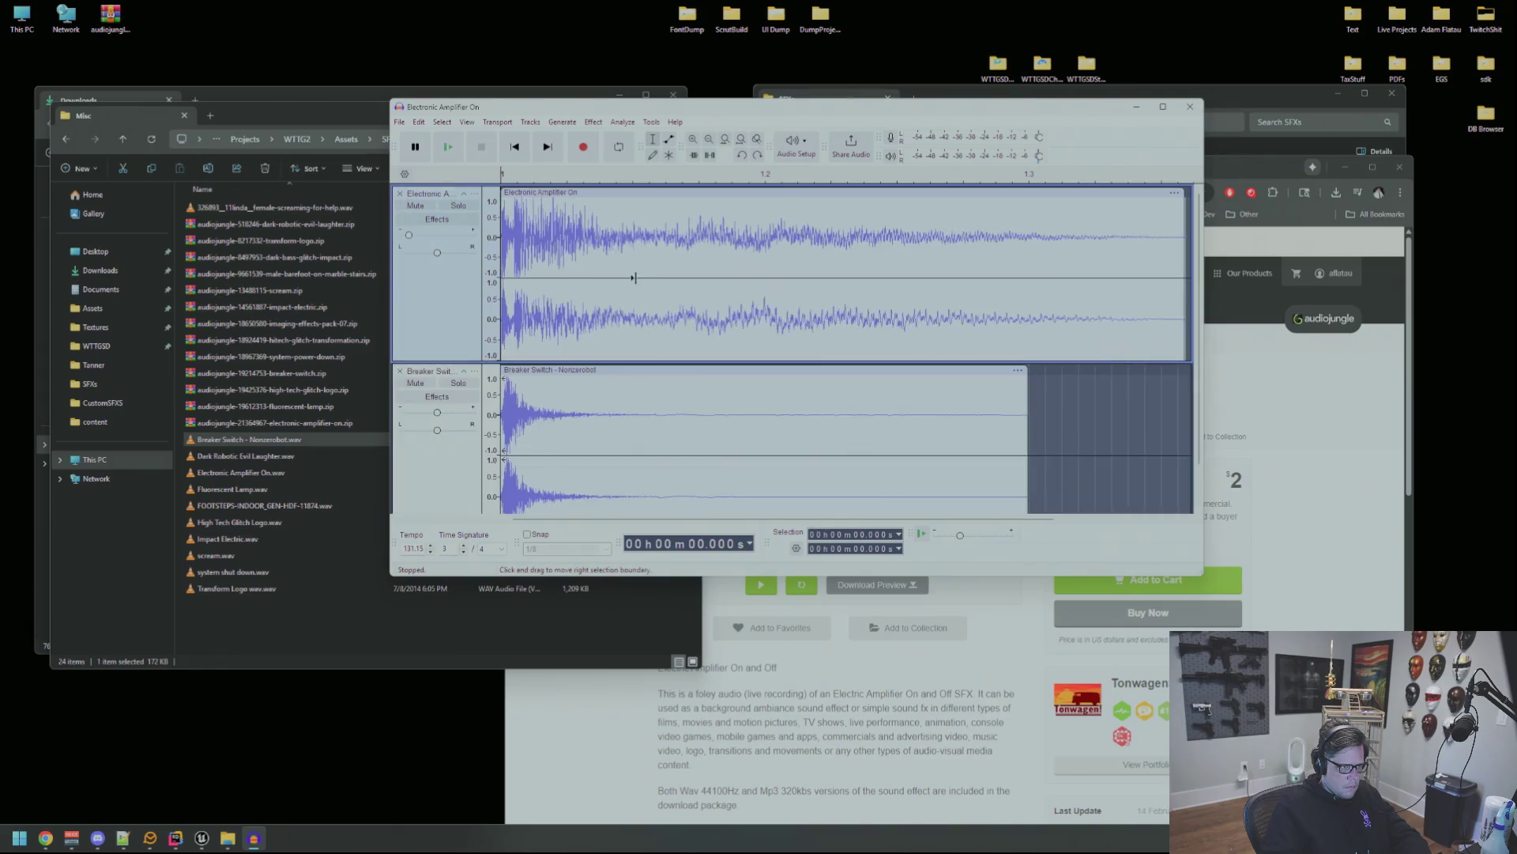
key(period)
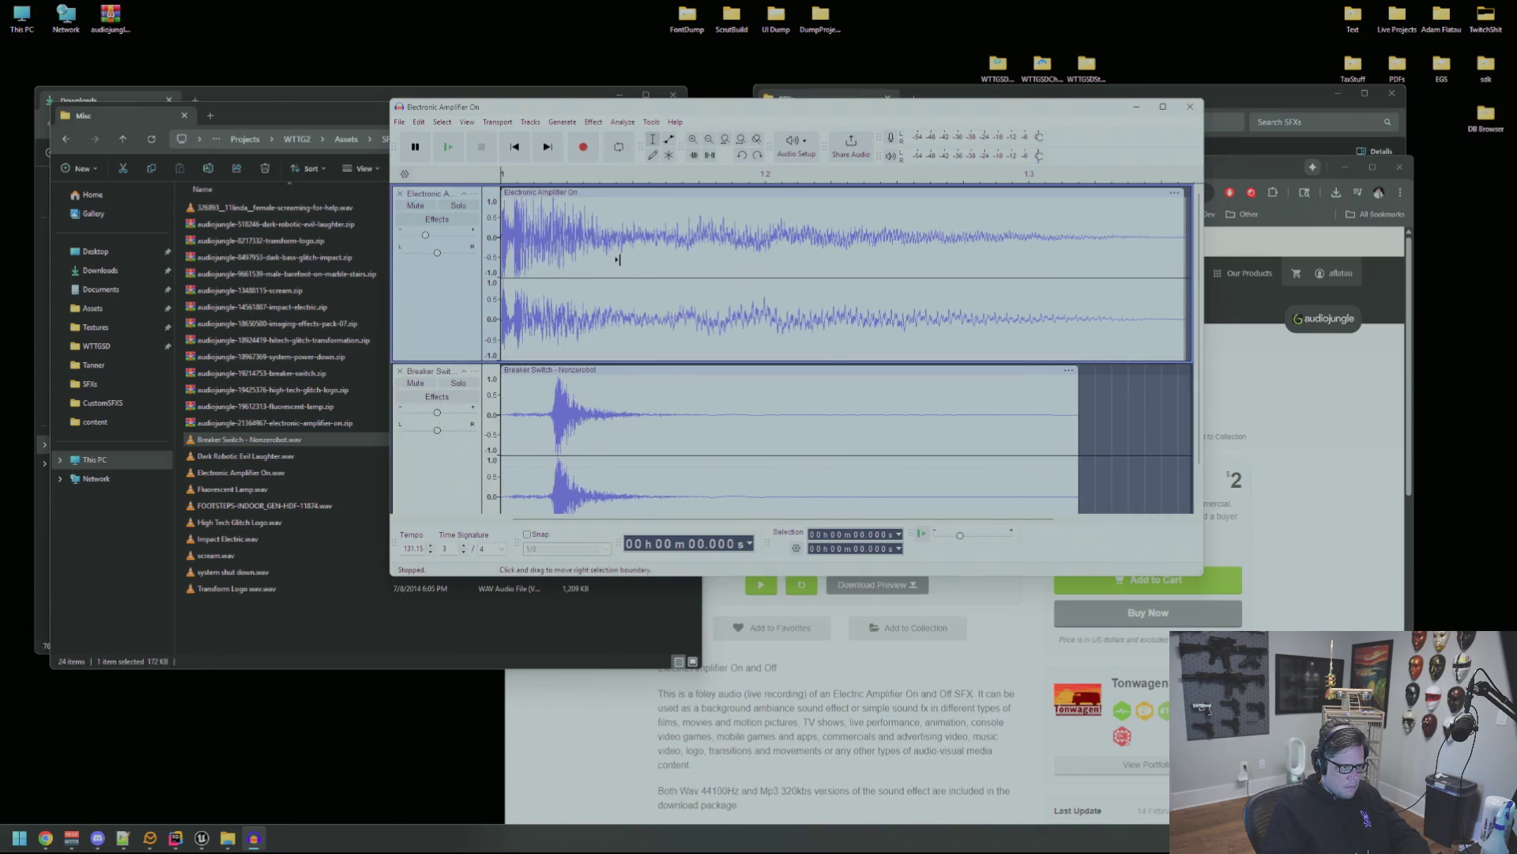
click(431, 207)
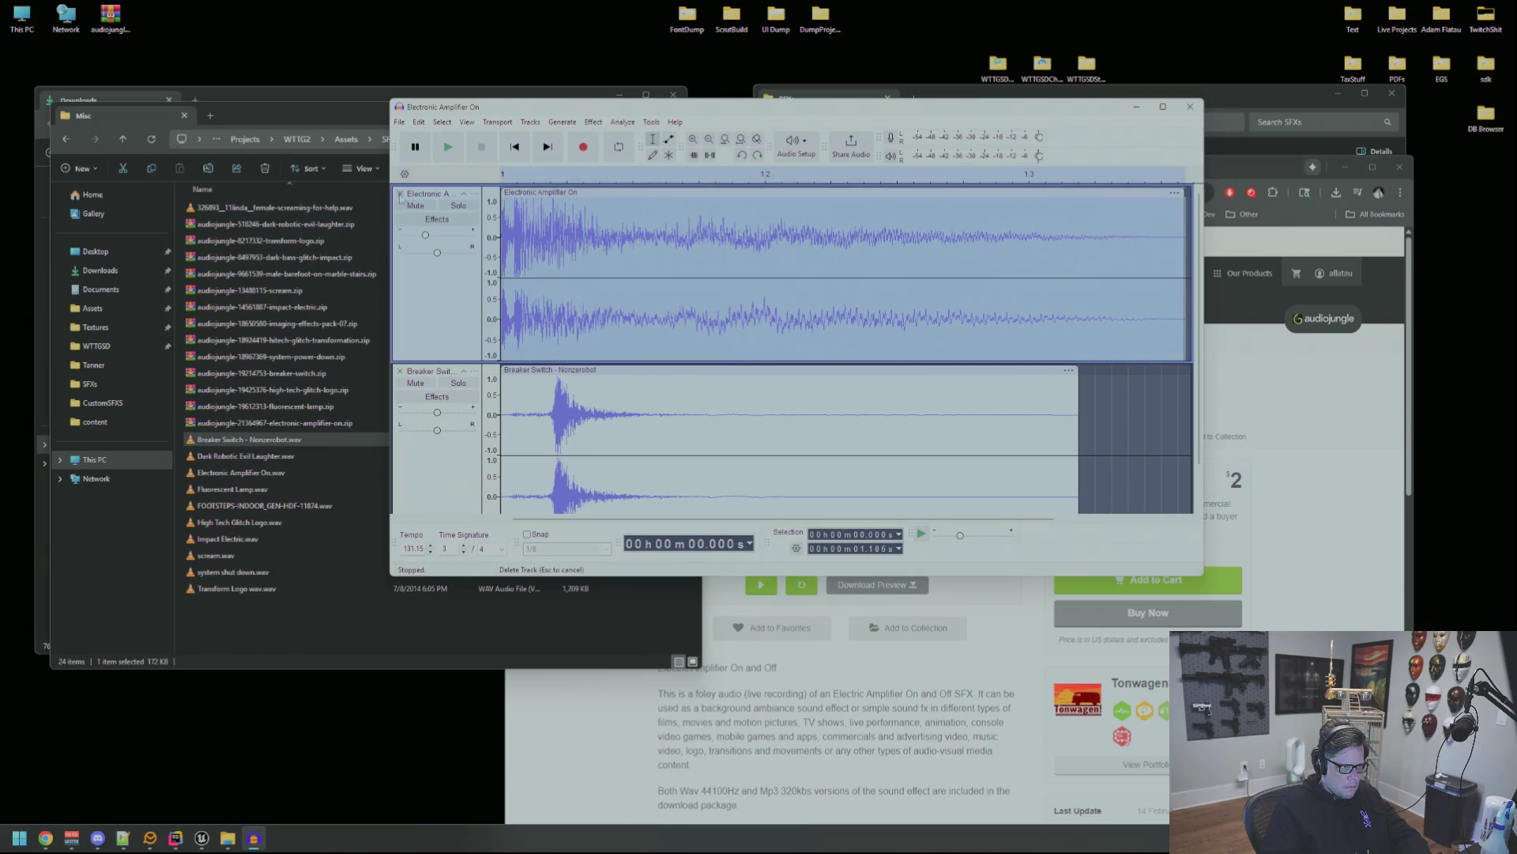
Delete the amplifier track and replay the Breaker Switch track on its own.
click(400, 193)
key(space)
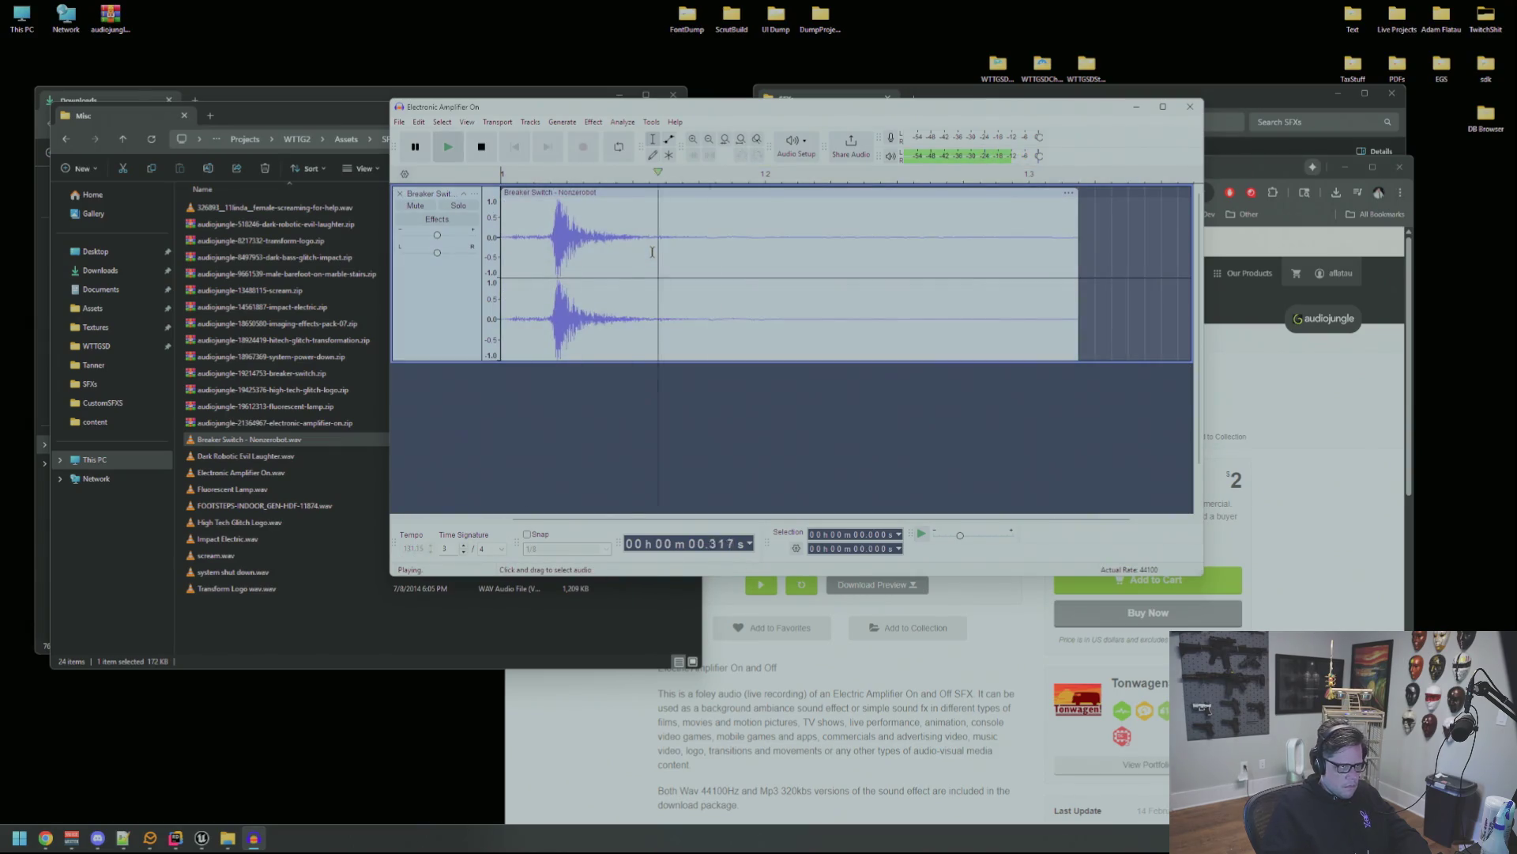
key(space)
key(space)
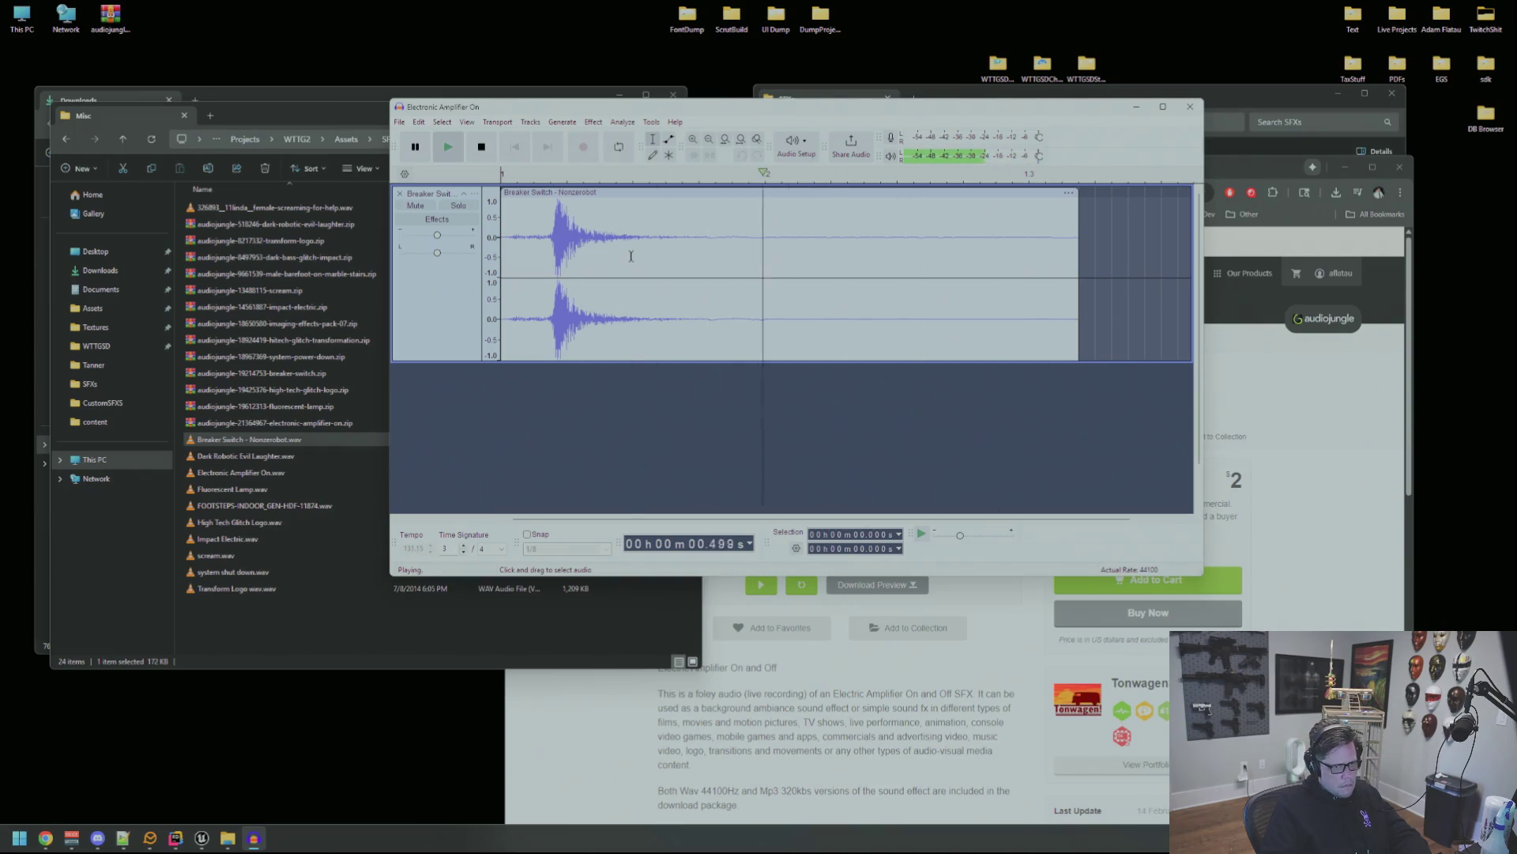
key(space)
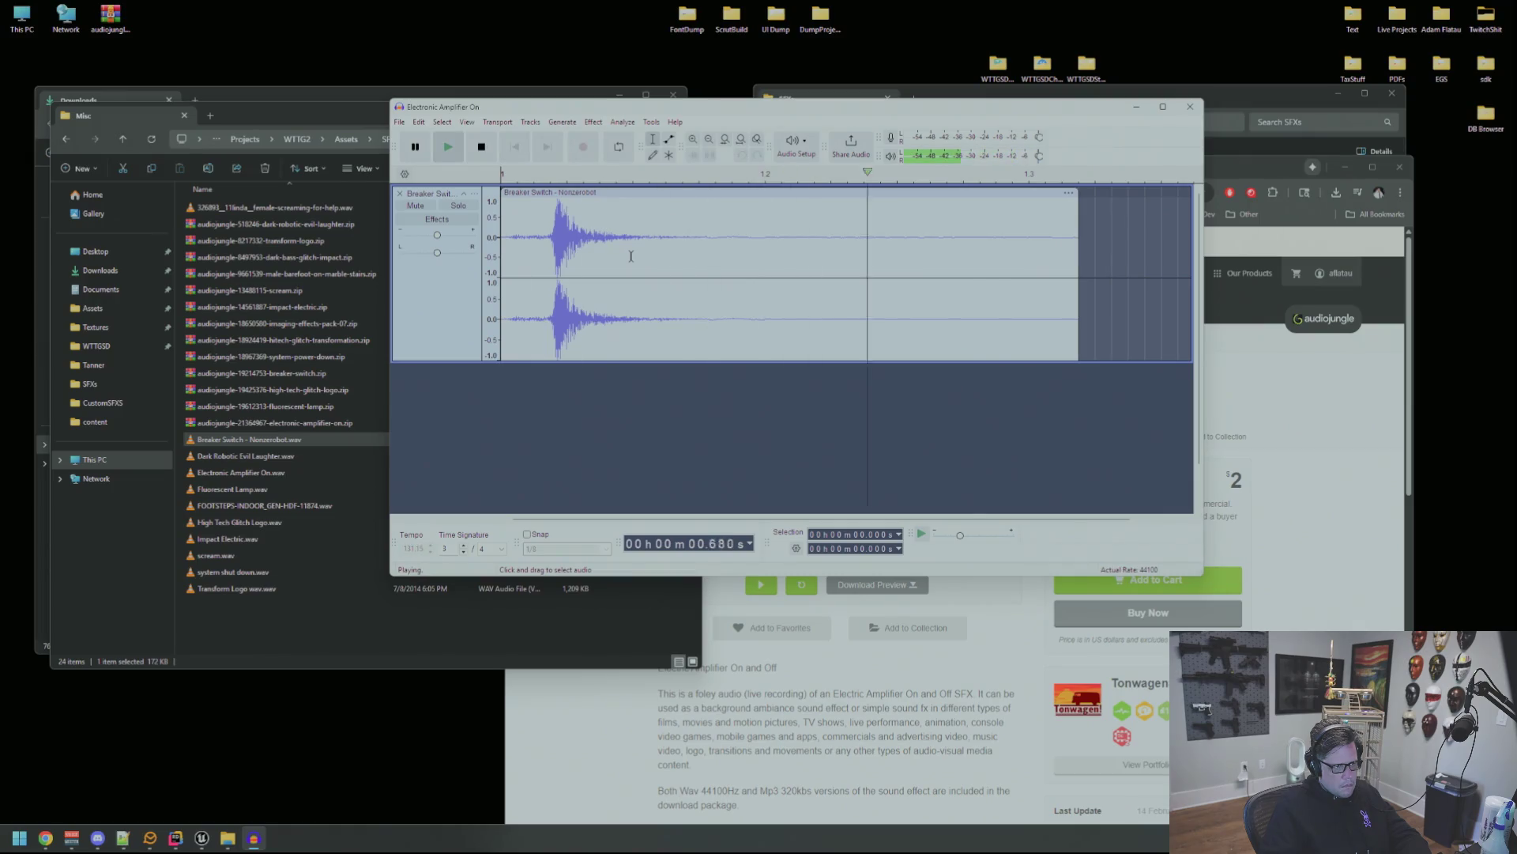
key(space)
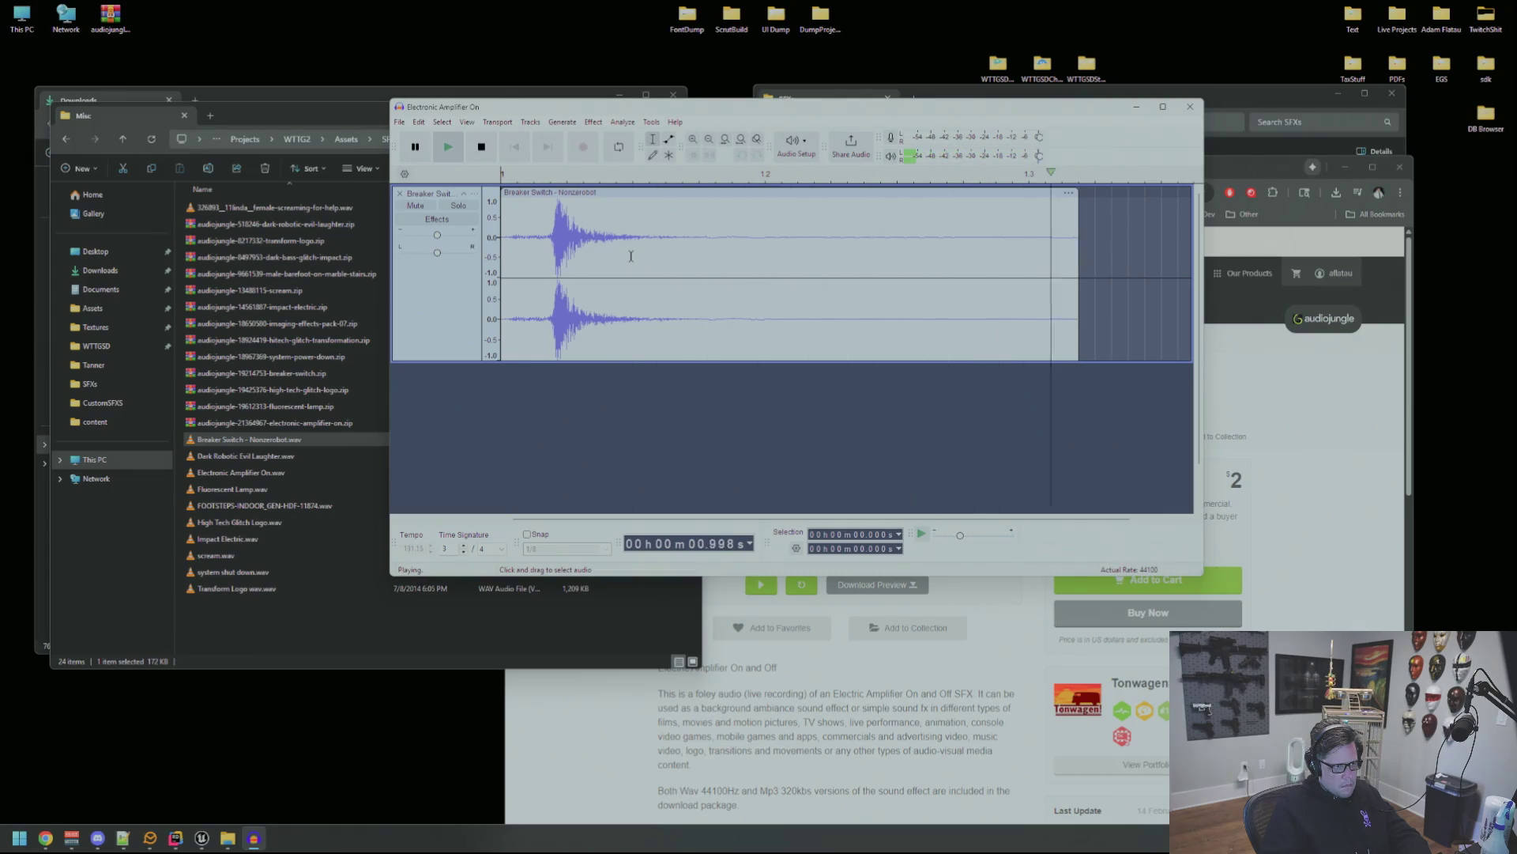
Export the audio as a WAV named SFX_BreakerOn.wav into the Env folder.
key(ctrl+shift+e)
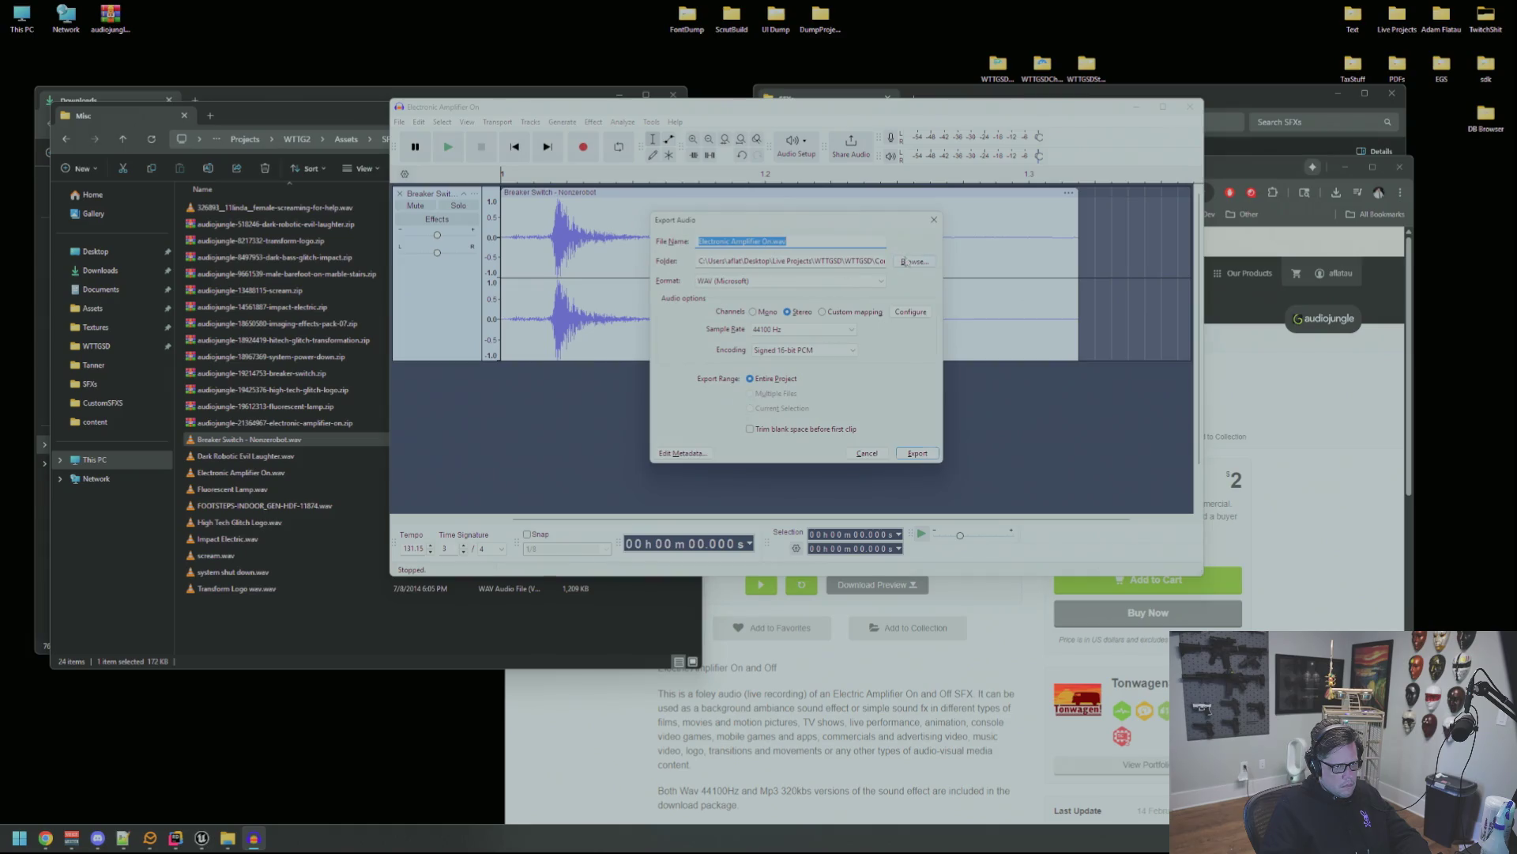
click(906, 262)
click(799, 324)
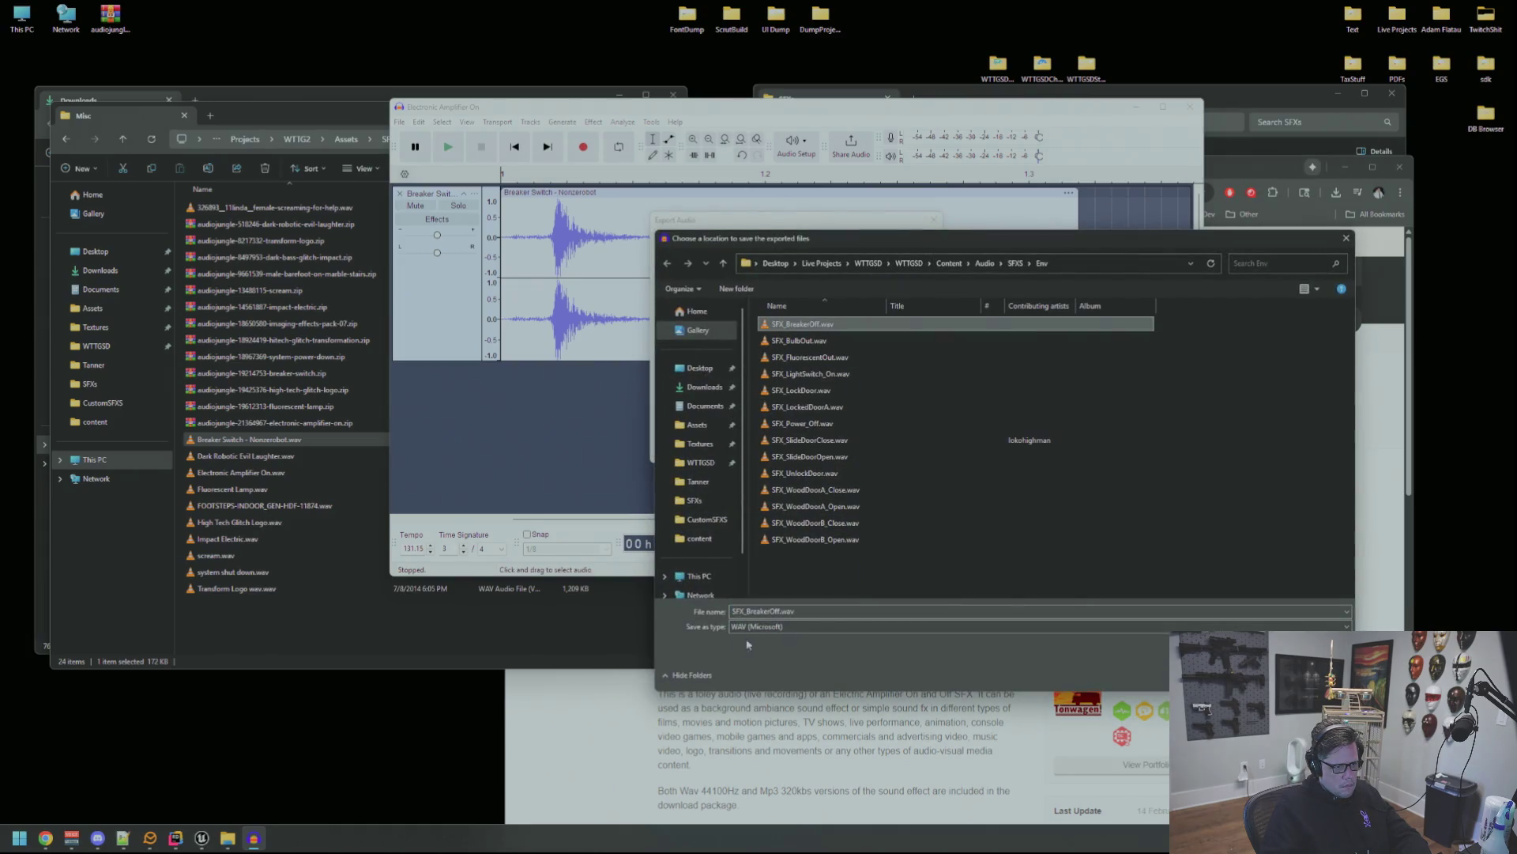
click(779, 611)
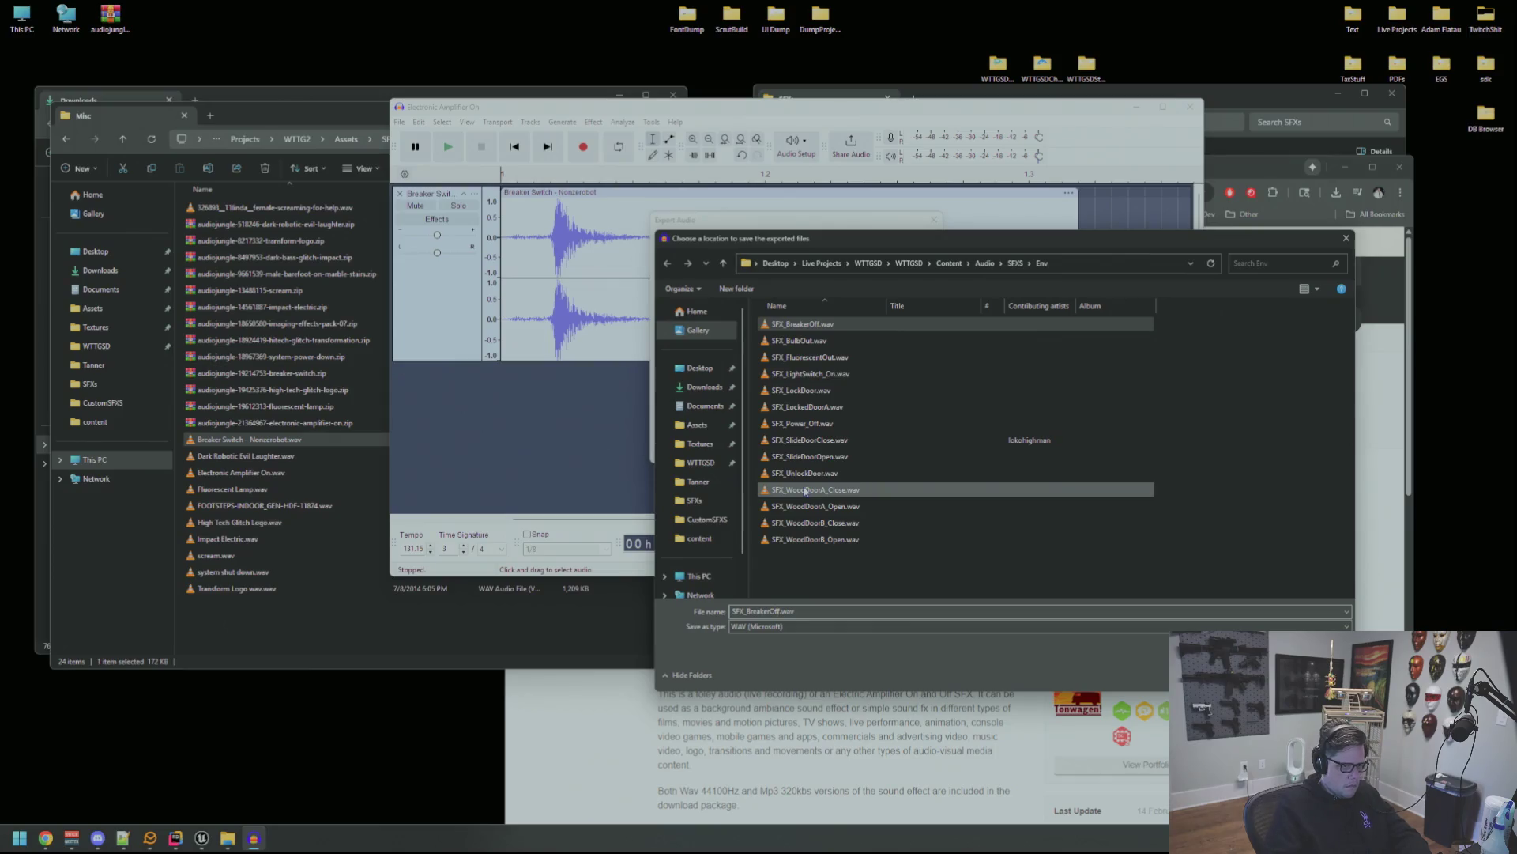
key(BackSpace)
key(BackSpace)
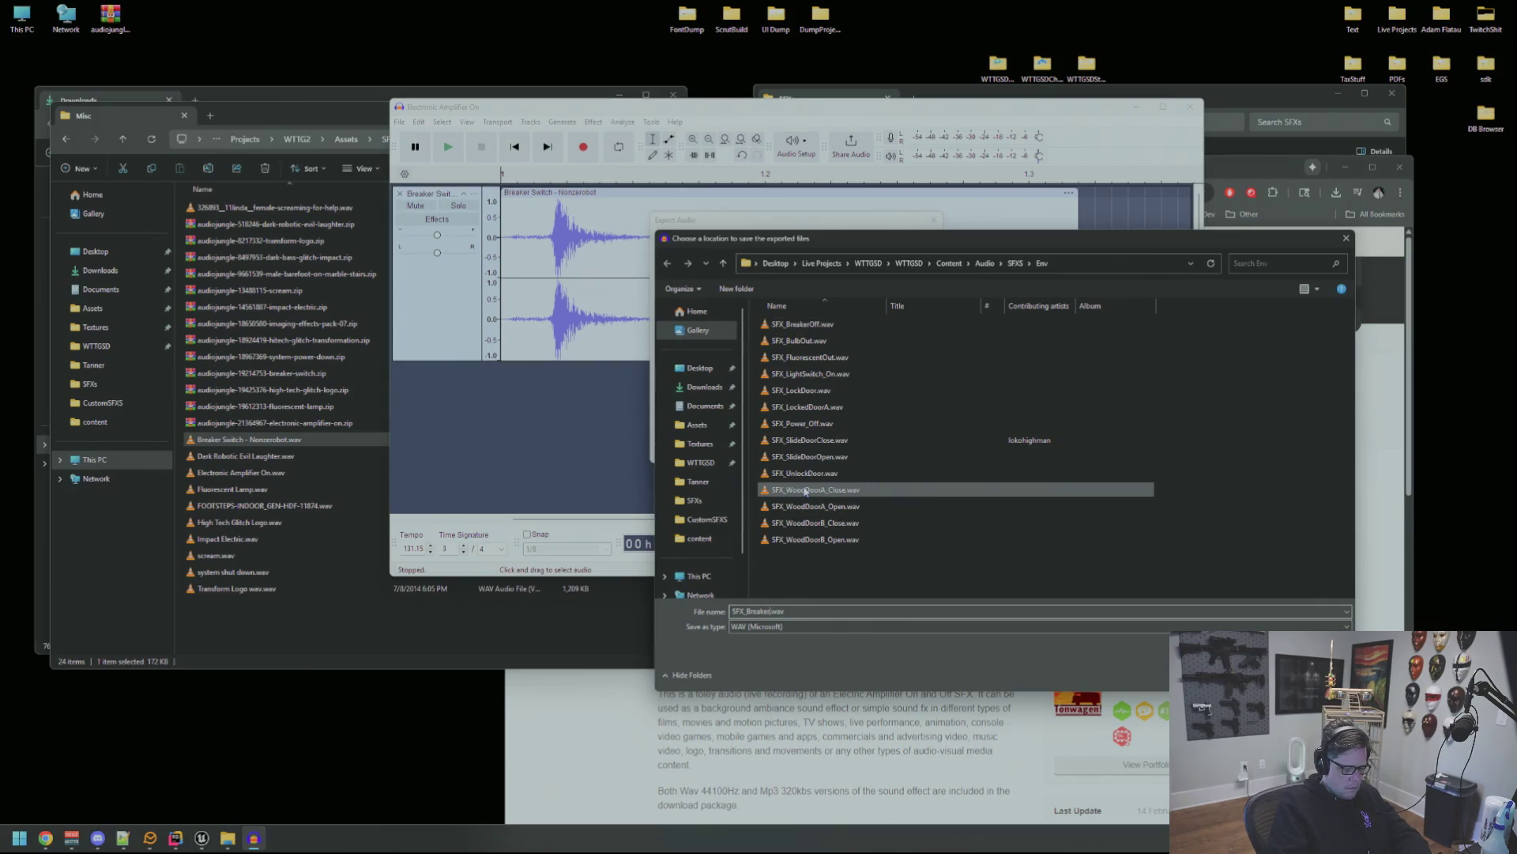
text(On)
key(Return)
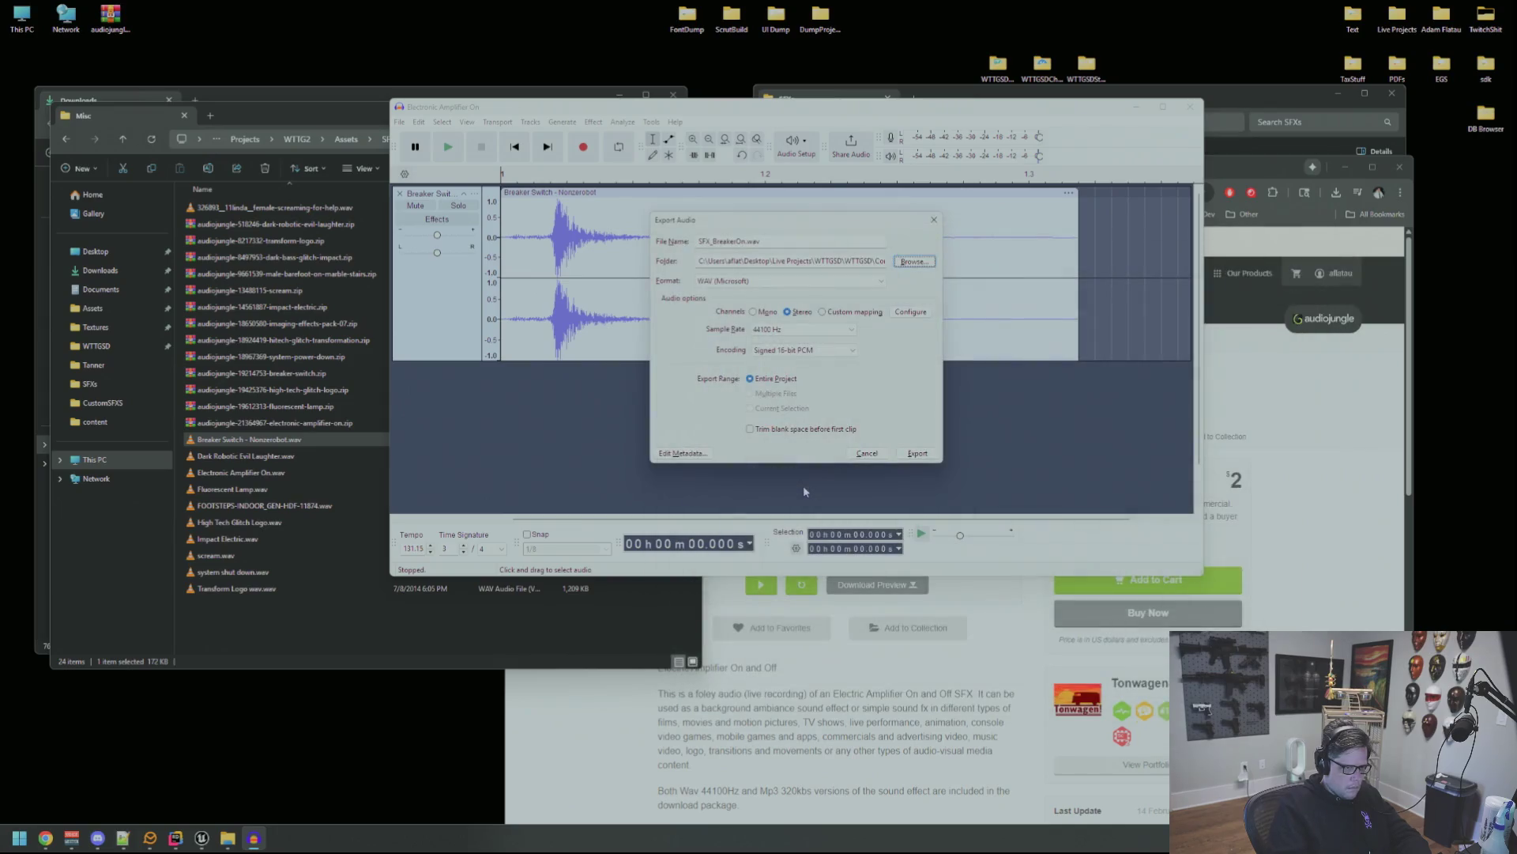
click(917, 453)
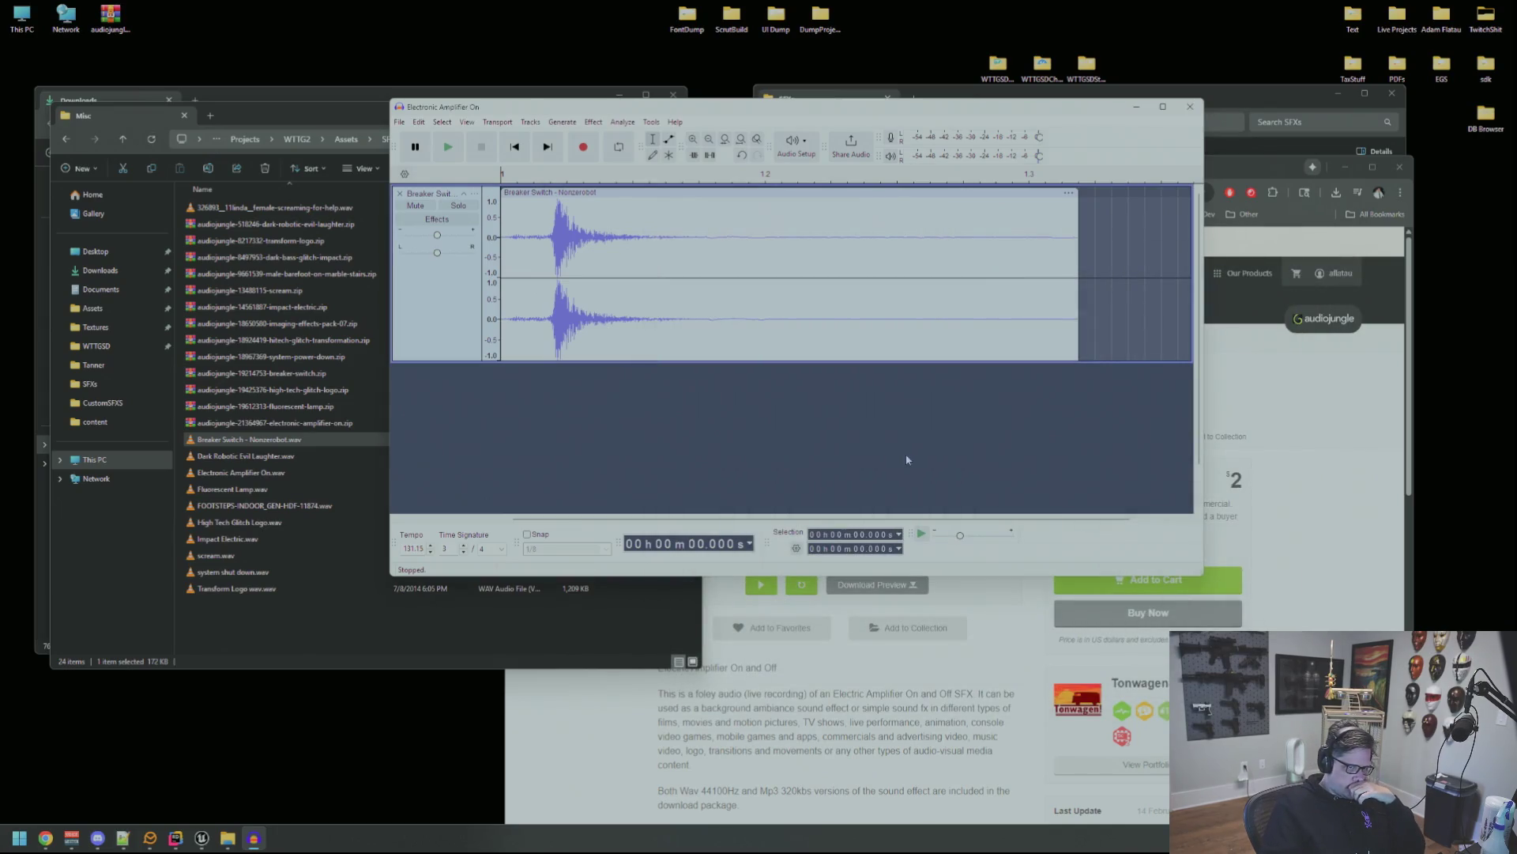
click(204, 837)
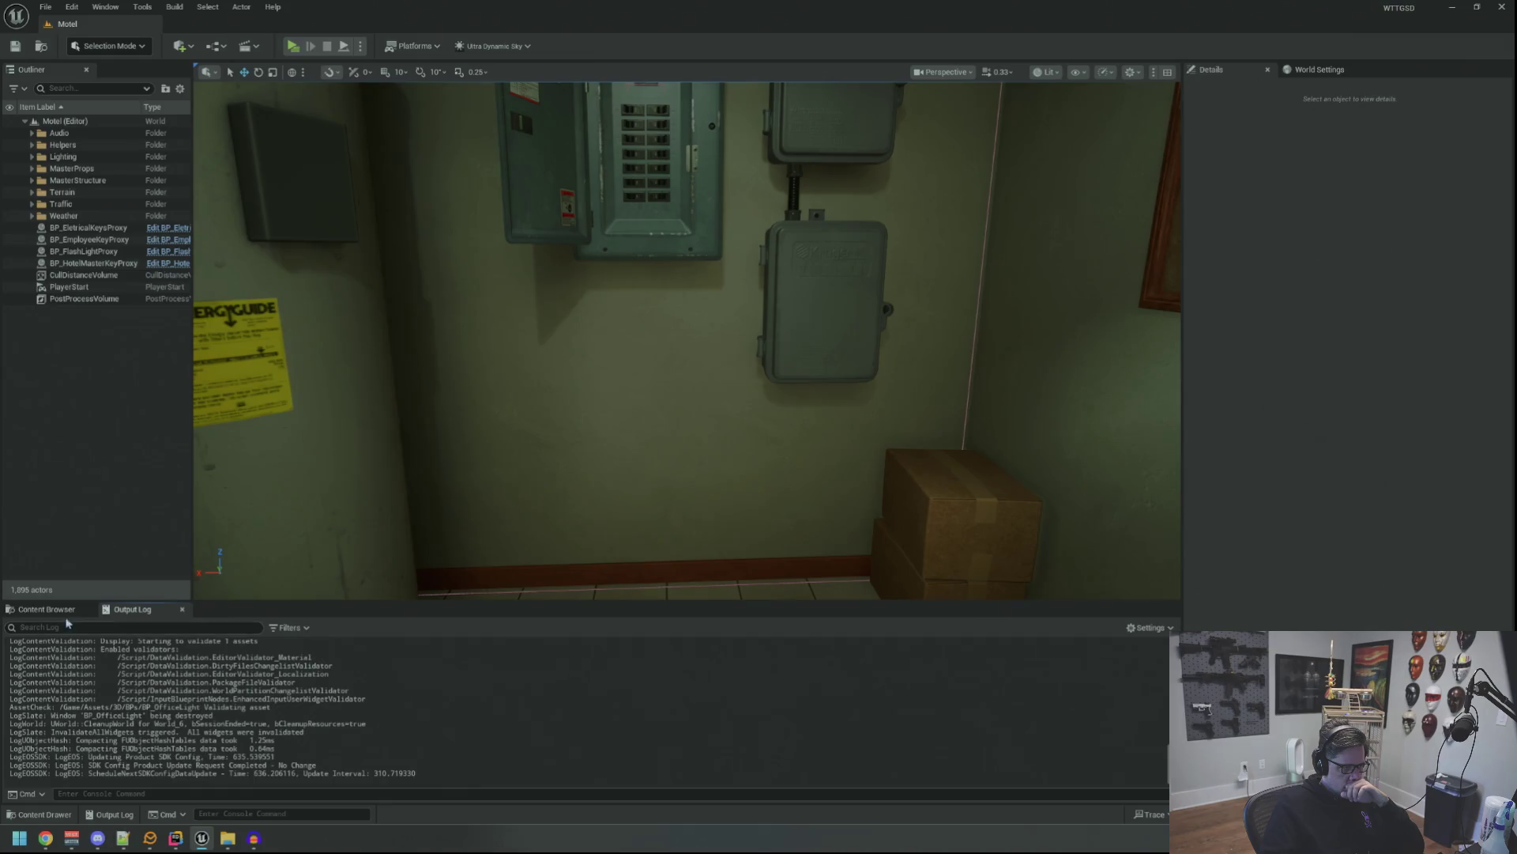
Import SFX_BreakerOn into Audio > SFXS > Env using SFX_BreakerOff as the import template.
click(59, 610)
click(34, 646)
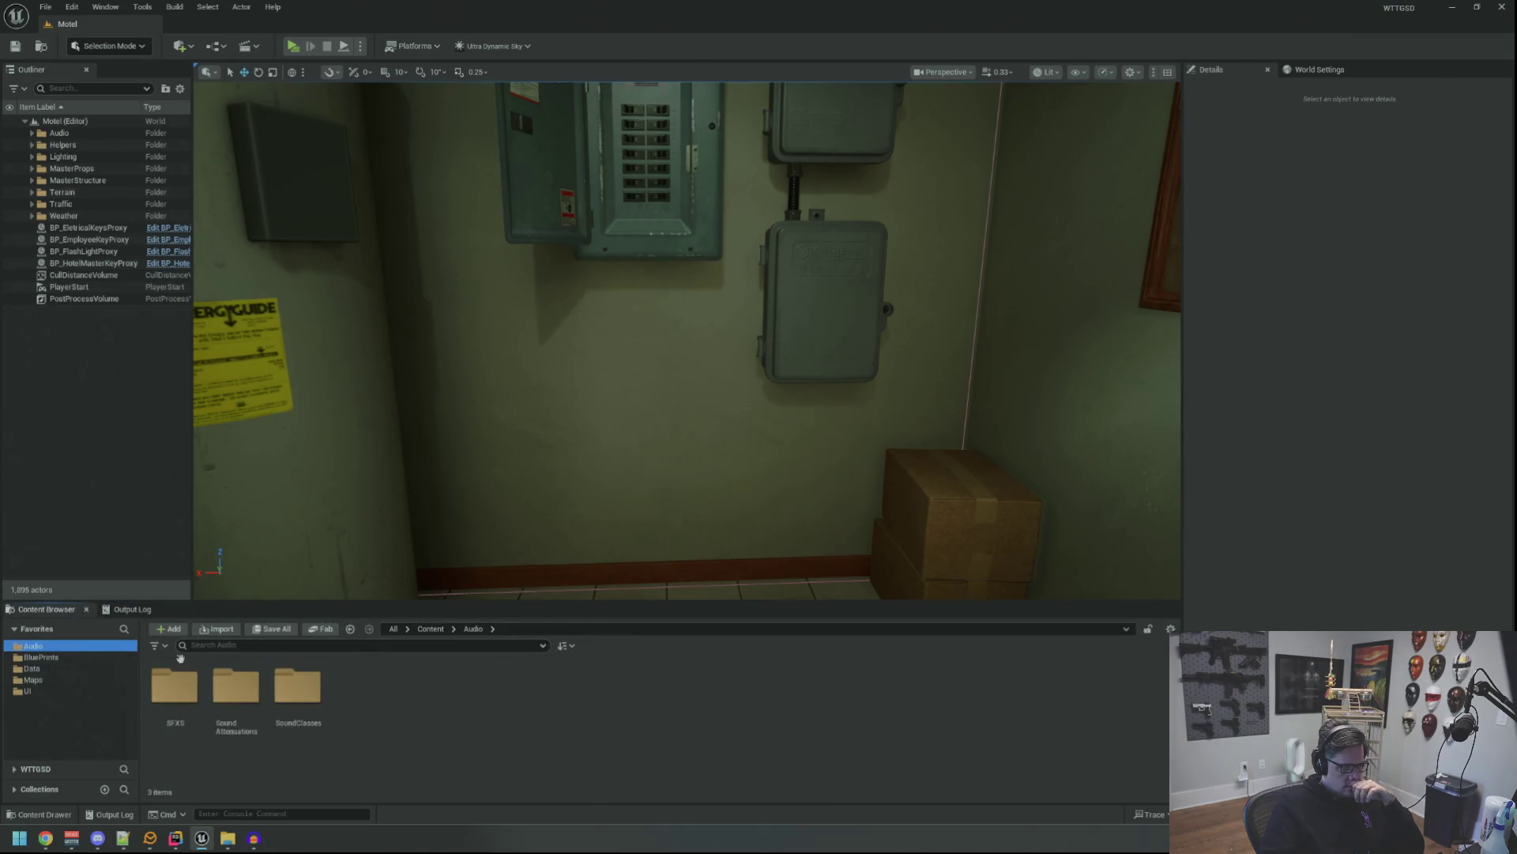
double_click(174, 686)
double_click(360, 688)
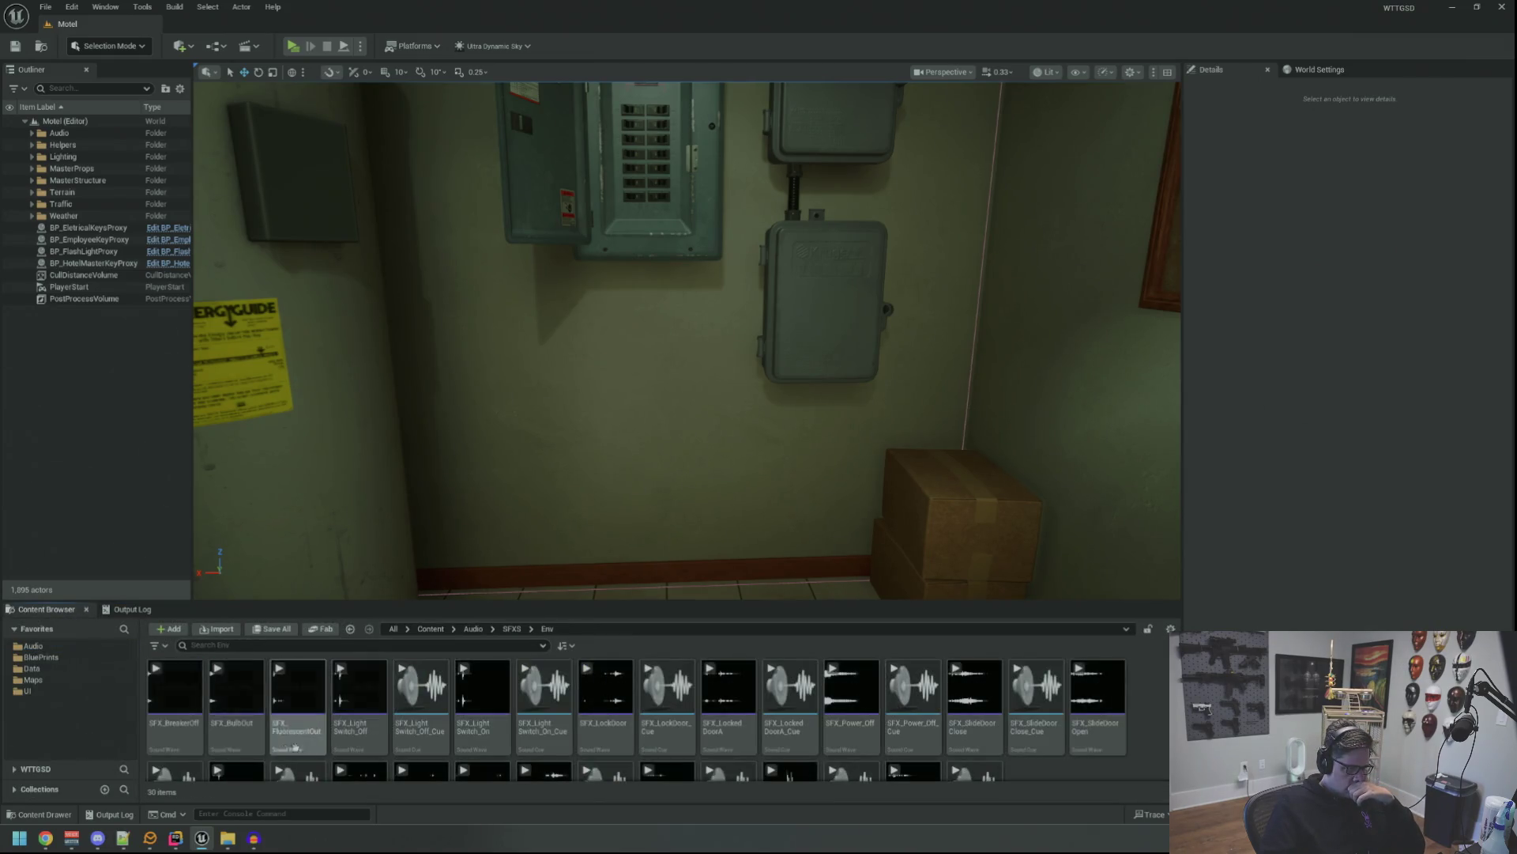
click(183, 736)
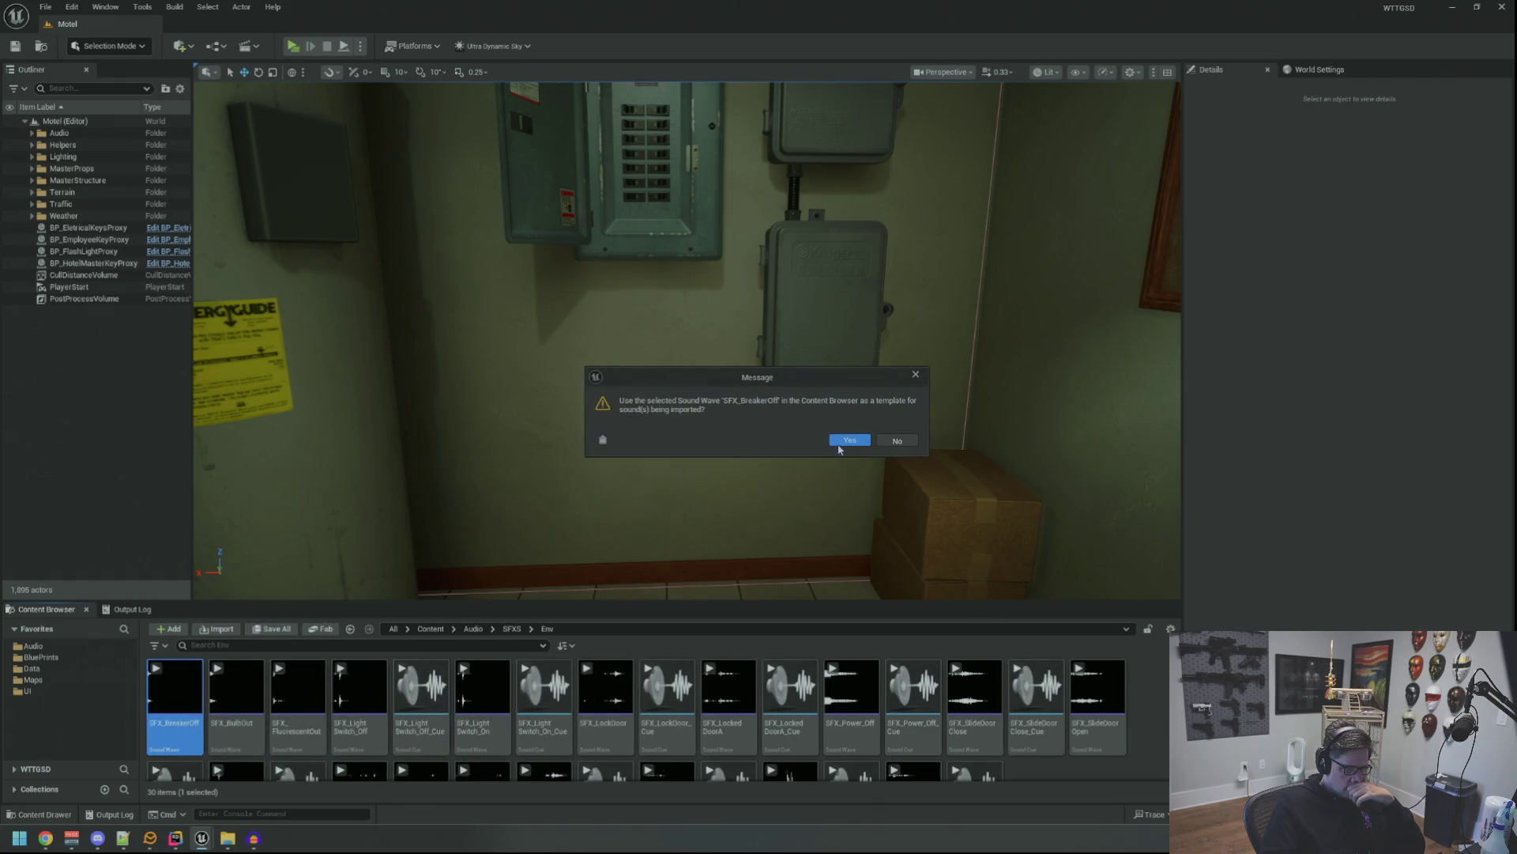
click(842, 443)
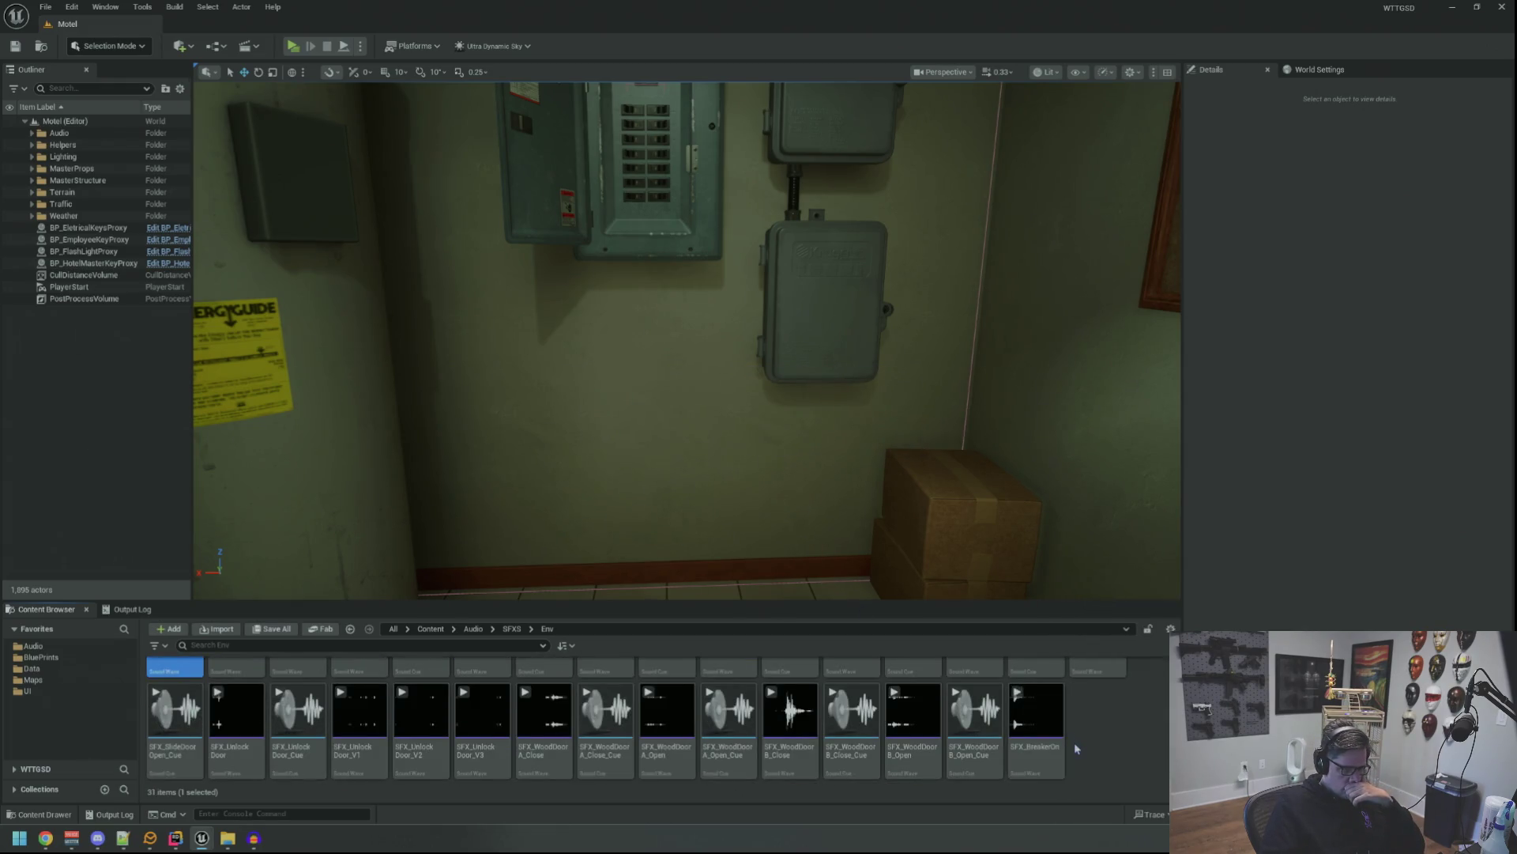
double_click(1035, 711)
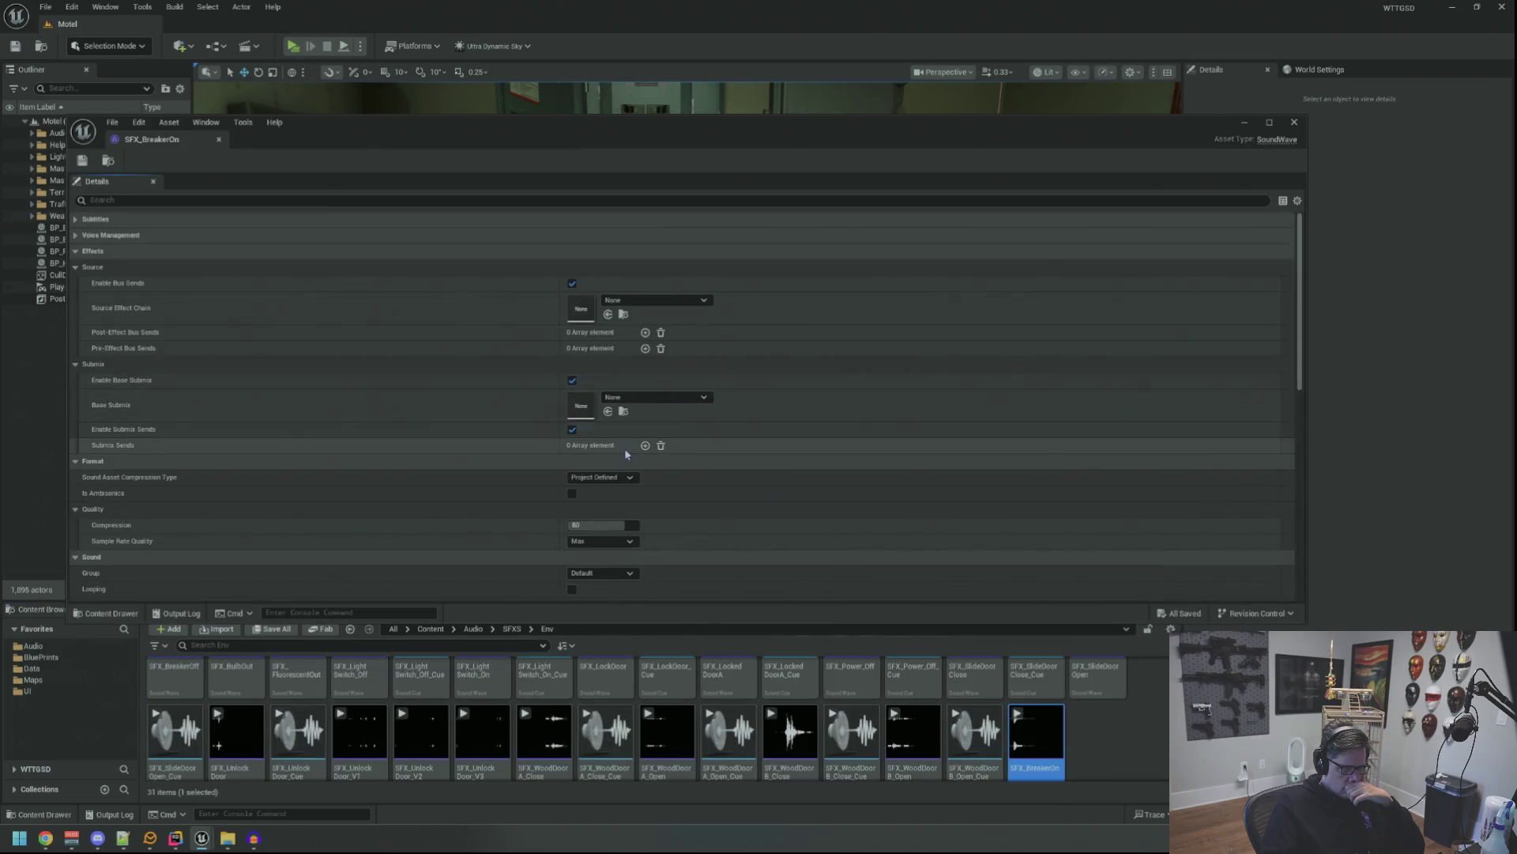
key(ctrl+w)
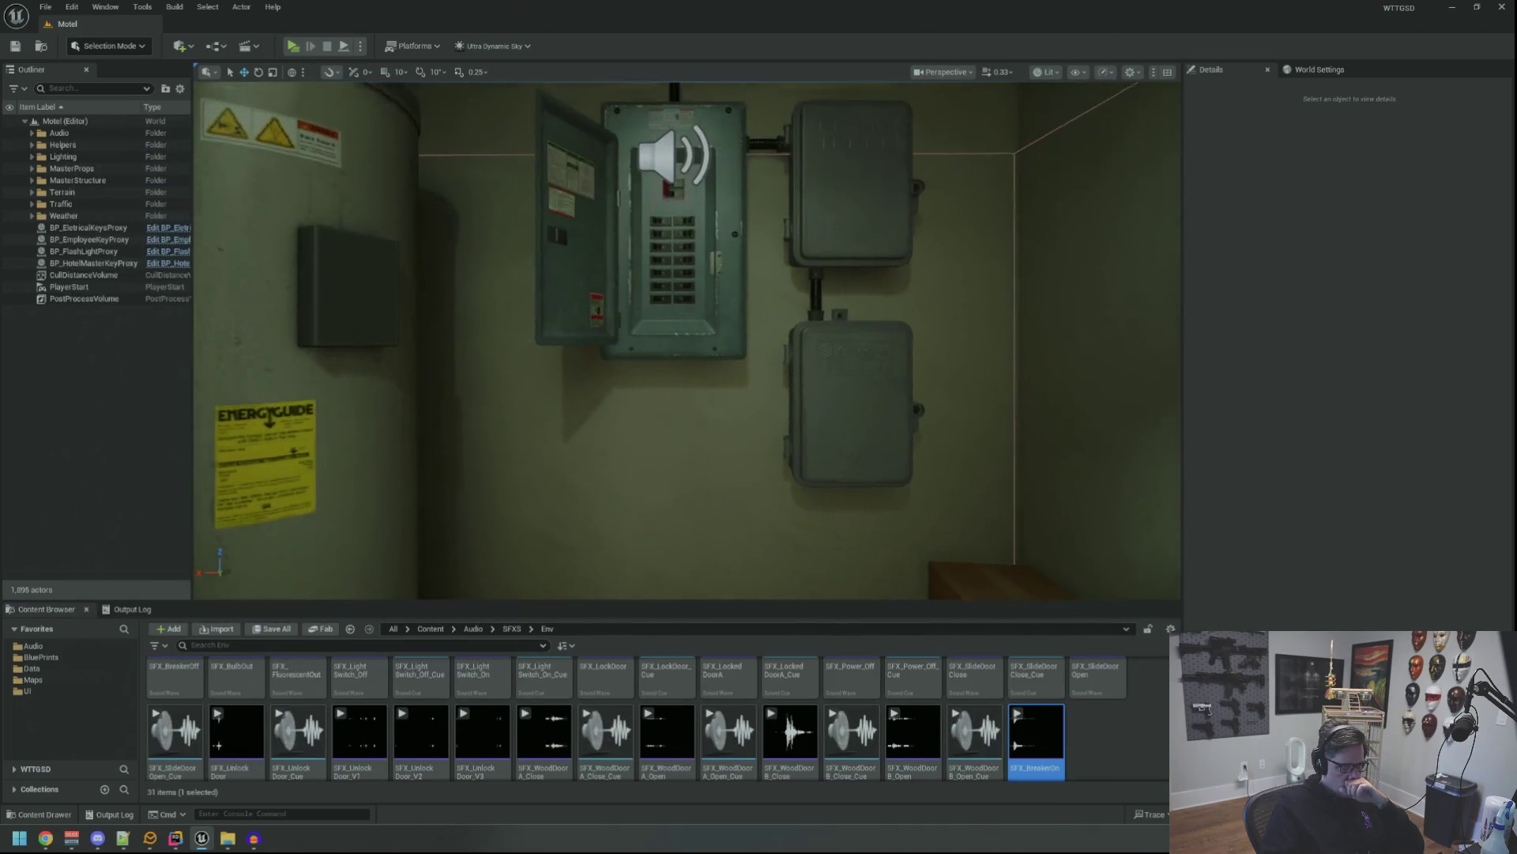
Set SFX_BreakerOn as the Sound of BP_BreakerBox's AC Power On component and compile.
click(595, 221)
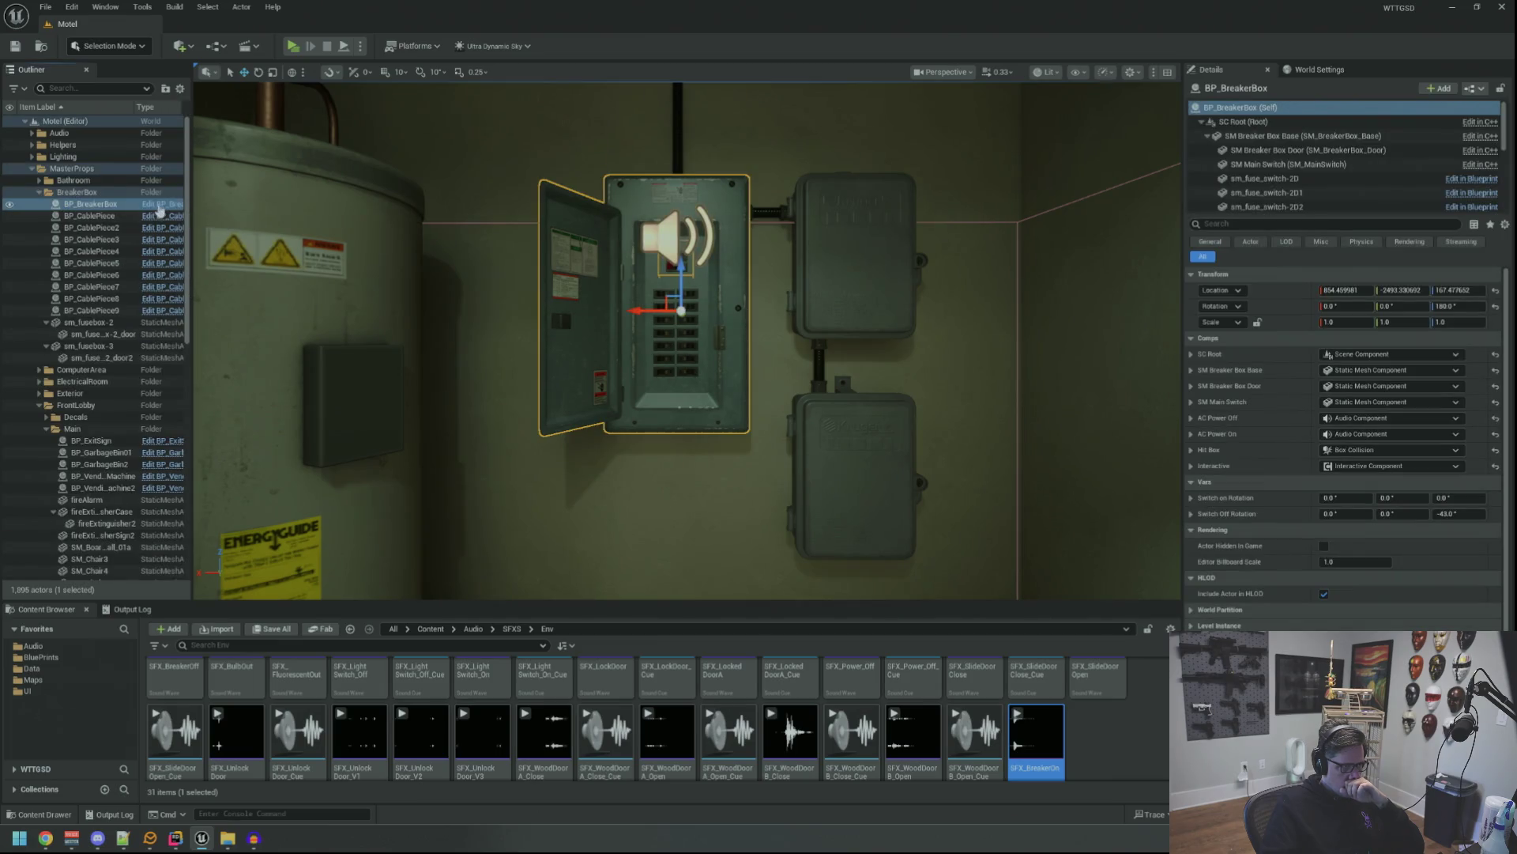
click(159, 207)
click(336, 182)
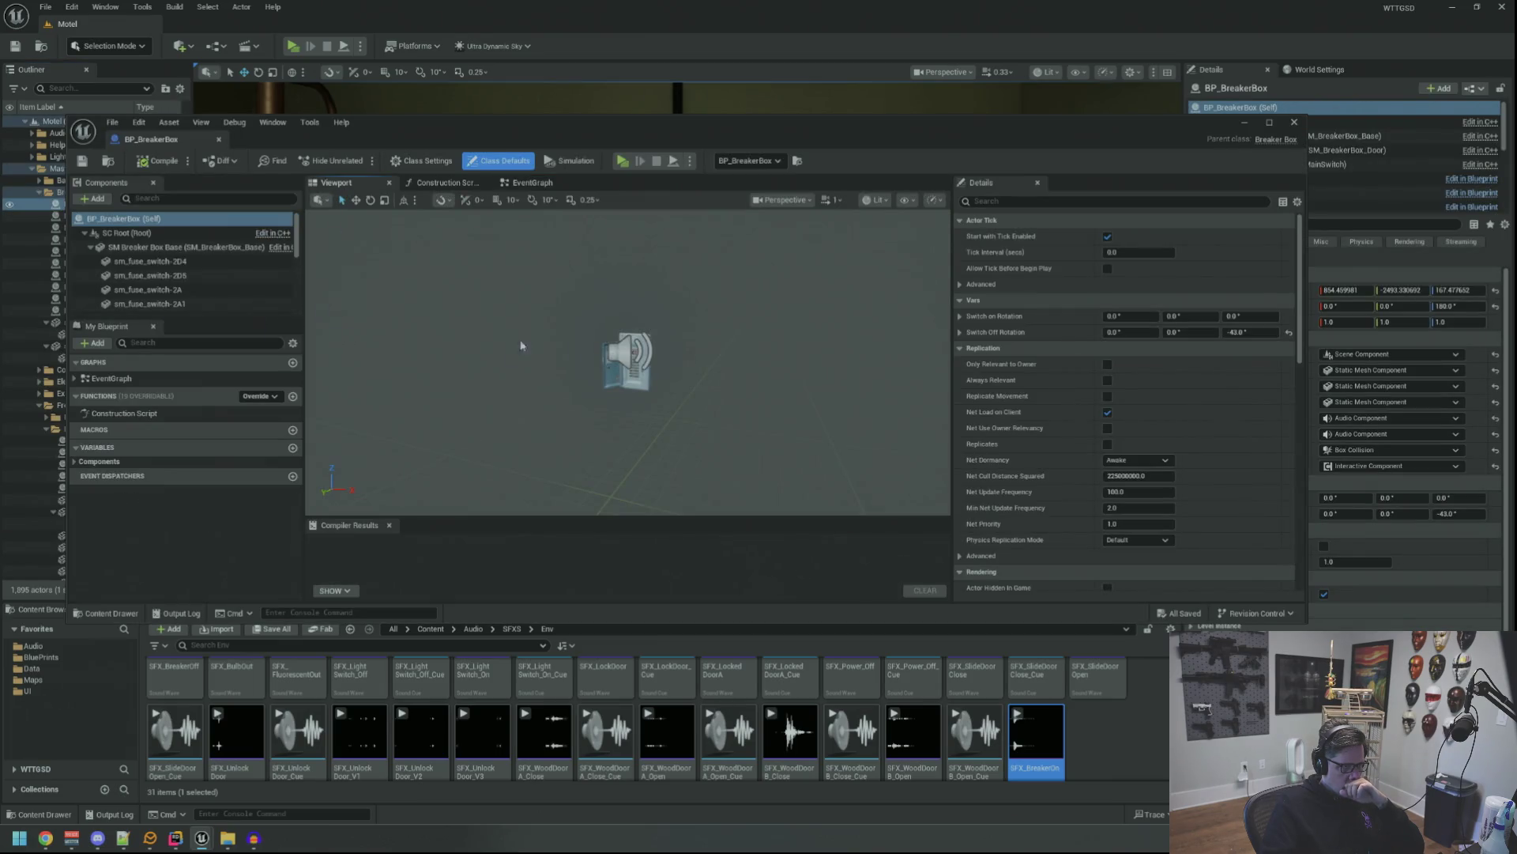
scroll(221, 287, down, 3)
click(233, 286)
key(Up)
drag(236, 687, 1121, 449)
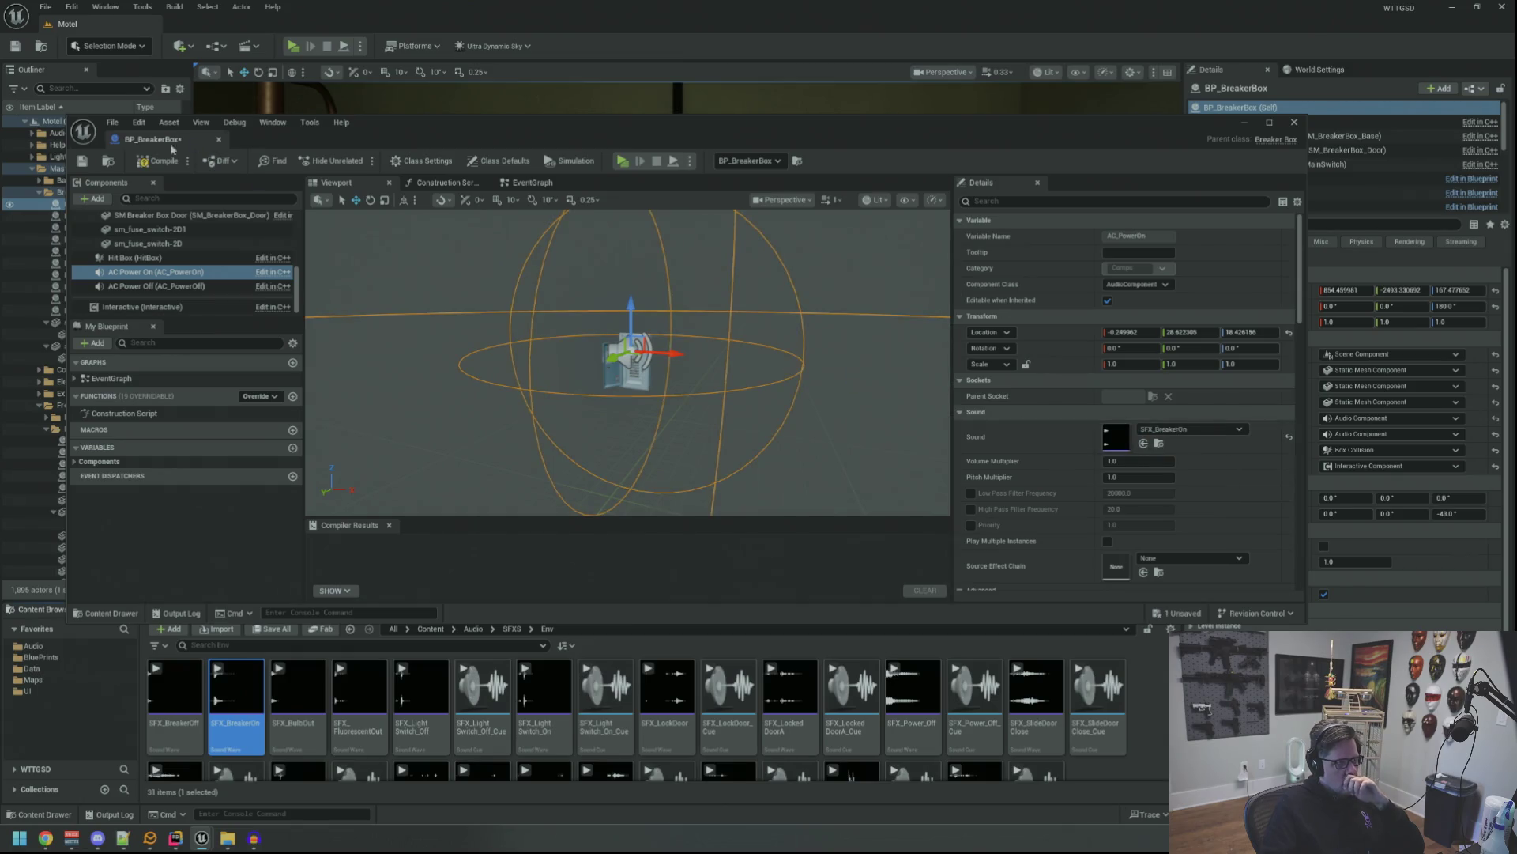
click(162, 160)
Back in the level editor, play the Motel level to test the breaker sound.
click(284, 510)
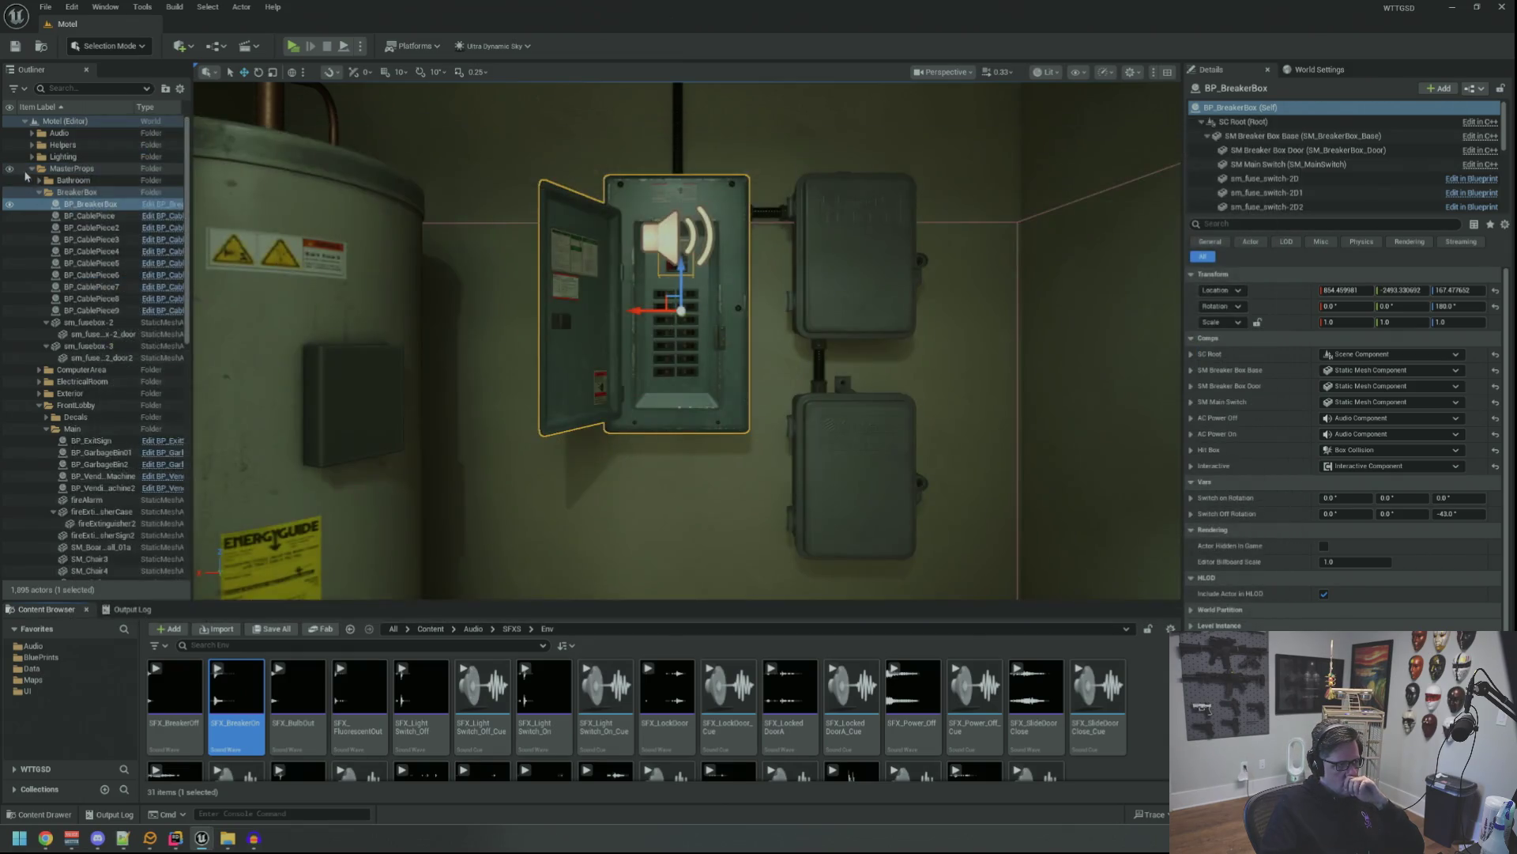
key(Escape)
scroll(284, 510, up, 2)
key(alt+p)
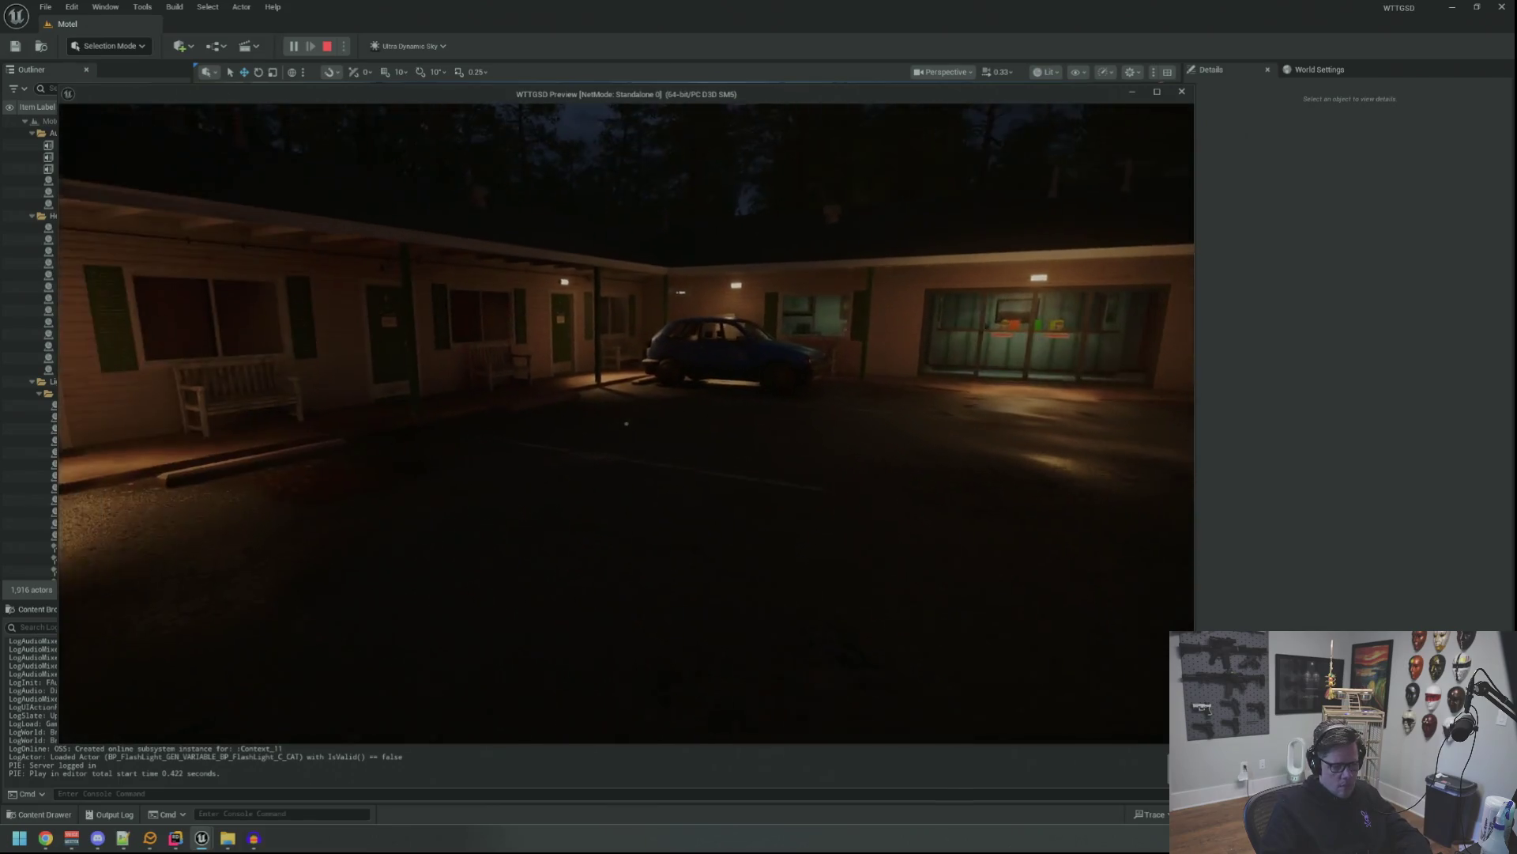
Walk through the motel office and back storage room to the Electrical Room door.
key(w)
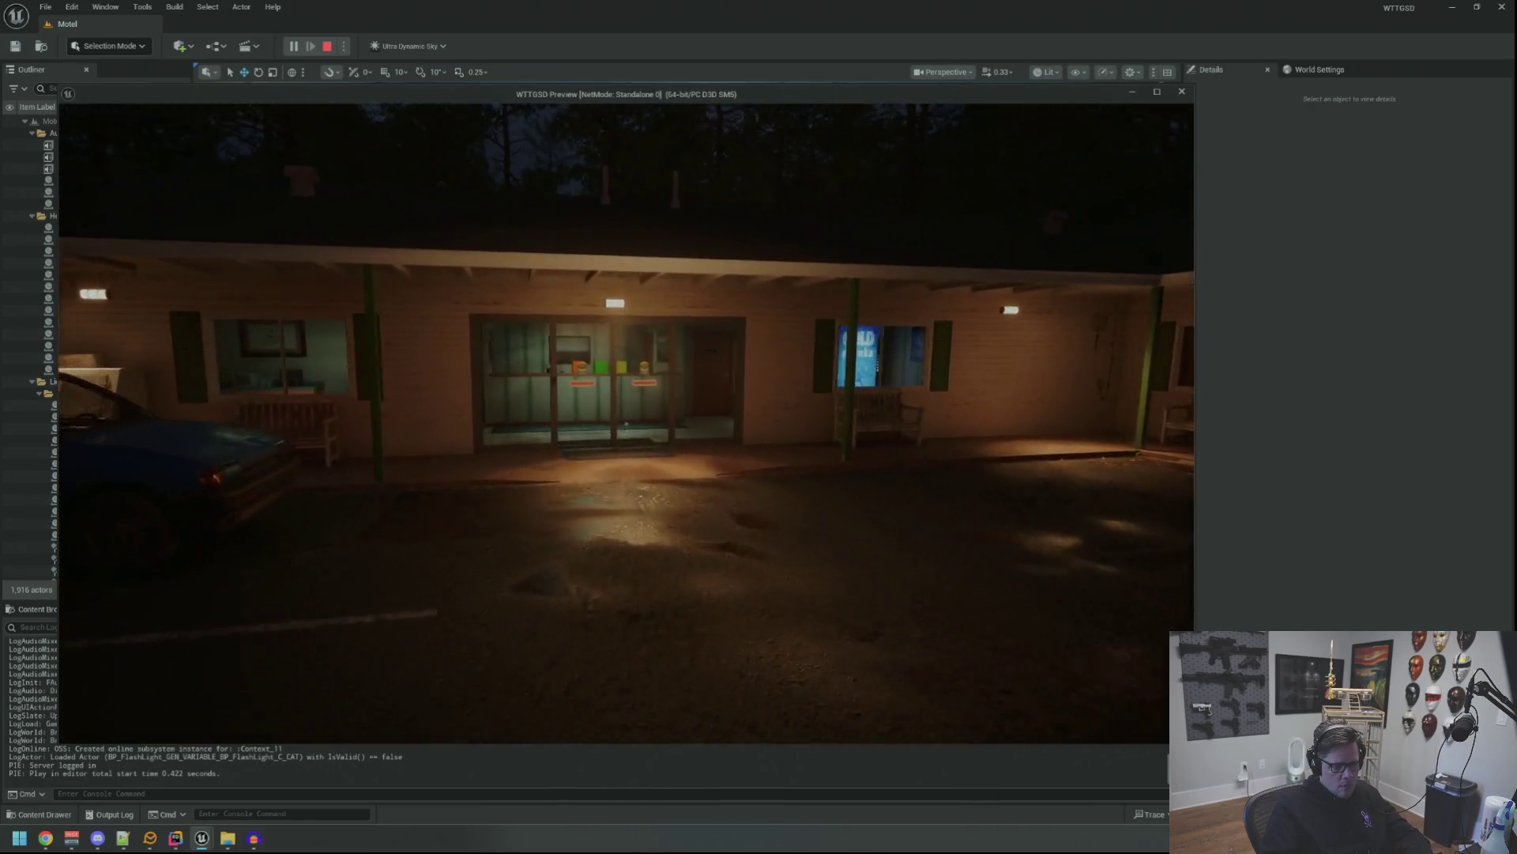
key(w)
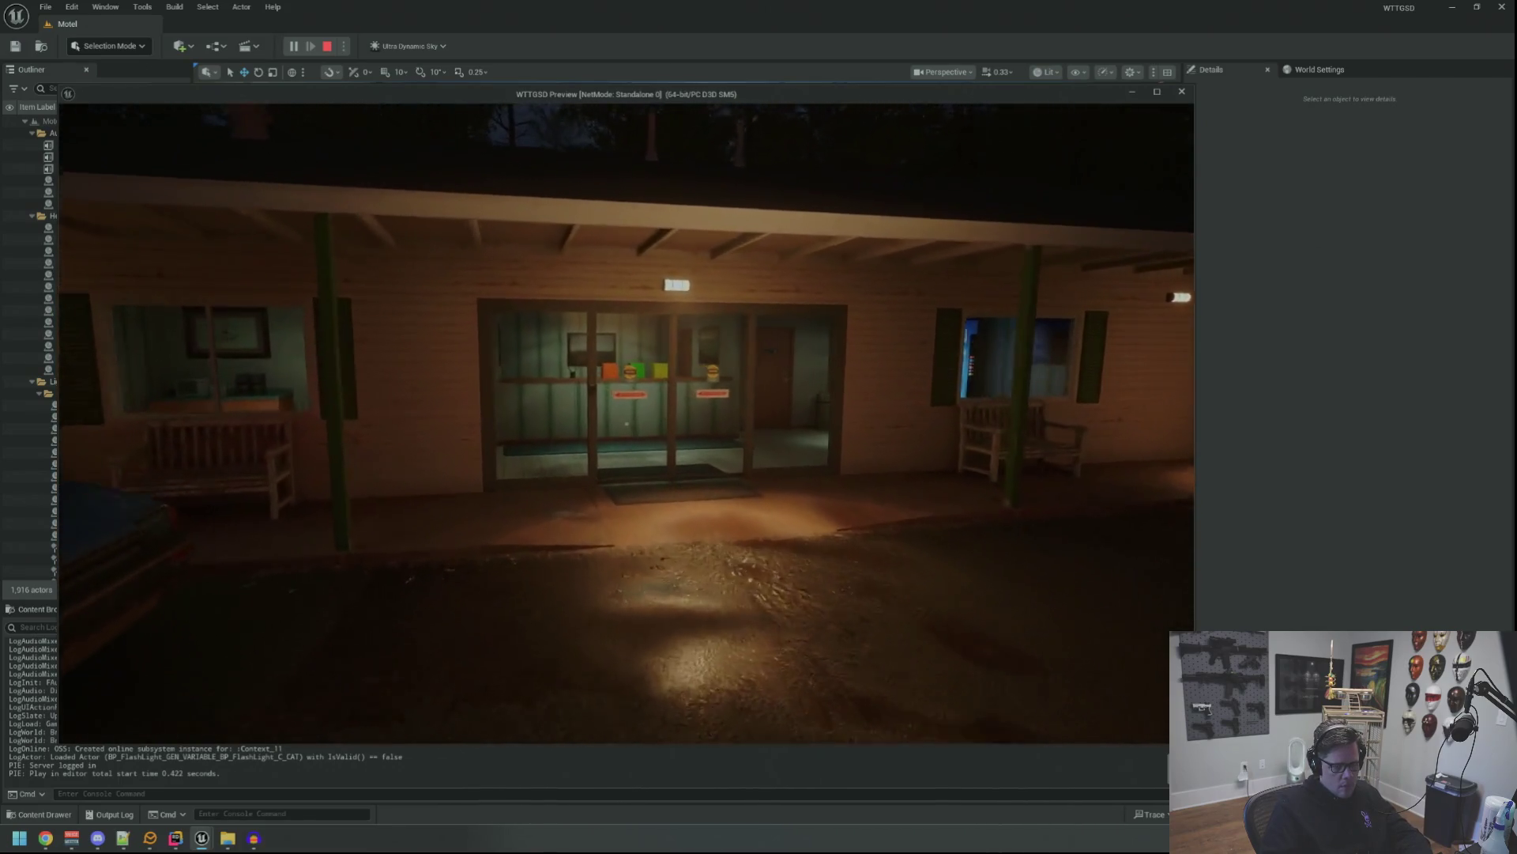
key(w)
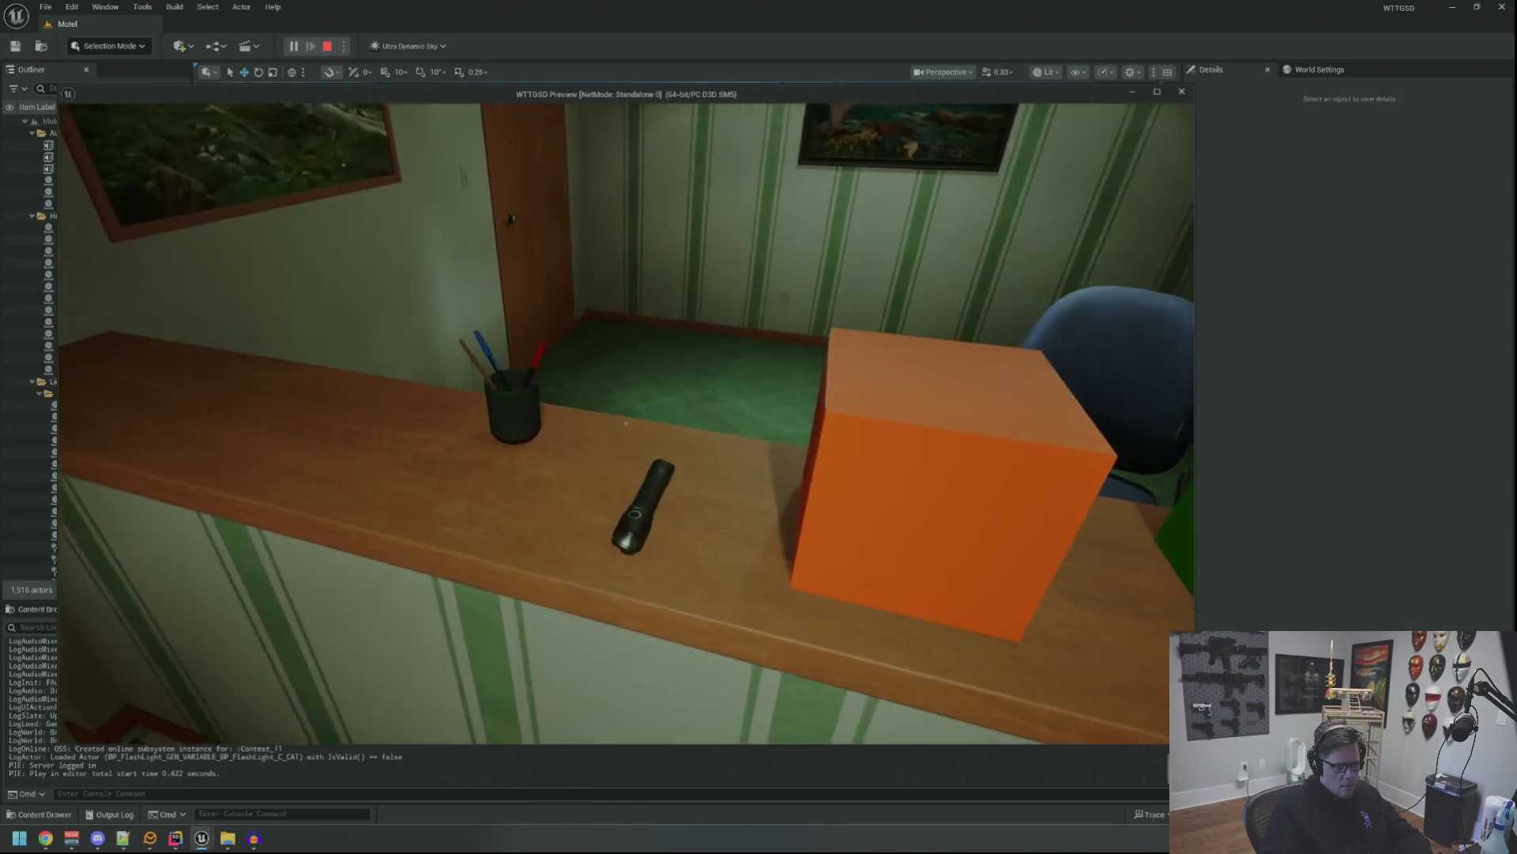
key(w)
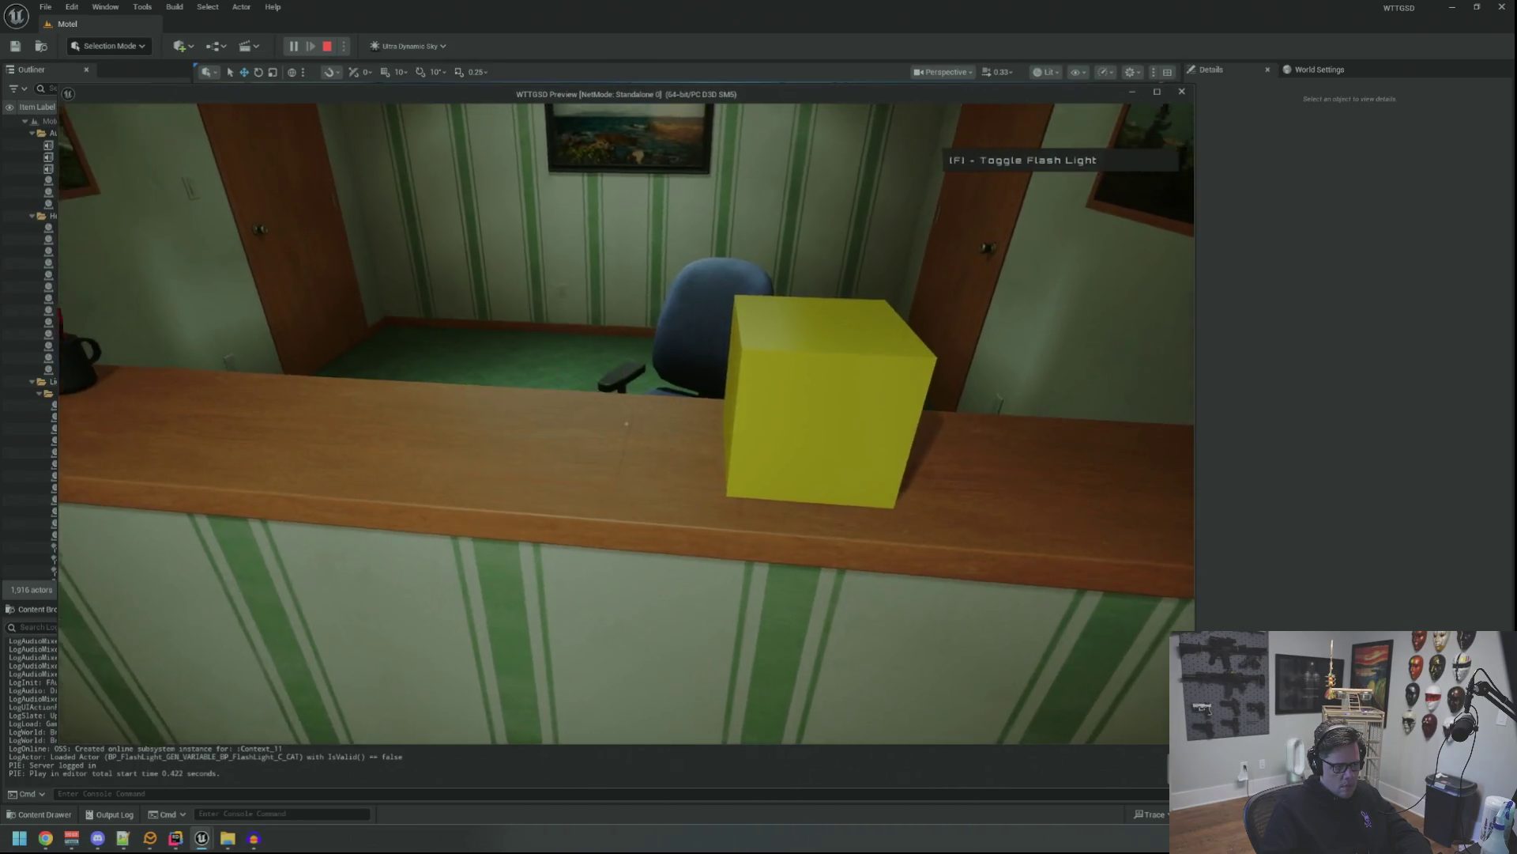
key(w)
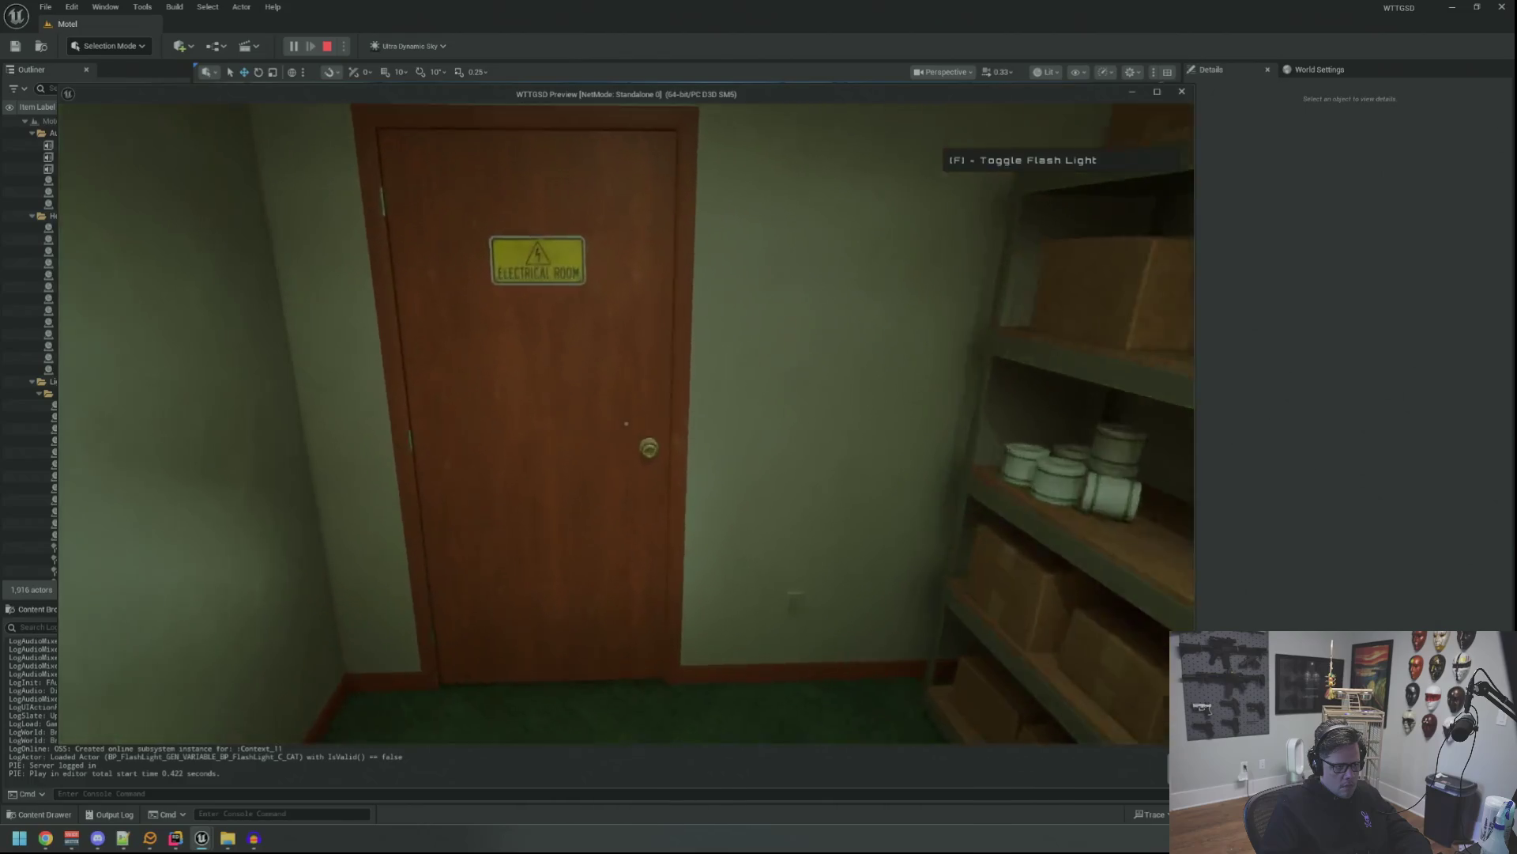
click(626, 424)
key(w)
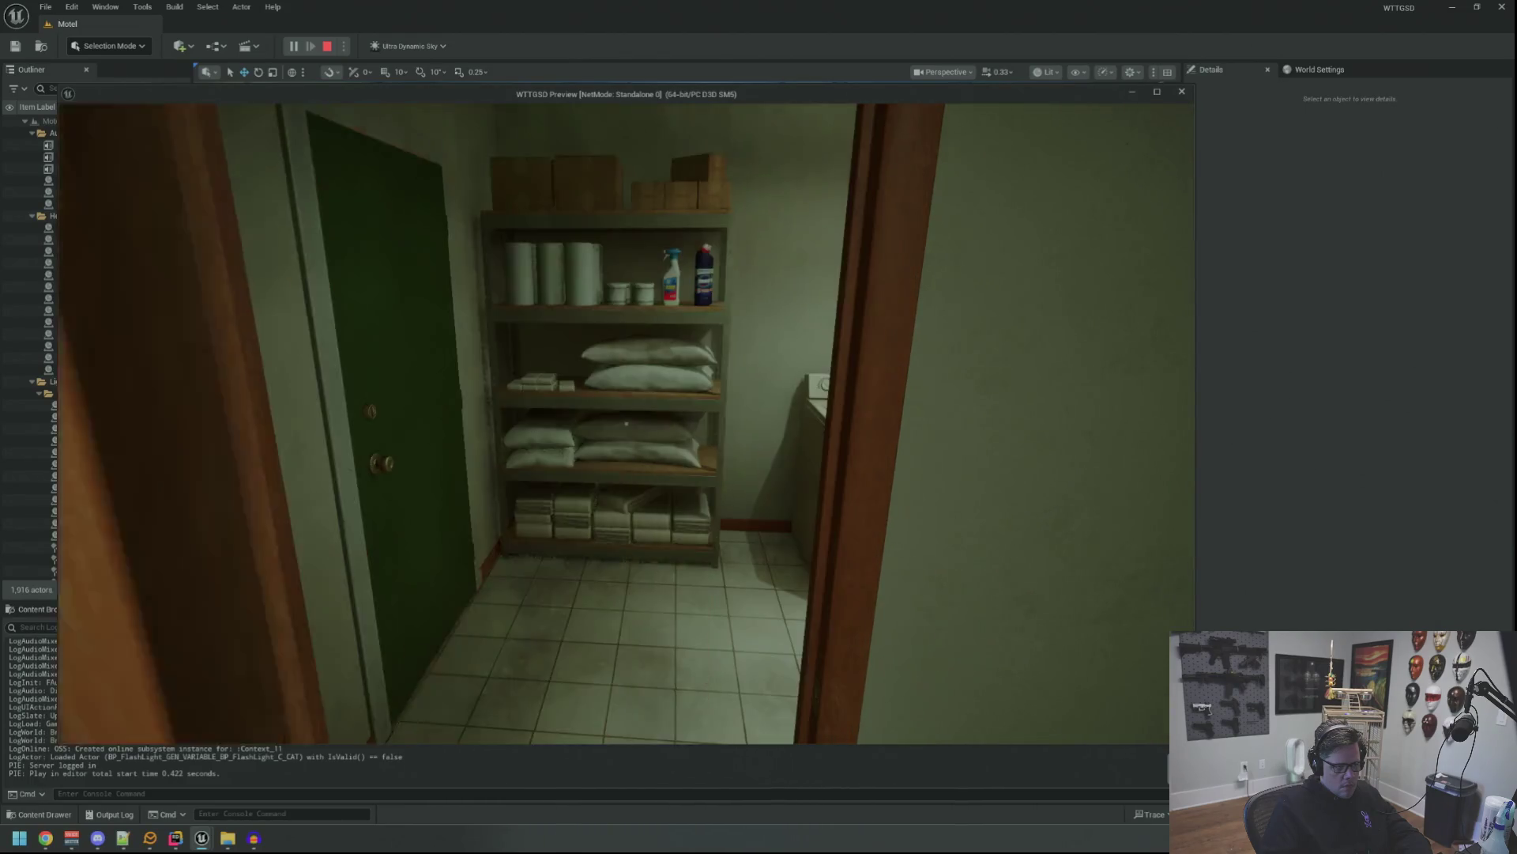
Enter the laundry room, face the breaker panel and run TripPower to cut the motel's power.
key(s)
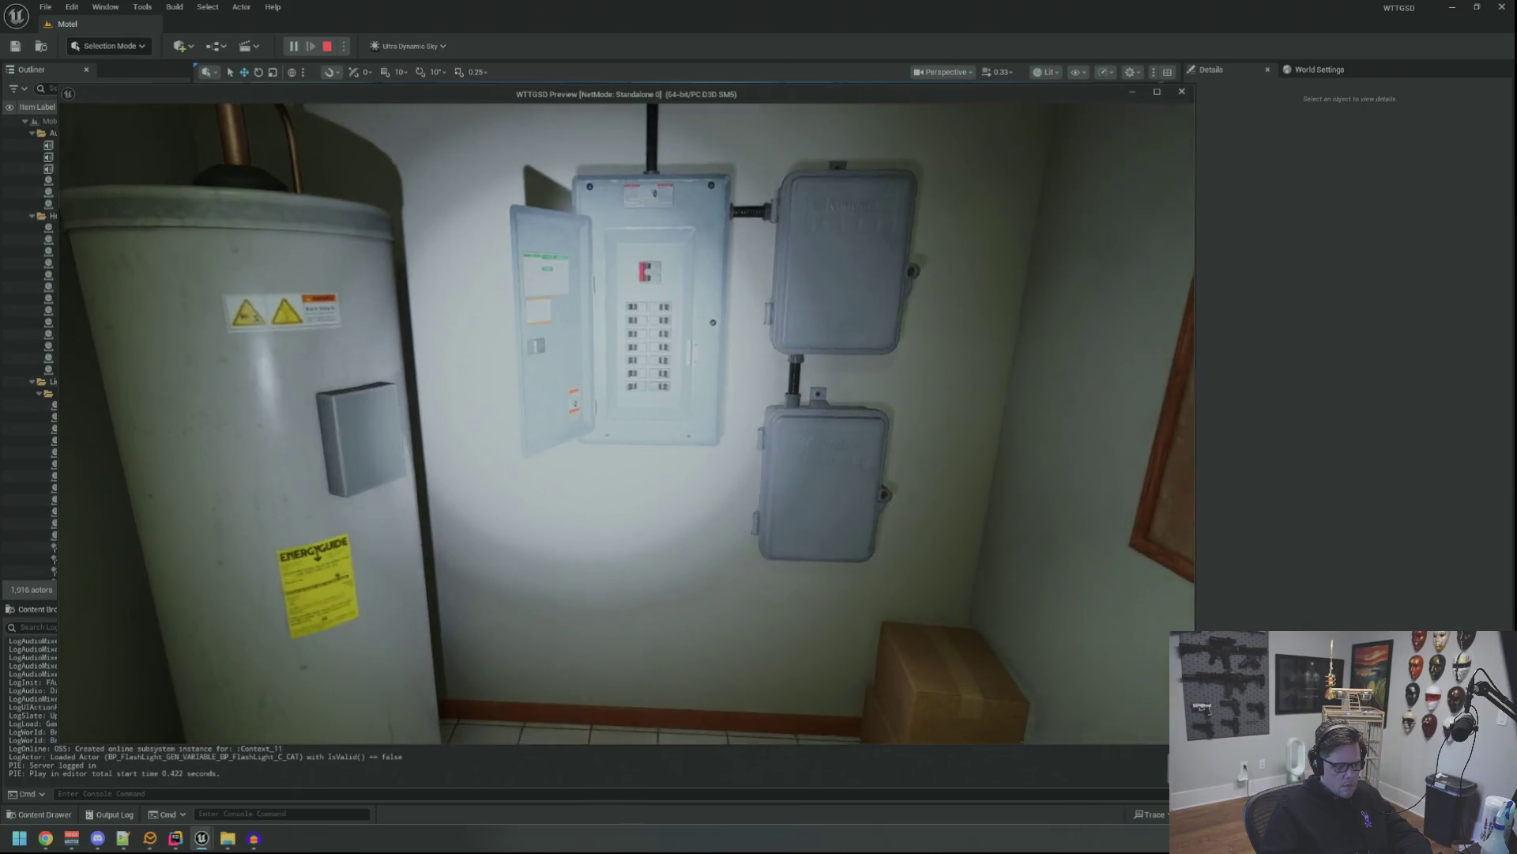
key(grave)
key(Up)
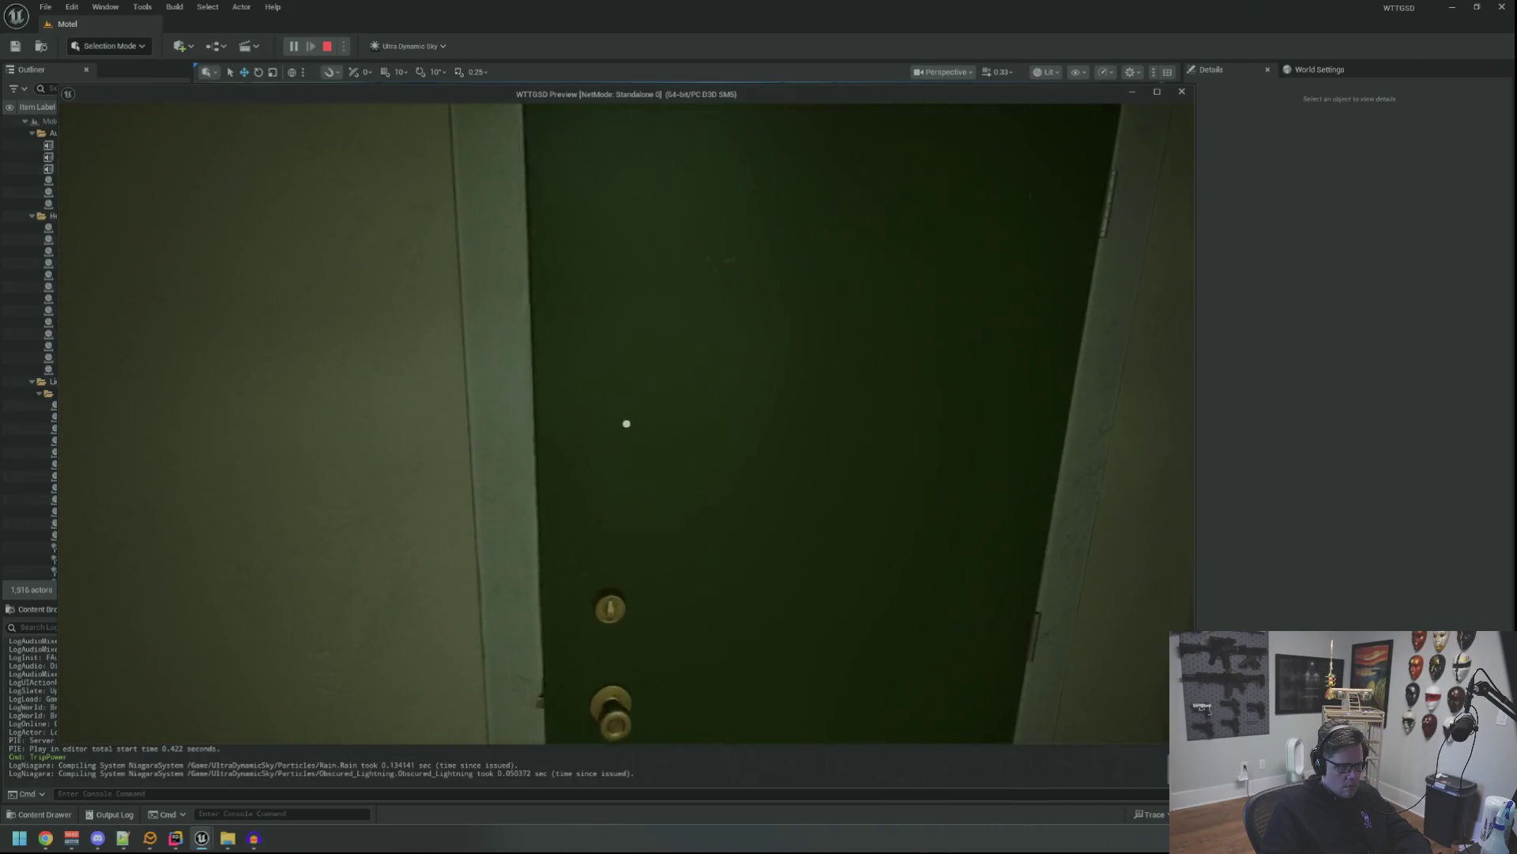
click(626, 424)
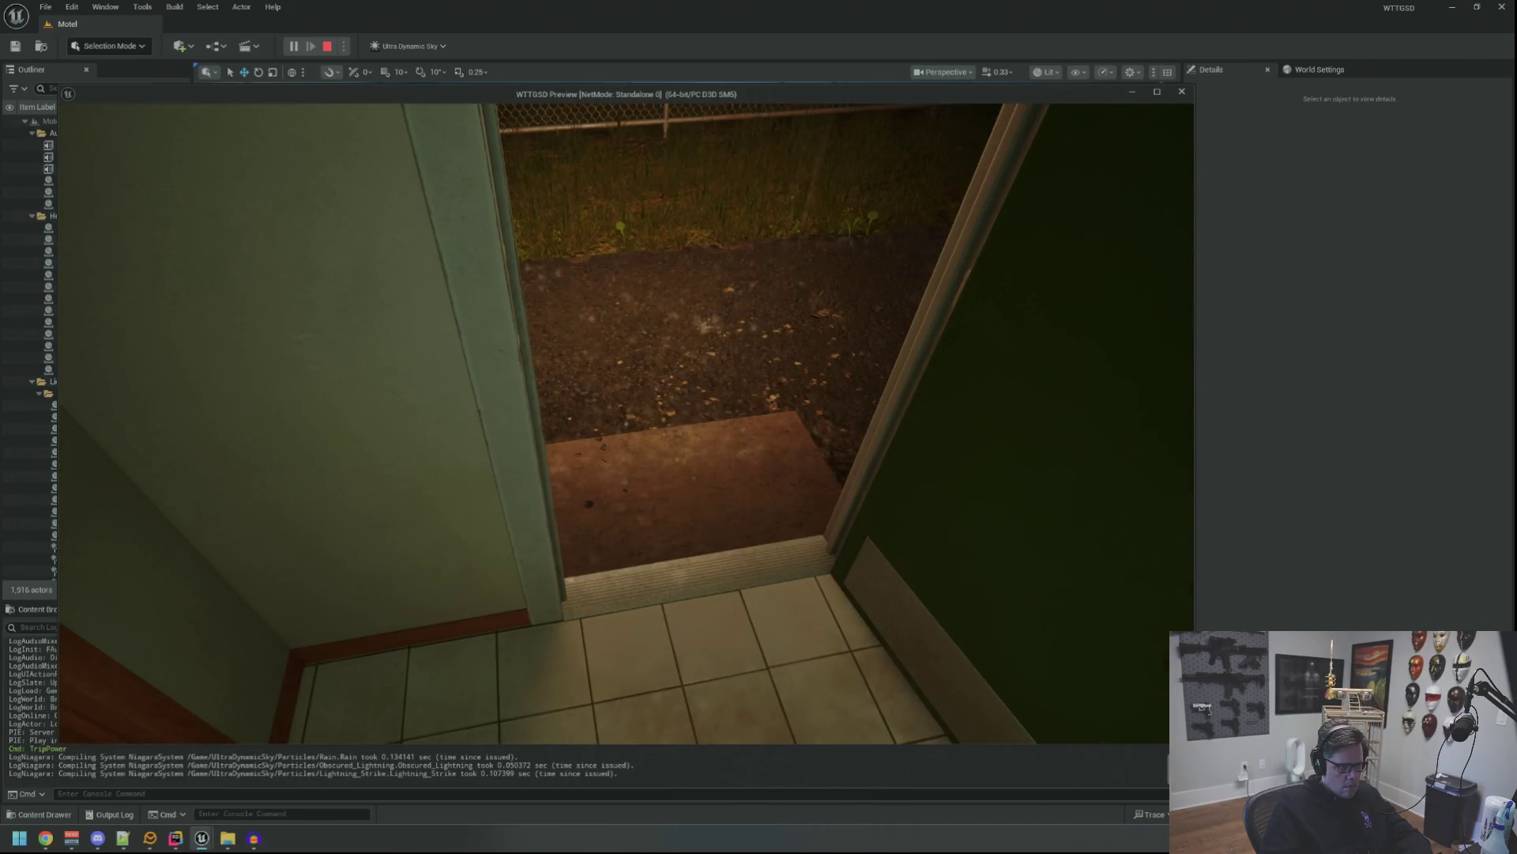
key(w)
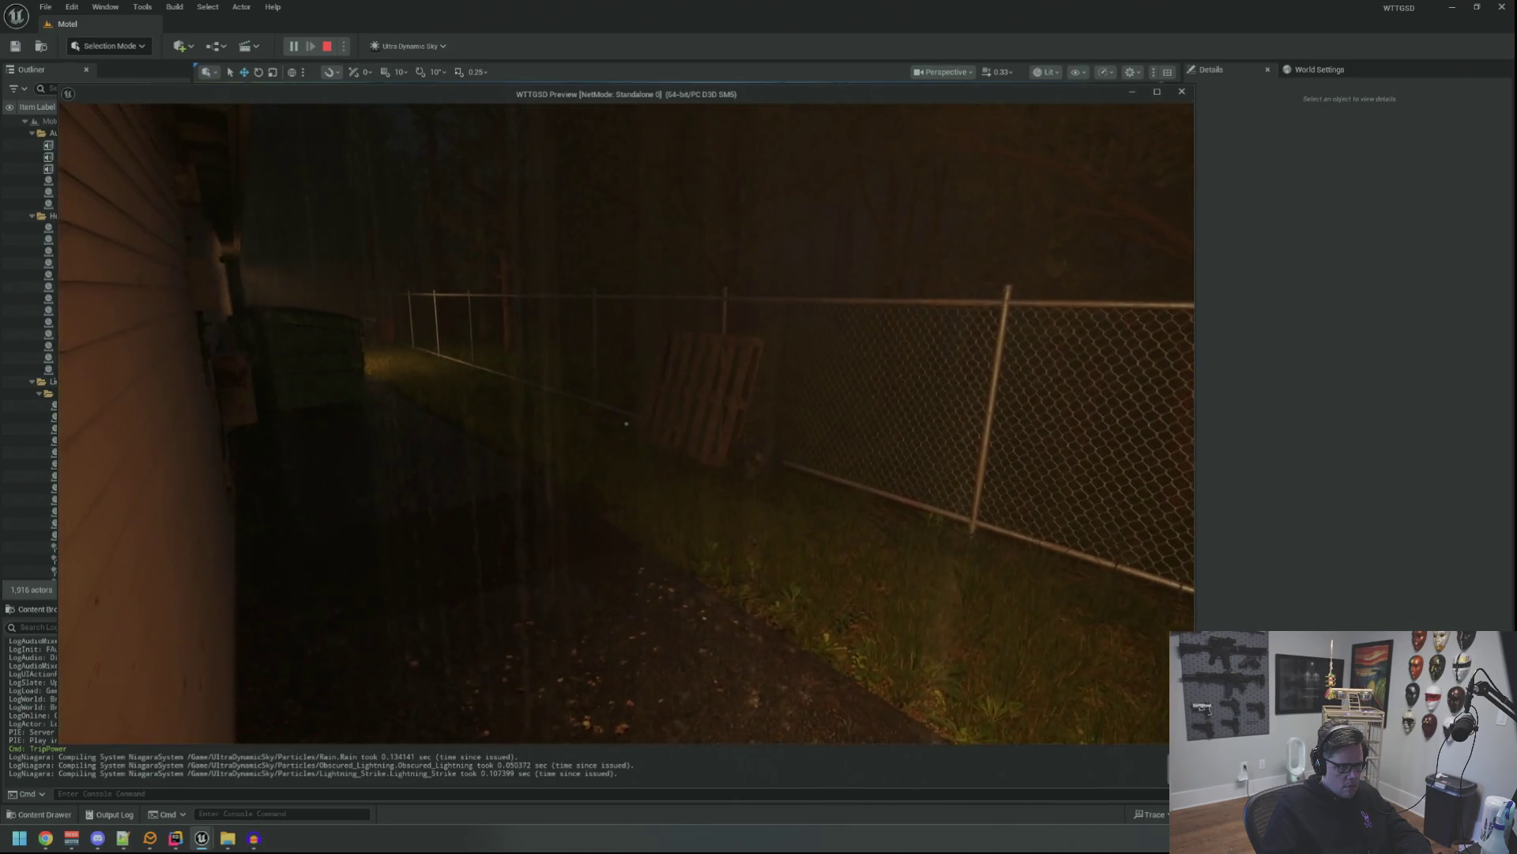
key(w)
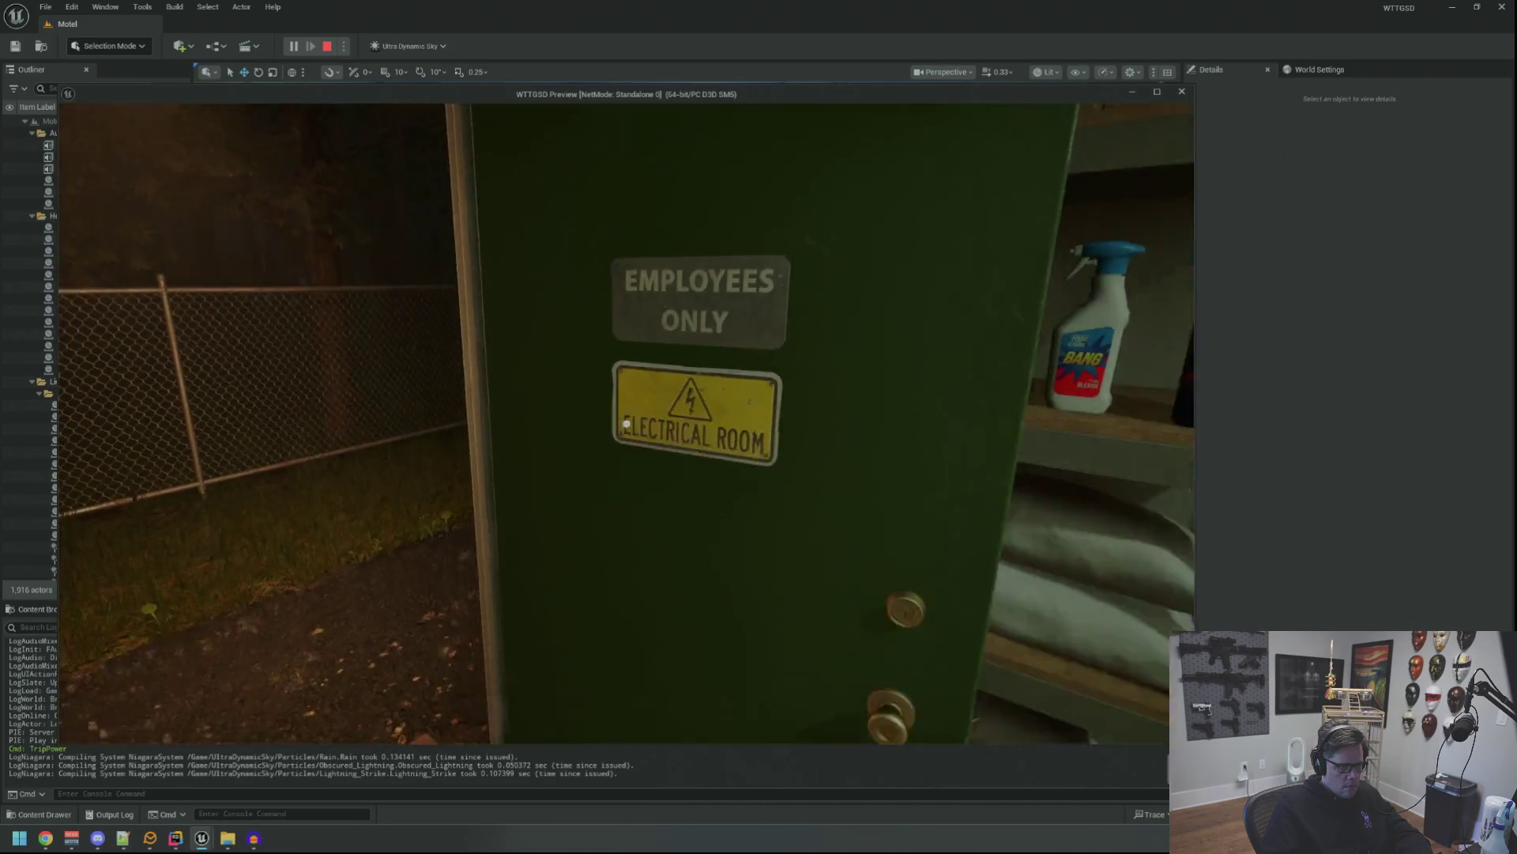
key(w)
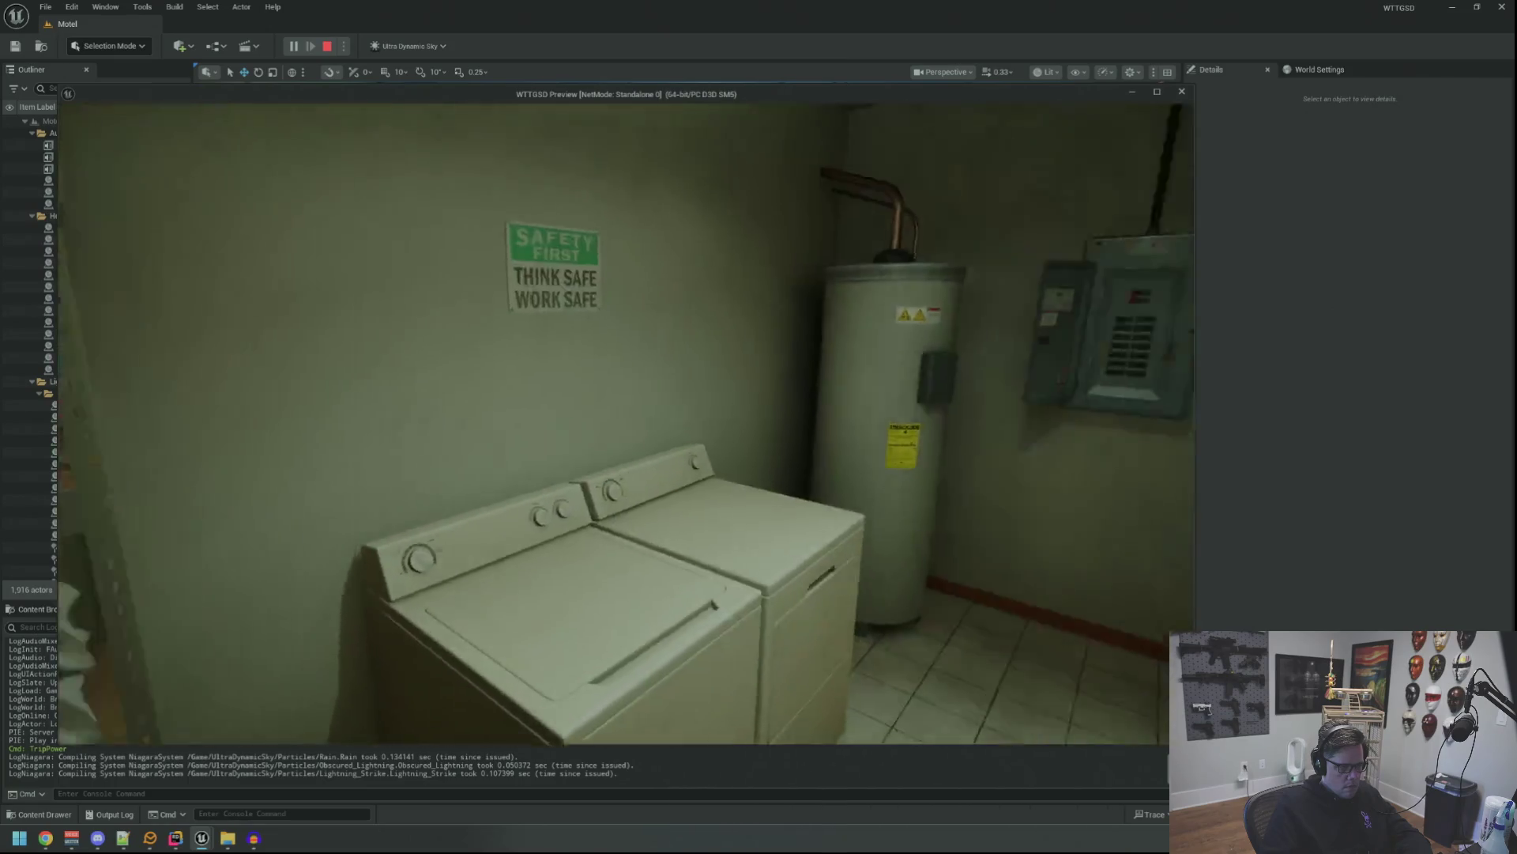
key(e)
key(grave)
key(Up)
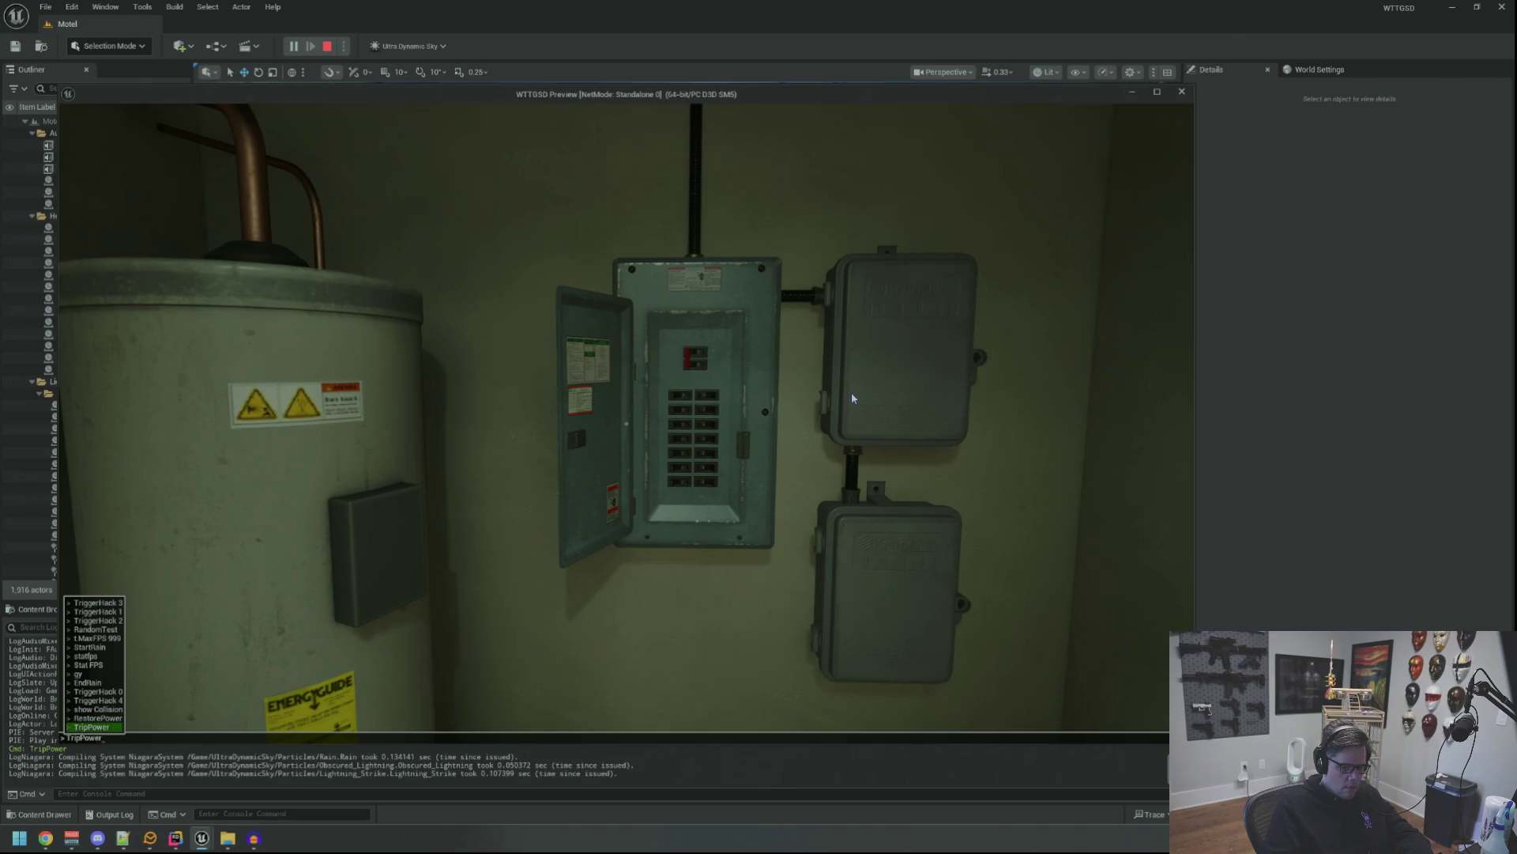
key(Return)
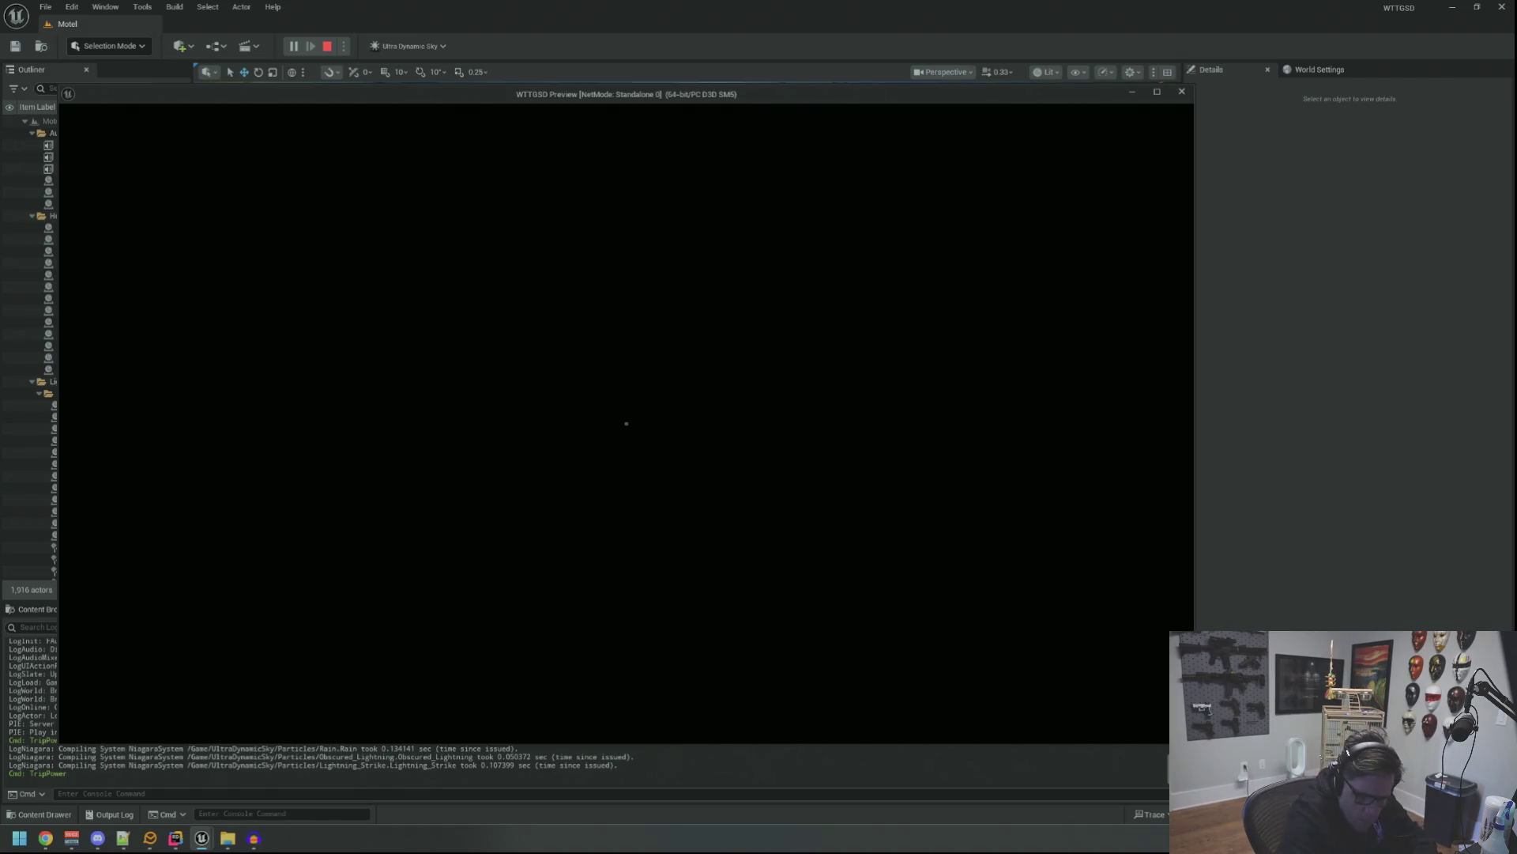
Recall RestorePower in the console, then walk back through the building to the laundry room.
key(grave)
key(Up)
key(Up)
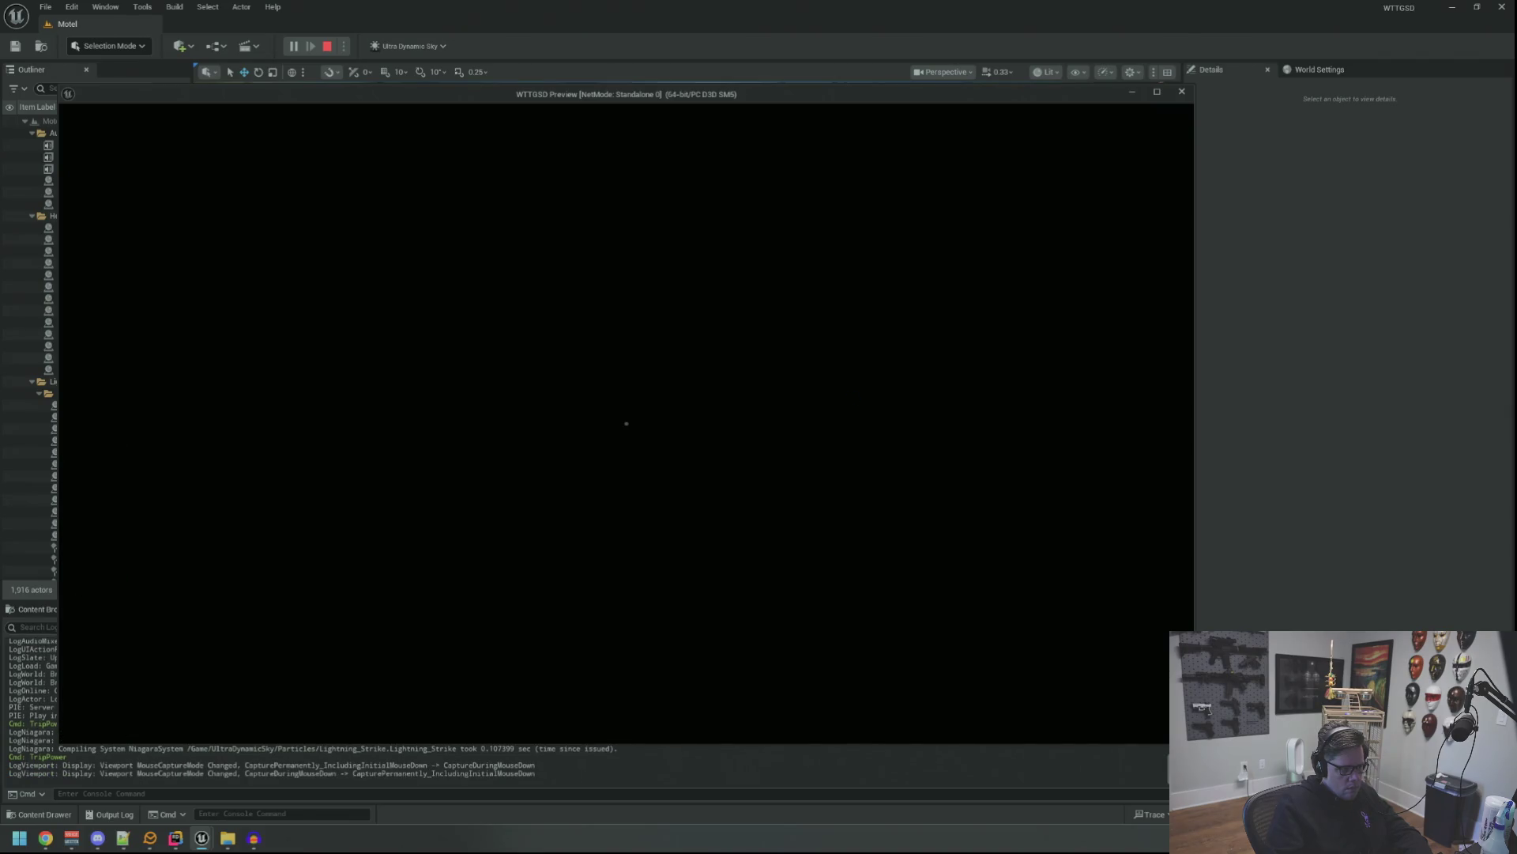
key(w)
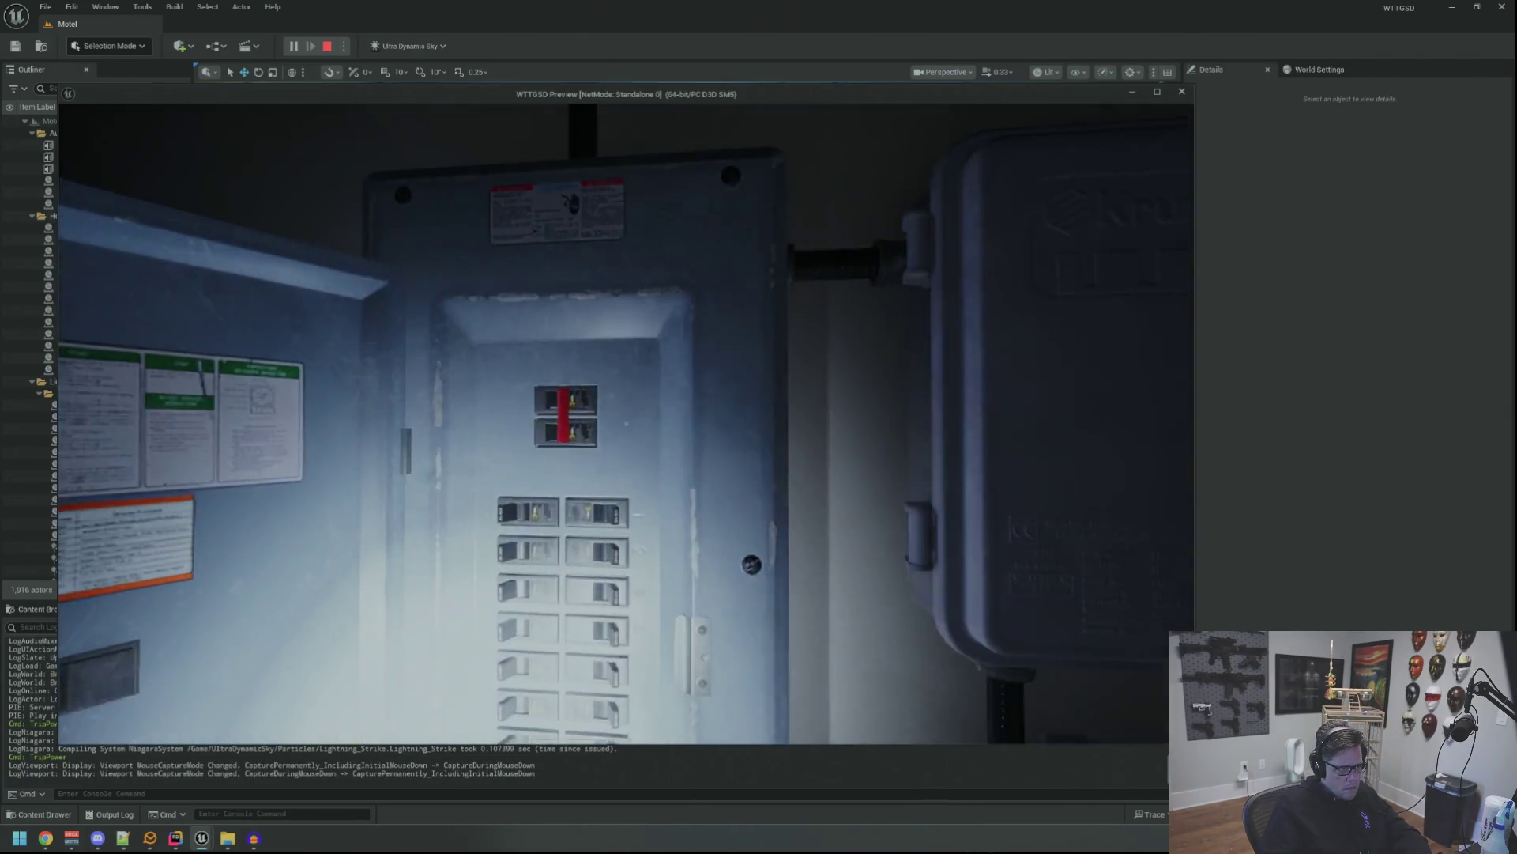
key(w)
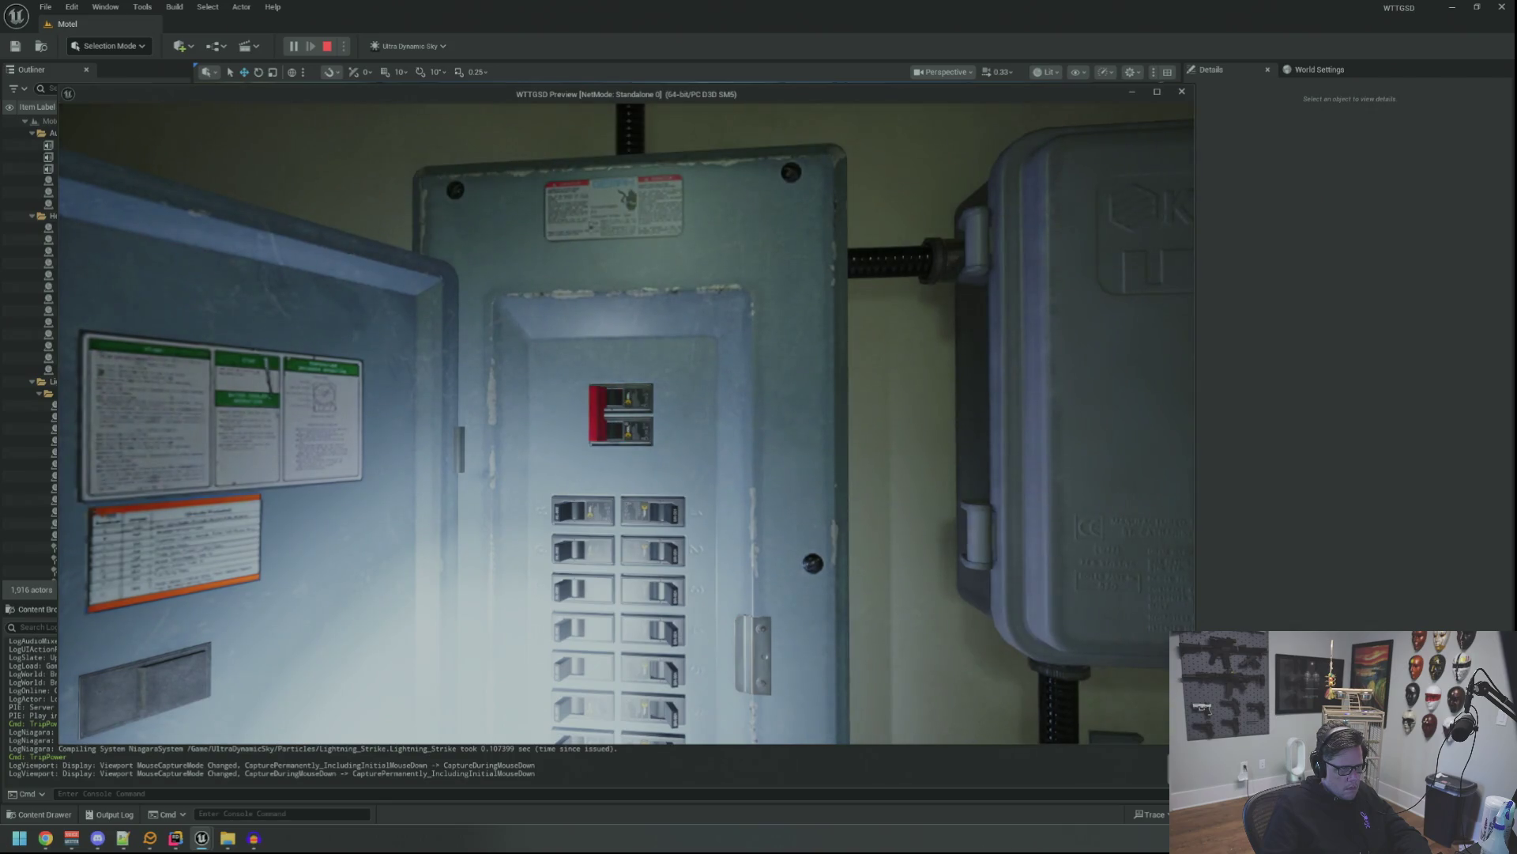
key(s)
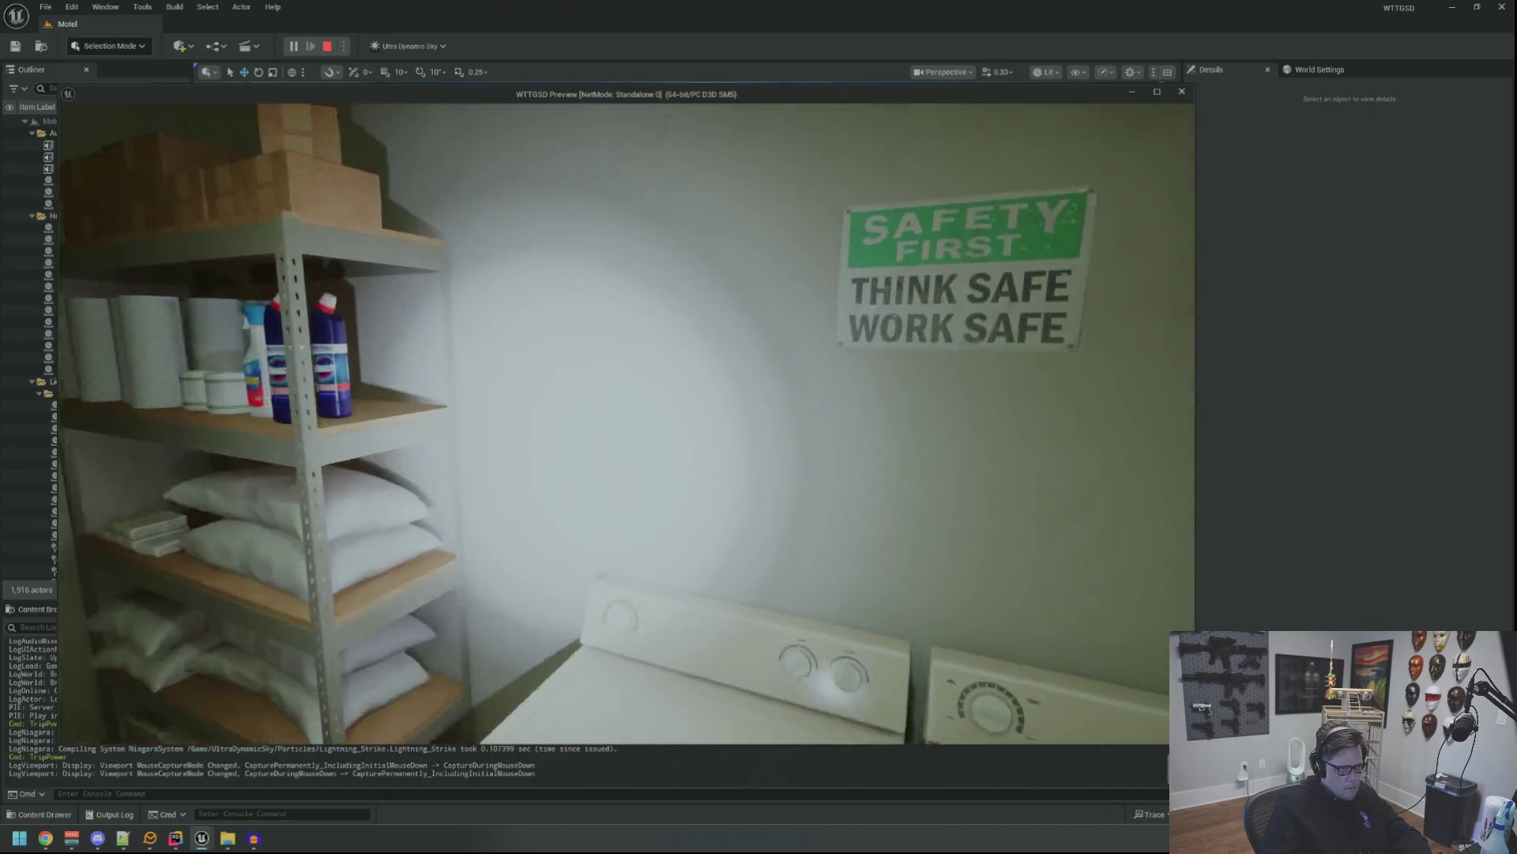
key(s)
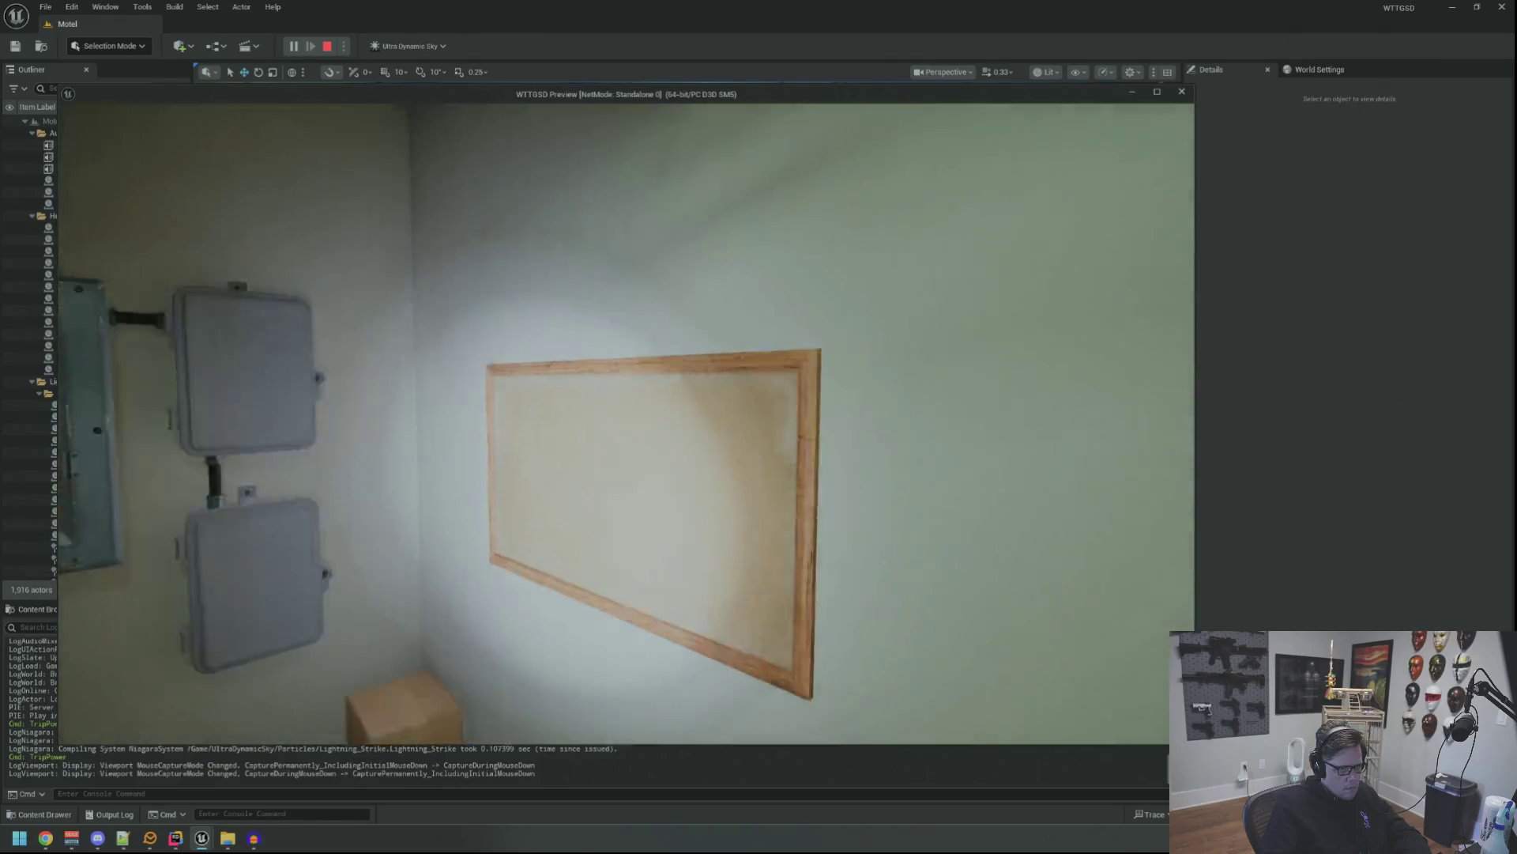
key(w)
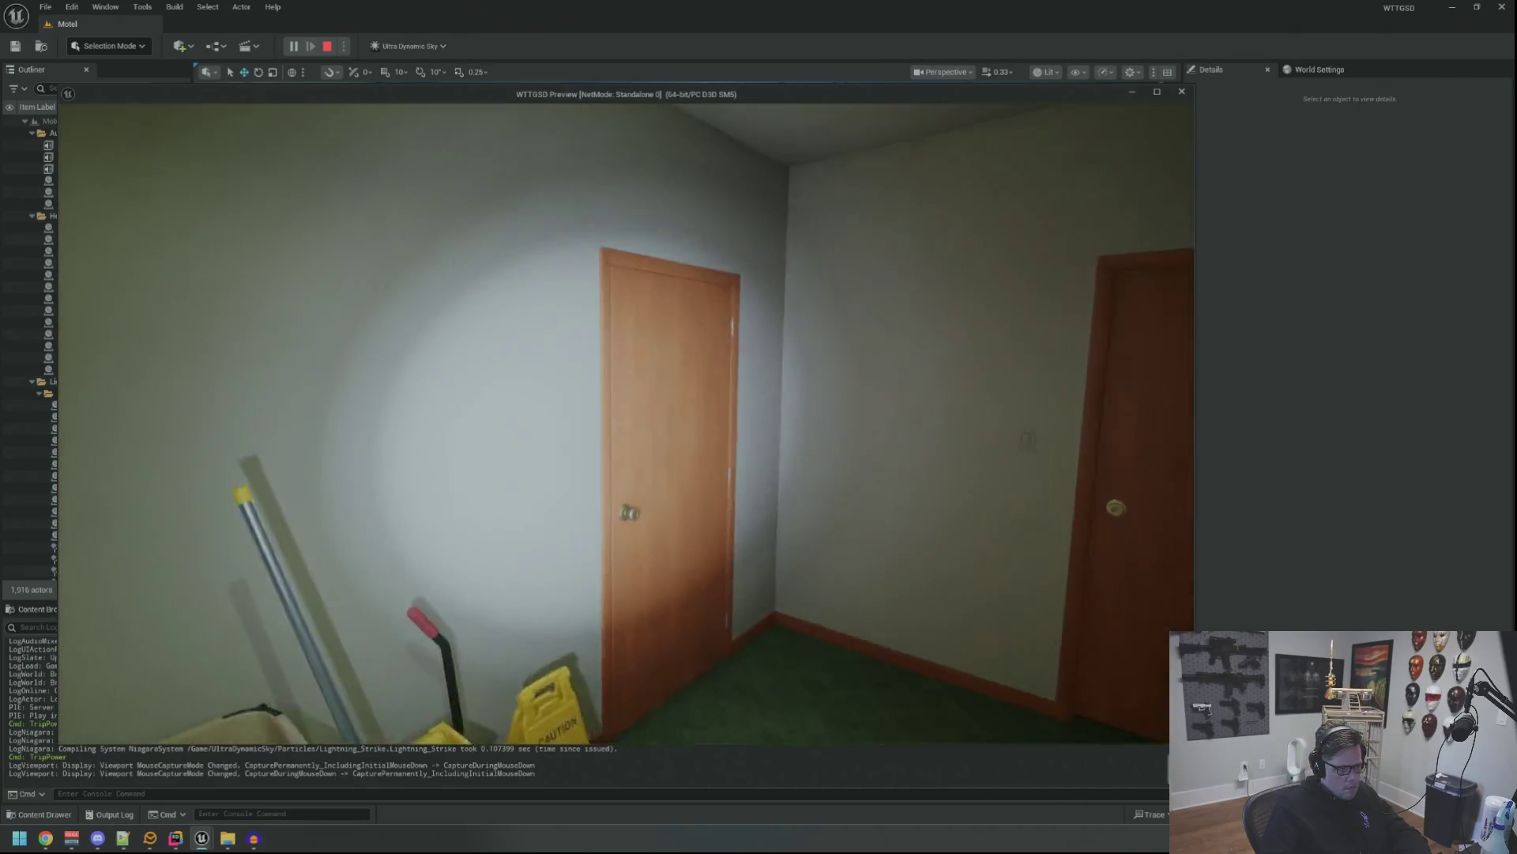
key(w)
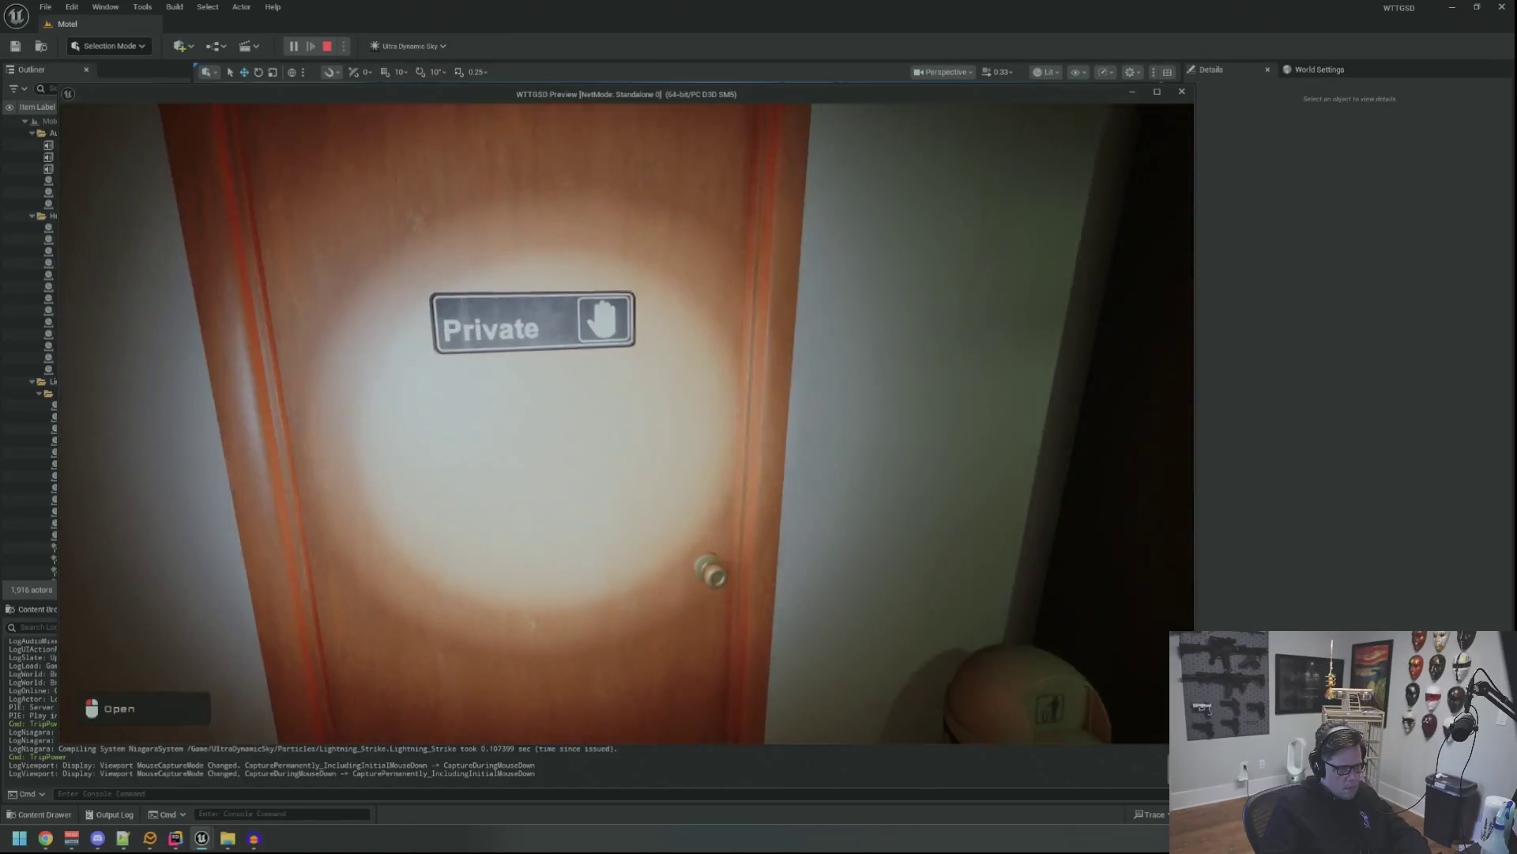
key(w)
click(626, 423)
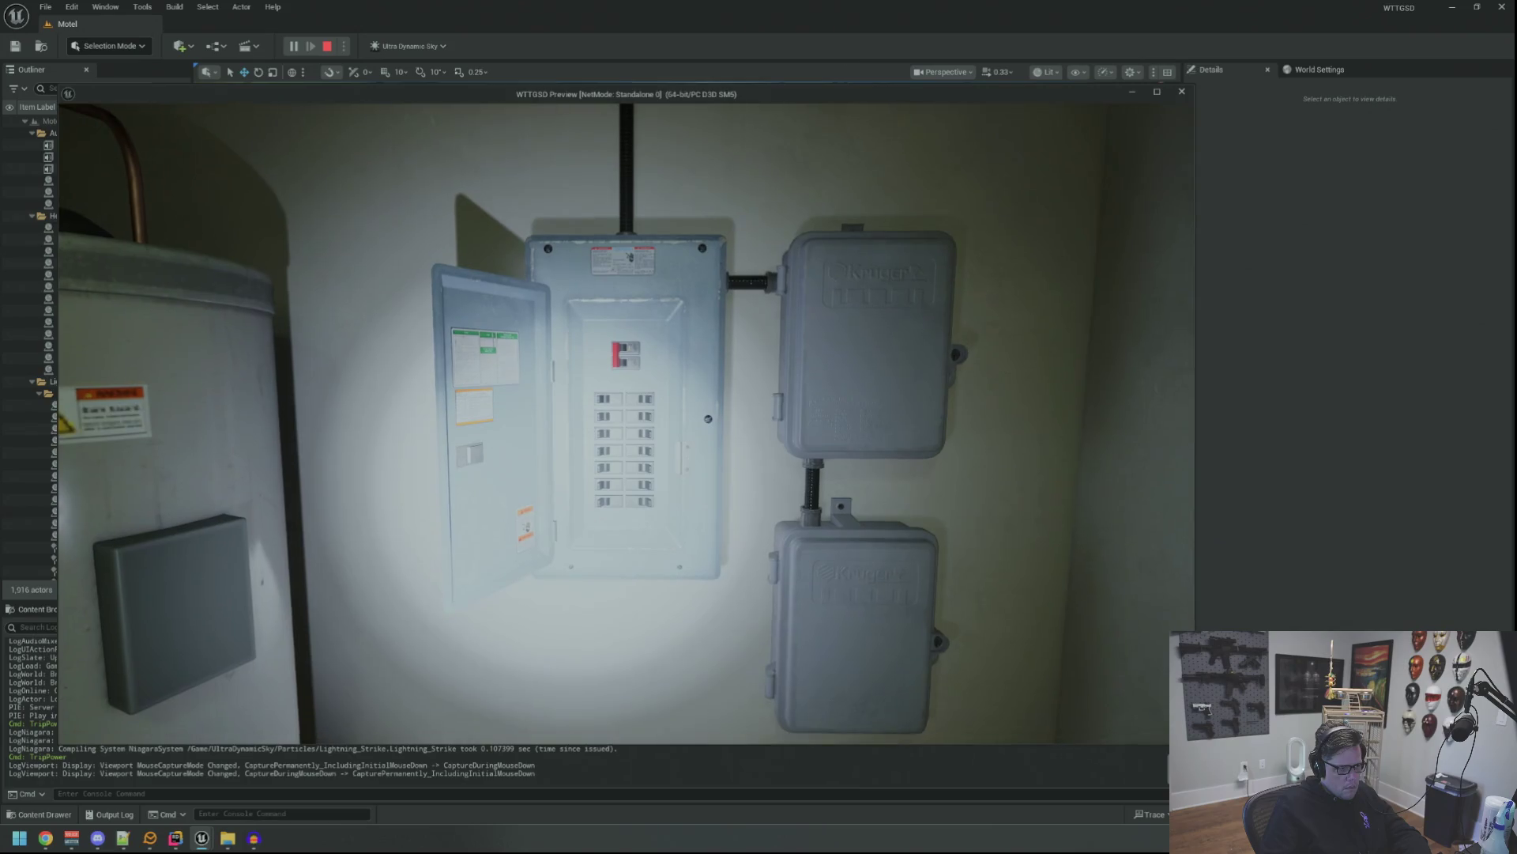
Cut the power with TripPower, then flip the breaker to restore it.
key(Return)
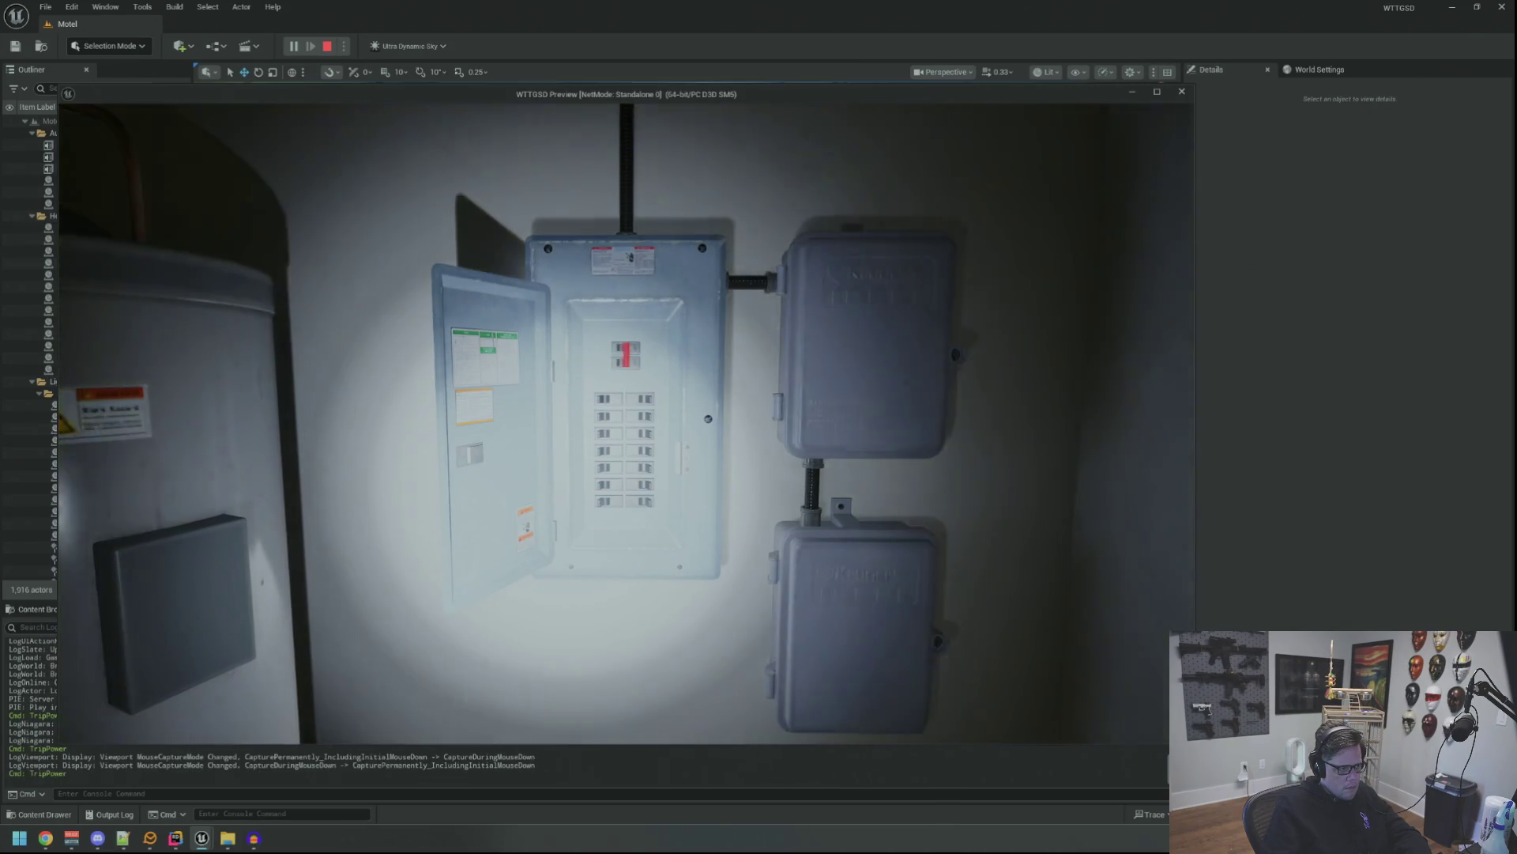
key(s)
key(w)
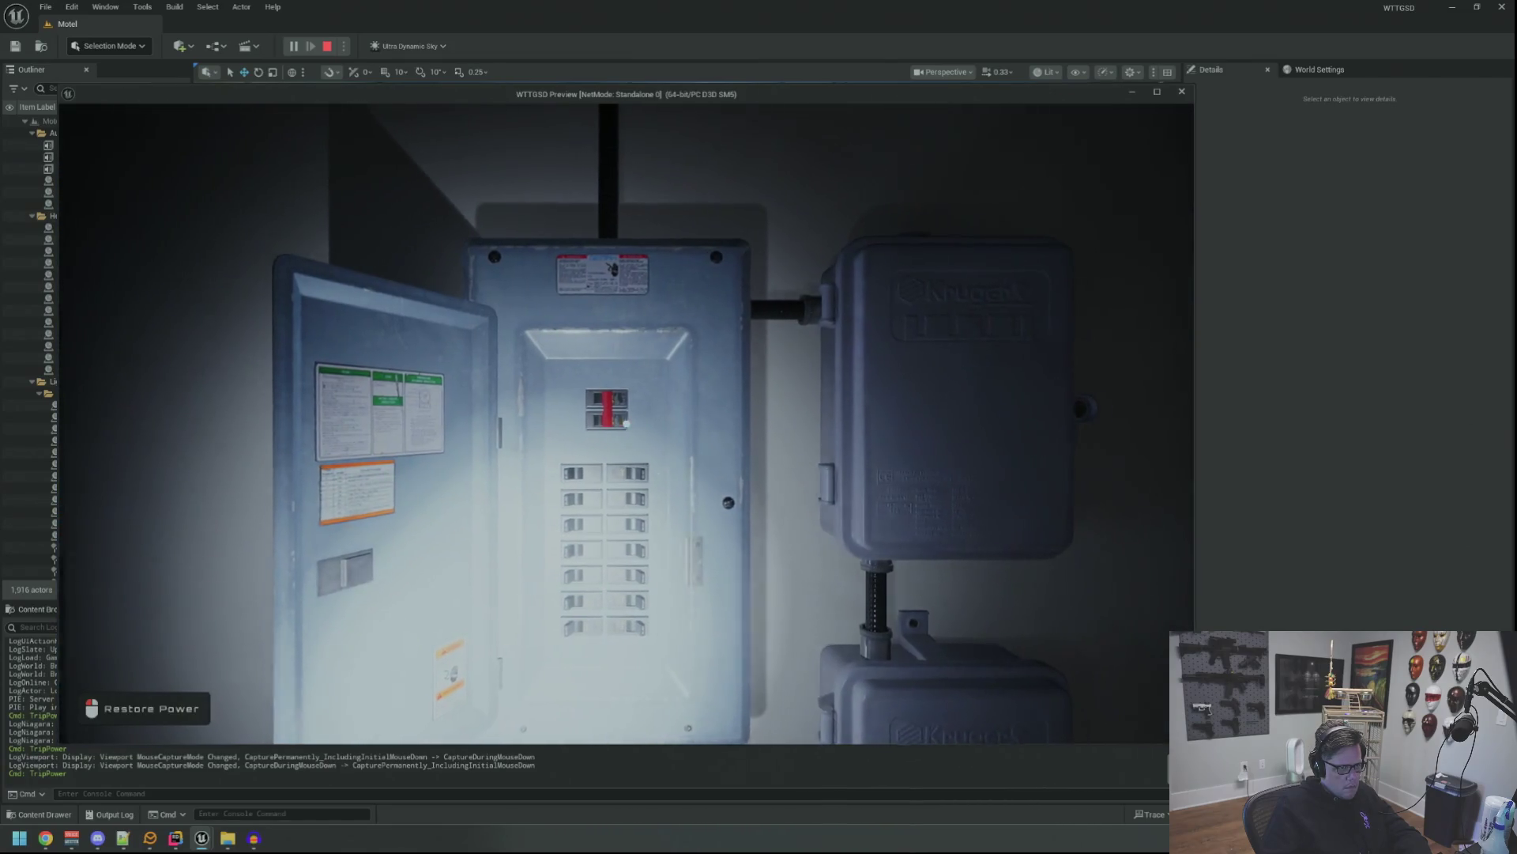
click(625, 423)
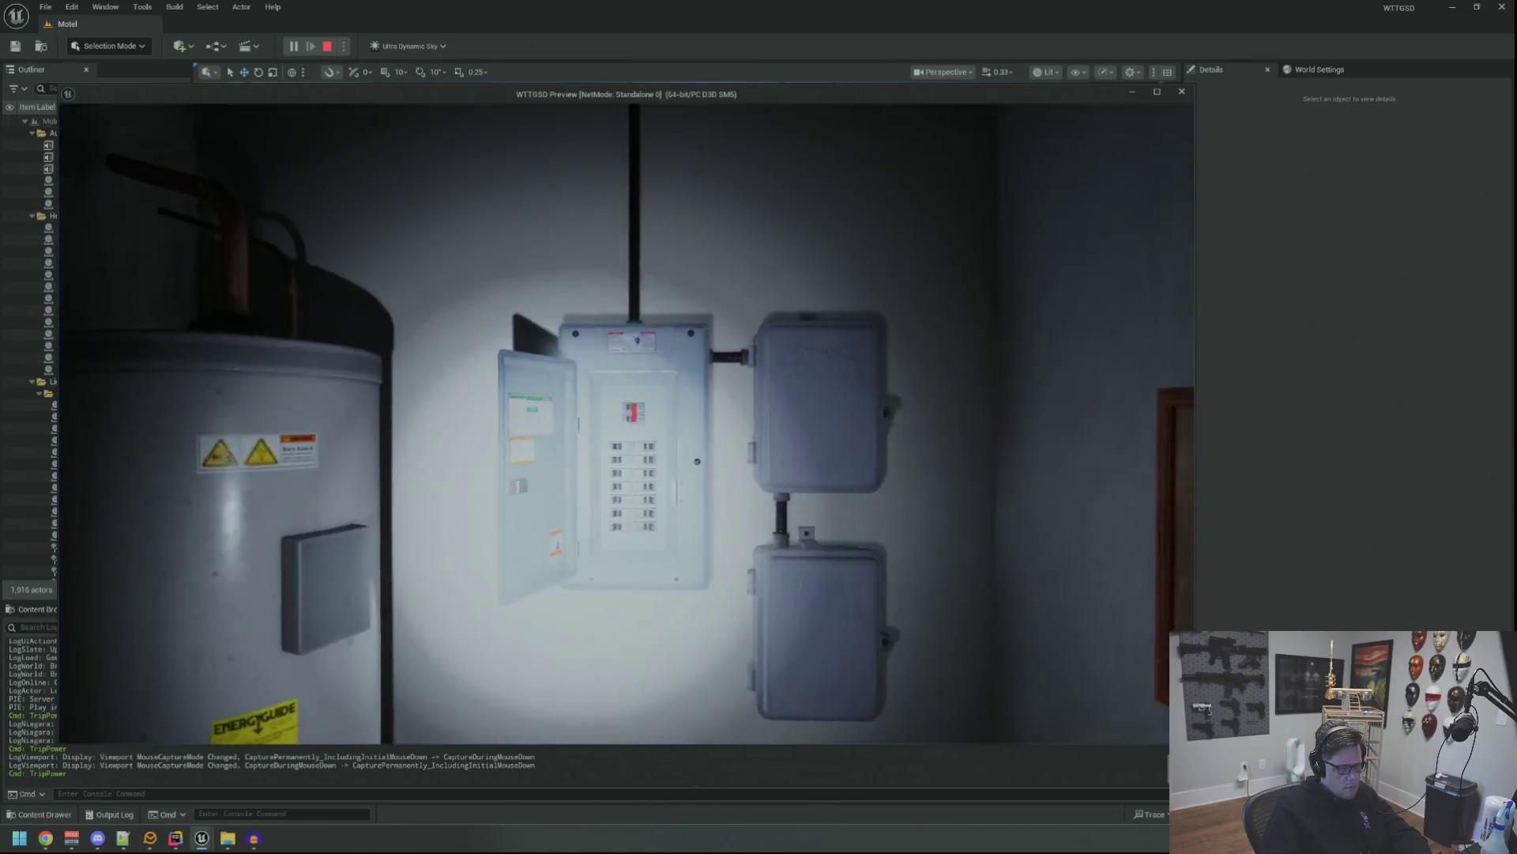
key(w)
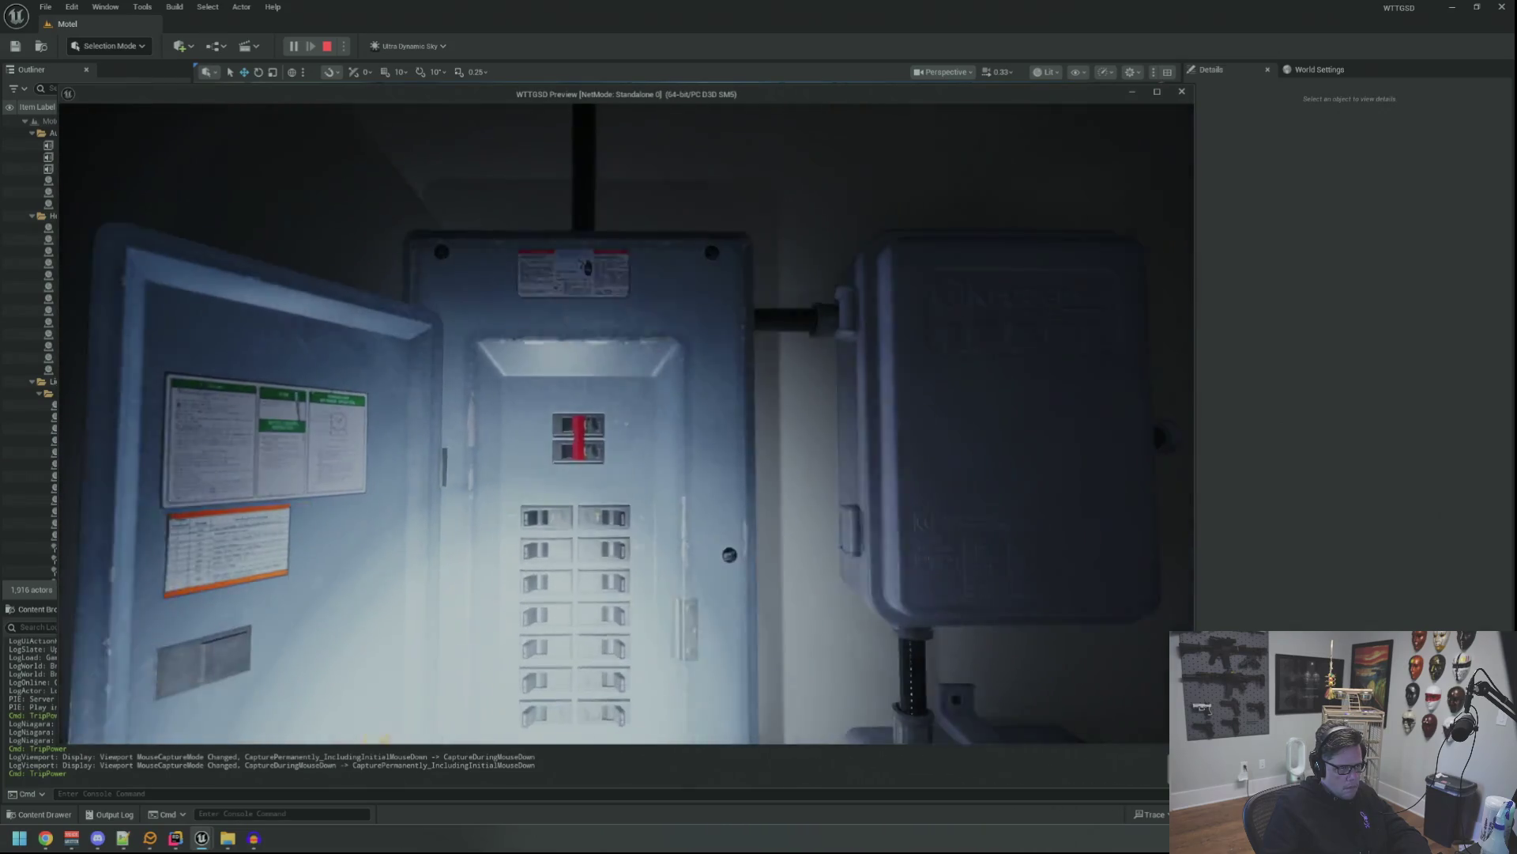
key(s)
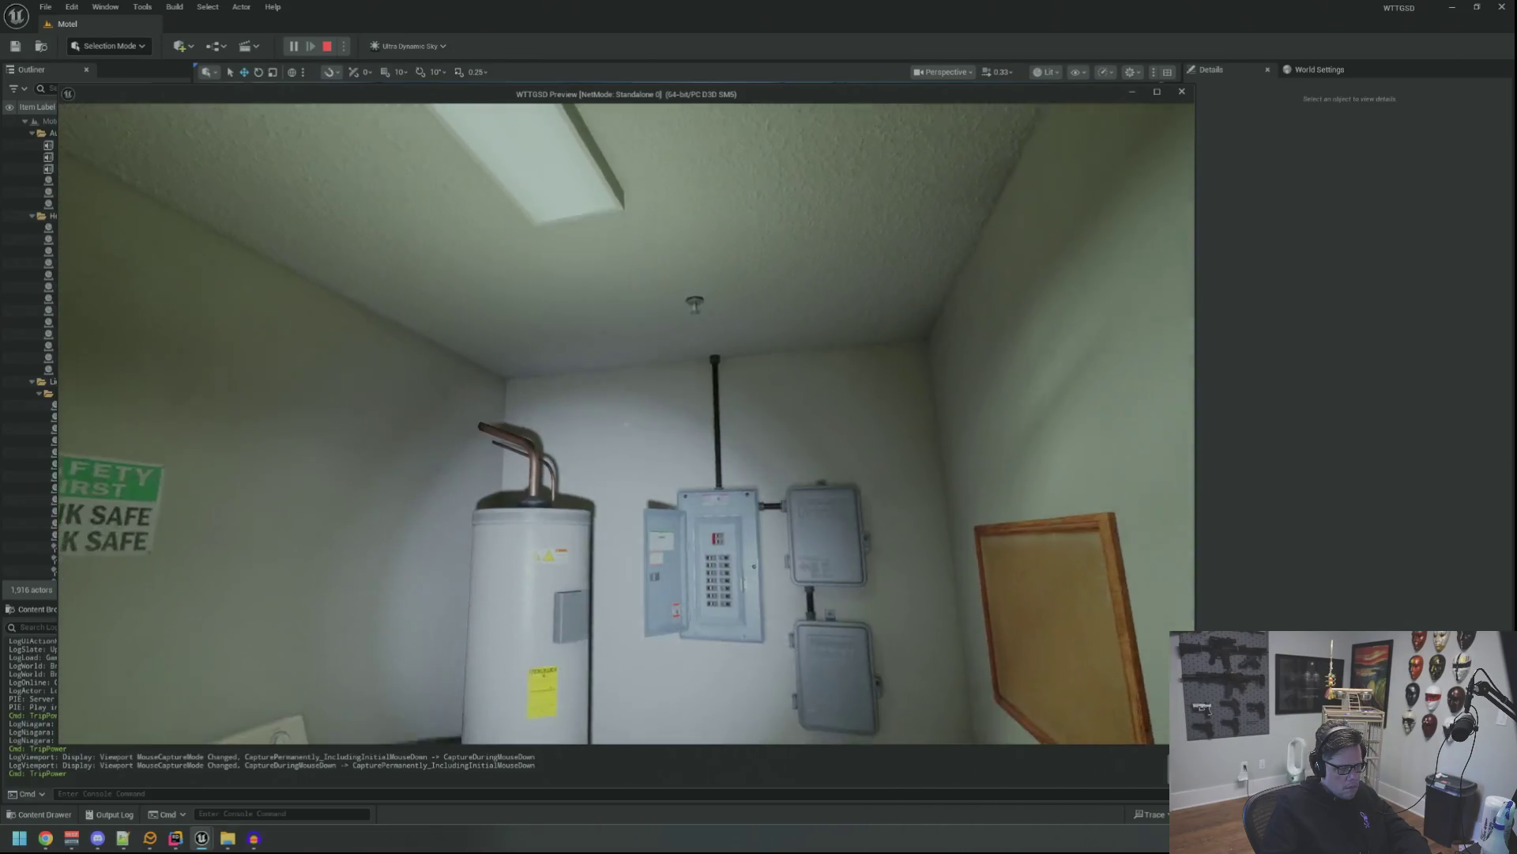
Run TripPower again to kill the lights, leaving the breaker offering Restore Power.
key(grave)
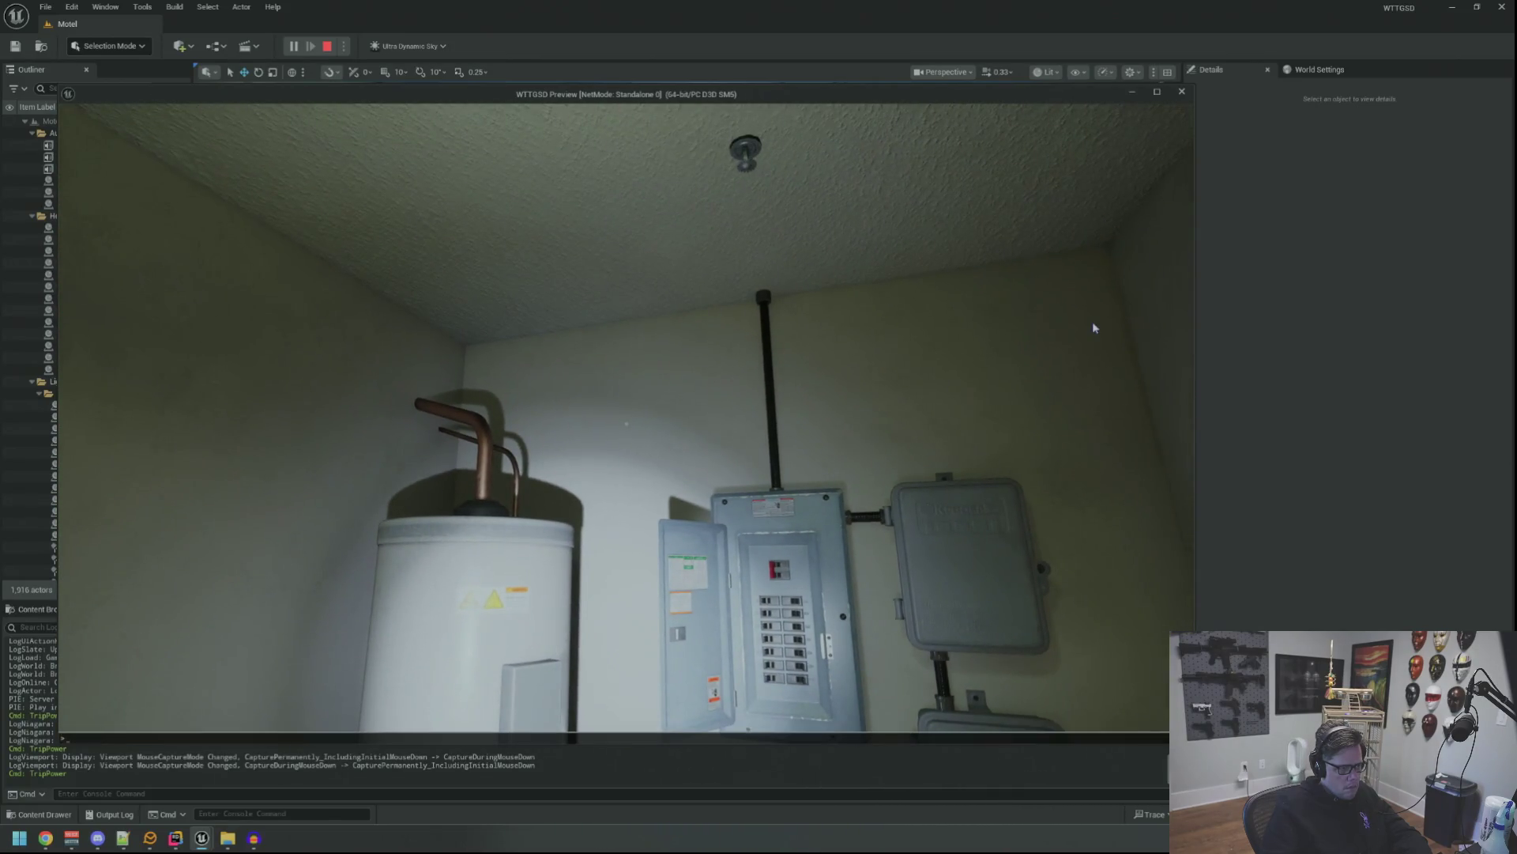
key(Up)
key(Return)
key(w)
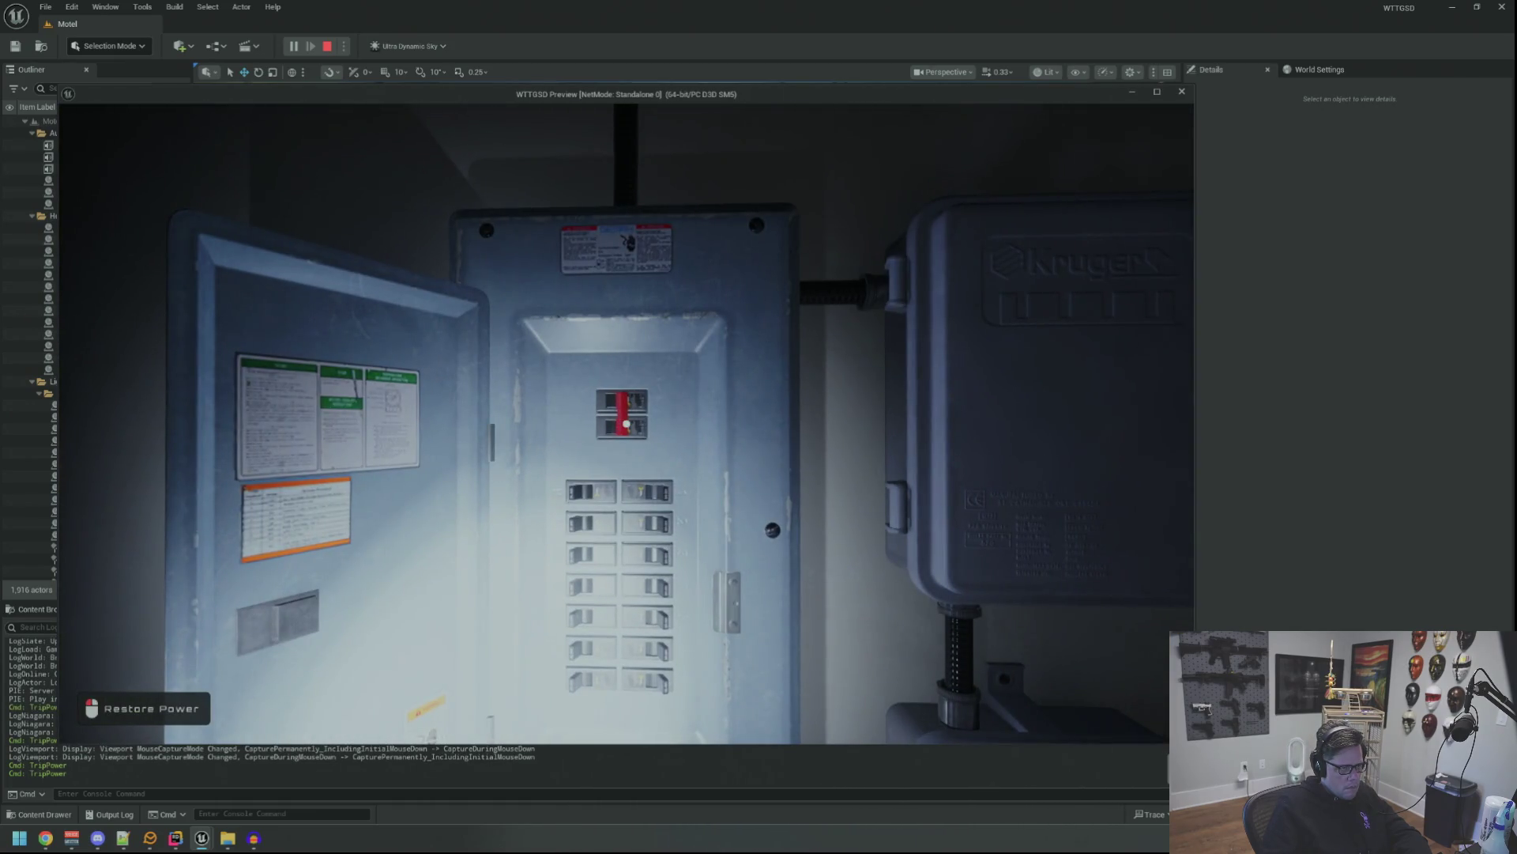
key(s)
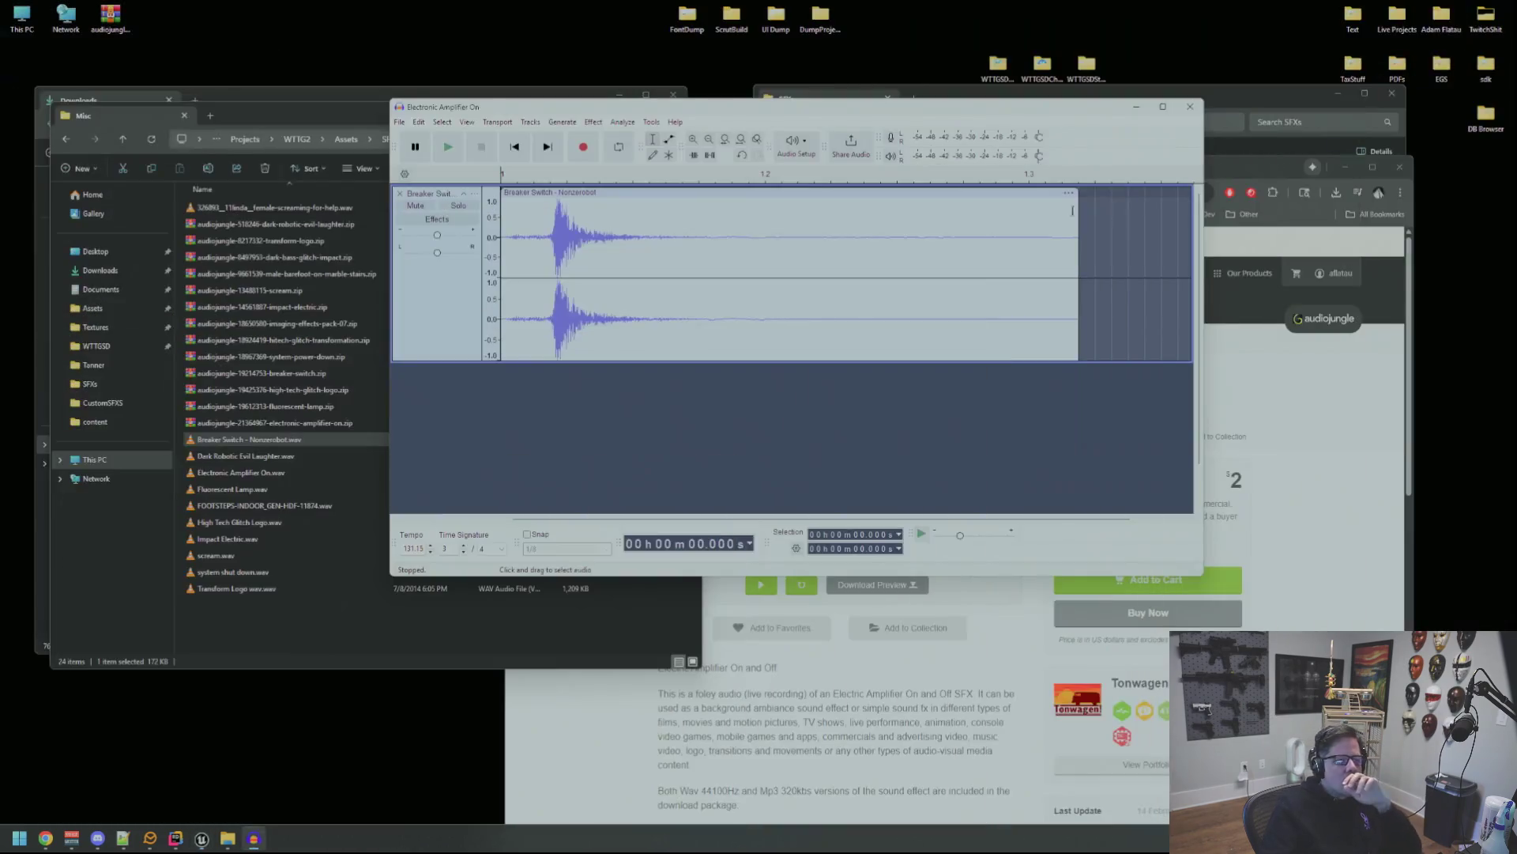
Replace the Breaker Switch track with Fluorescent Lamp.wav and play it, including from about 4.35 s.
click(400, 193)
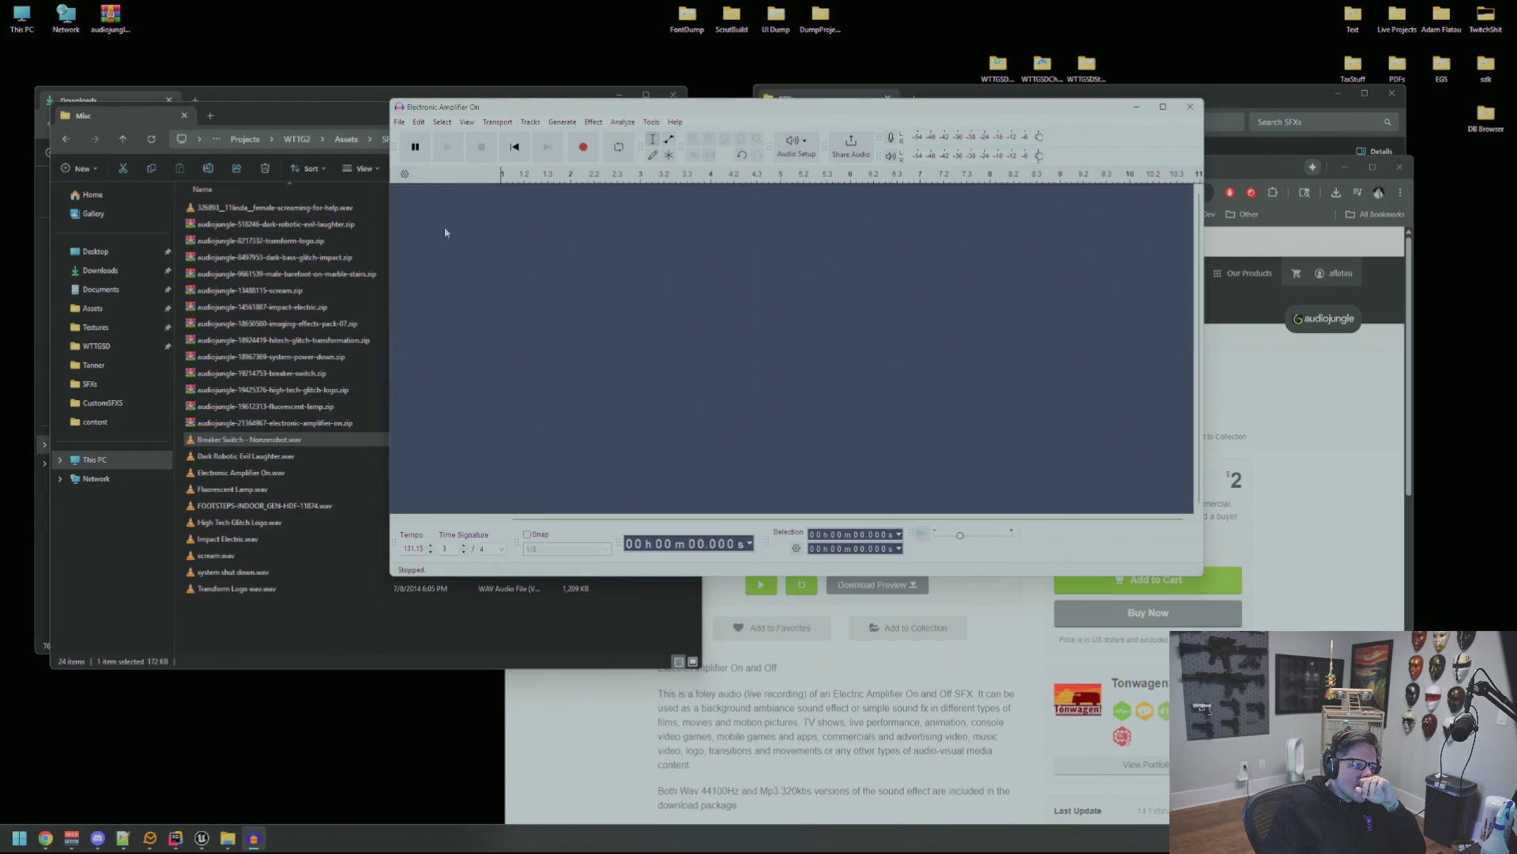
drag(308, 490, 861, 440)
key(space)
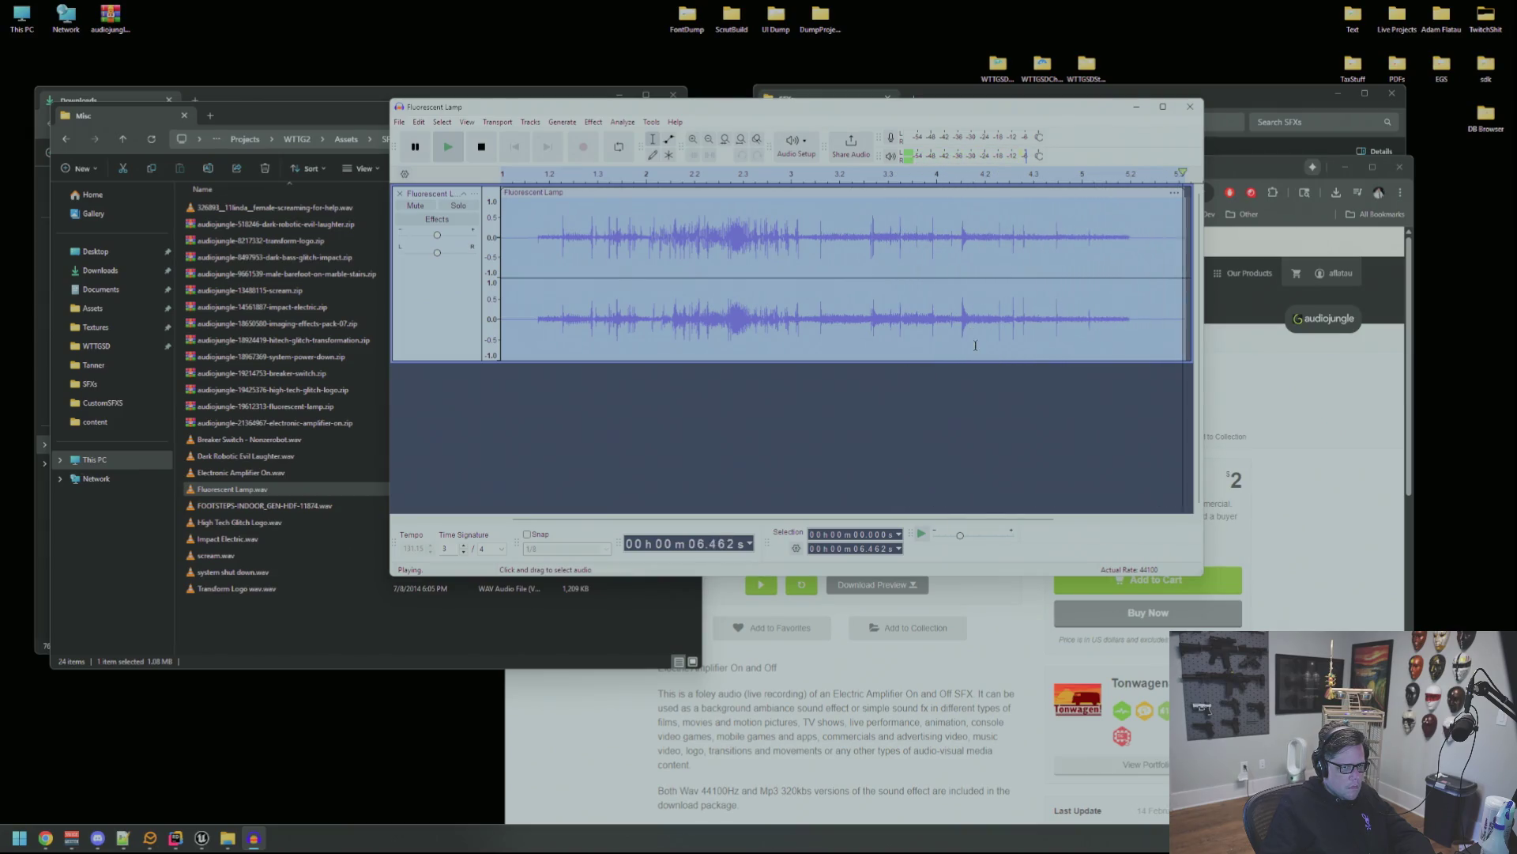
click(963, 351)
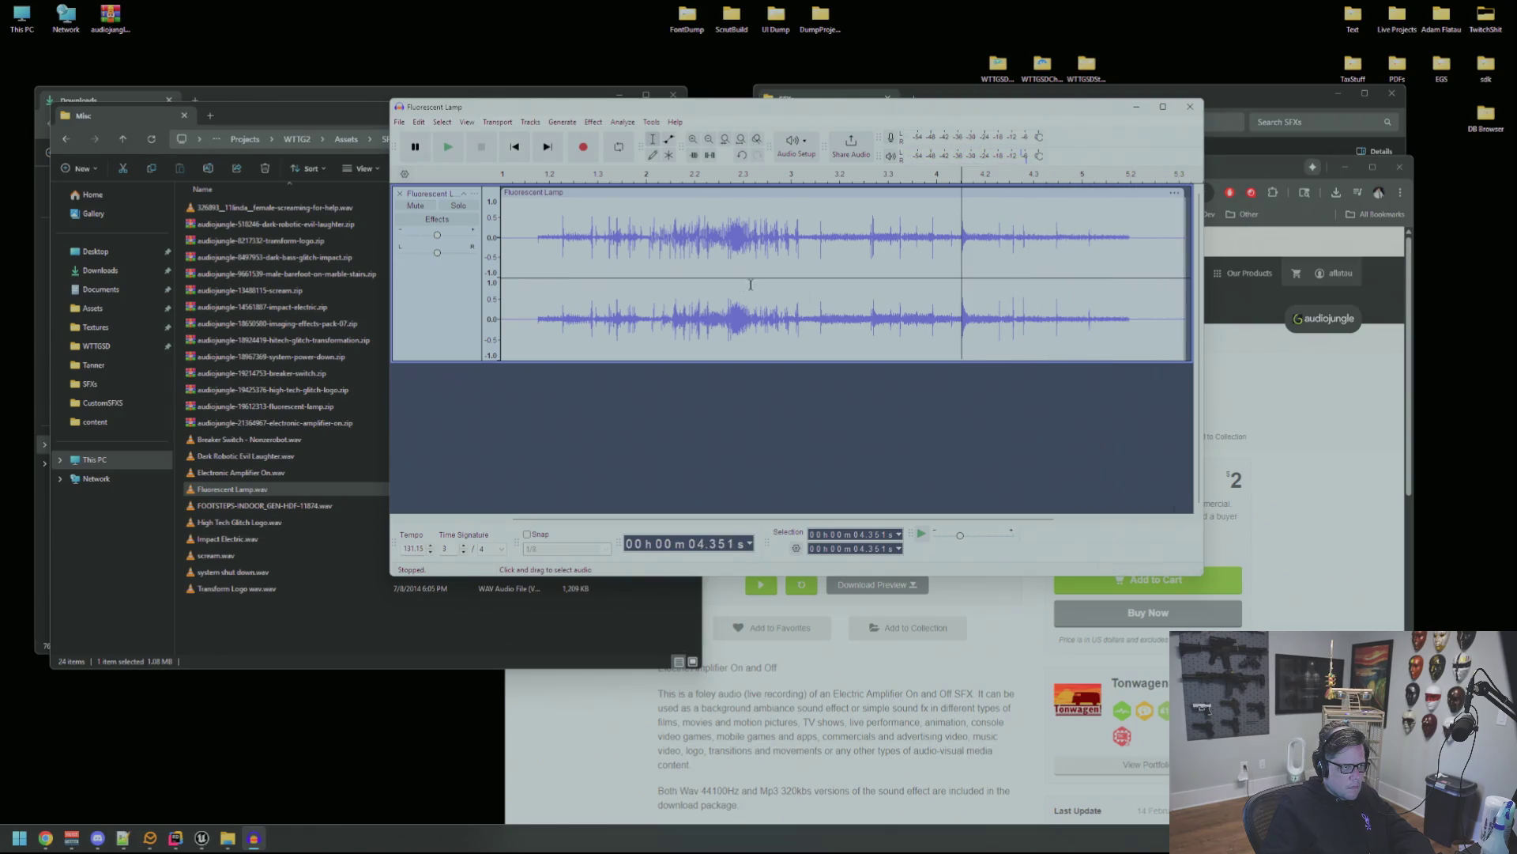
key(space)
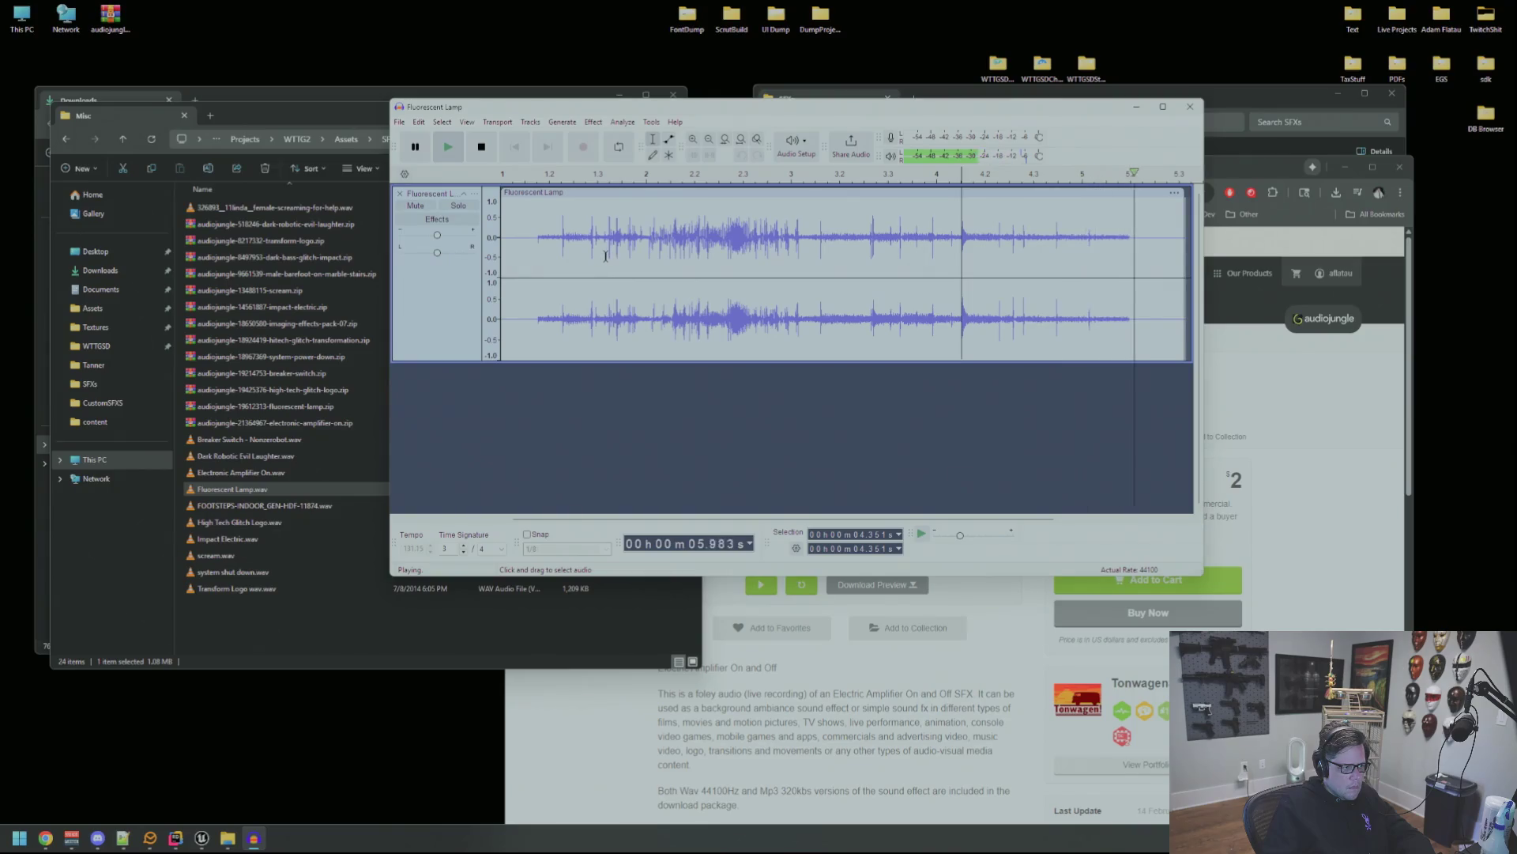
Place the SFXs folder window over the Misc one, then remove the Fluorescent Lamp track.
drag(331, 115, 300, 152)
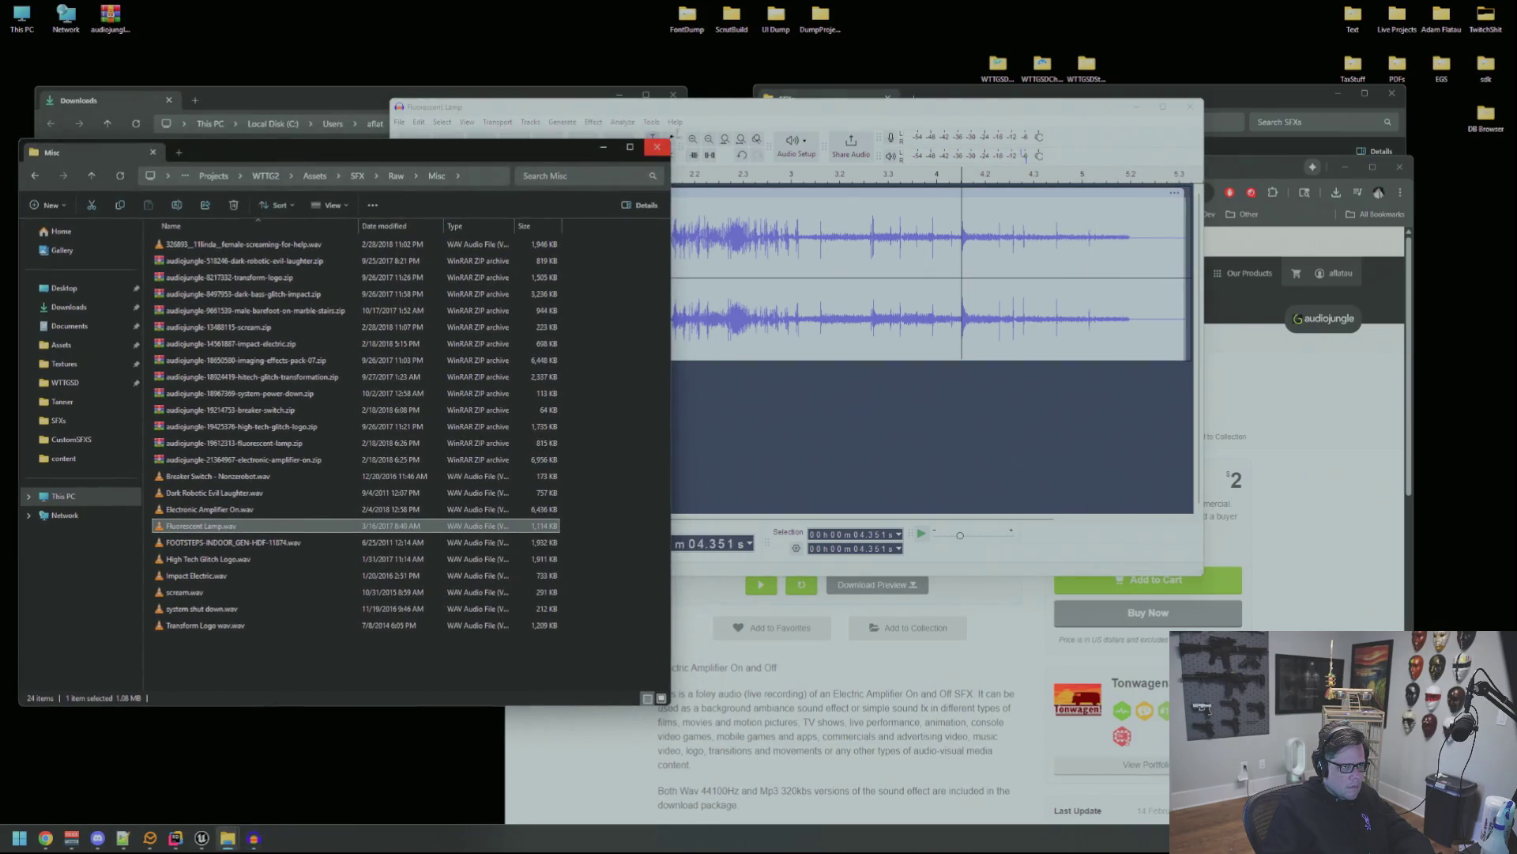
click(1213, 91)
mouse_move(1213, 92)
mouse_down()
mouse_move(395, 145)
mouse_move(503, 149)
mouse_up()
click(852, 286)
click(400, 193)
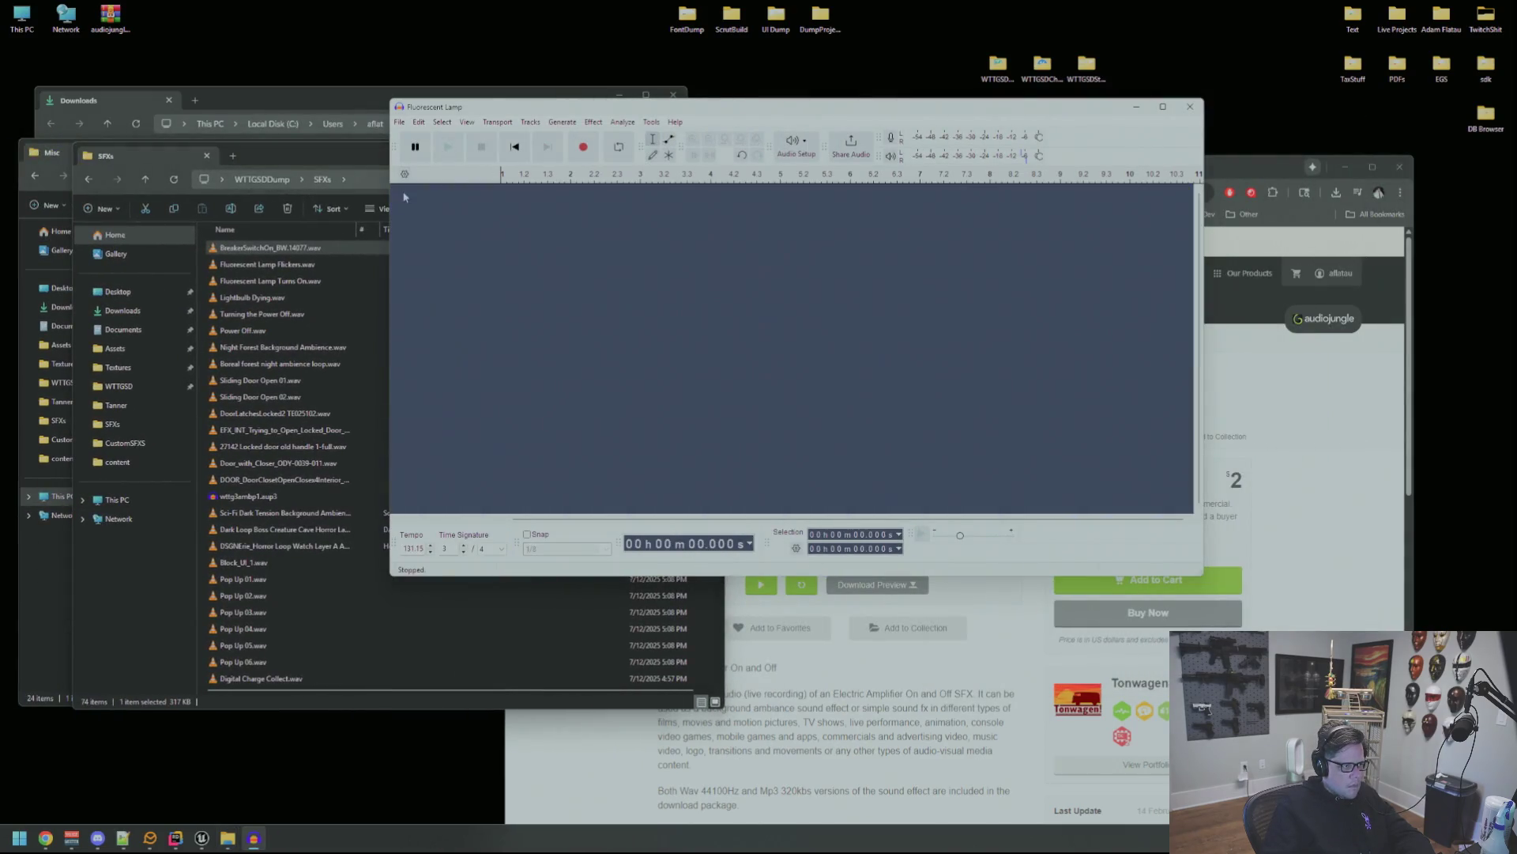
Load Fluorescent Lamp Turns On.wav, play it, and replay its 2.28–2.93 s burst.
mouse_move(269, 281)
mouse_down()
mouse_move(365, 257)
mouse_move(763, 289)
mouse_up()
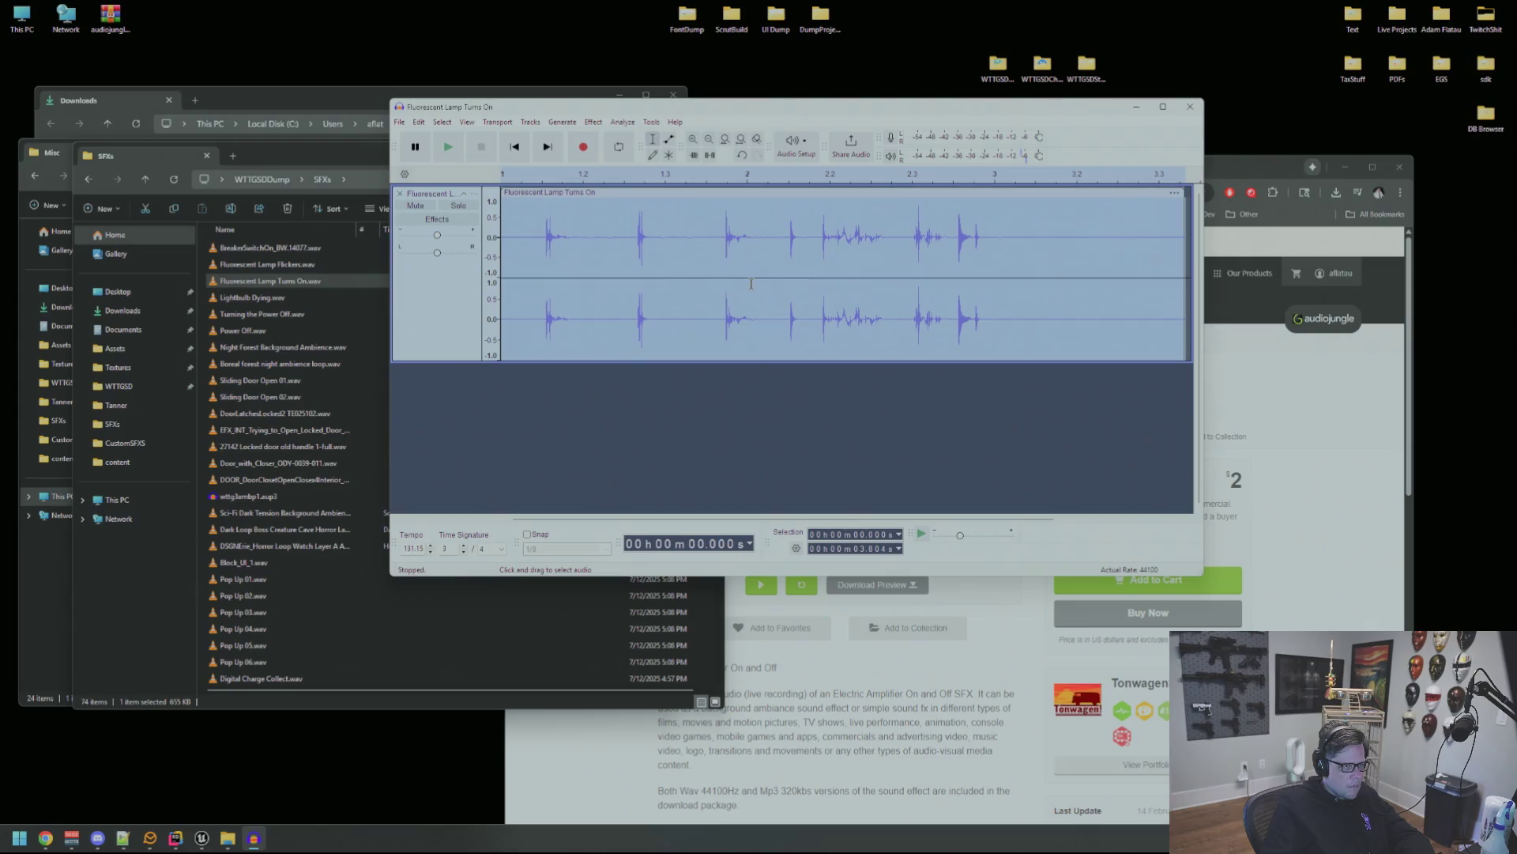
key(space)
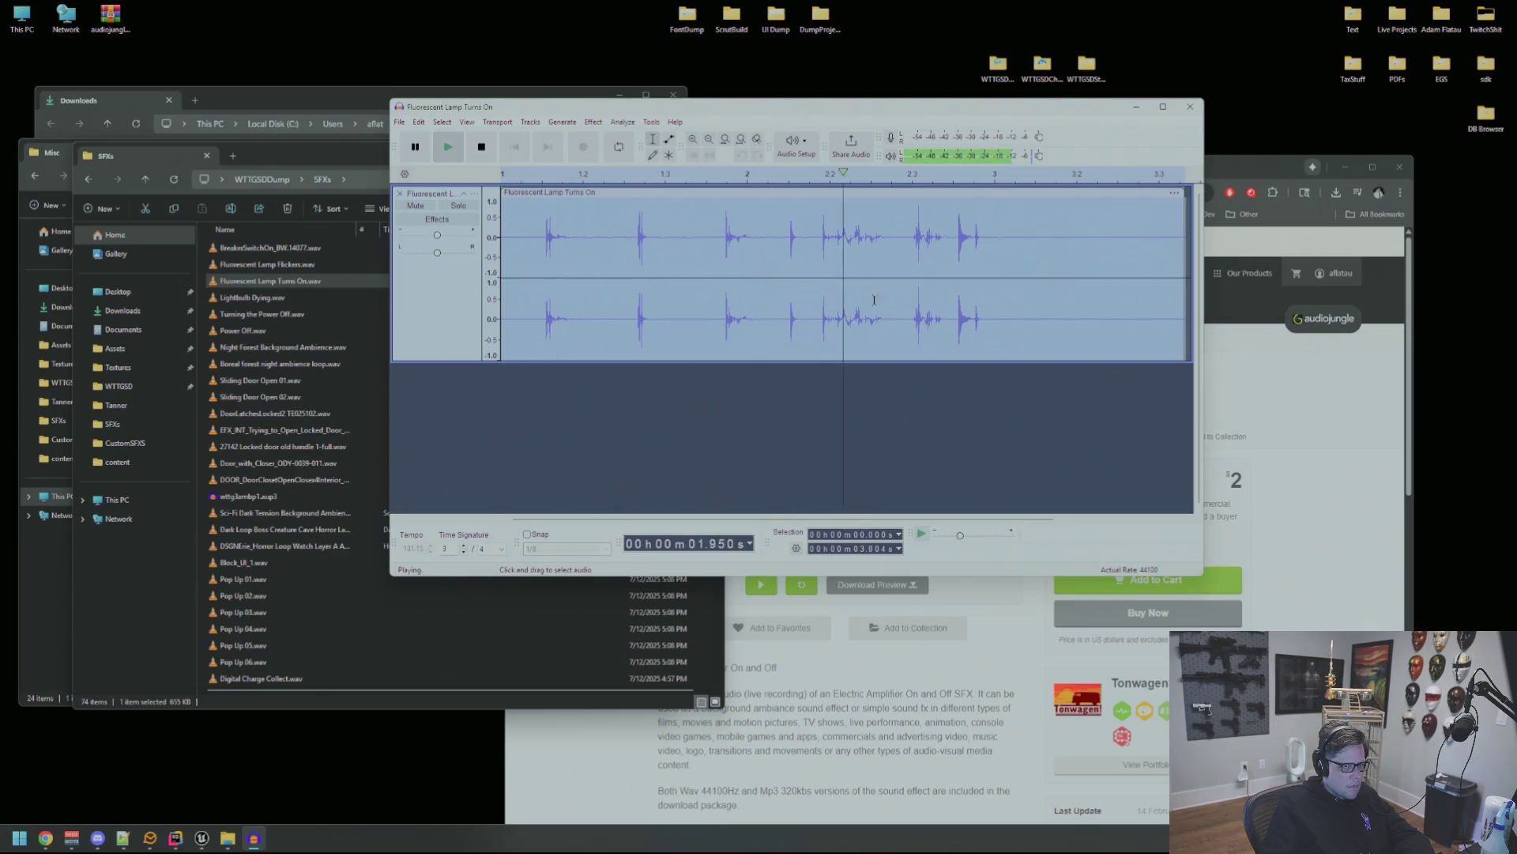
click(953, 273)
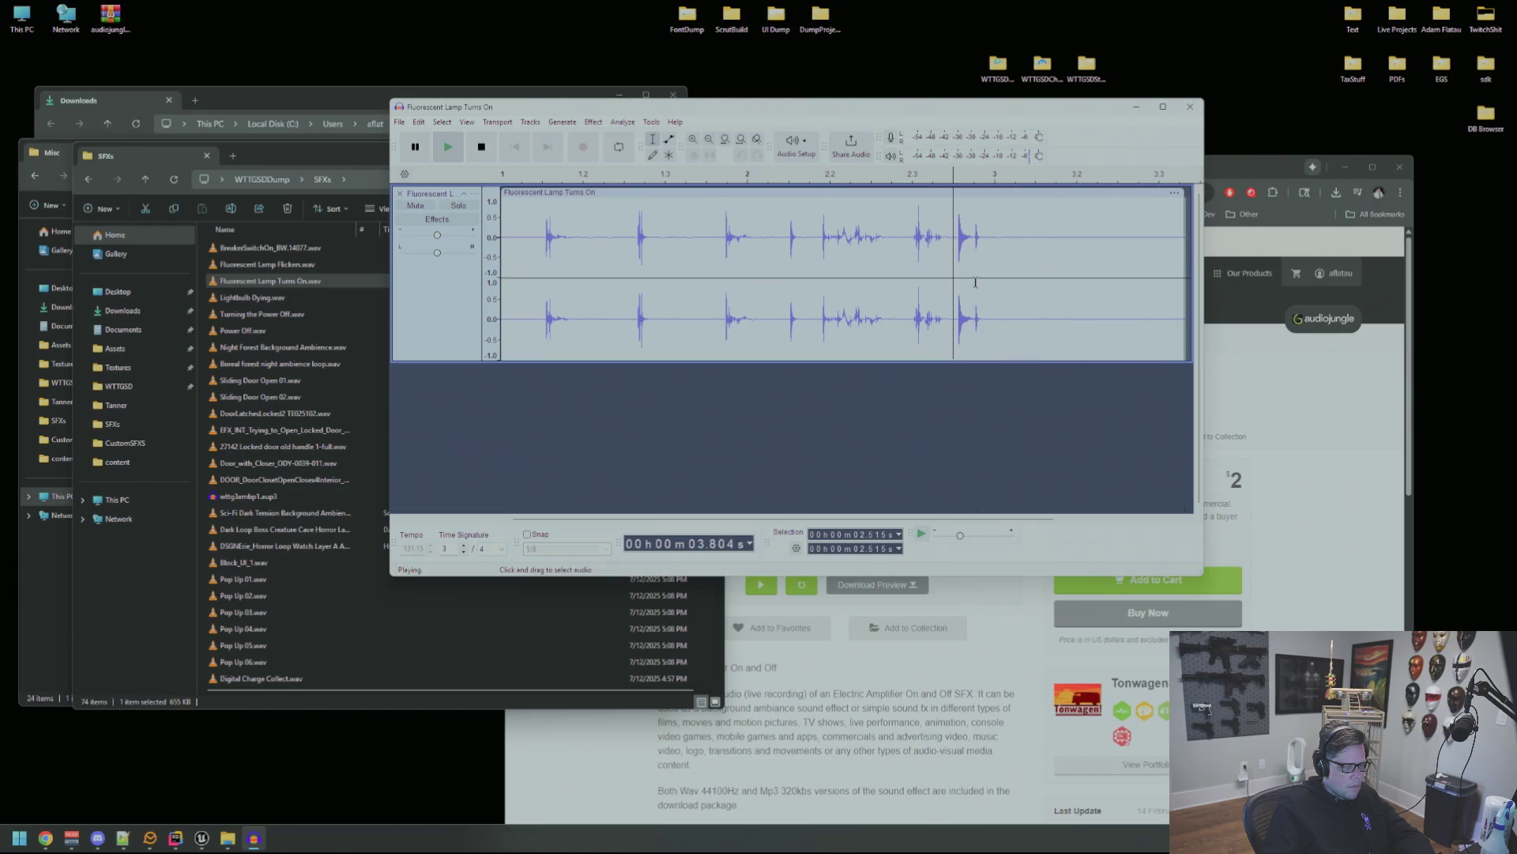
drag(912, 276, 1028, 275)
key(space)
key(space)
double_click(742, 291)
key(space)
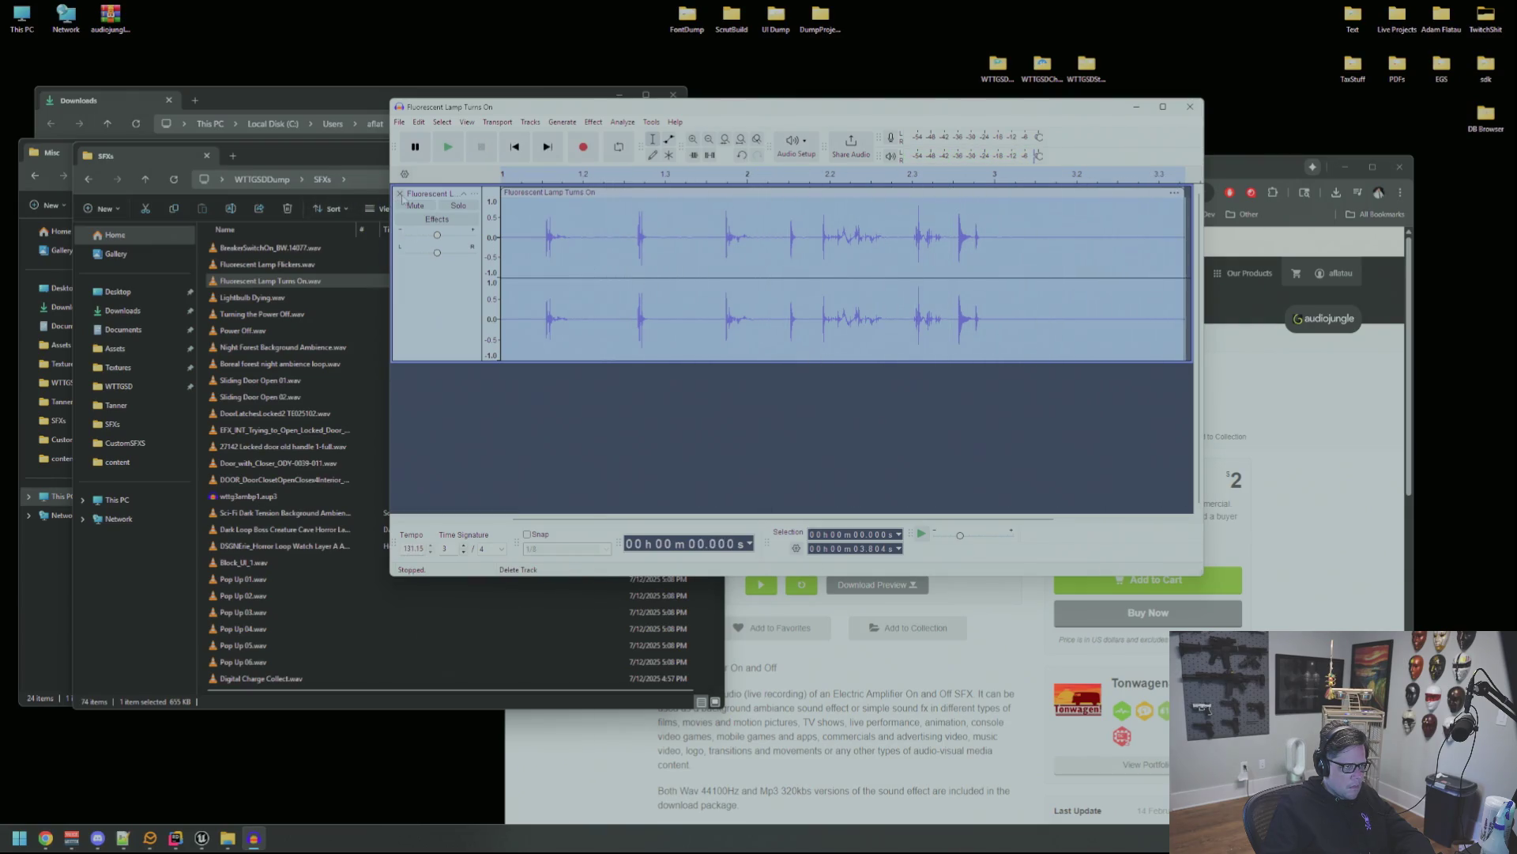
Remove the Turns On track and load Fluorescent Lamp Flickers.wav in its place.
key(ctrl+z)
click(342, 280)
drag(341, 264, 768, 278)
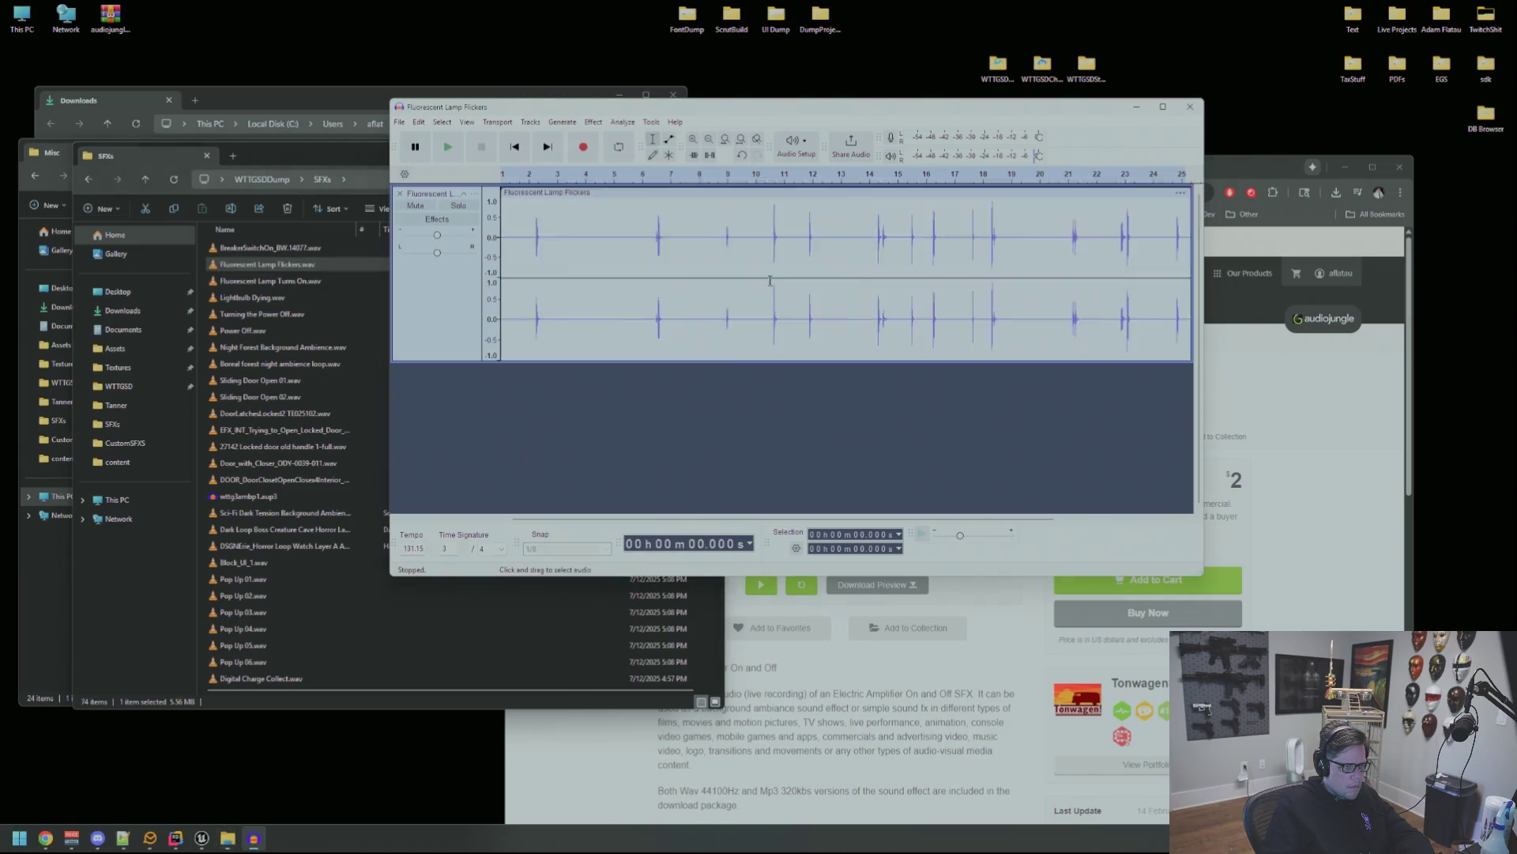
Play the Fluorescent Lamp Flickers track, then replay it from about 10.9 s.
key(space)
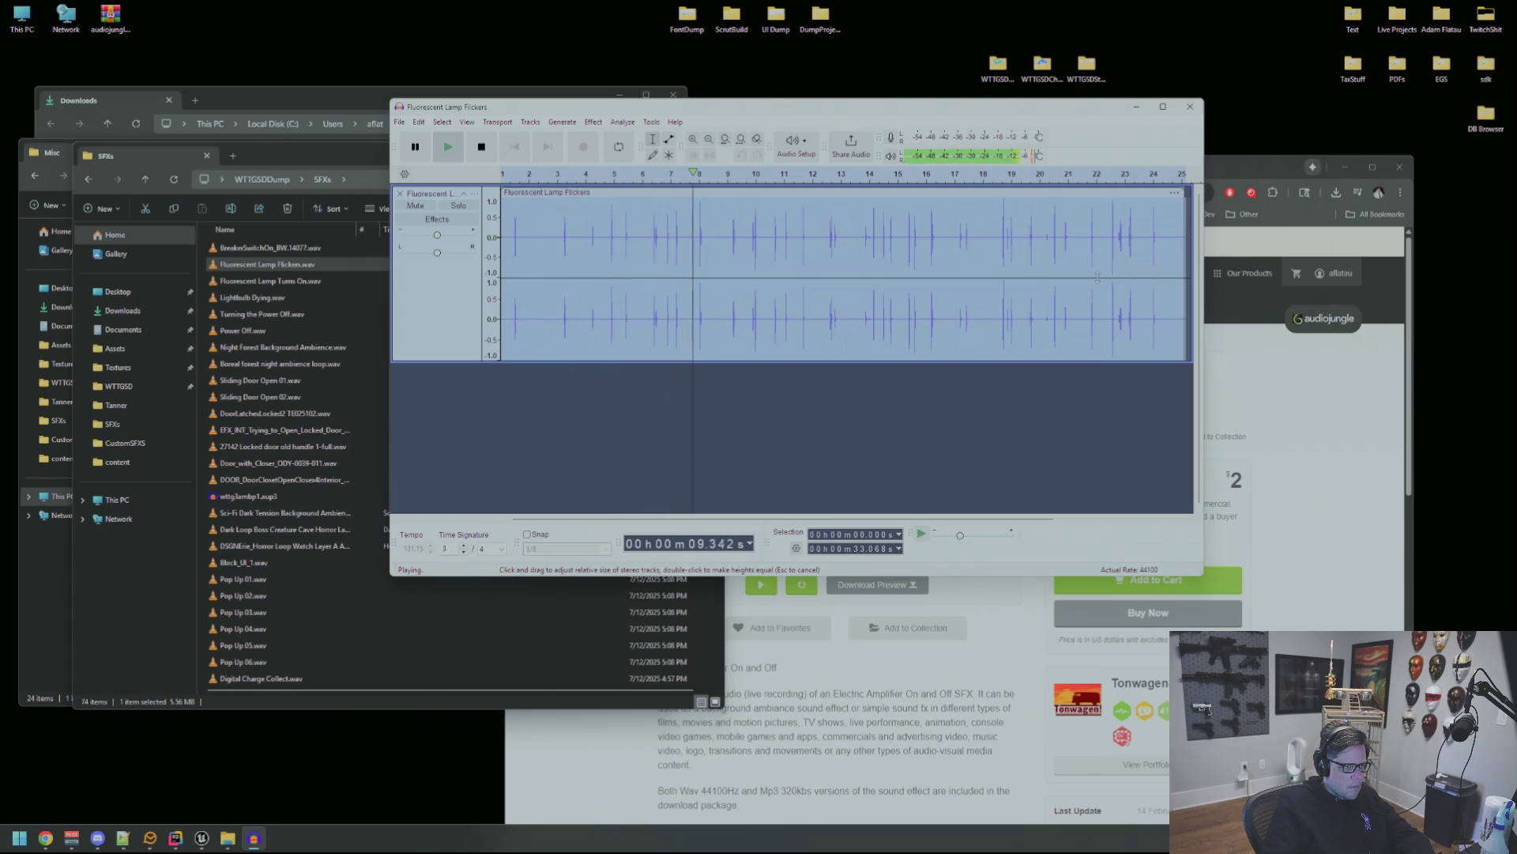
key(space)
click(1118, 243)
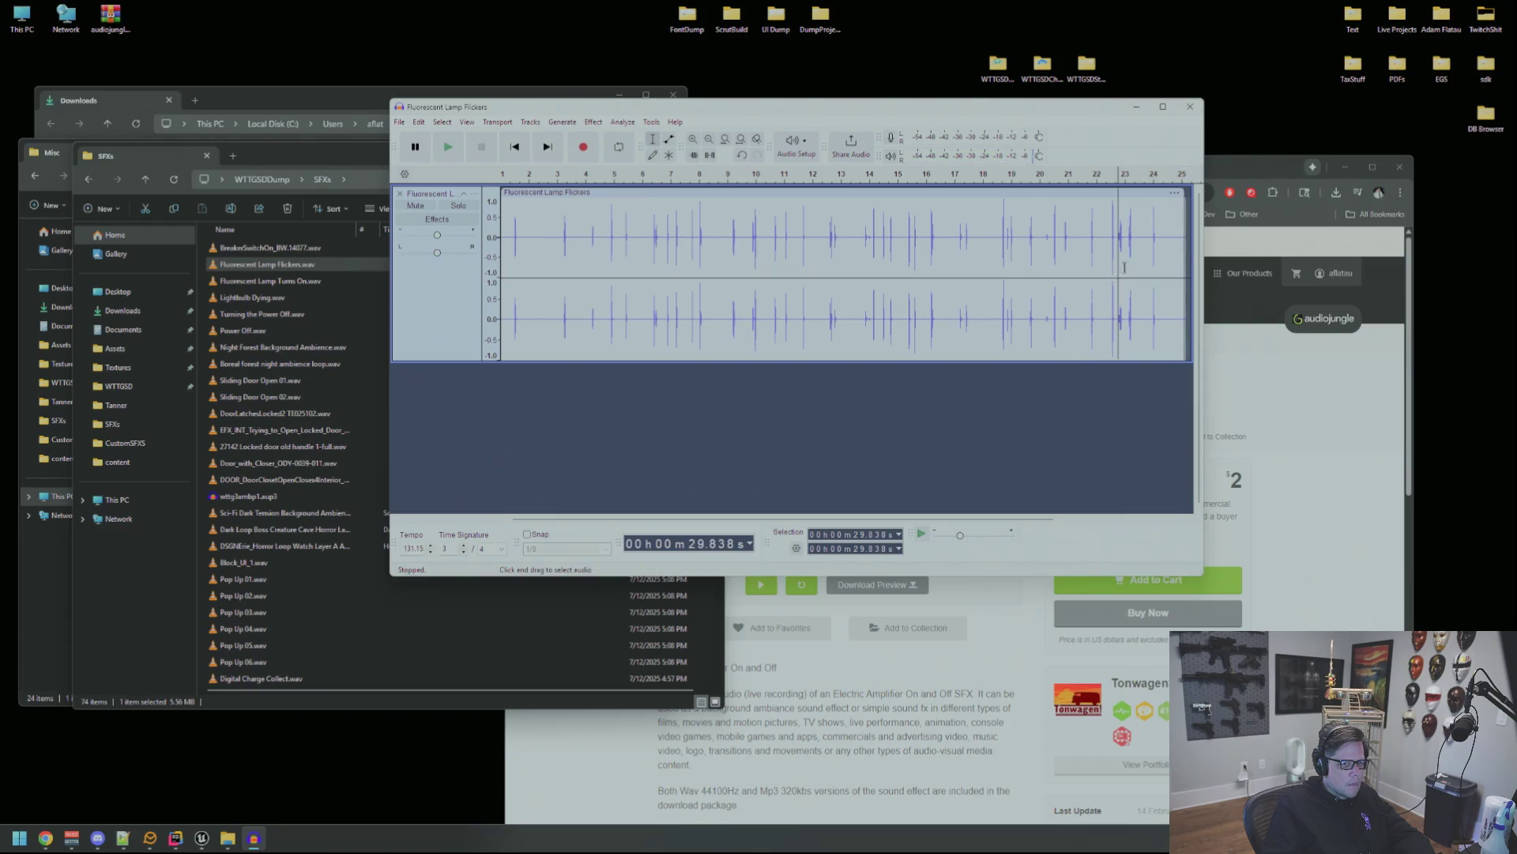
drag(1160, 253, 641, 258)
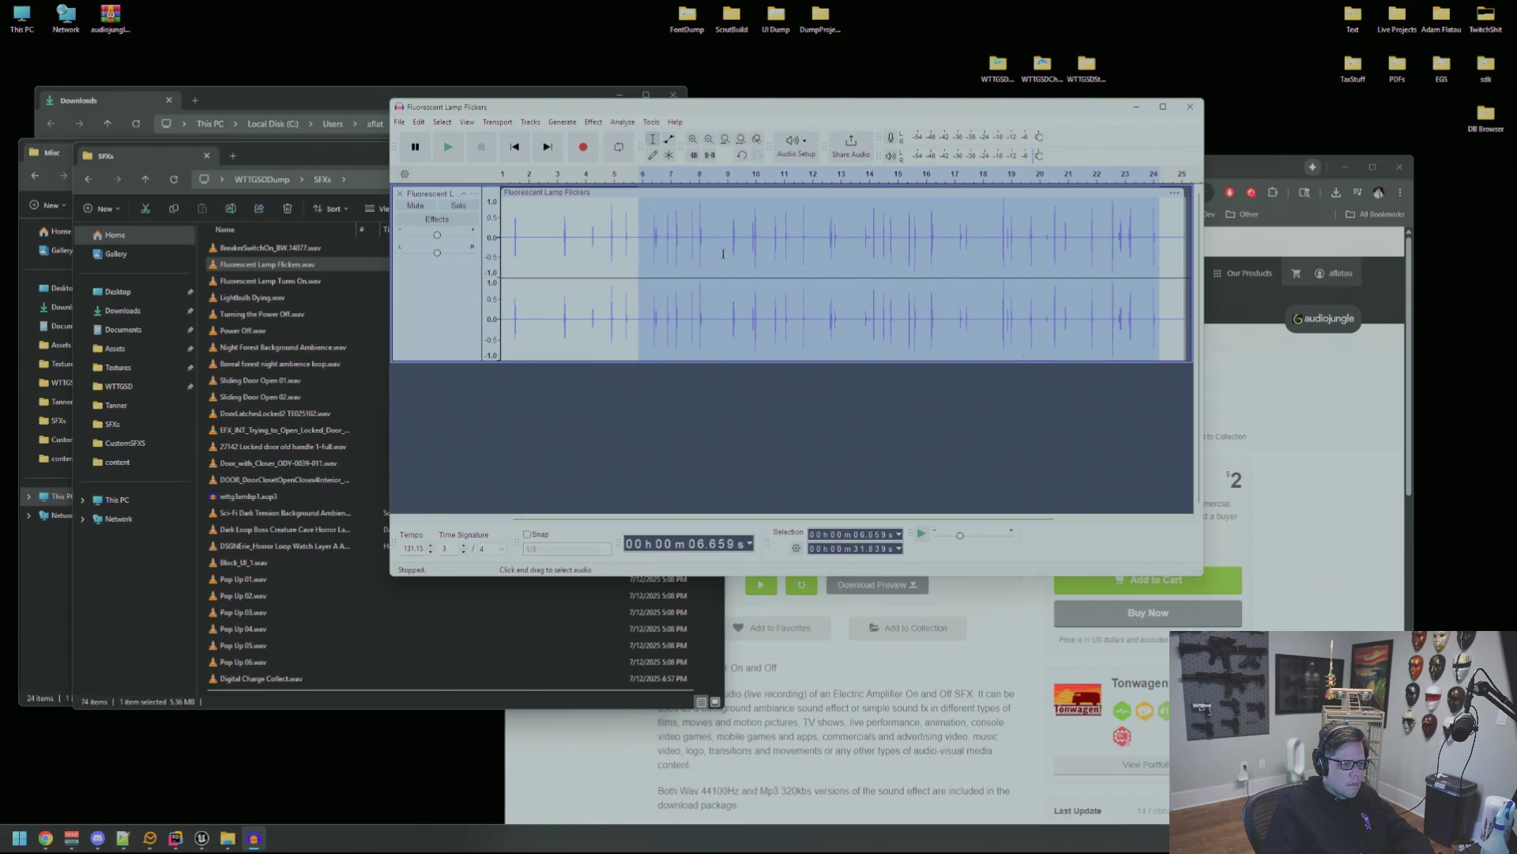
click(733, 257)
key(space)
key(space)
key(space)
Audition the 15.434–16.491 s stretch, then open Electronic Amplifier On.wav in VLC.
click(826, 274)
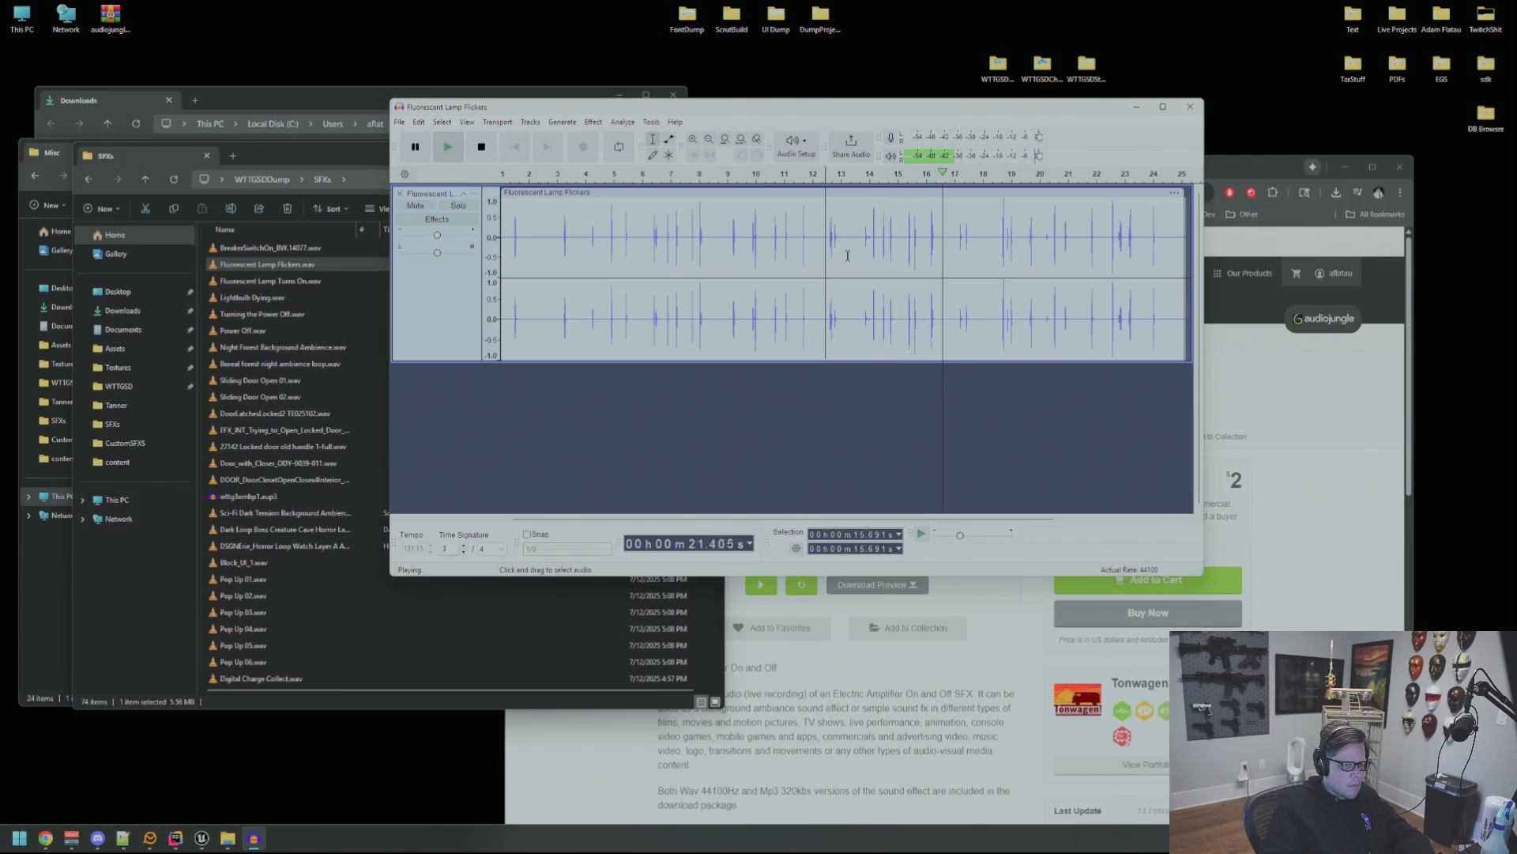
drag(842, 253, 821, 255)
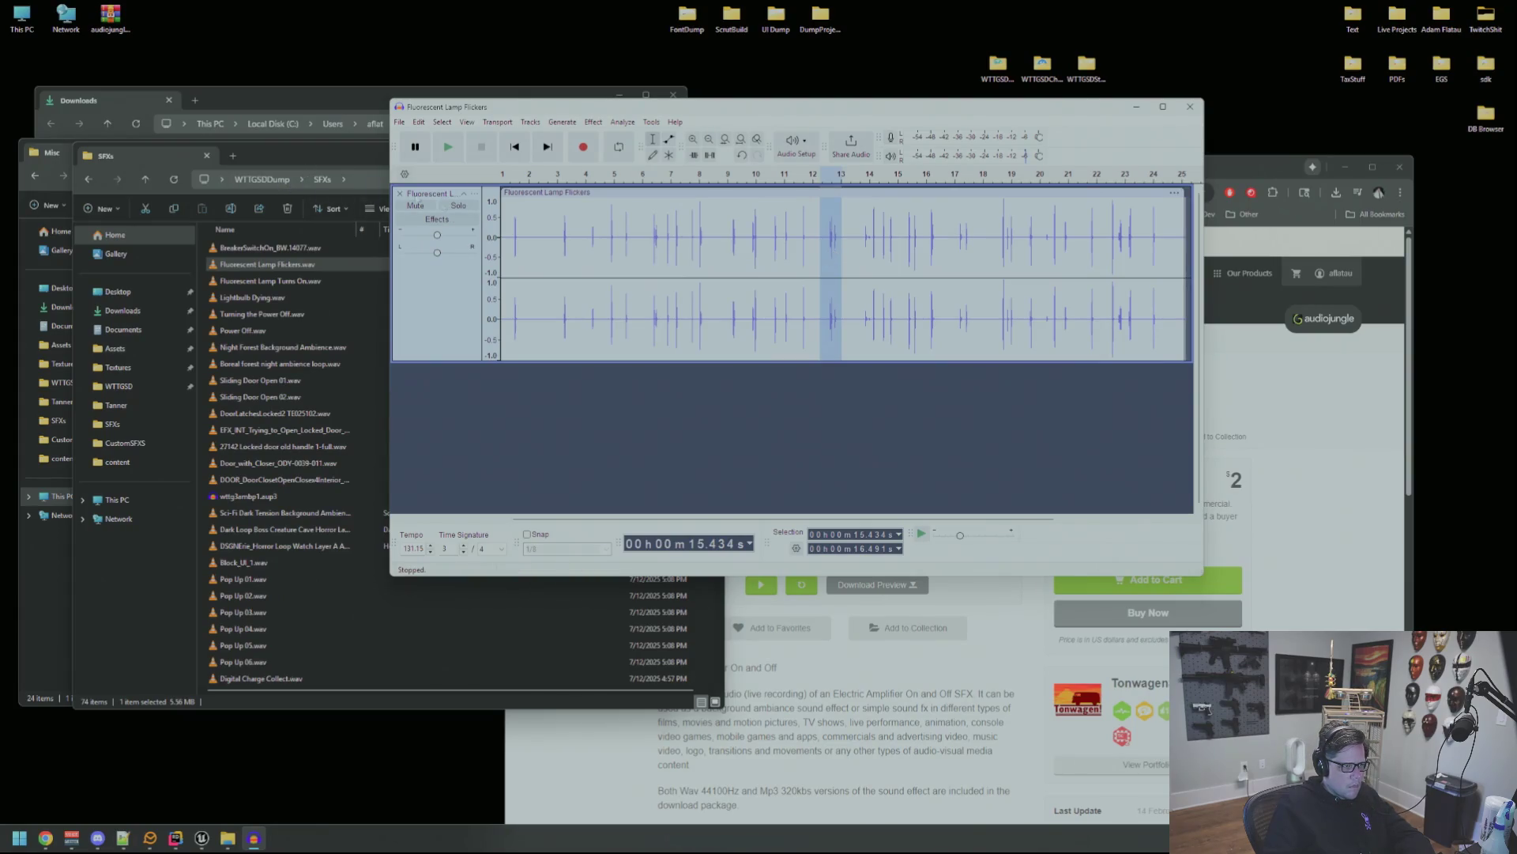
click(52, 153)
double_click(282, 512)
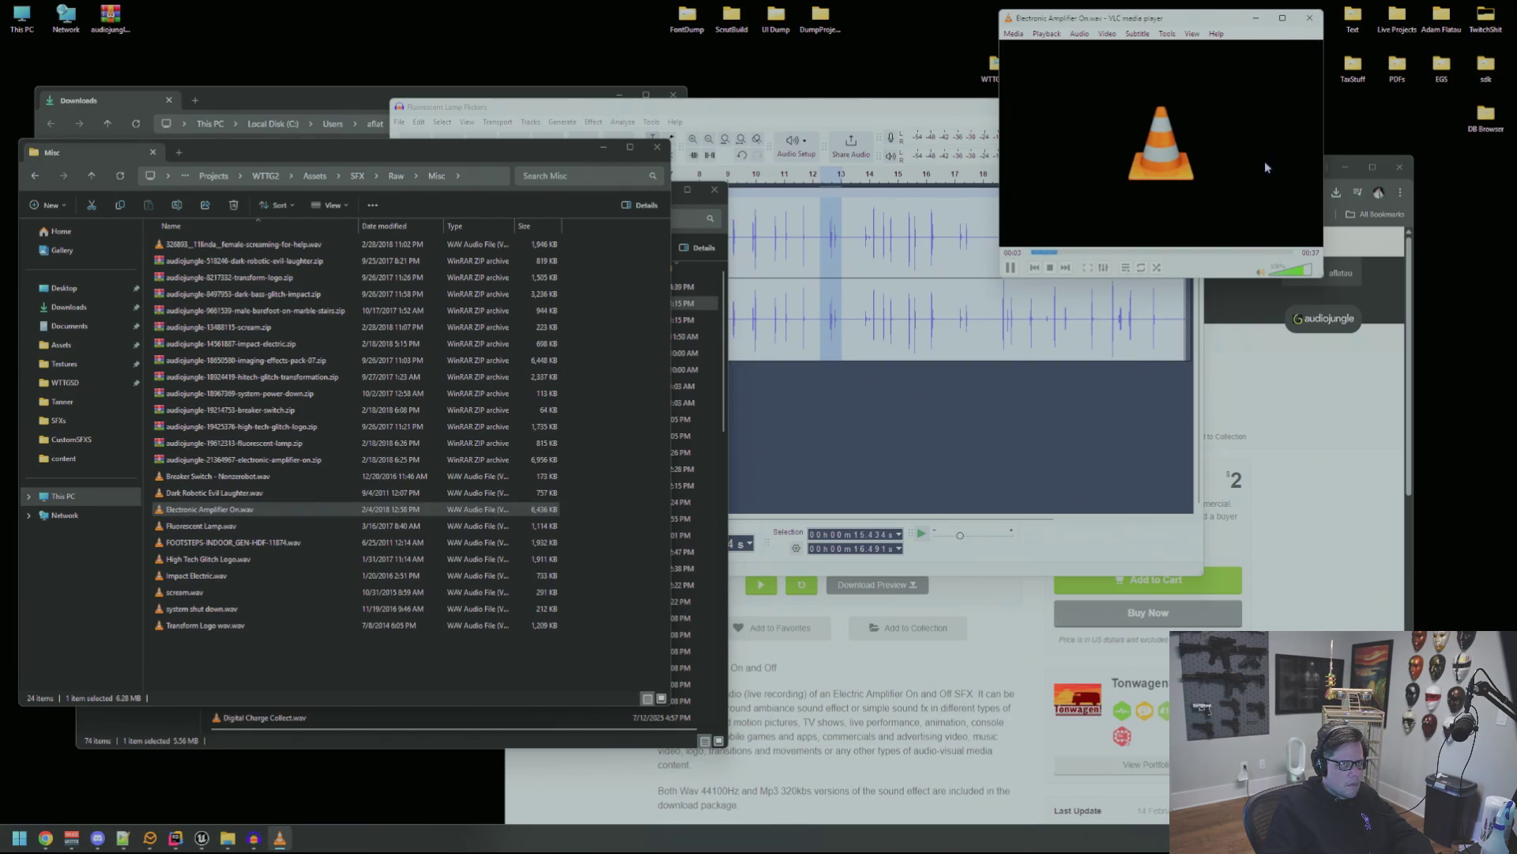
Close VLC and preview High Tech Glitch Logo, Impact Electric, scream, Electronic Amplifier On and Fluorescent Lamp.
click(1309, 18)
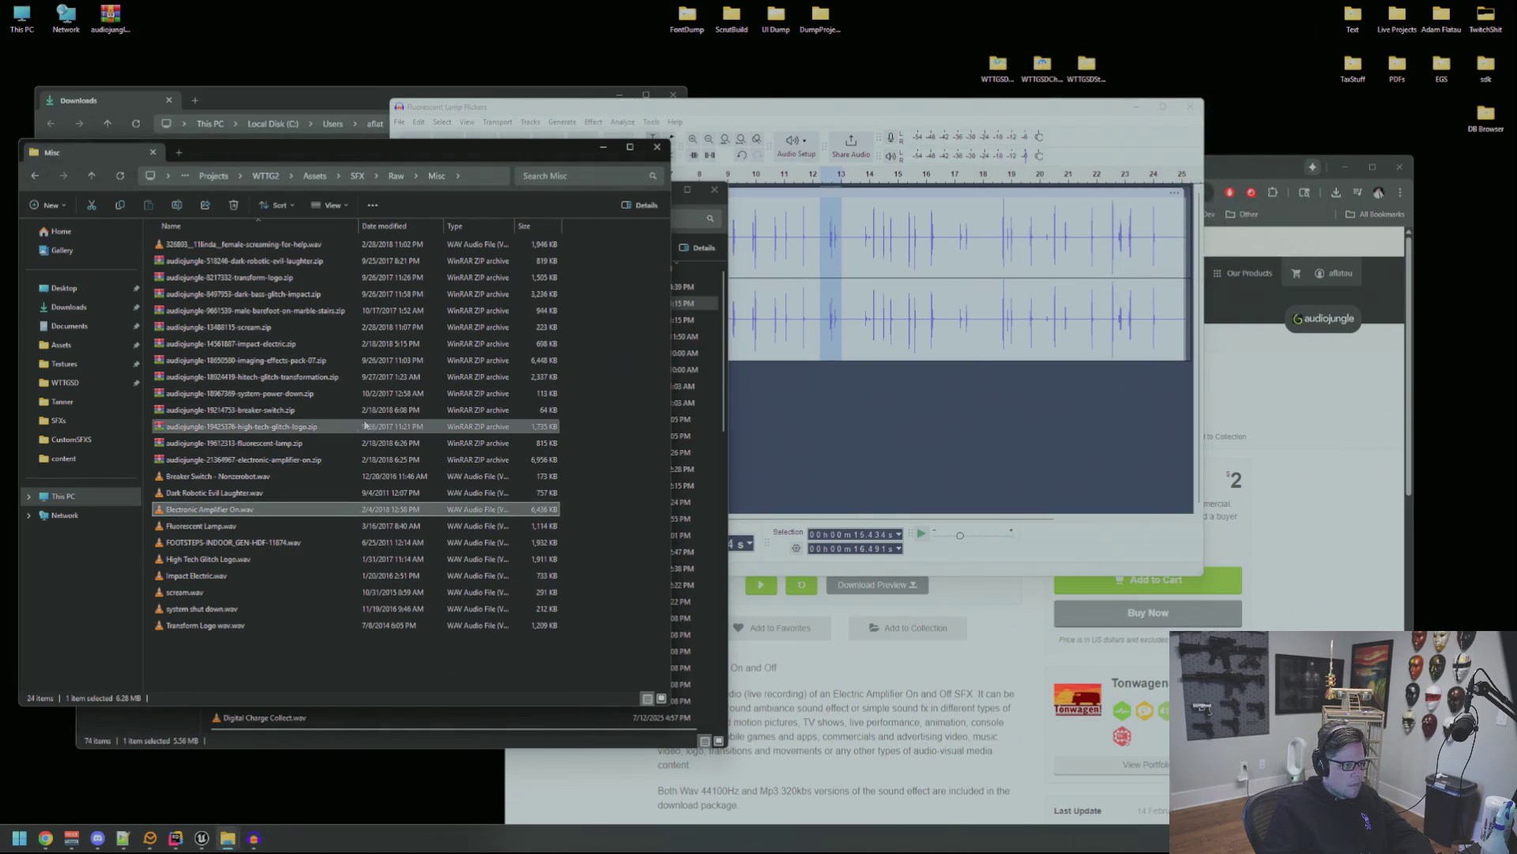
click(264, 494)
double_click(264, 494)
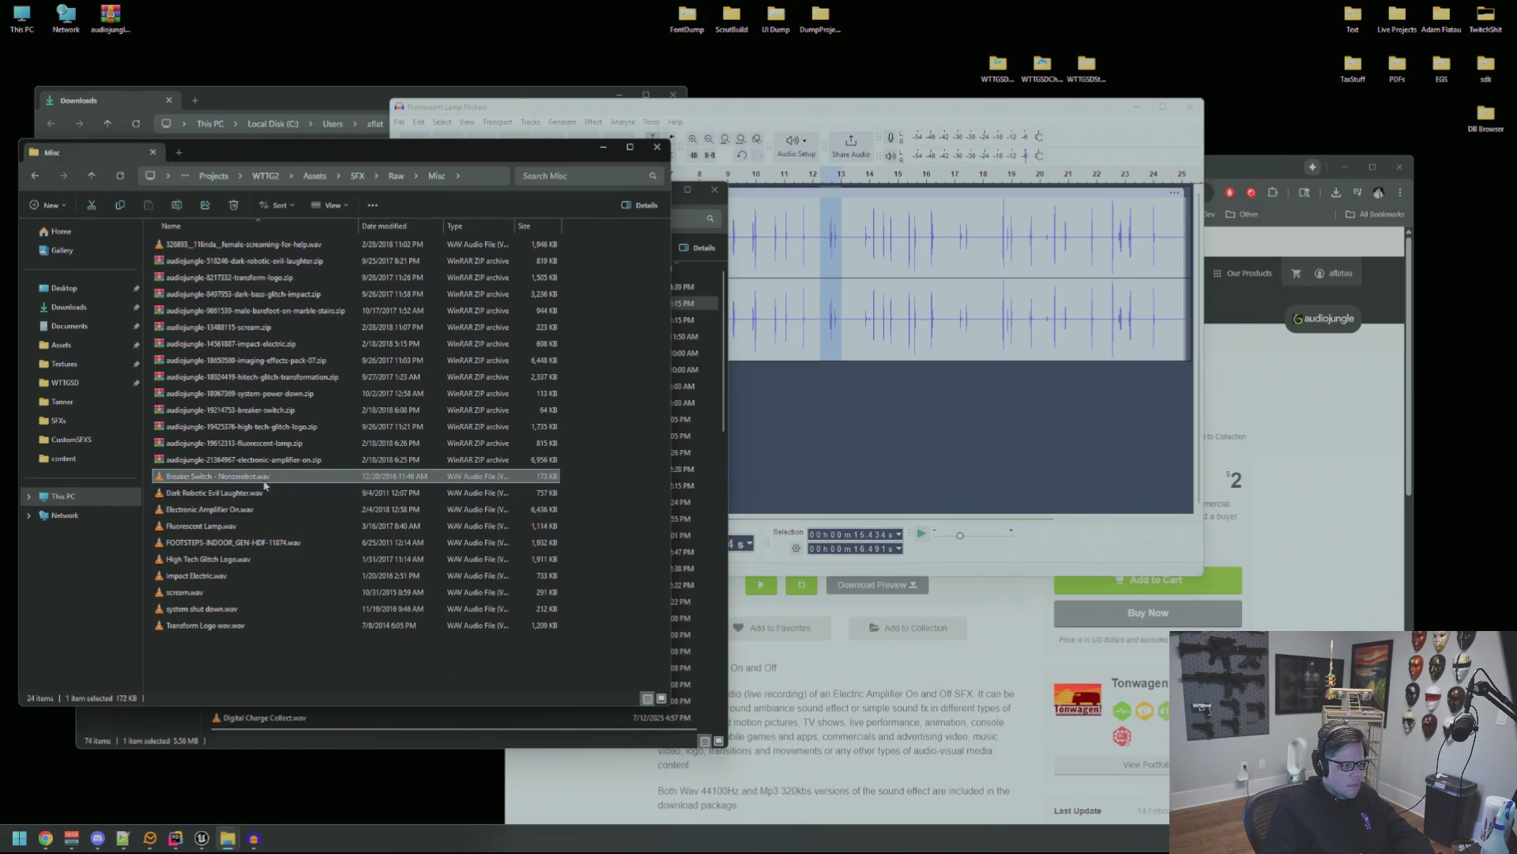
double_click(269, 558)
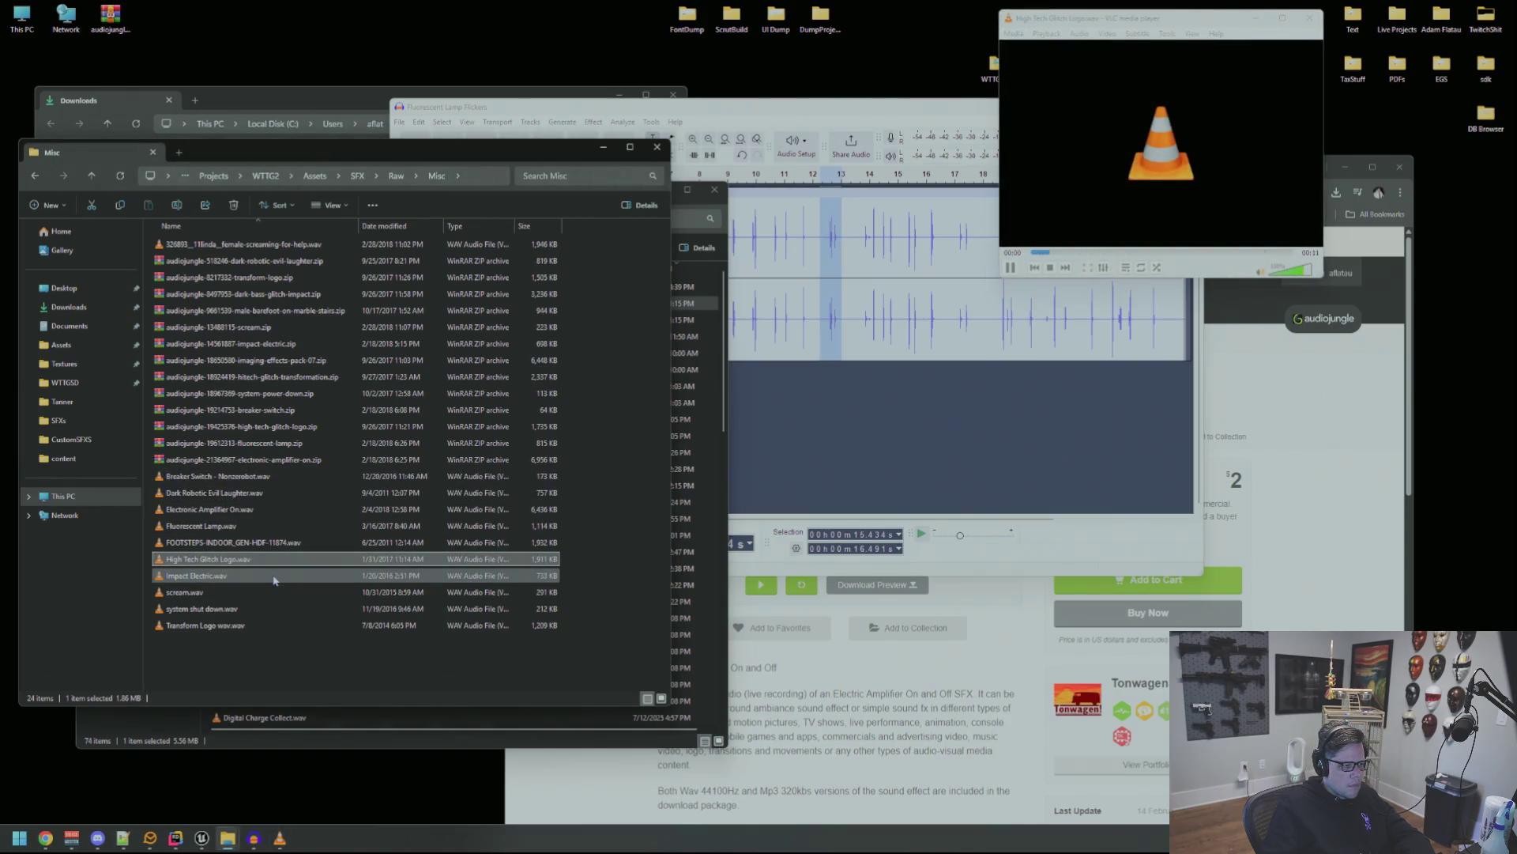
double_click(274, 578)
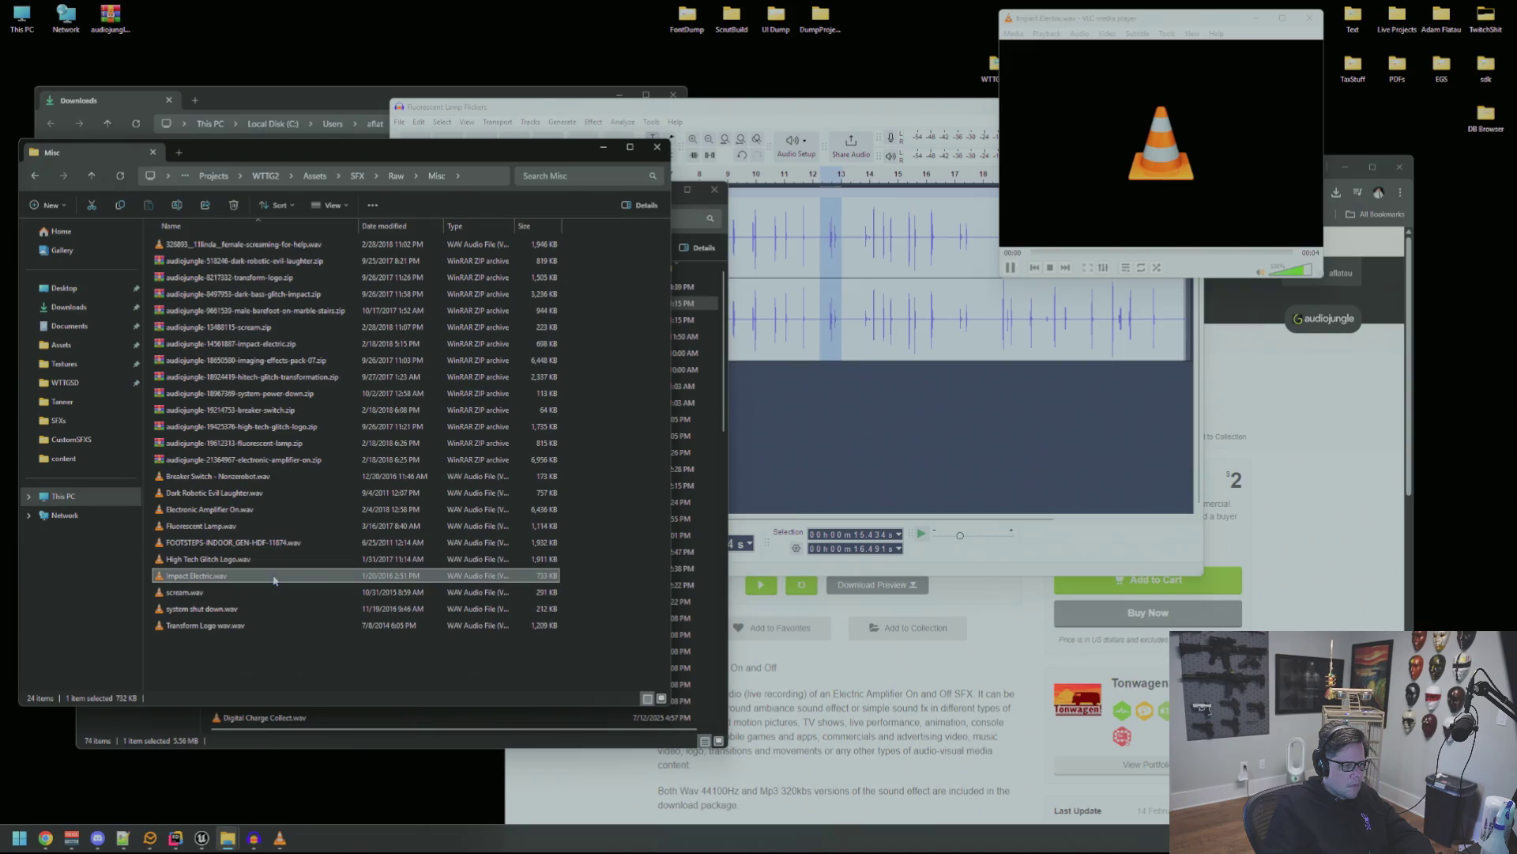
double_click(277, 592)
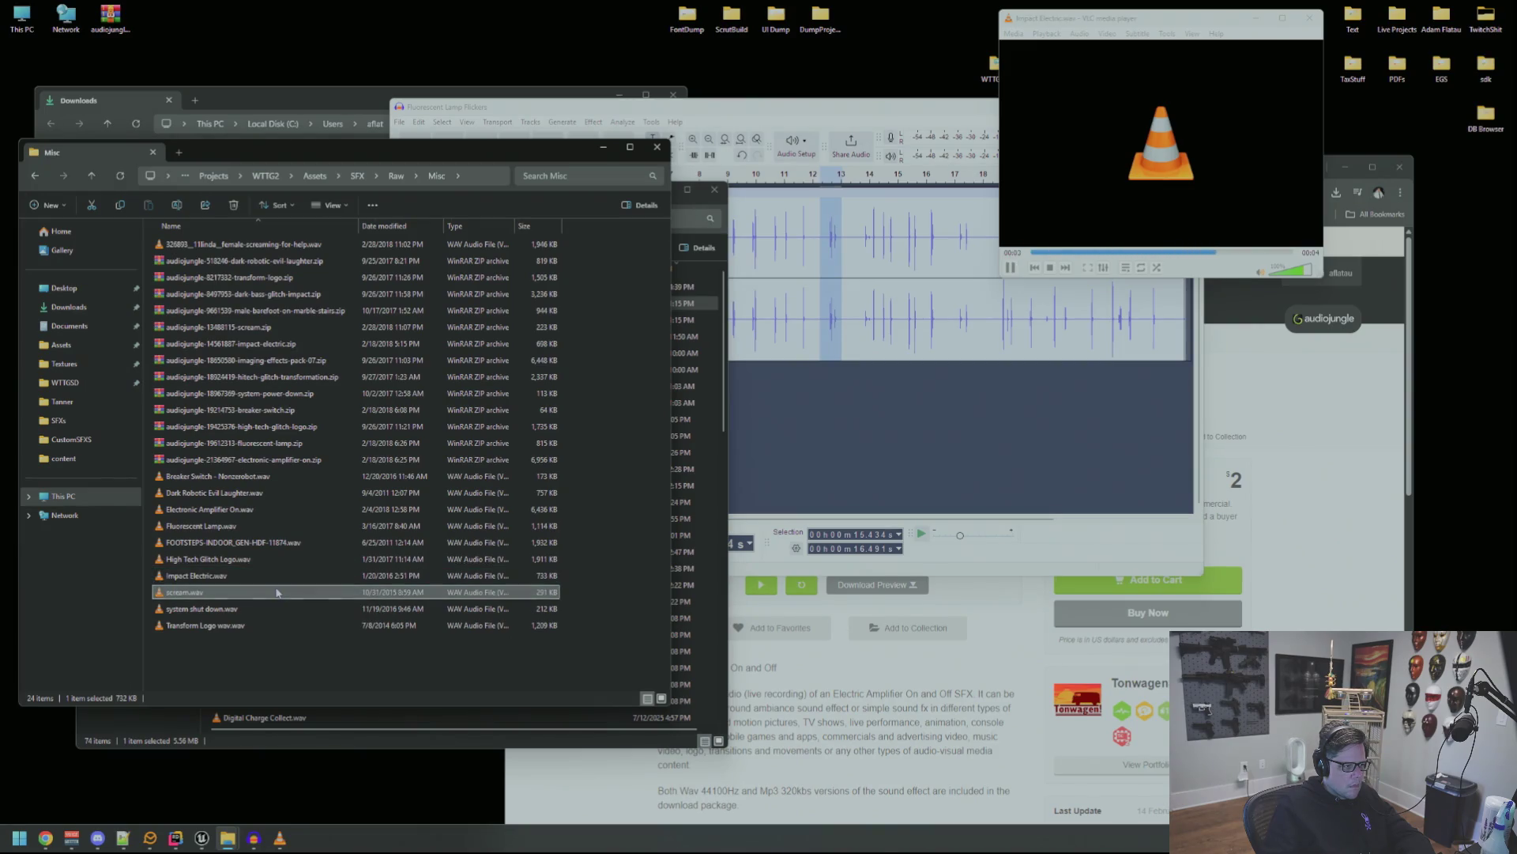
click(278, 608)
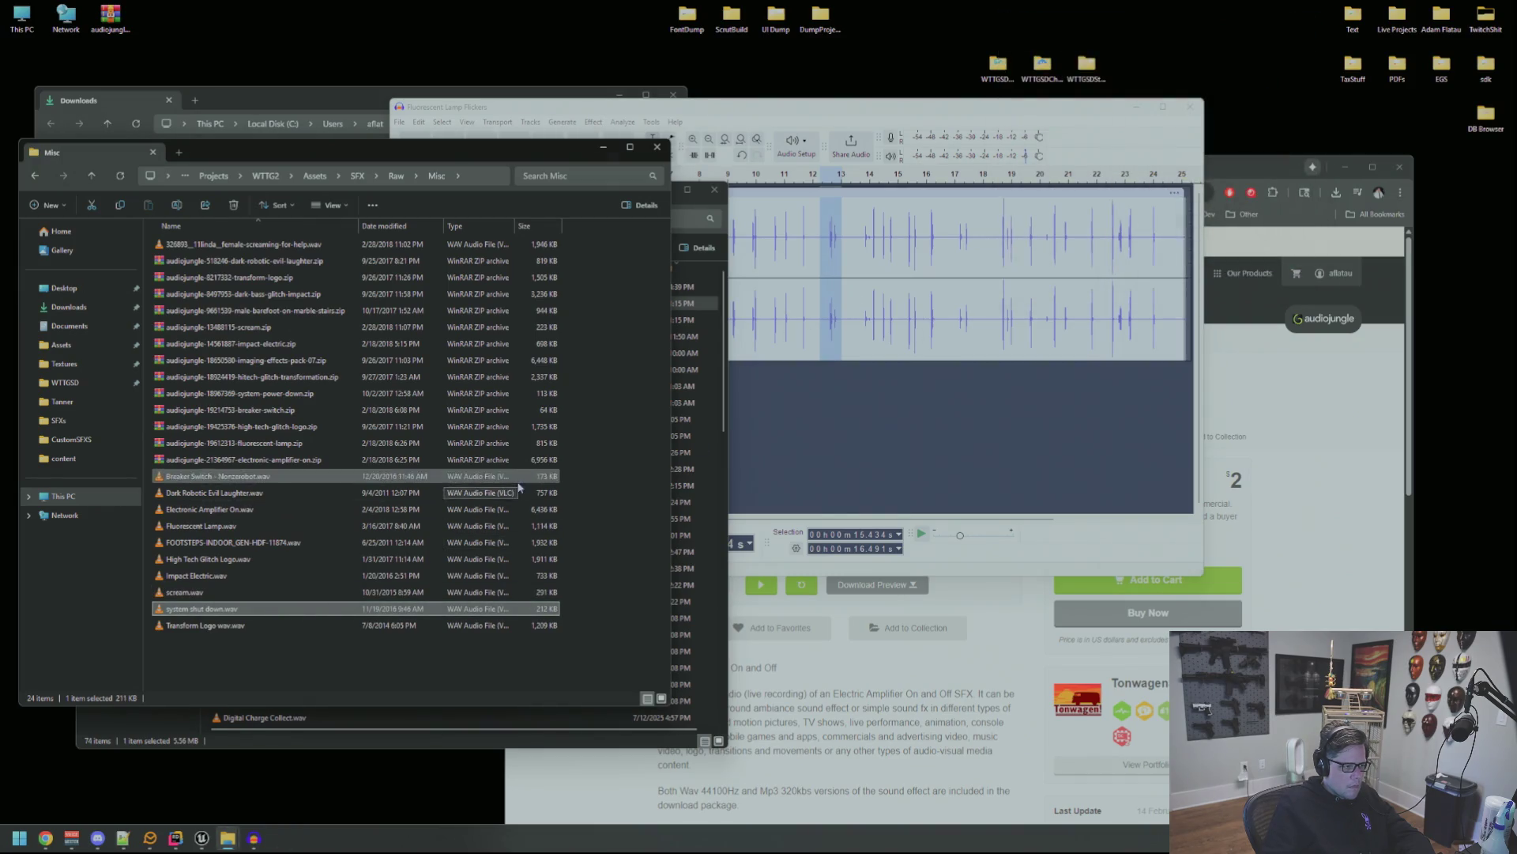
double_click(351, 512)
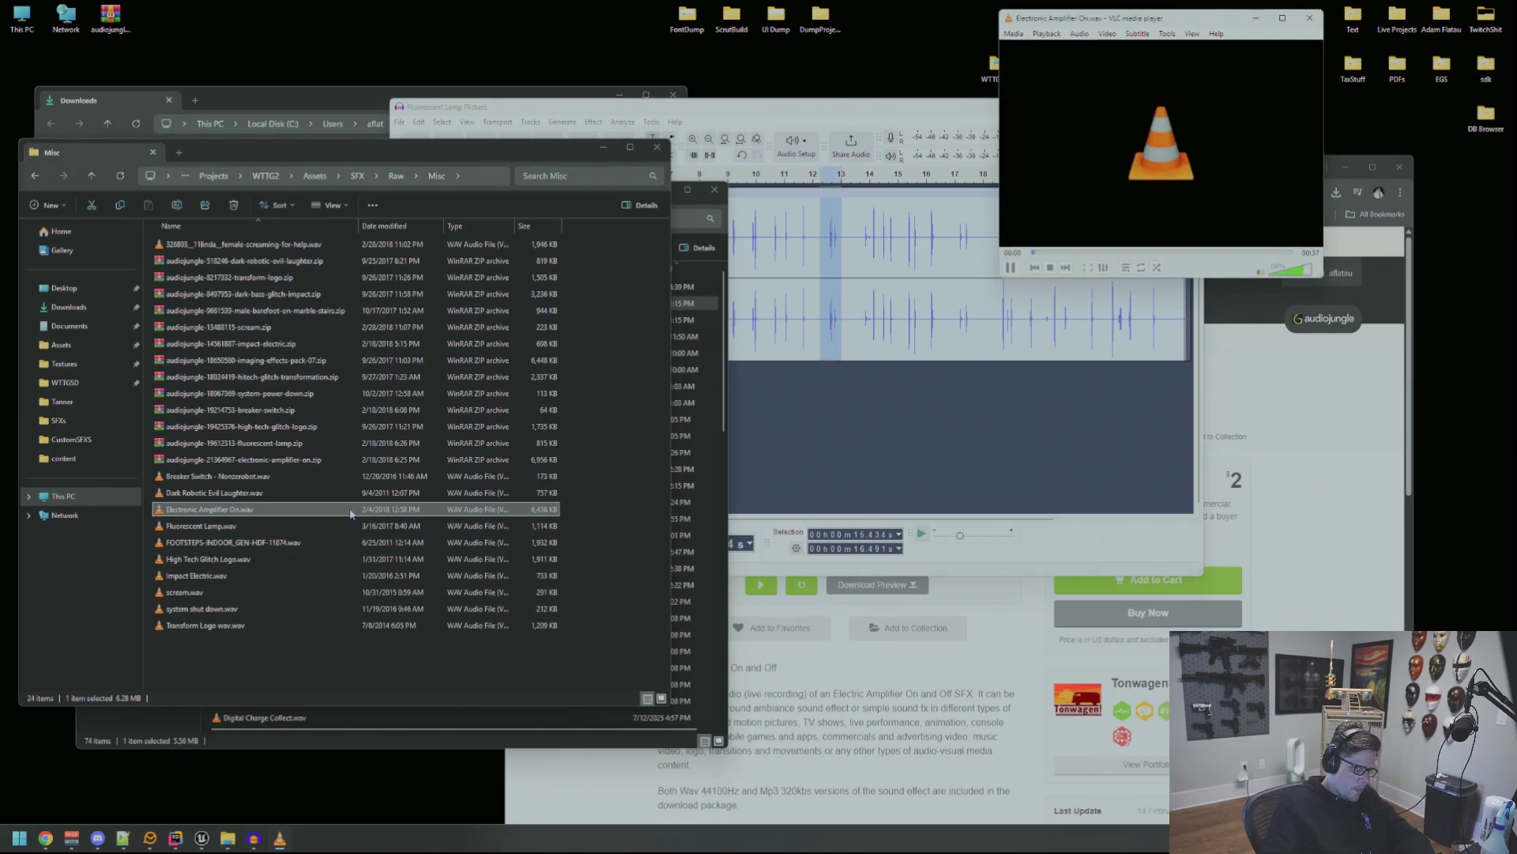
double_click(363, 526)
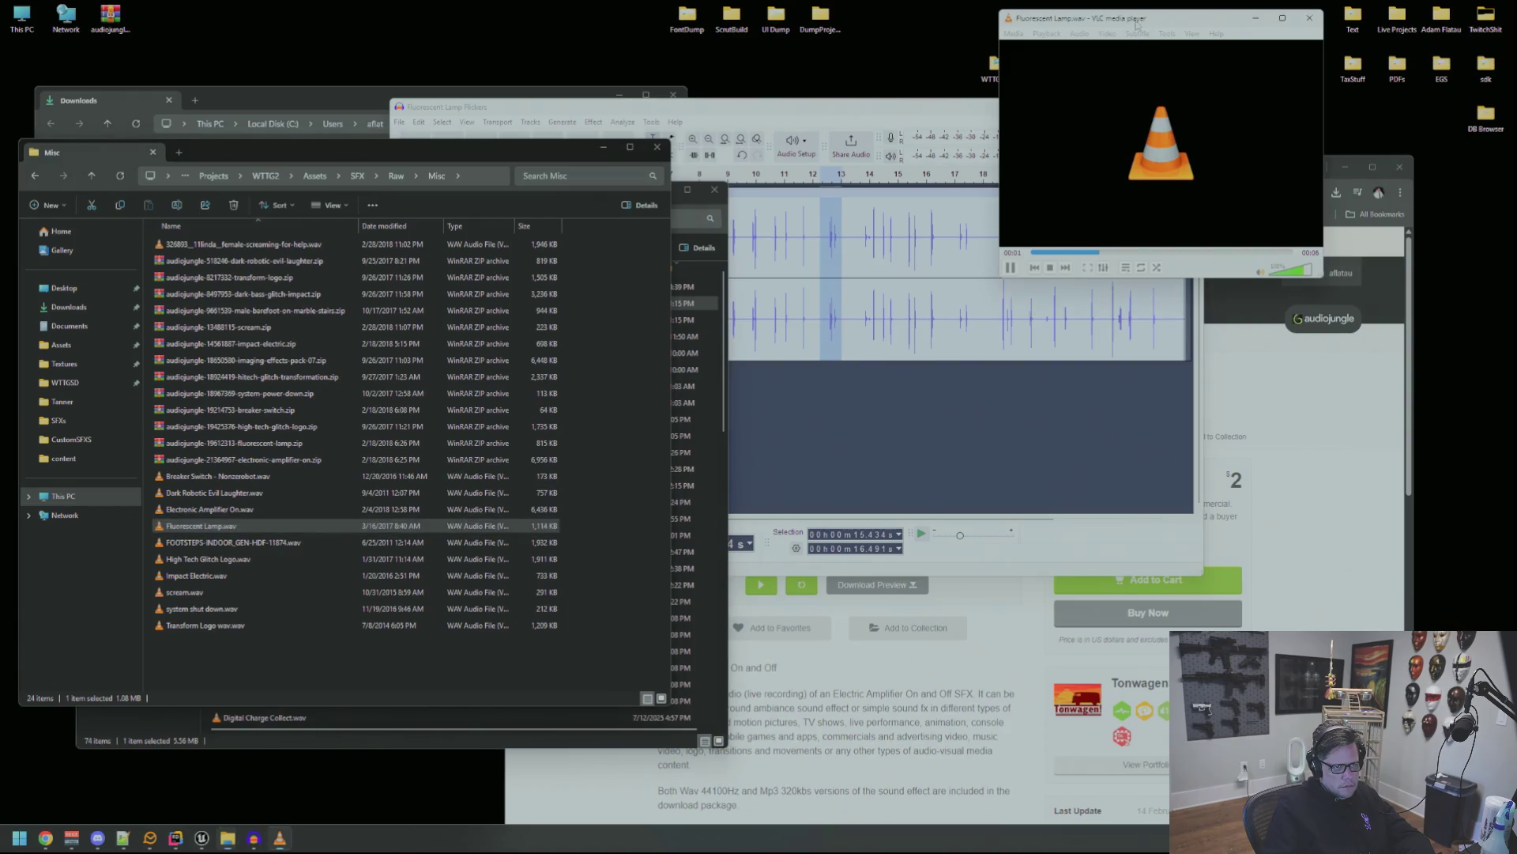
Close VLC and replace the Flickers track in Audacity with Fluorescent Lamp.wav, playing it once.
click(1180, 197)
click(665, 368)
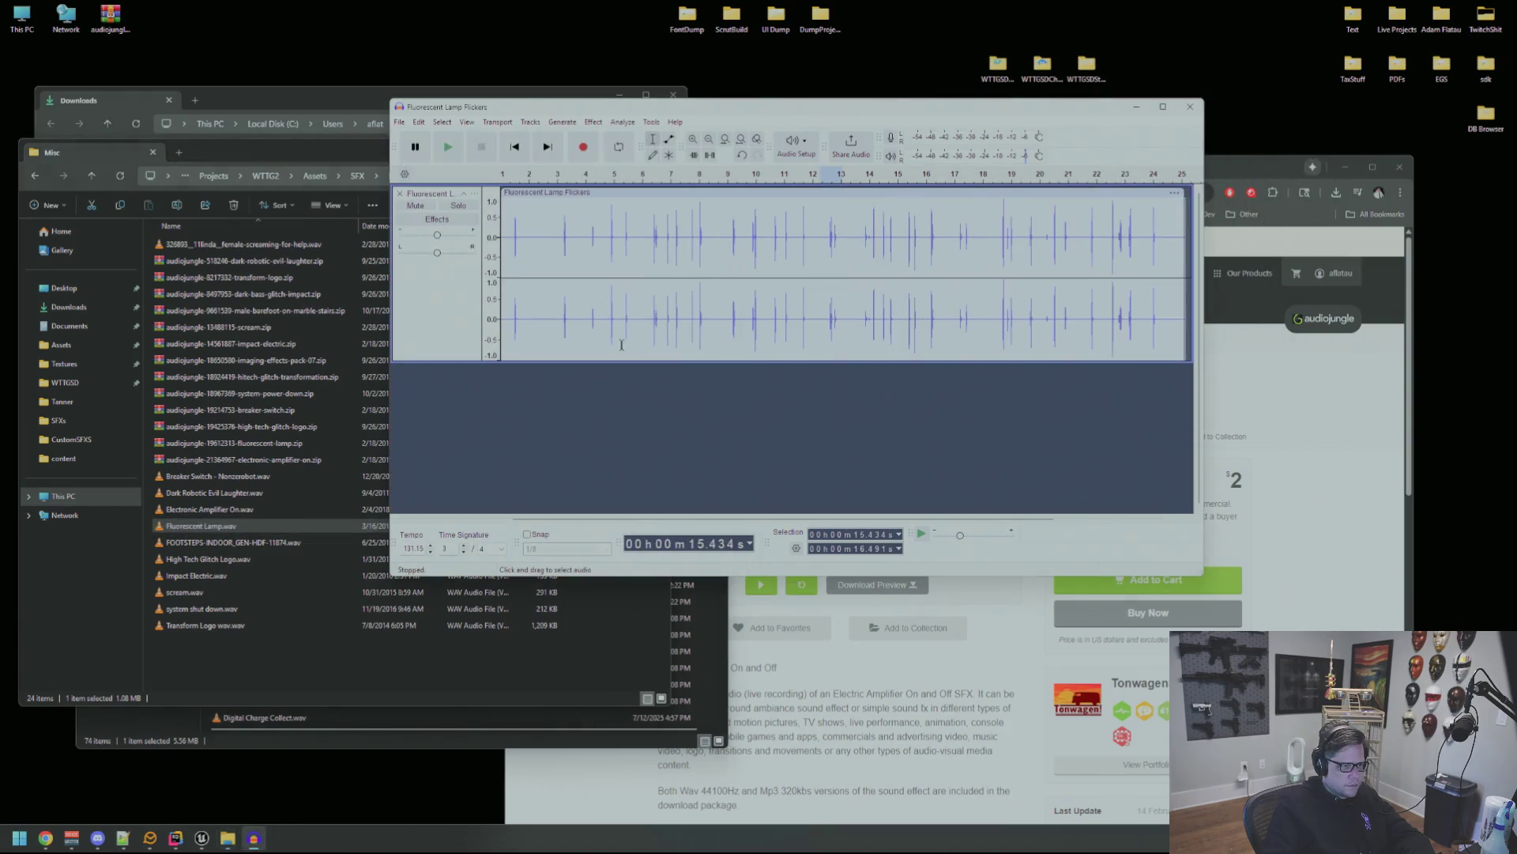
click(400, 194)
drag(237, 525, 467, 474)
key(space)
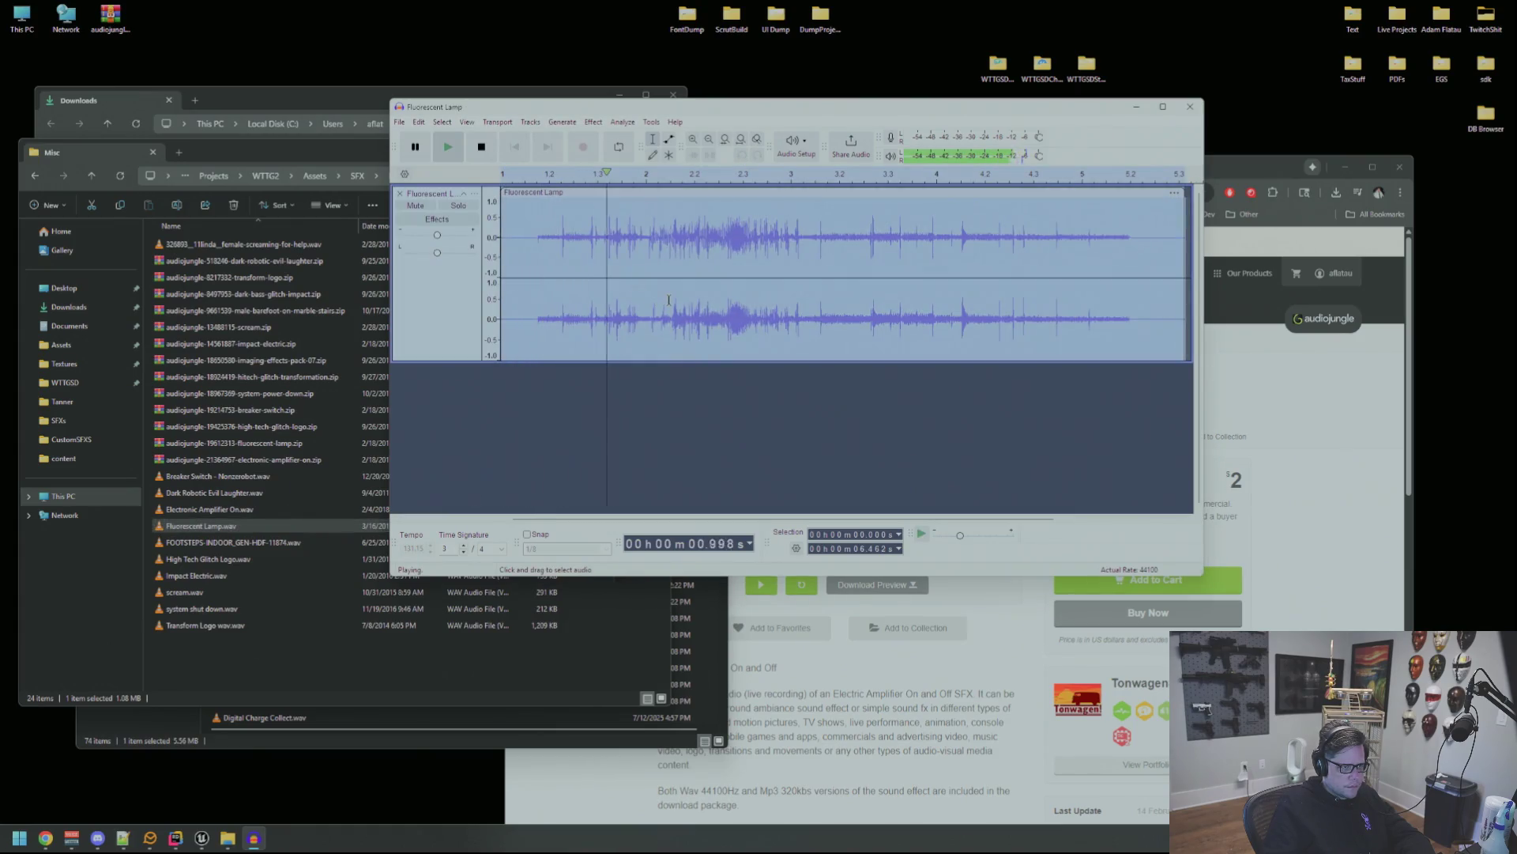
key(space)
Audition the 0.34–1.41 s opening burst, then the later section from about 2.7–2.8 s.
drag(651, 241, 540, 243)
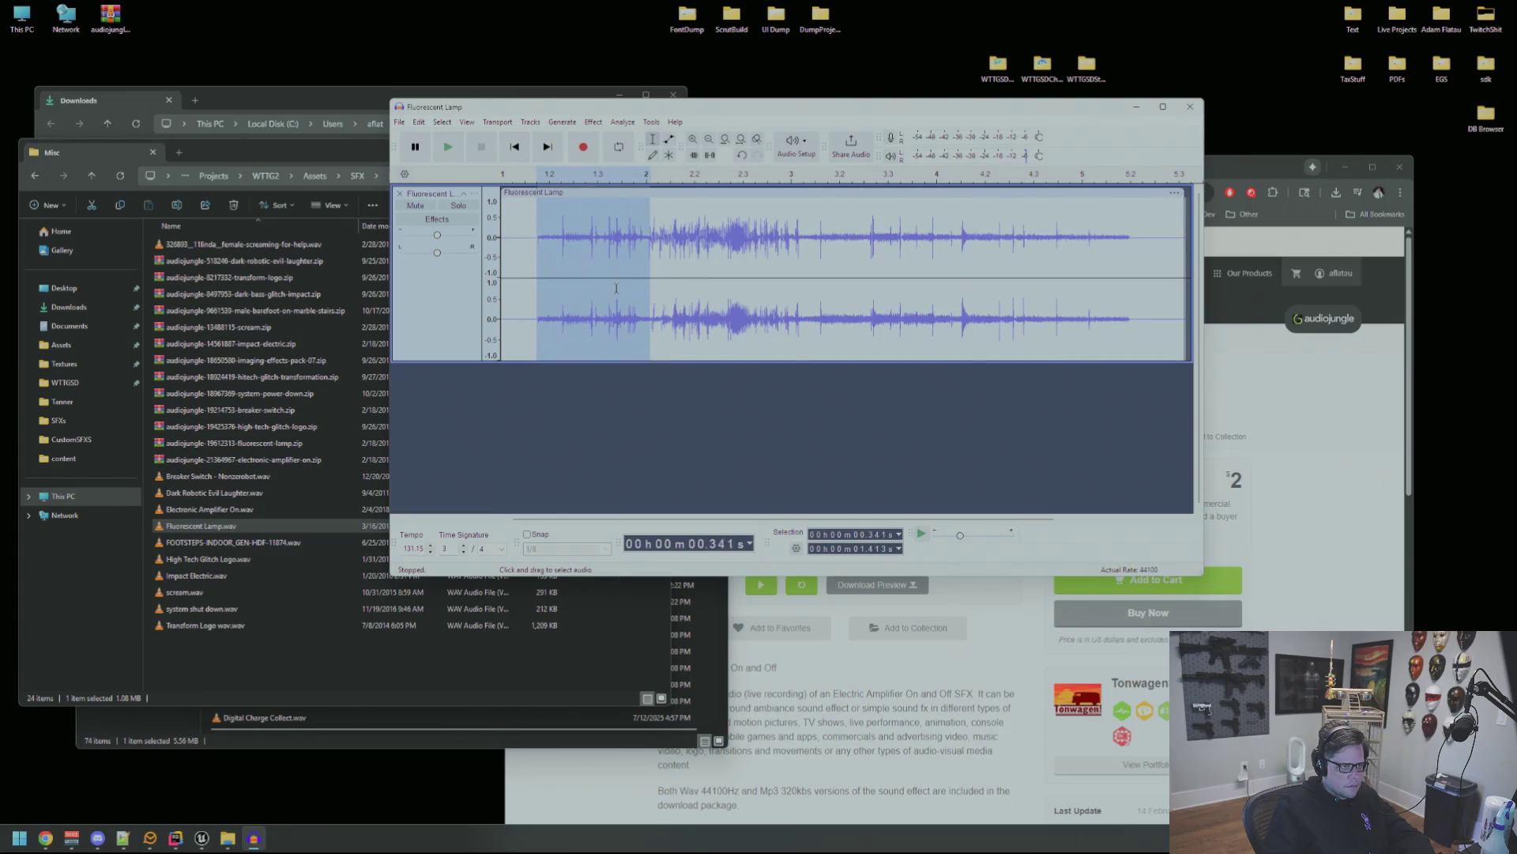
key(space)
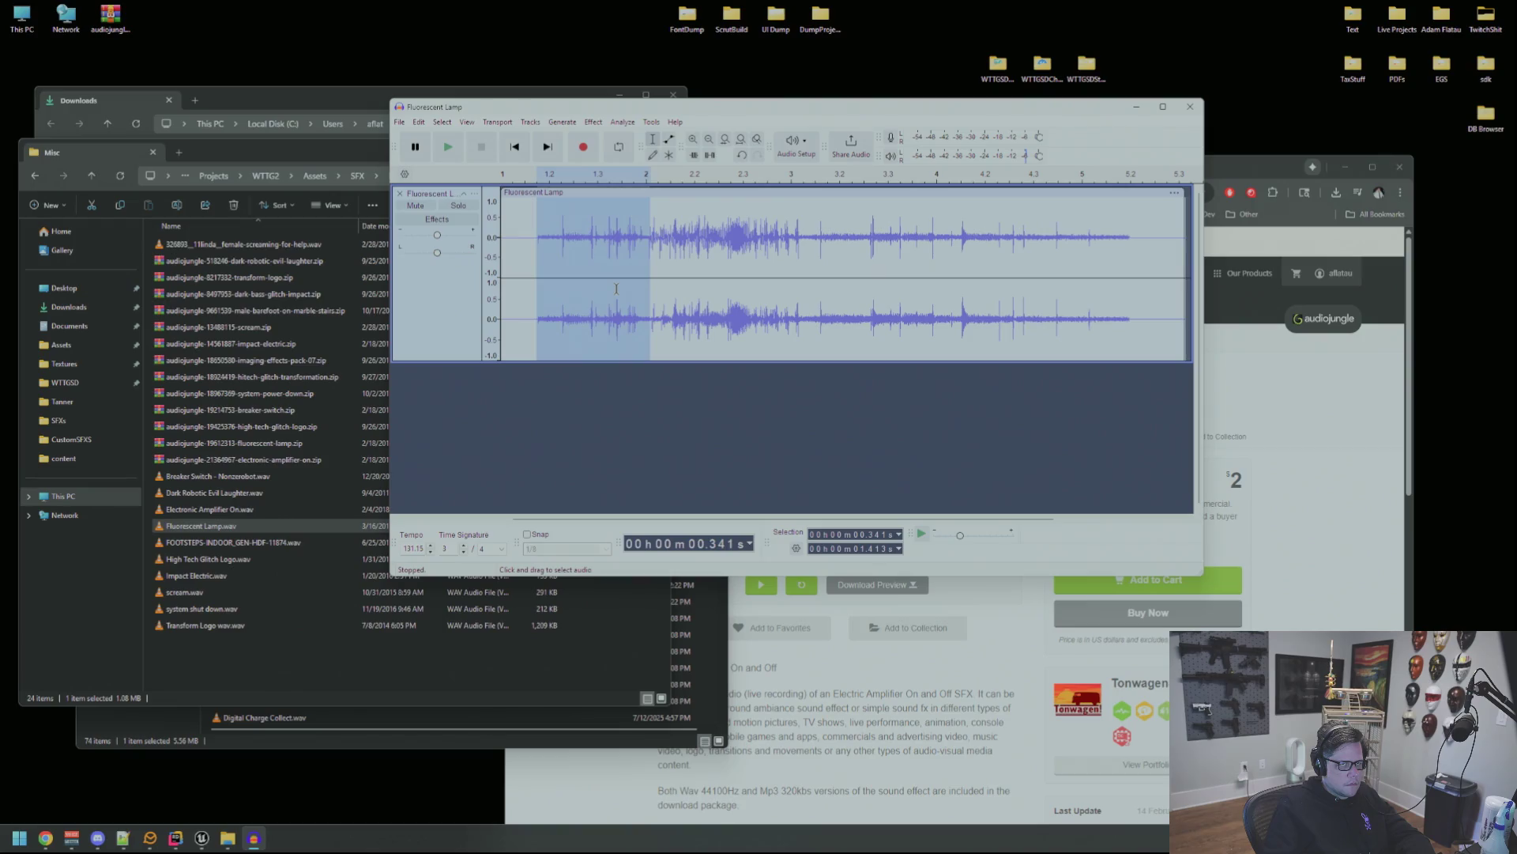
key(space)
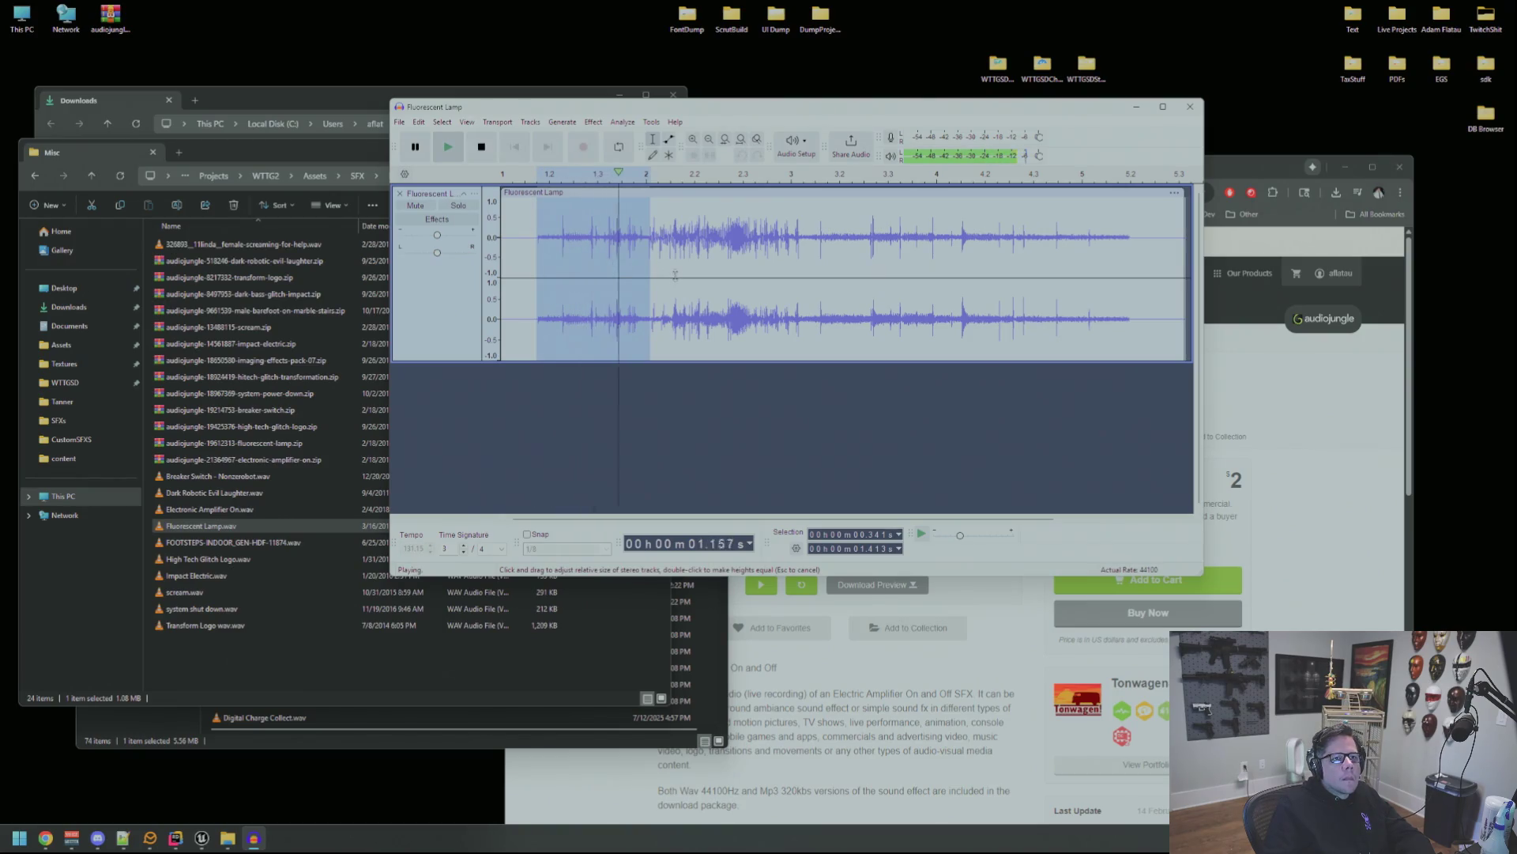
click(796, 254)
key(space)
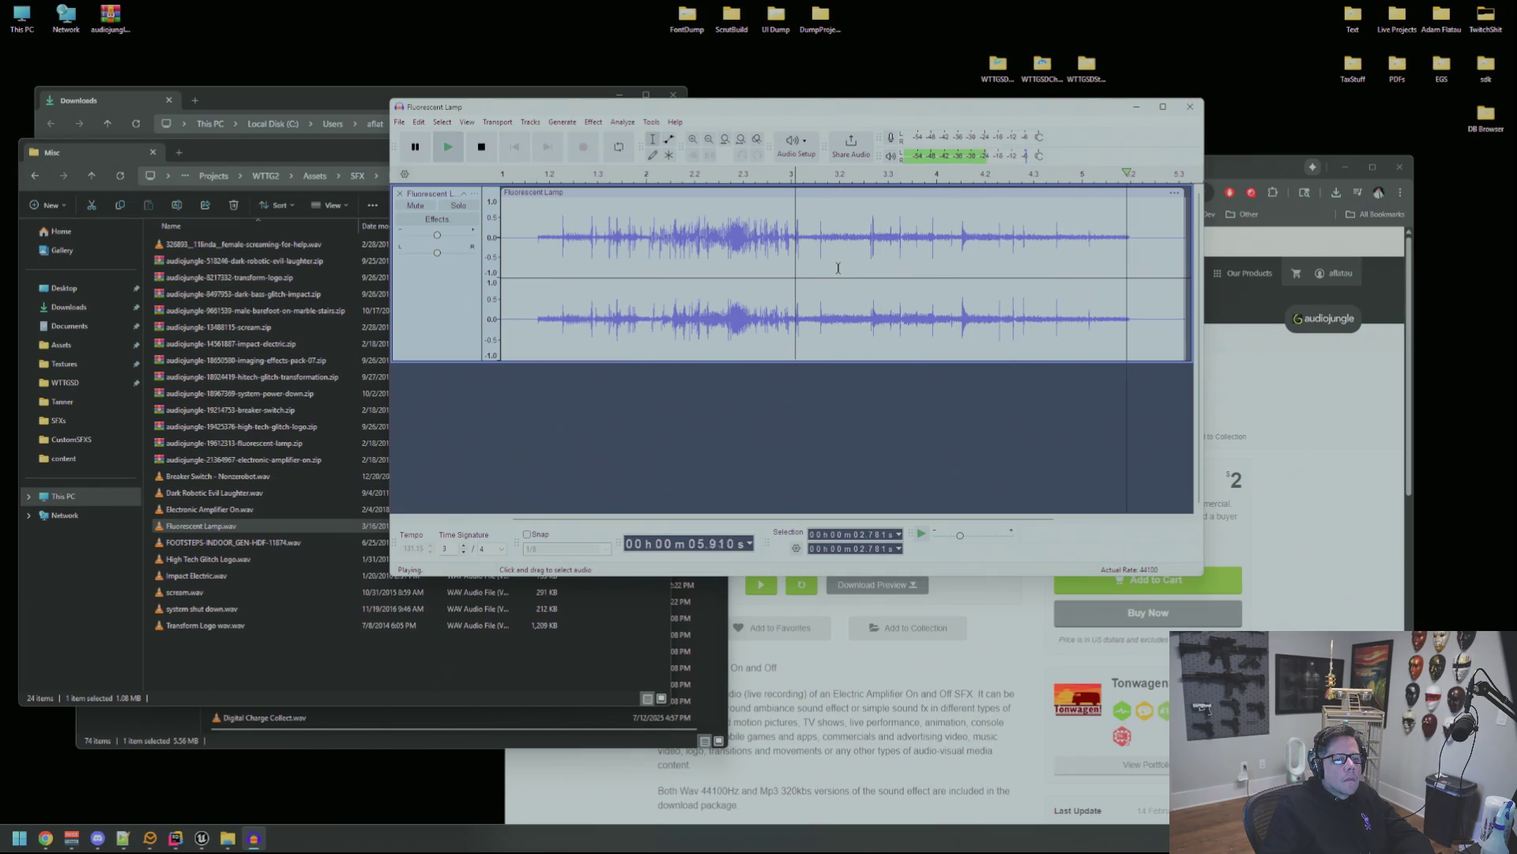
key(space)
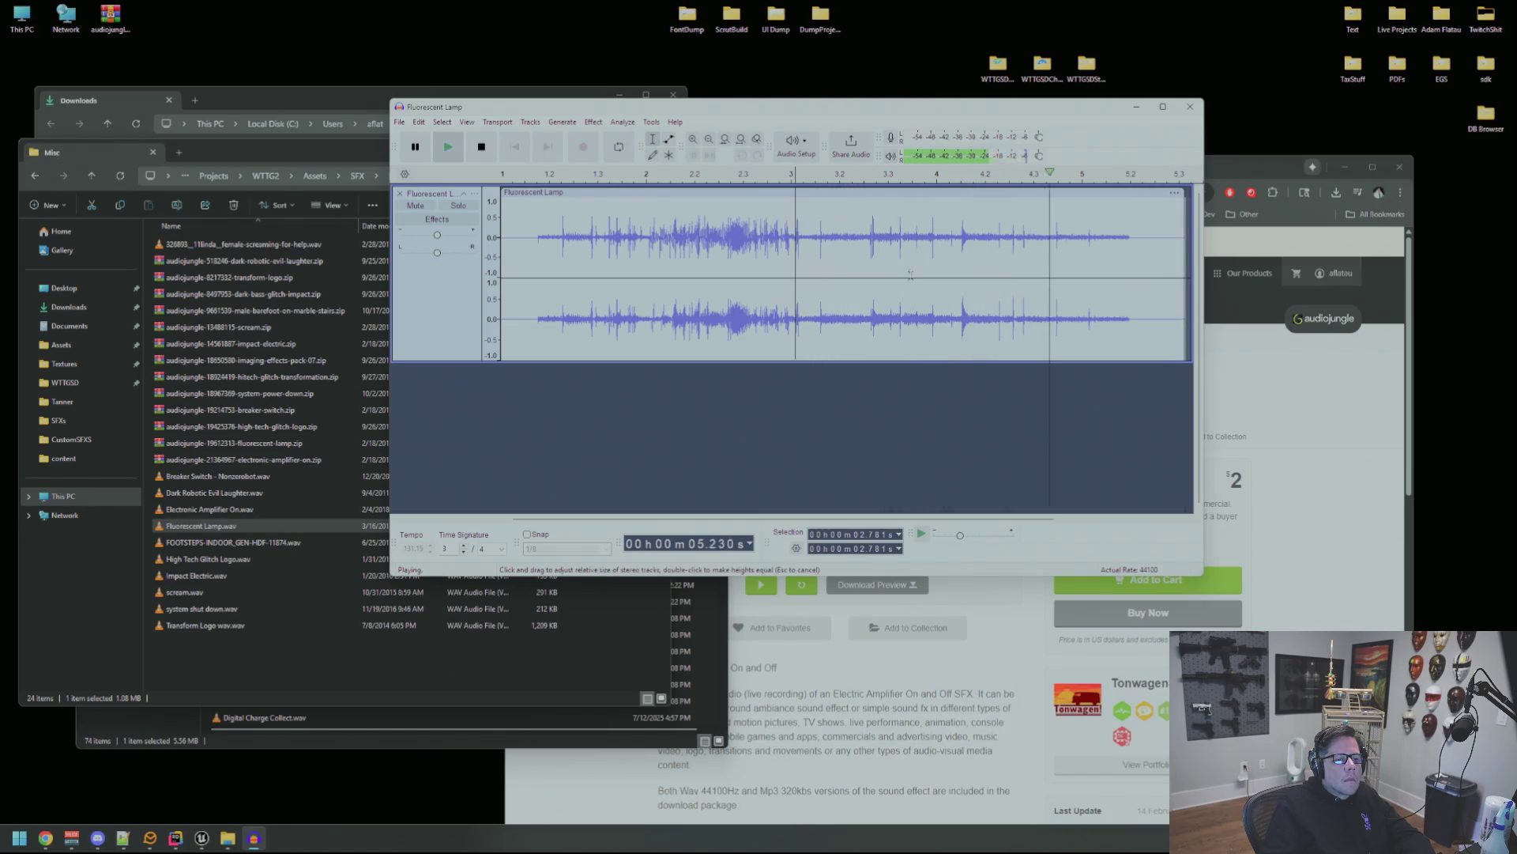
key(space)
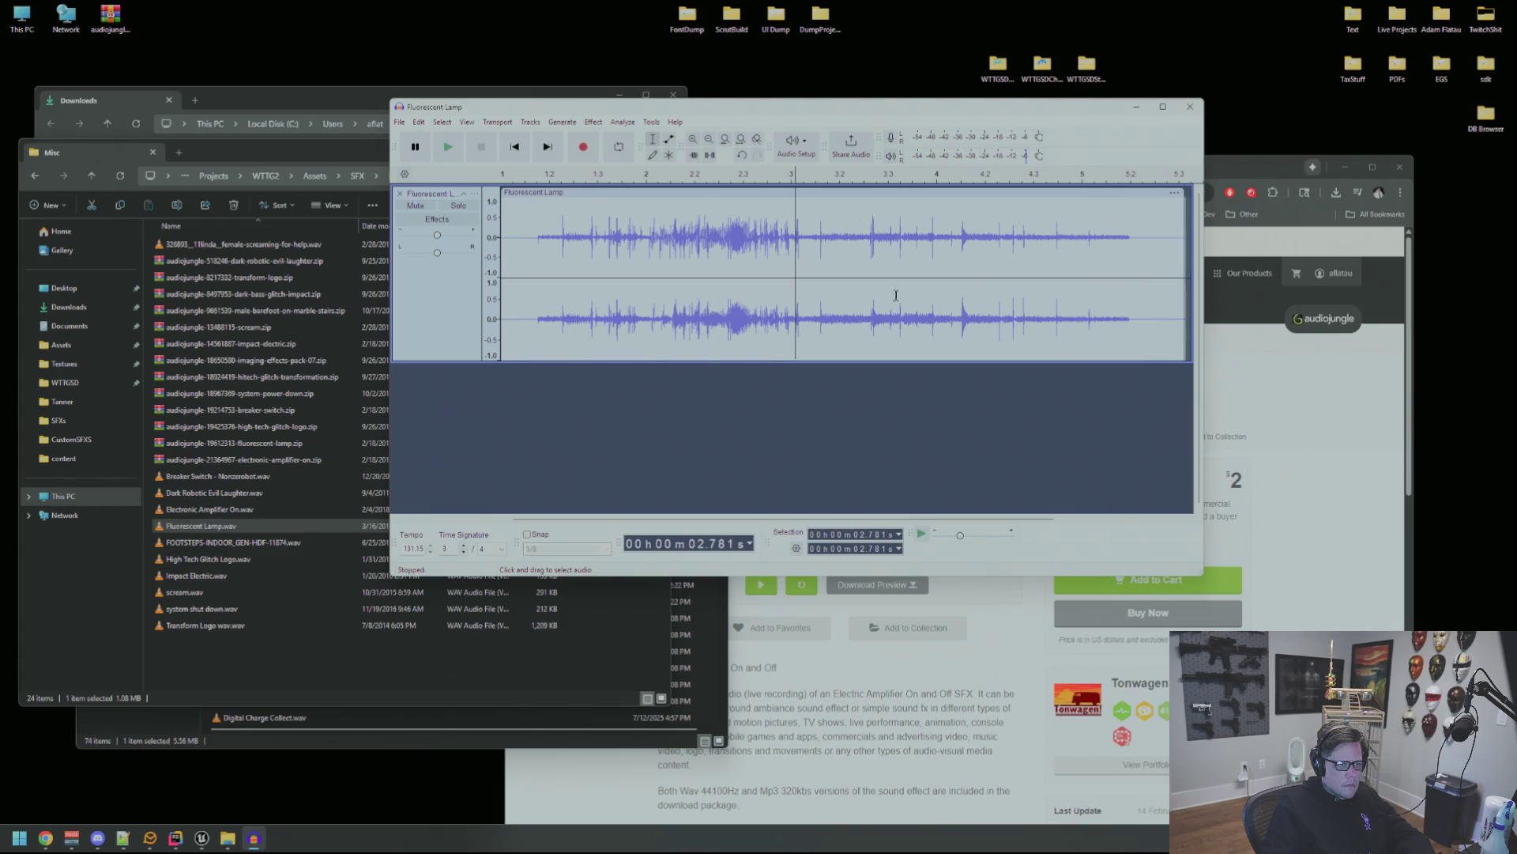
key(space)
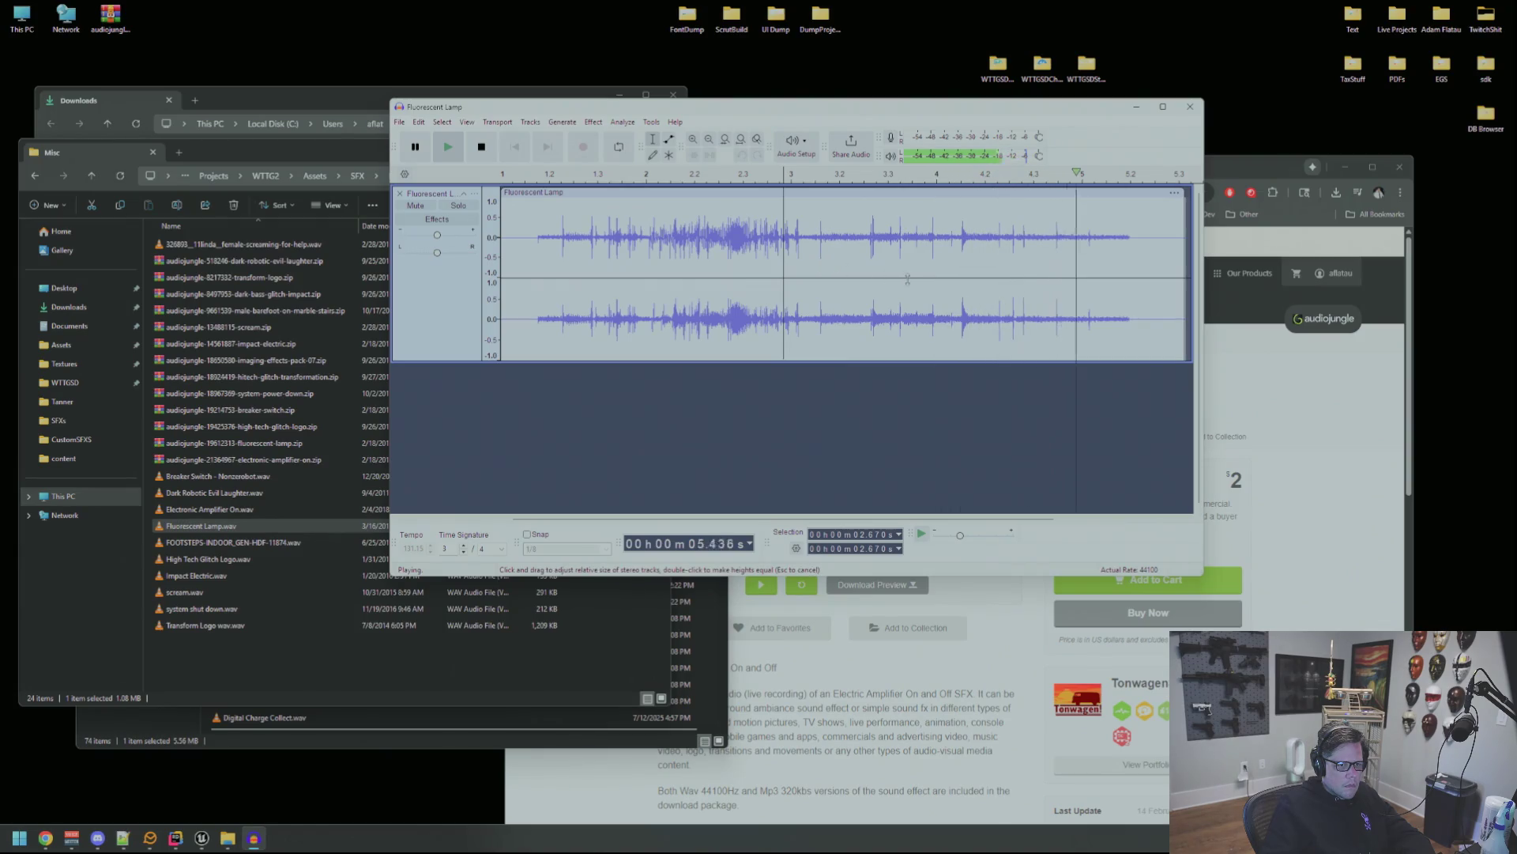
Reposition Audacity and open a new File Explorer window, moved up and left.
mouse_move(617, 113)
mouse_down()
mouse_move(736, 326)
mouse_move(637, 121)
mouse_move(919, 133)
mouse_up()
key(super+e)
drag(425, 197, 377, 134)
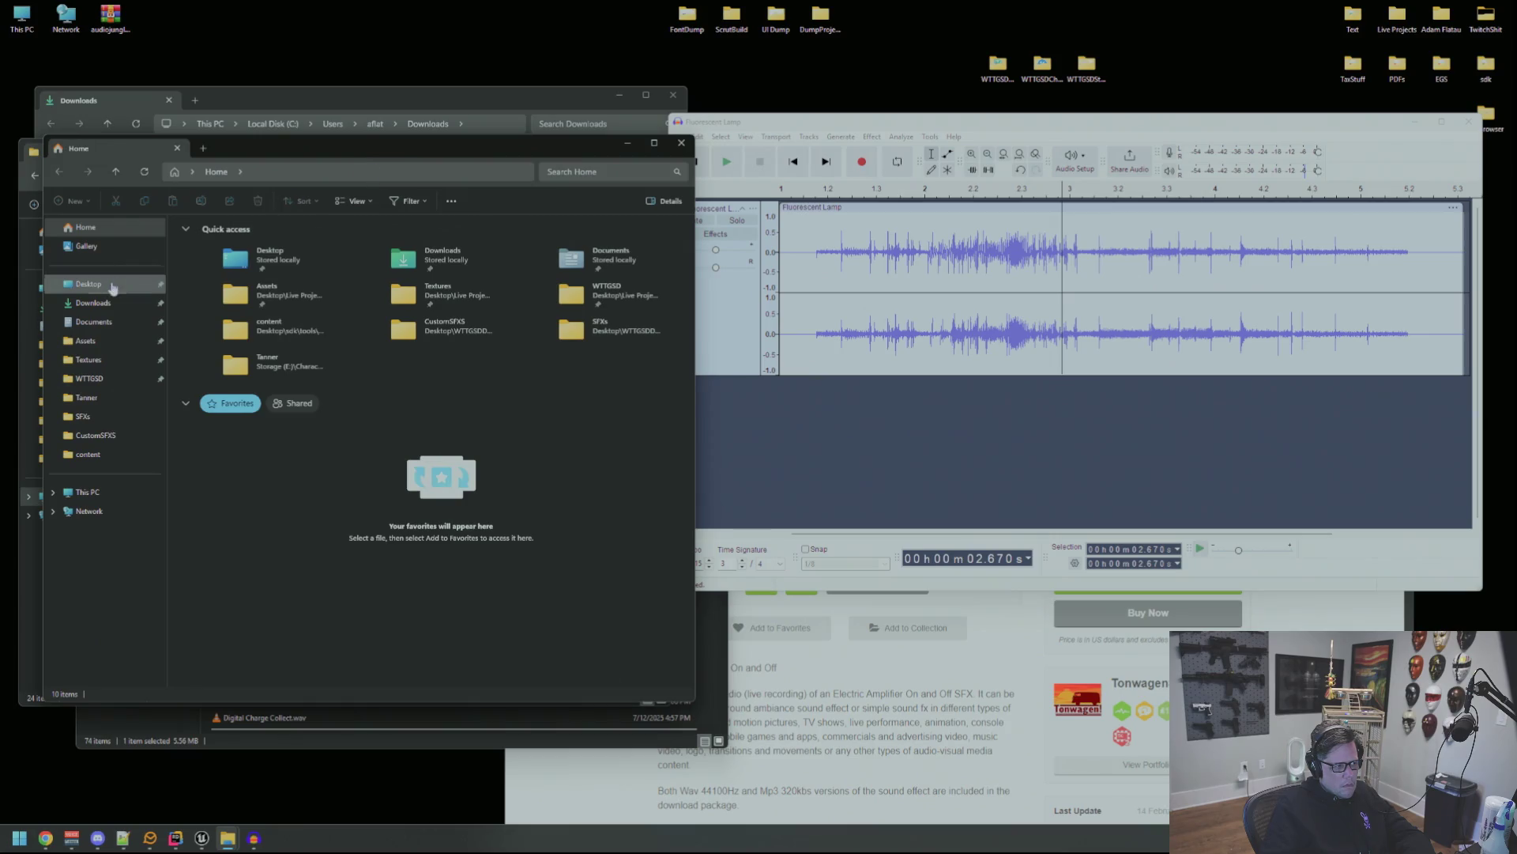
Close the extra Explorer window and open Desktop > Live Projects > WTTGSD > WTTGSD.
click(102, 284)
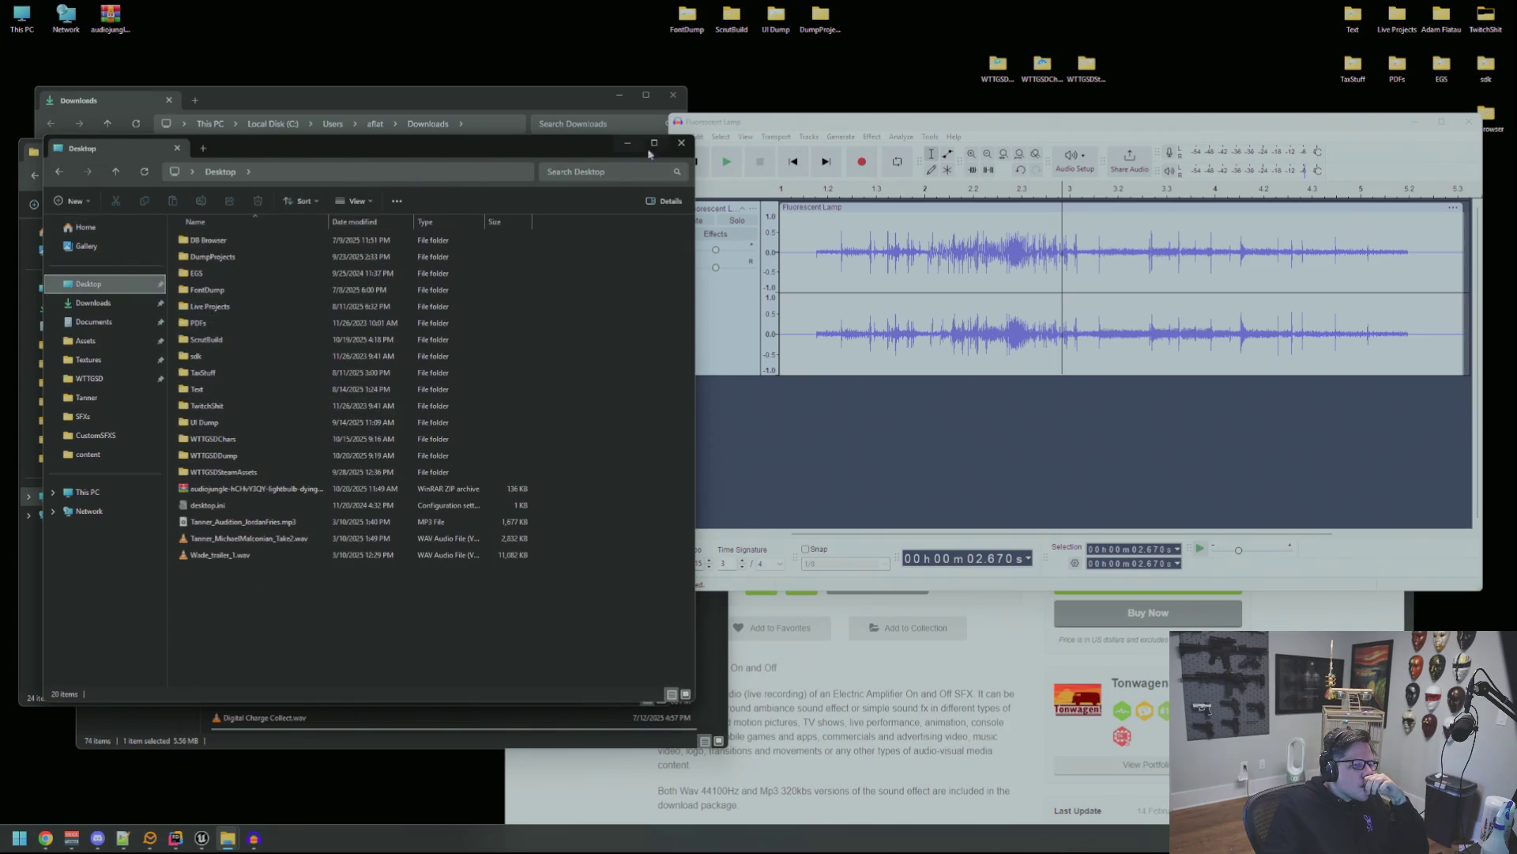
click(682, 143)
click(88, 237)
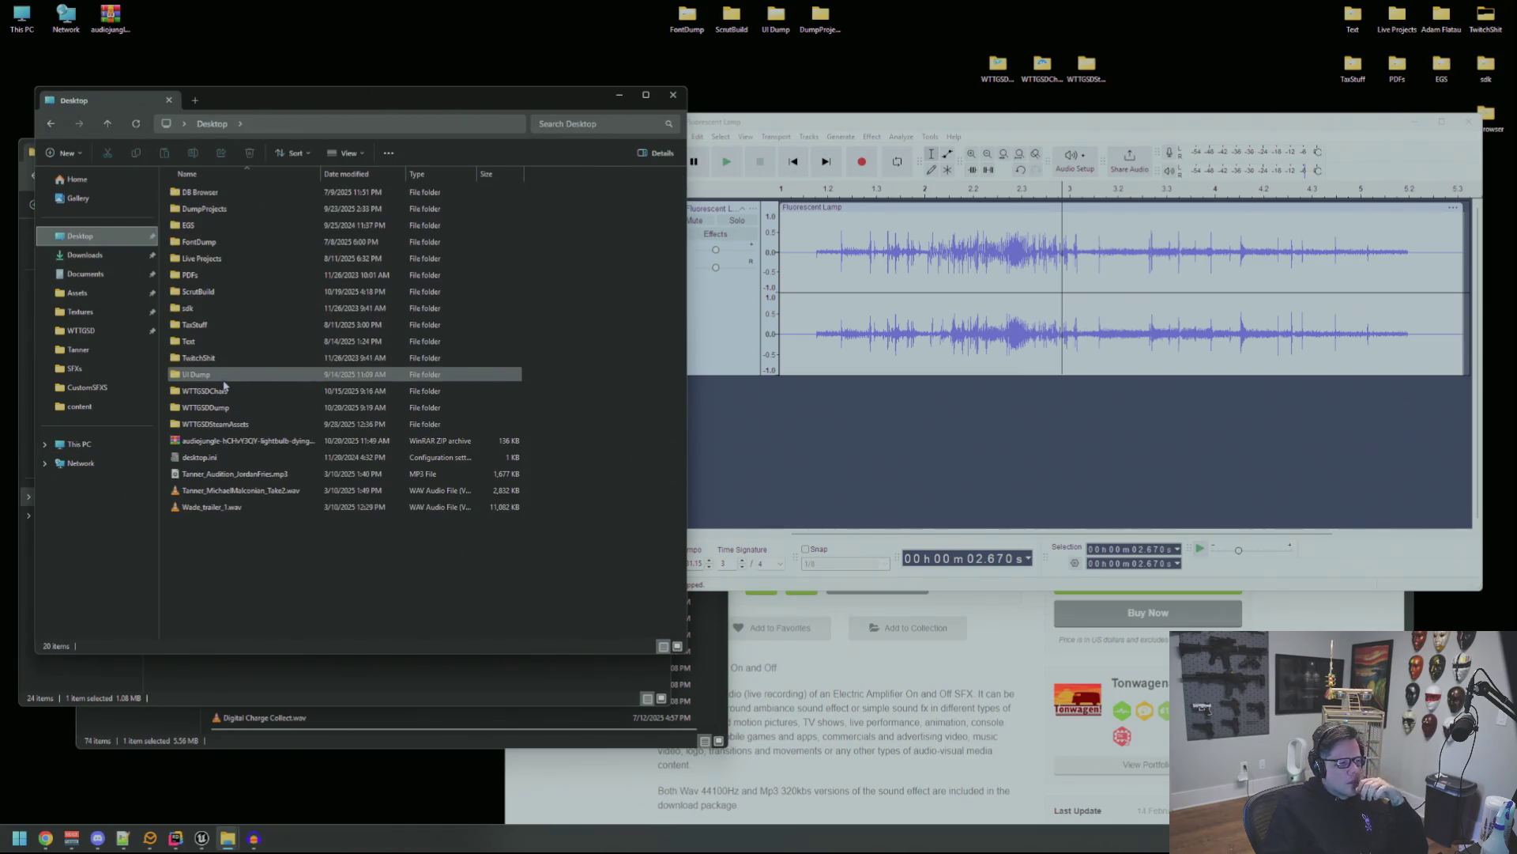
double_click(204, 258)
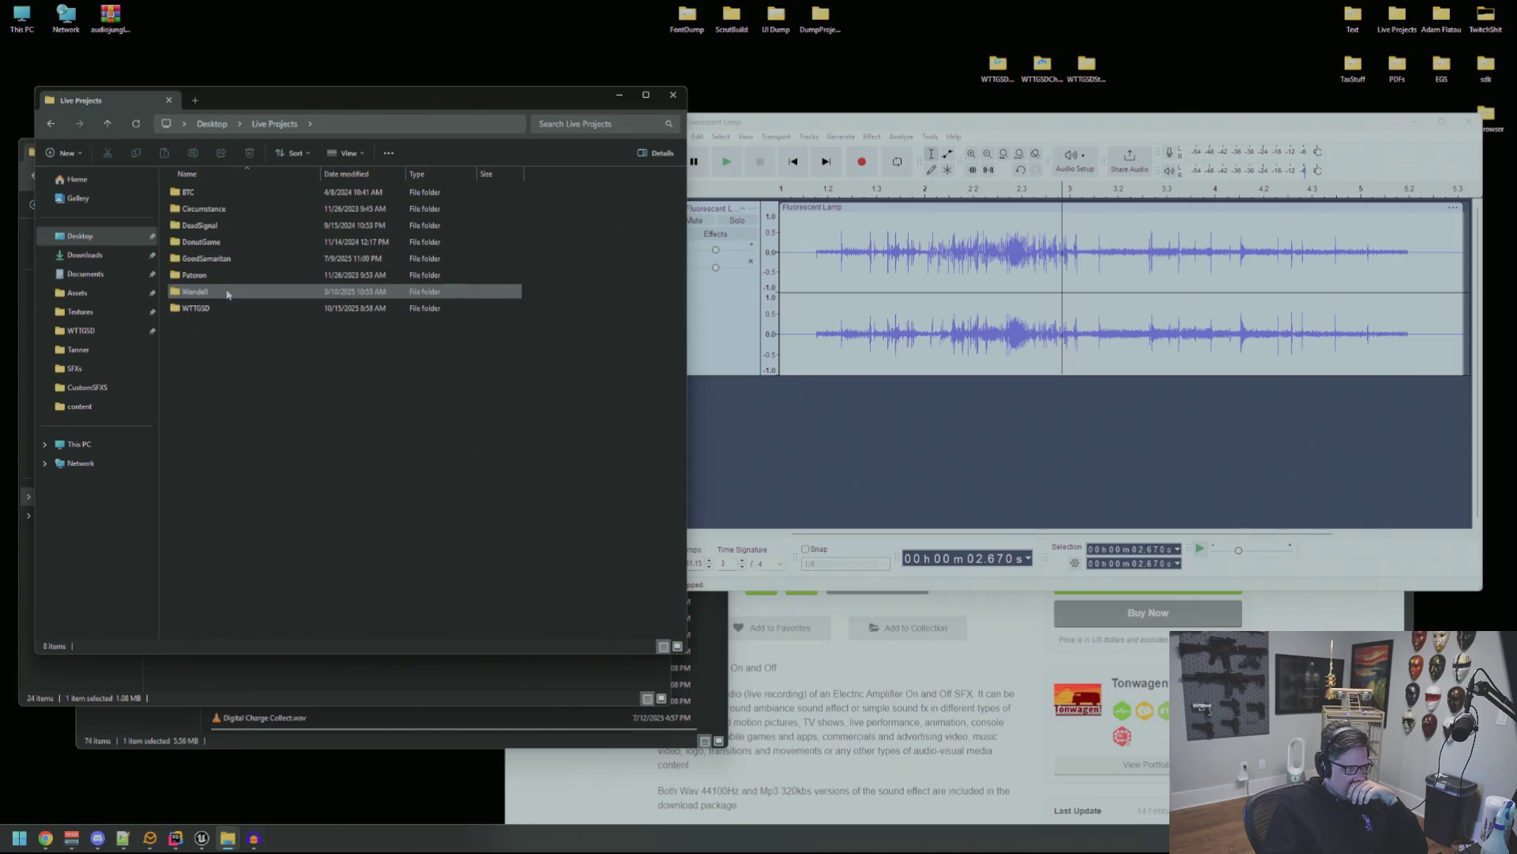
double_click(195, 308)
double_click(200, 225)
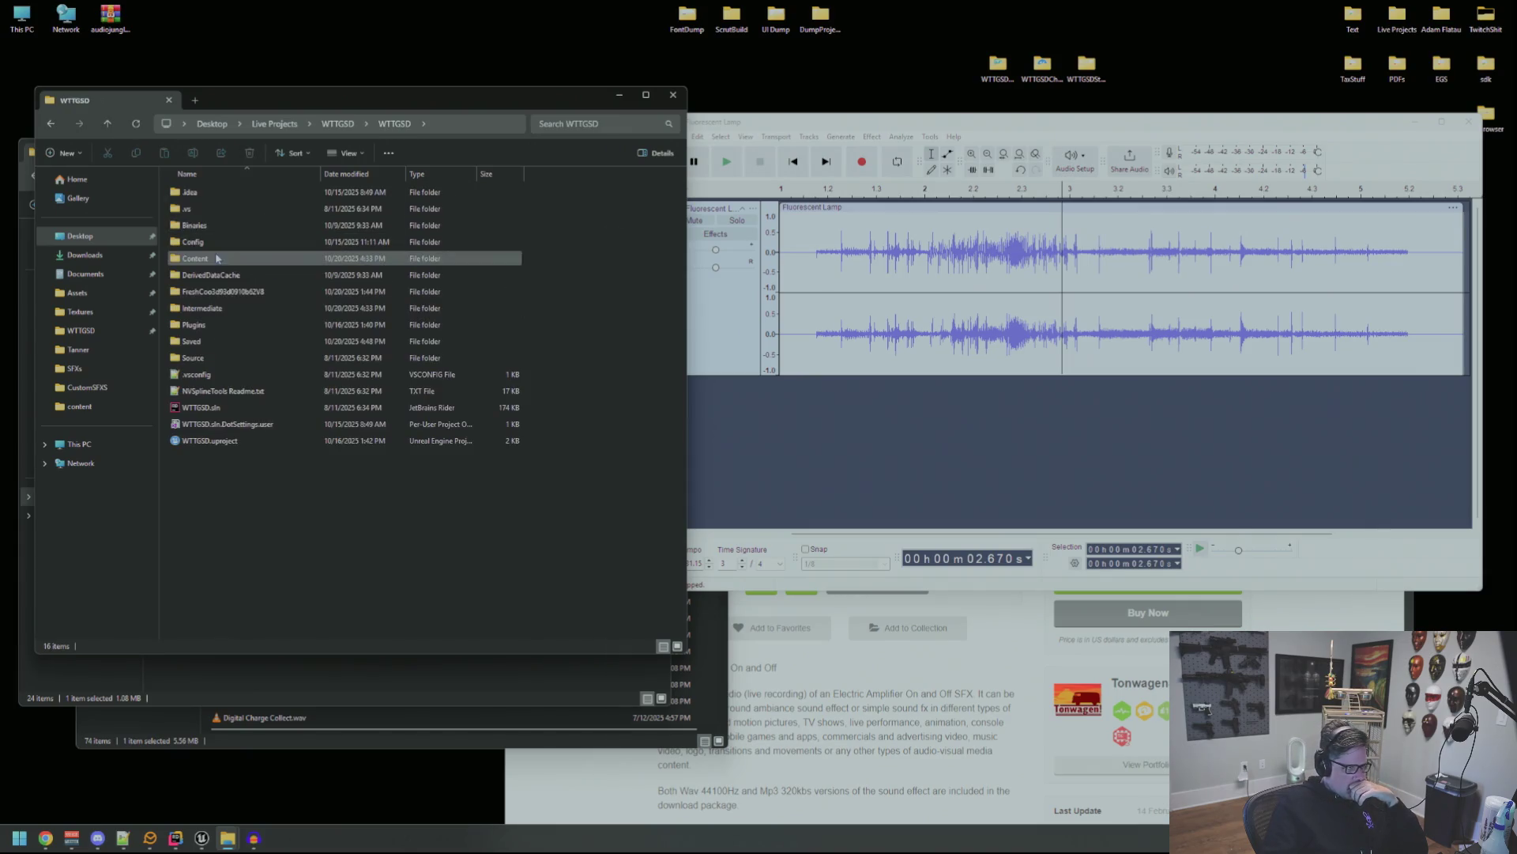
Open Content > Audio > SFXS > Env, sort by type and select SFX_BreakerOn.wav.
double_click(217, 259)
double_click(218, 225)
double_click(218, 197)
double_click(218, 241)
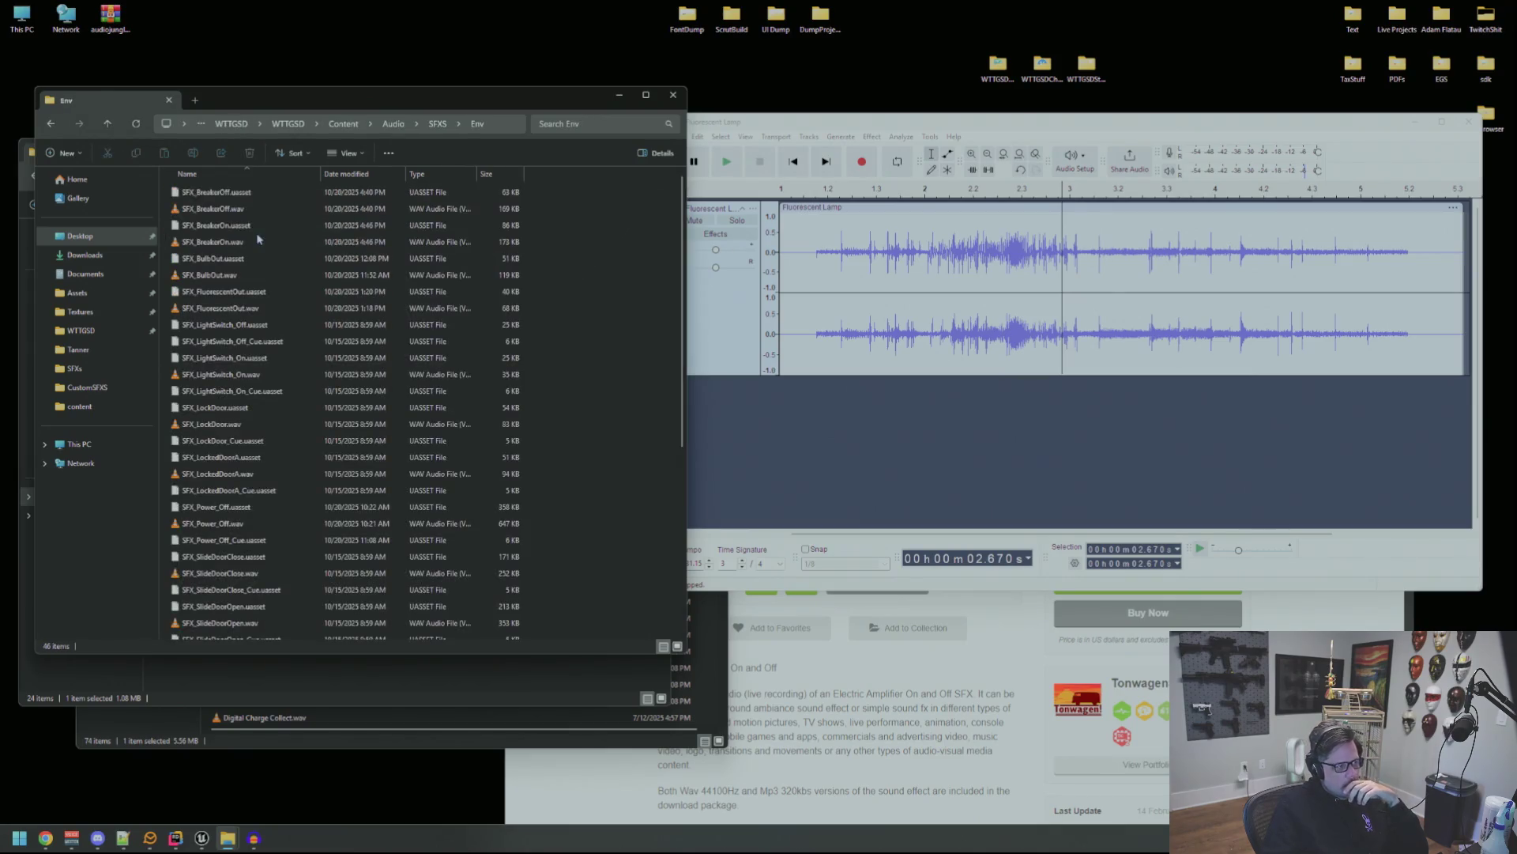
click(419, 172)
scroll(277, 285, down, 6)
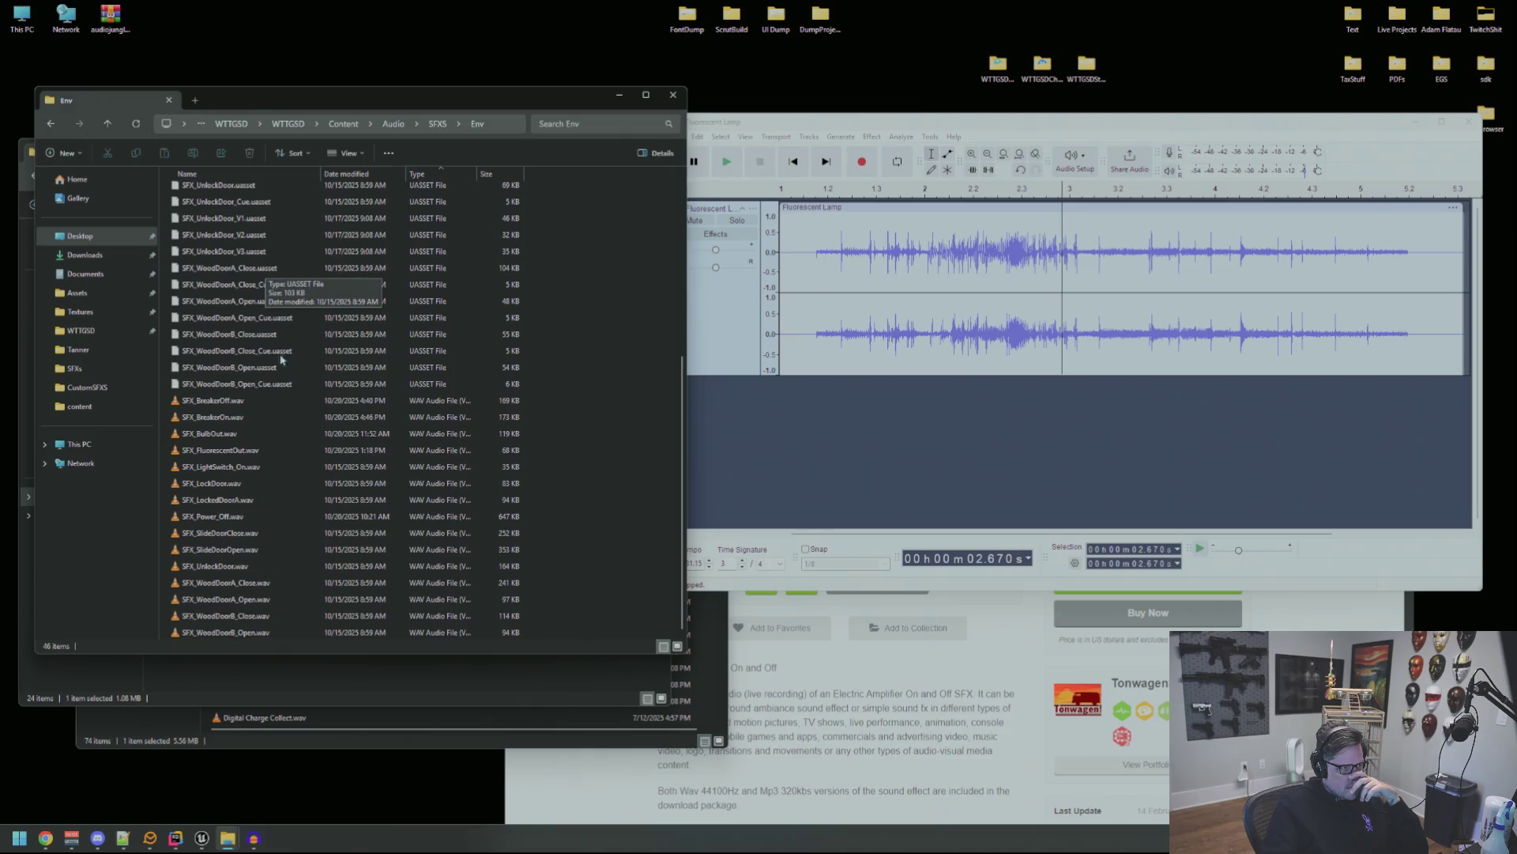
click(213, 417)
Add SFX_BreakerOn.wav as a second track, shift the lamp clip earlier, and play both.
drag(213, 417, 915, 474)
click(826, 332)
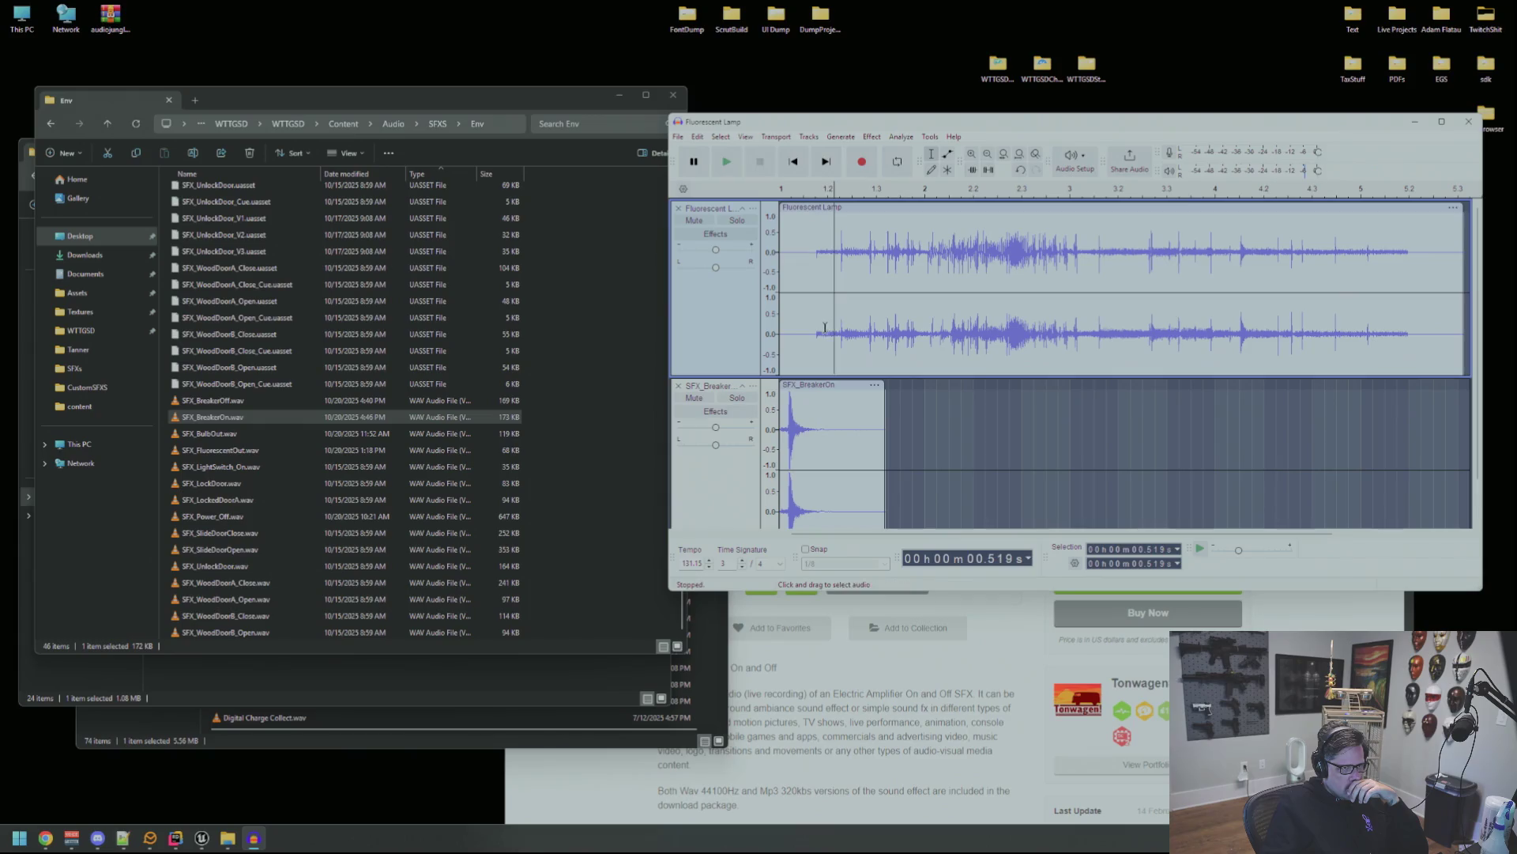
key(space)
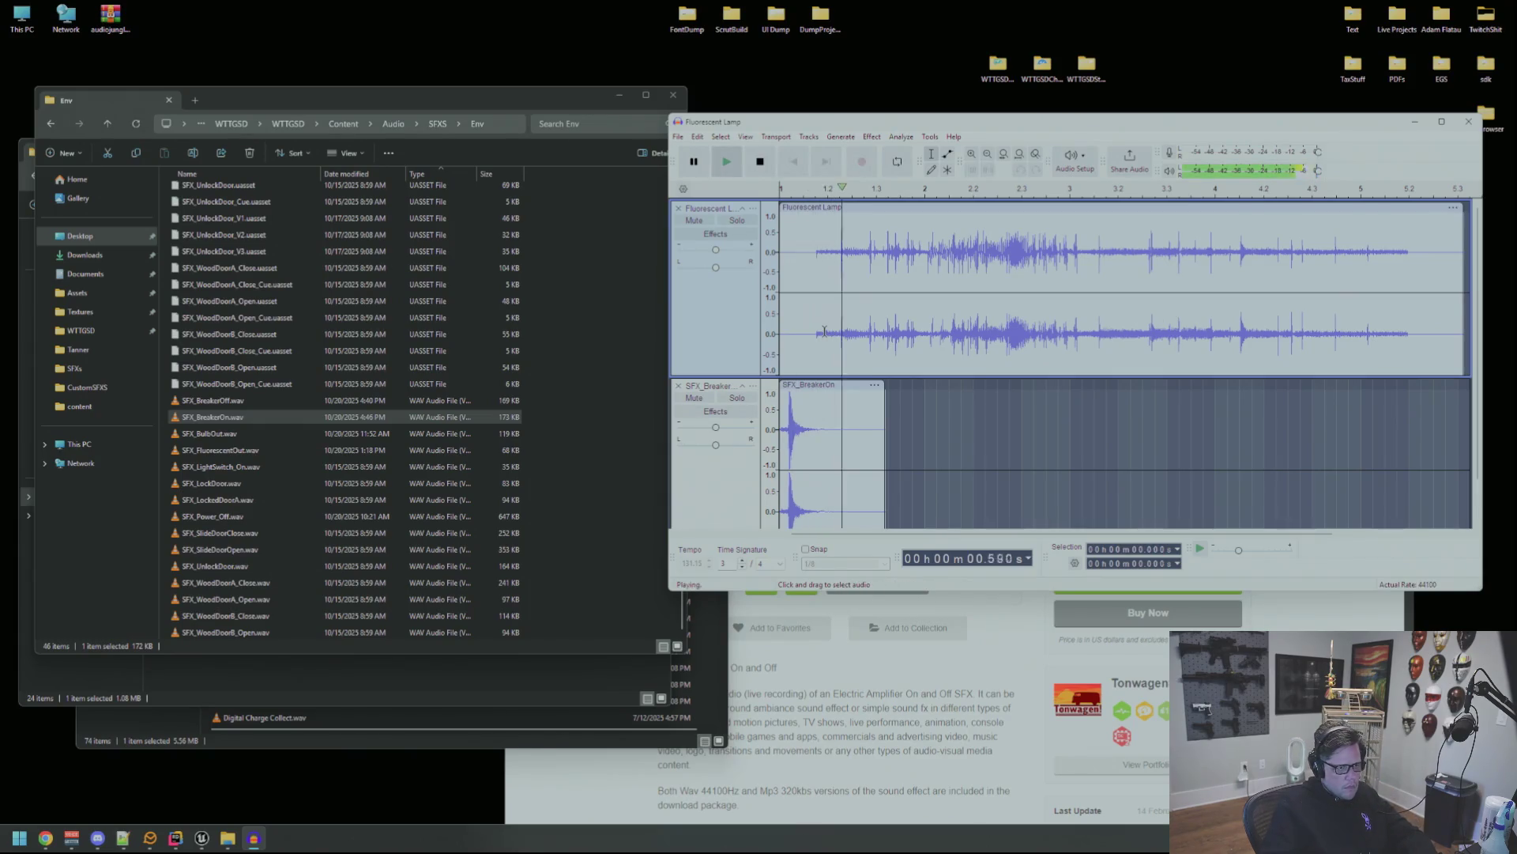
key(space)
drag(848, 208, 815, 207)
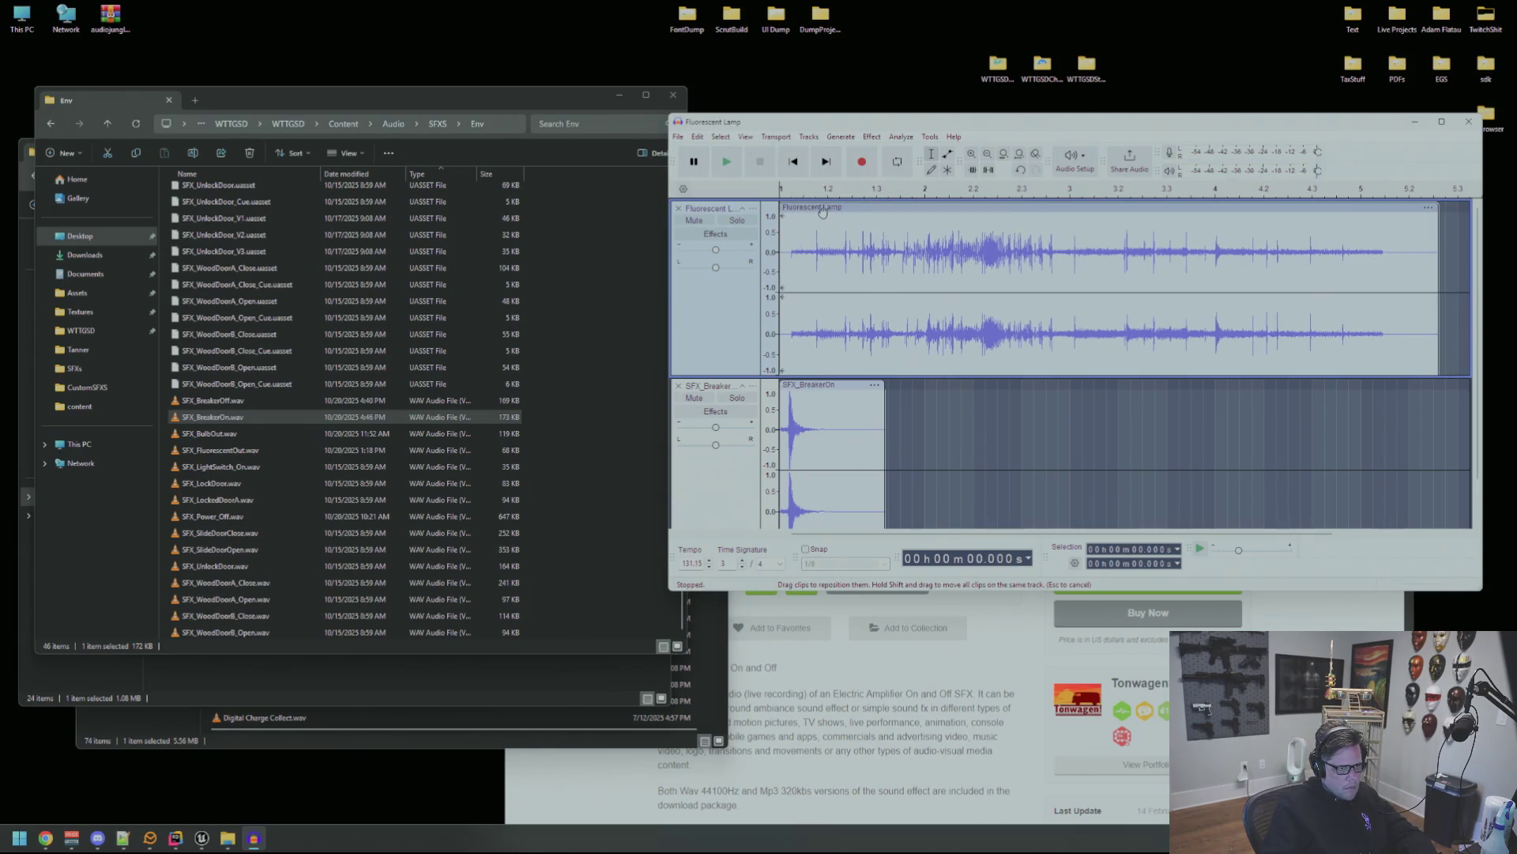
key(space)
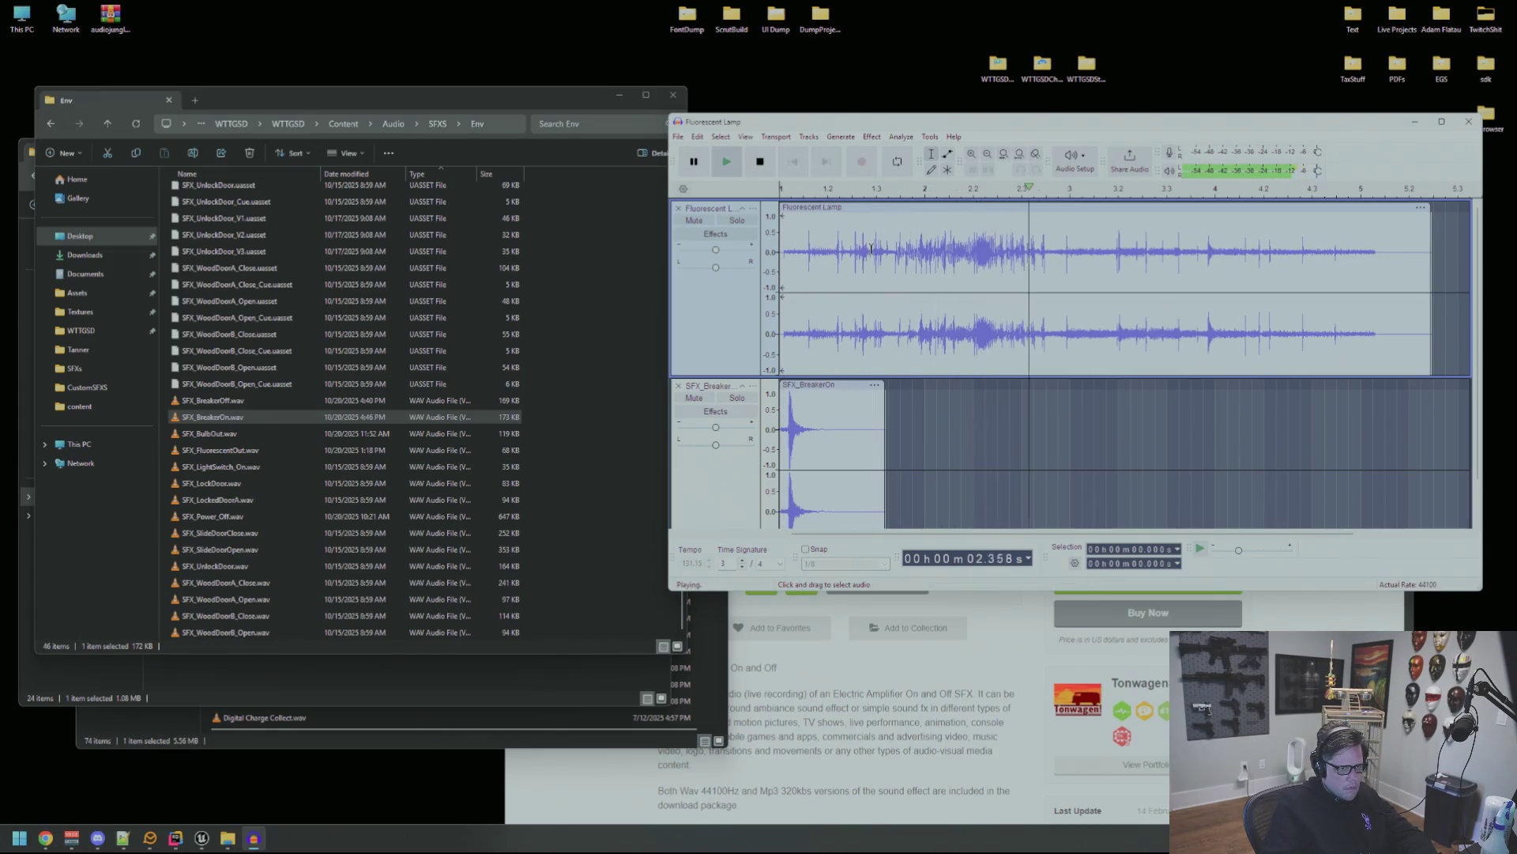
key(space)
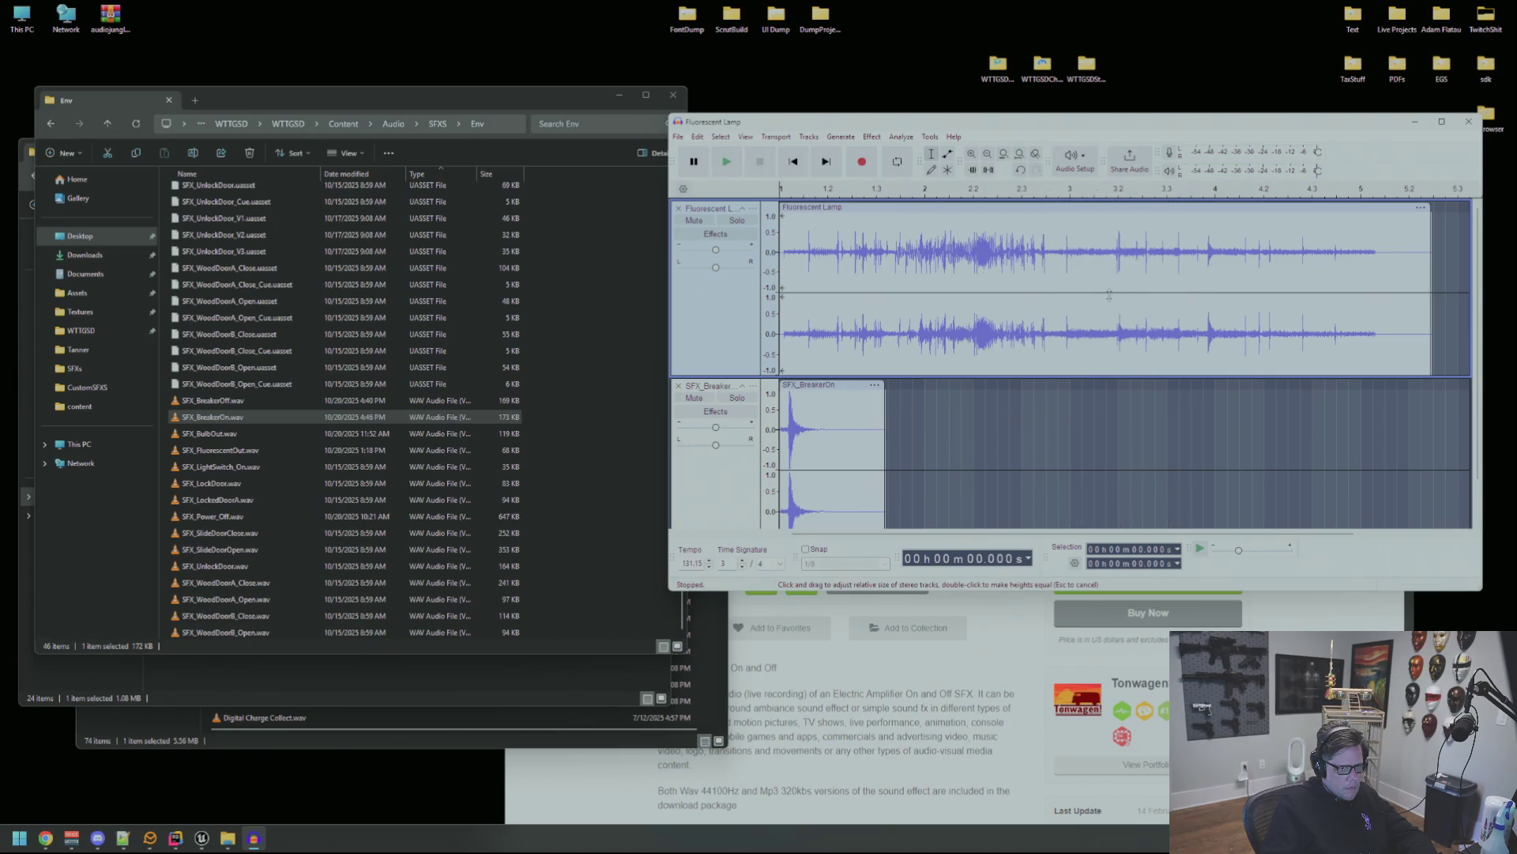
Delete the opening 3.189 seconds of the lamp clip and replay it from the start.
drag(689, 293, 689, 299)
drag(1116, 265, 714, 265)
key(Delete)
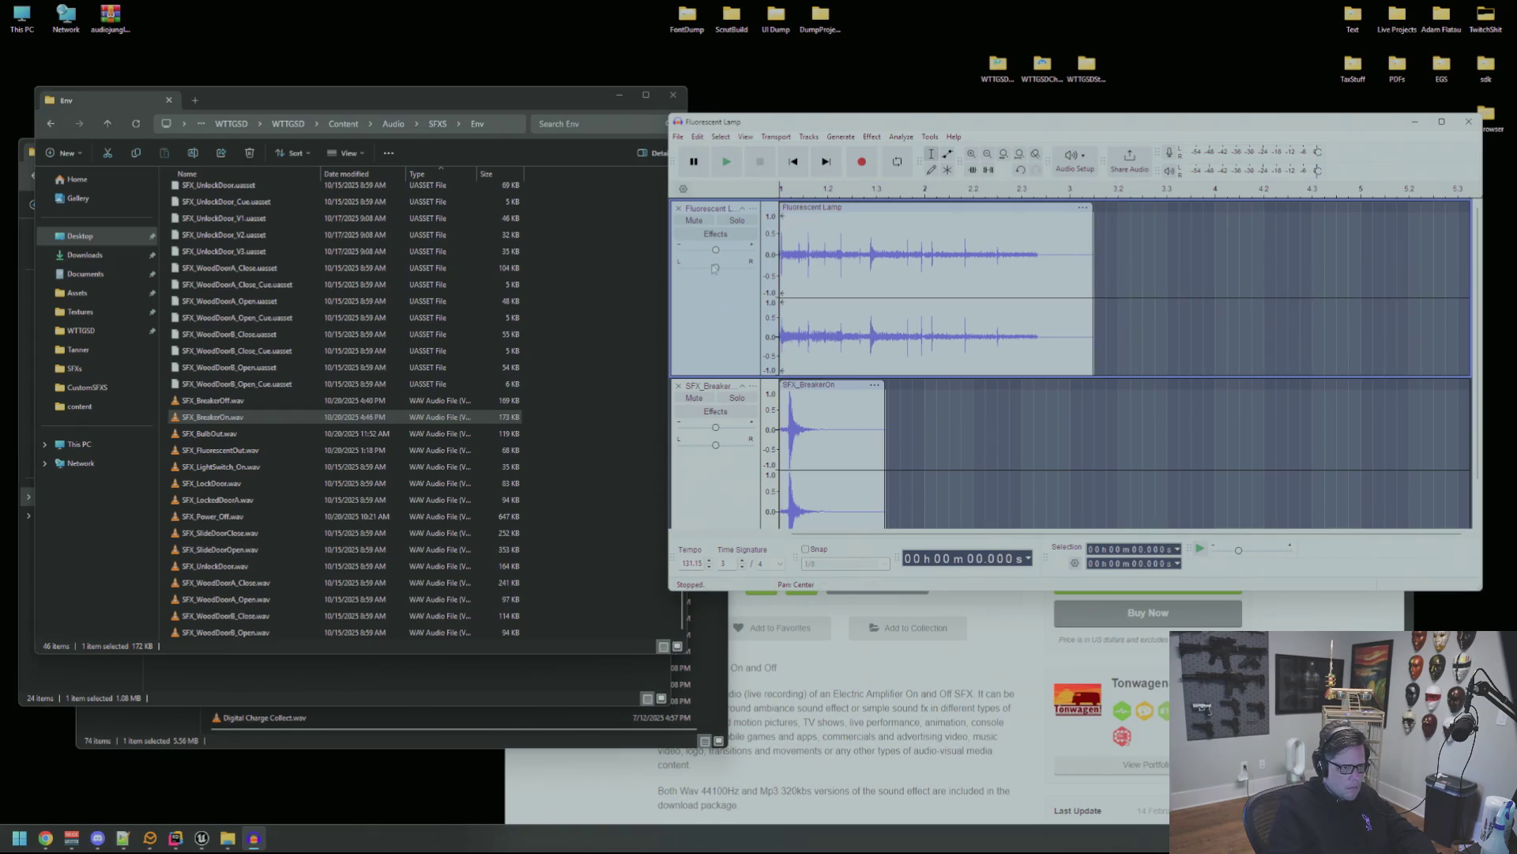
key(Home)
key(space)
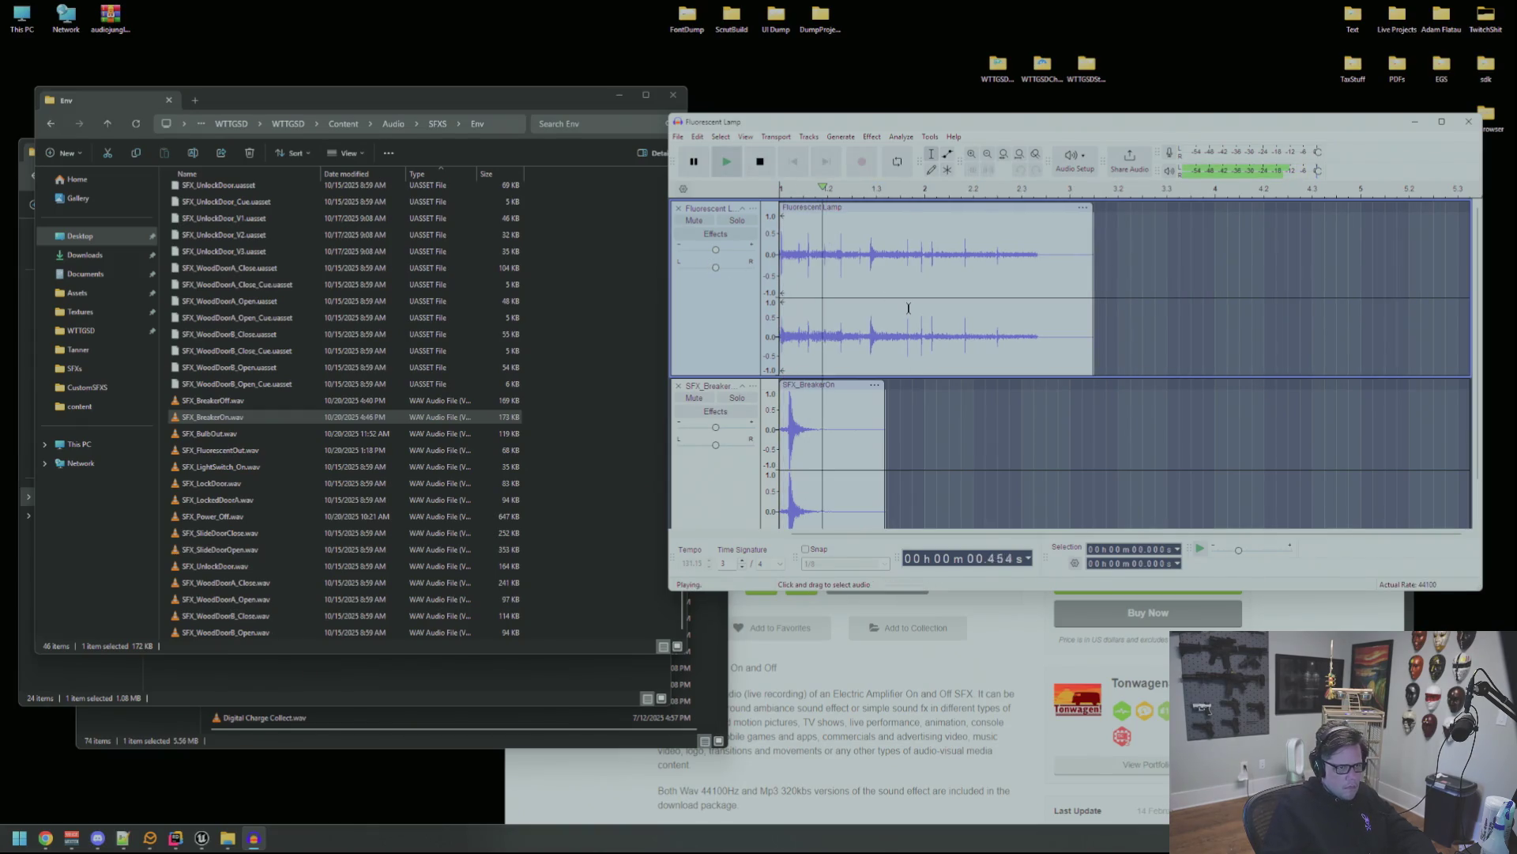
Nudge the lamp clip slightly later and audition the flicker from 0.447 s and 0.938 s.
drag(823, 210, 839, 213)
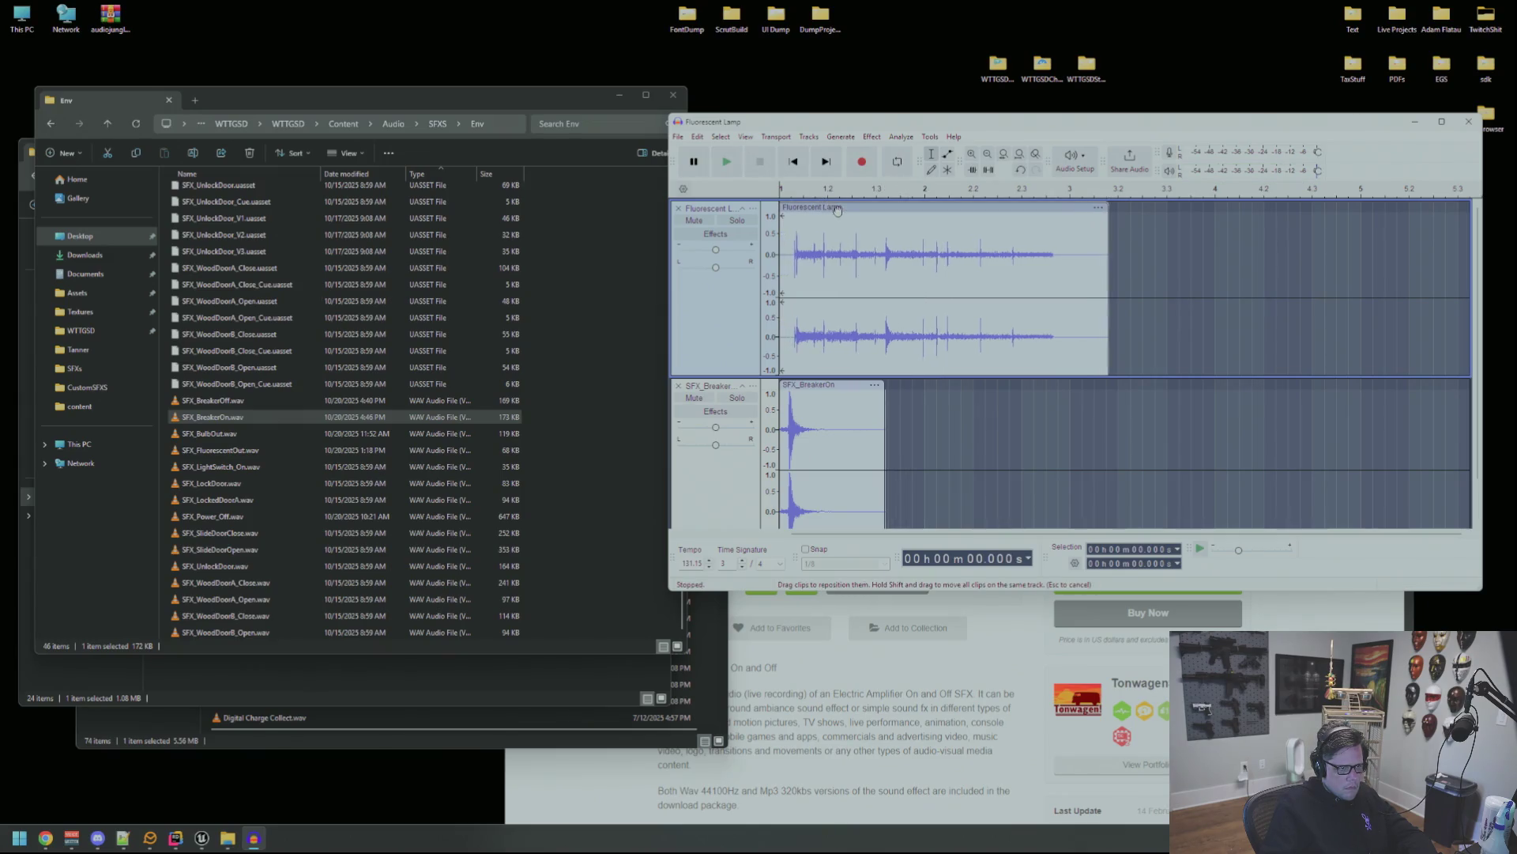
click(828, 281)
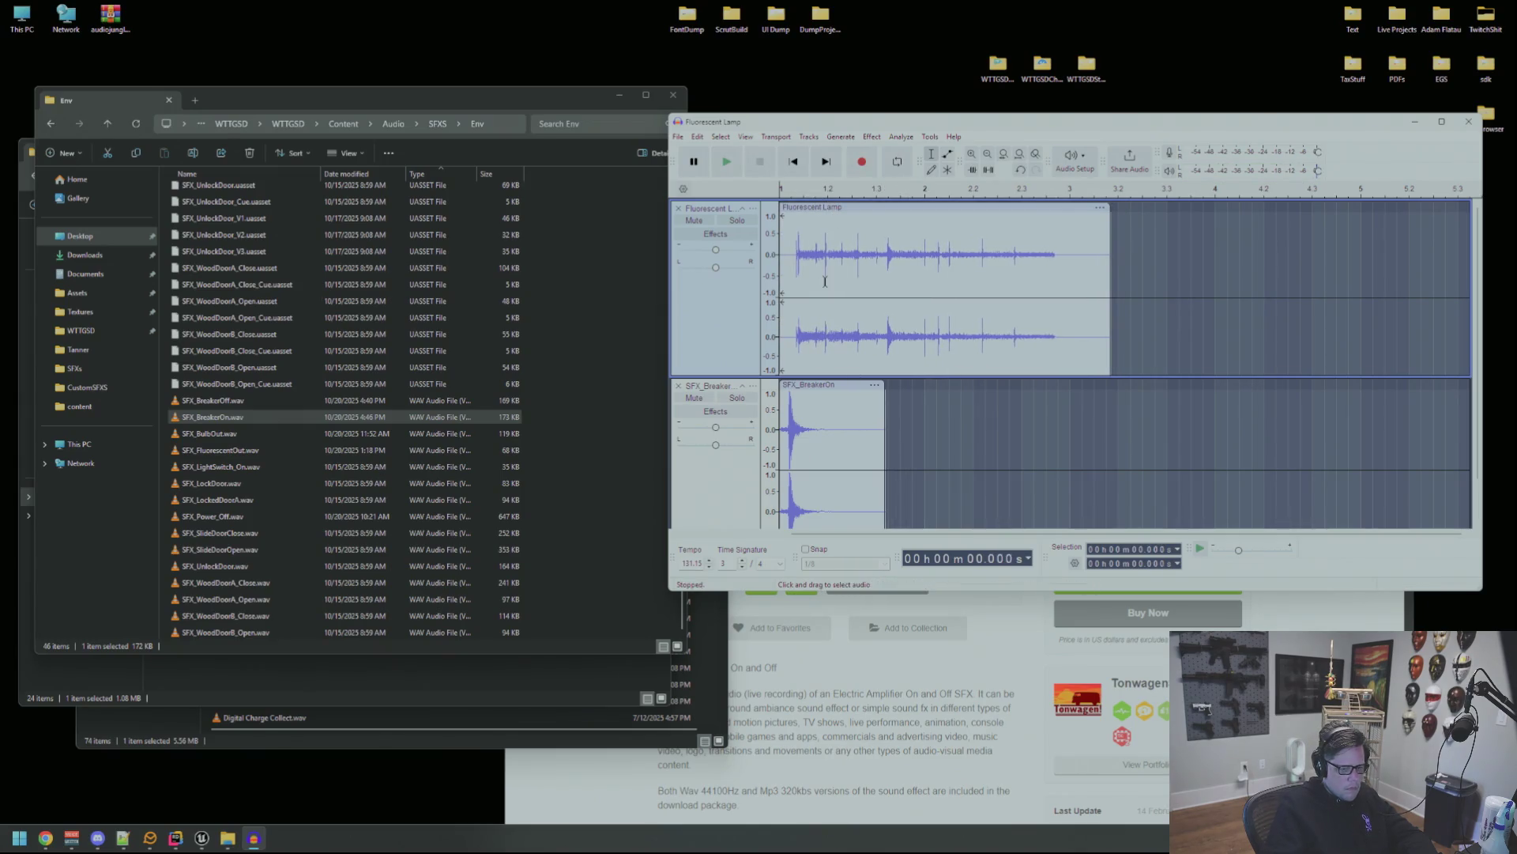
key(space)
click(879, 289)
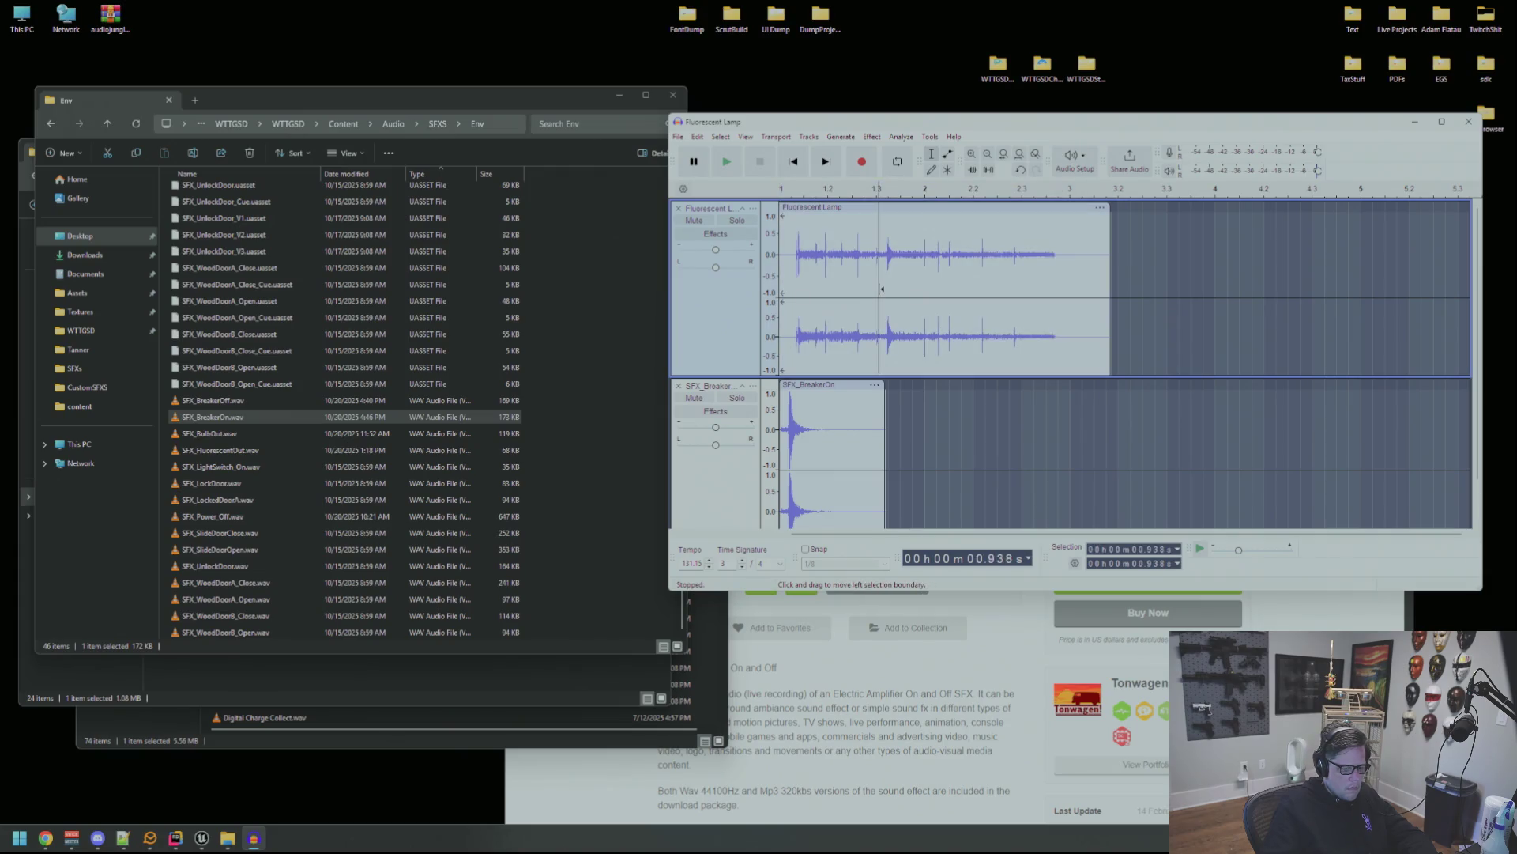
key(space)
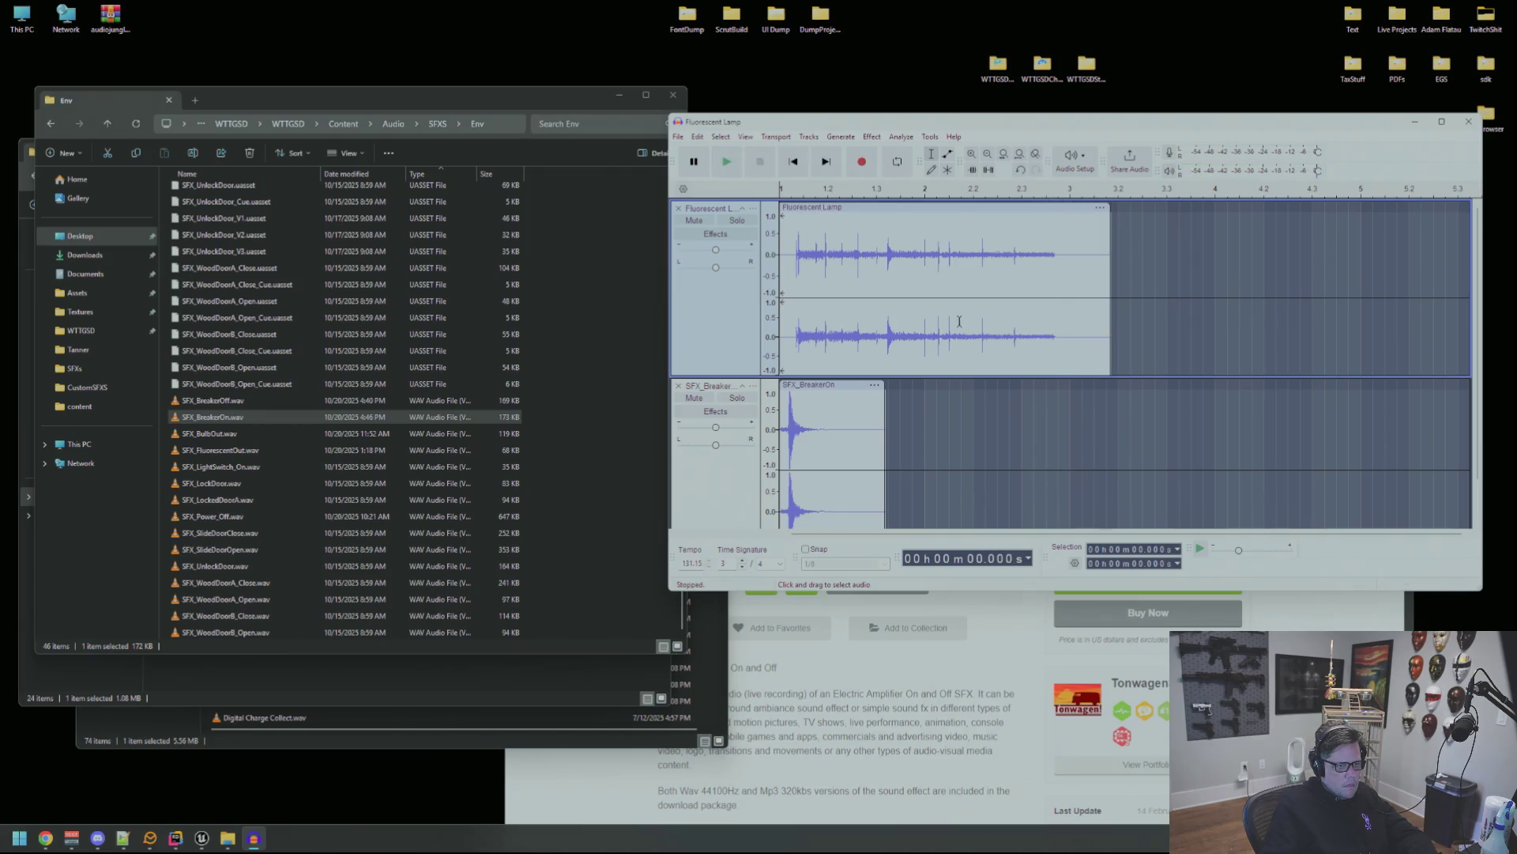
Delete the clip's tail from about 1.70 s, replay, undo, then reselect from 1.821 s.
drag(960, 324, 1089, 323)
key(Delete)
click(962, 290)
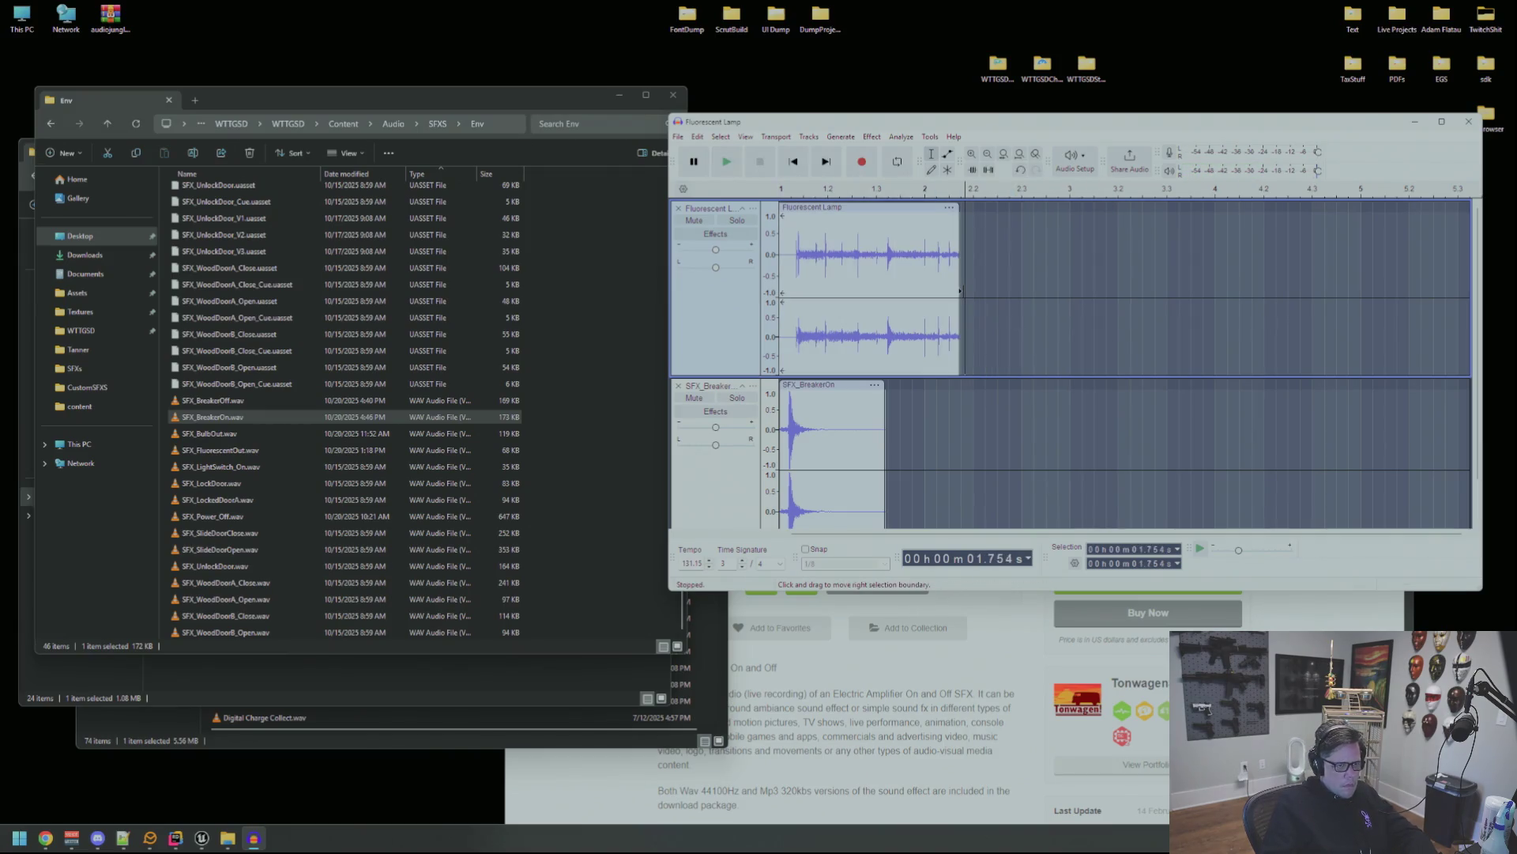
key(Home)
key(space)
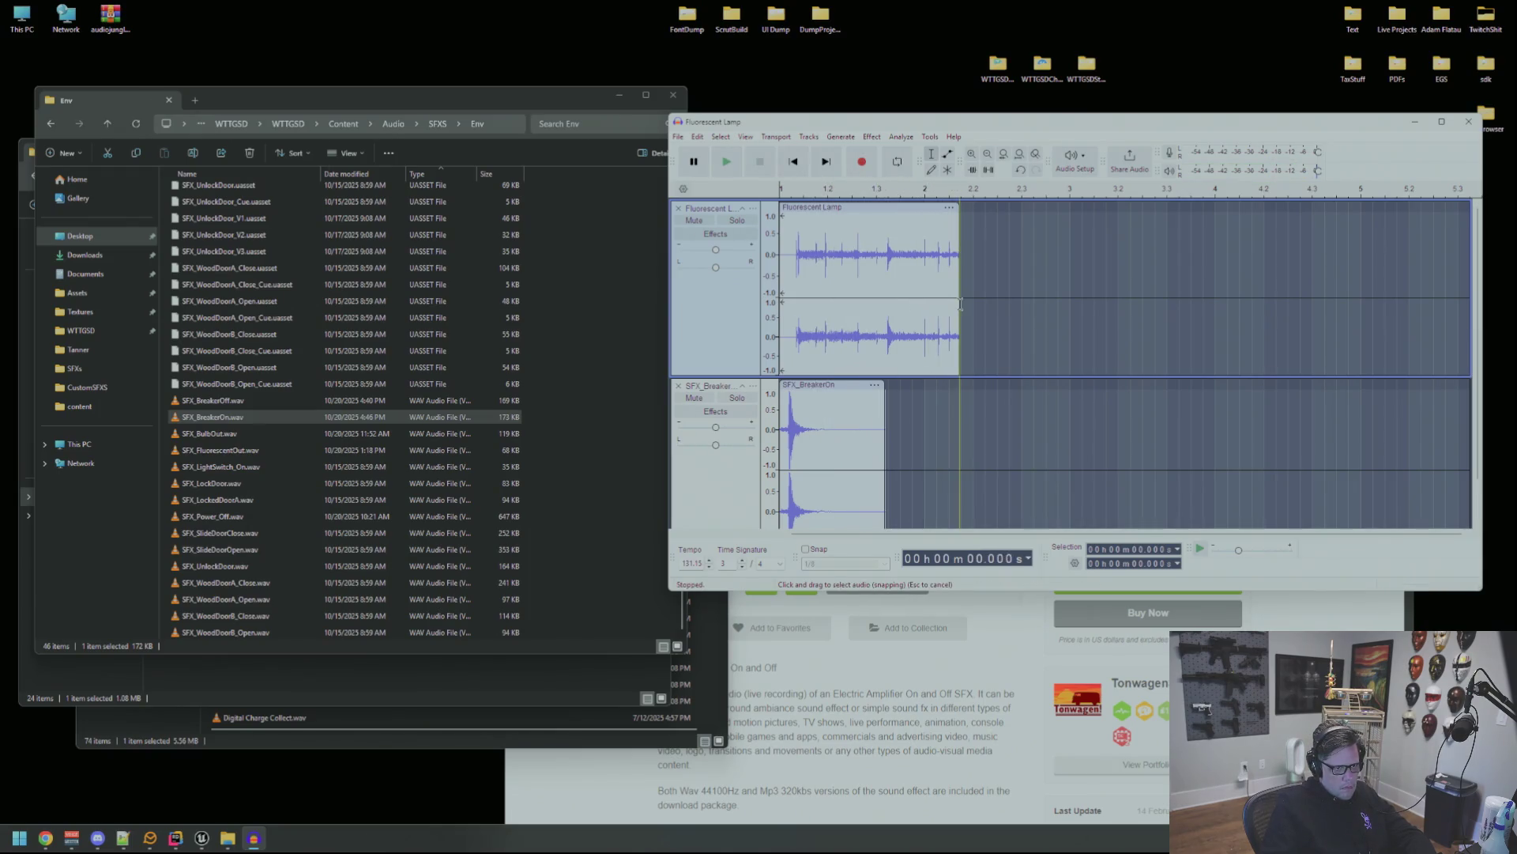
key(ctrl+z)
drag(973, 315, 1108, 318)
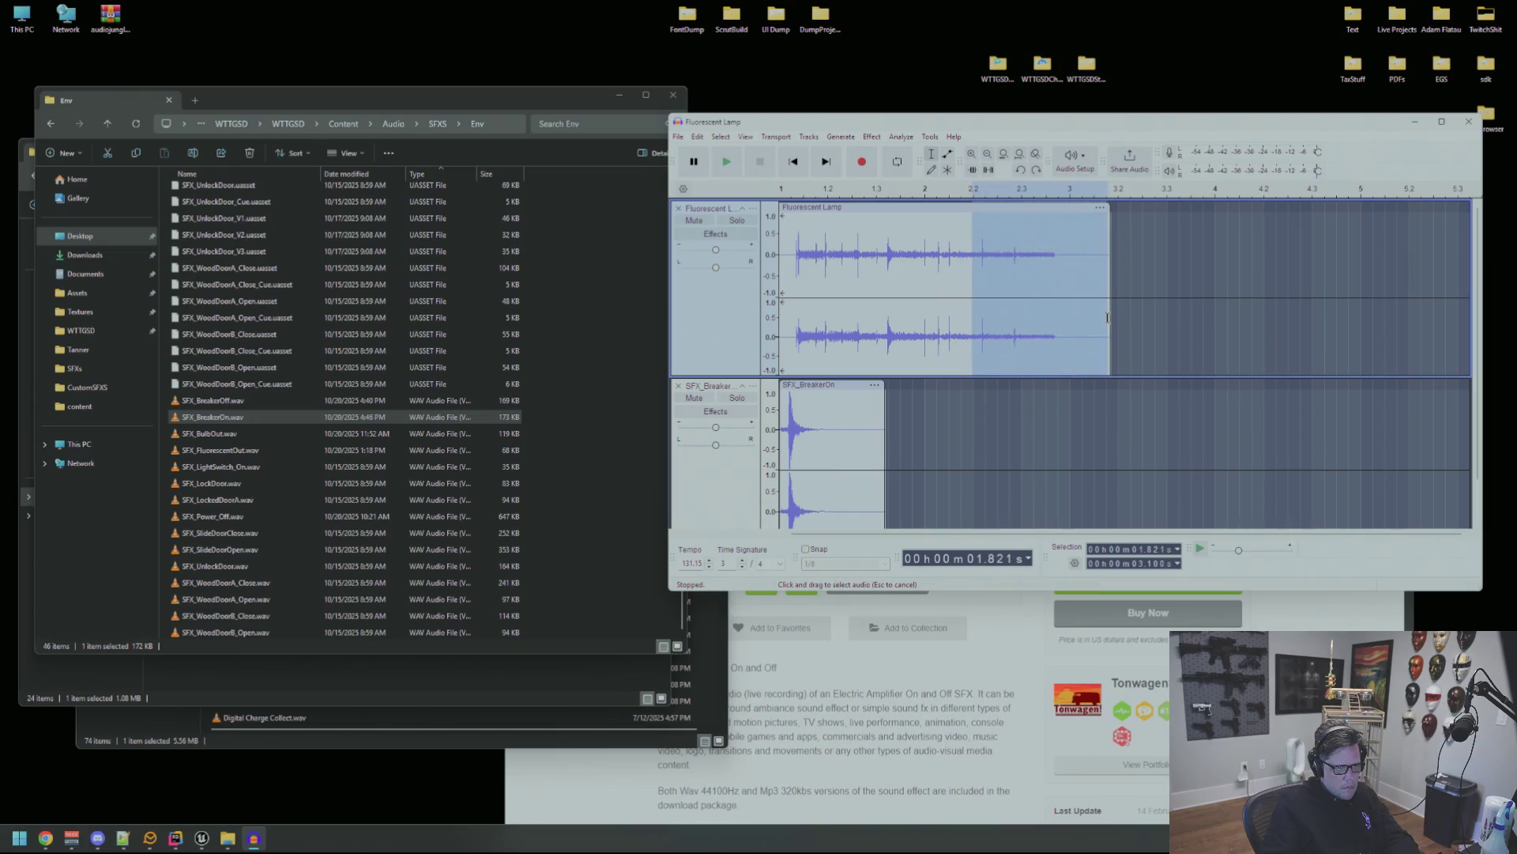
Audition the Fluorescent Lamp clip and trim its end shorter.
click(870, 136)
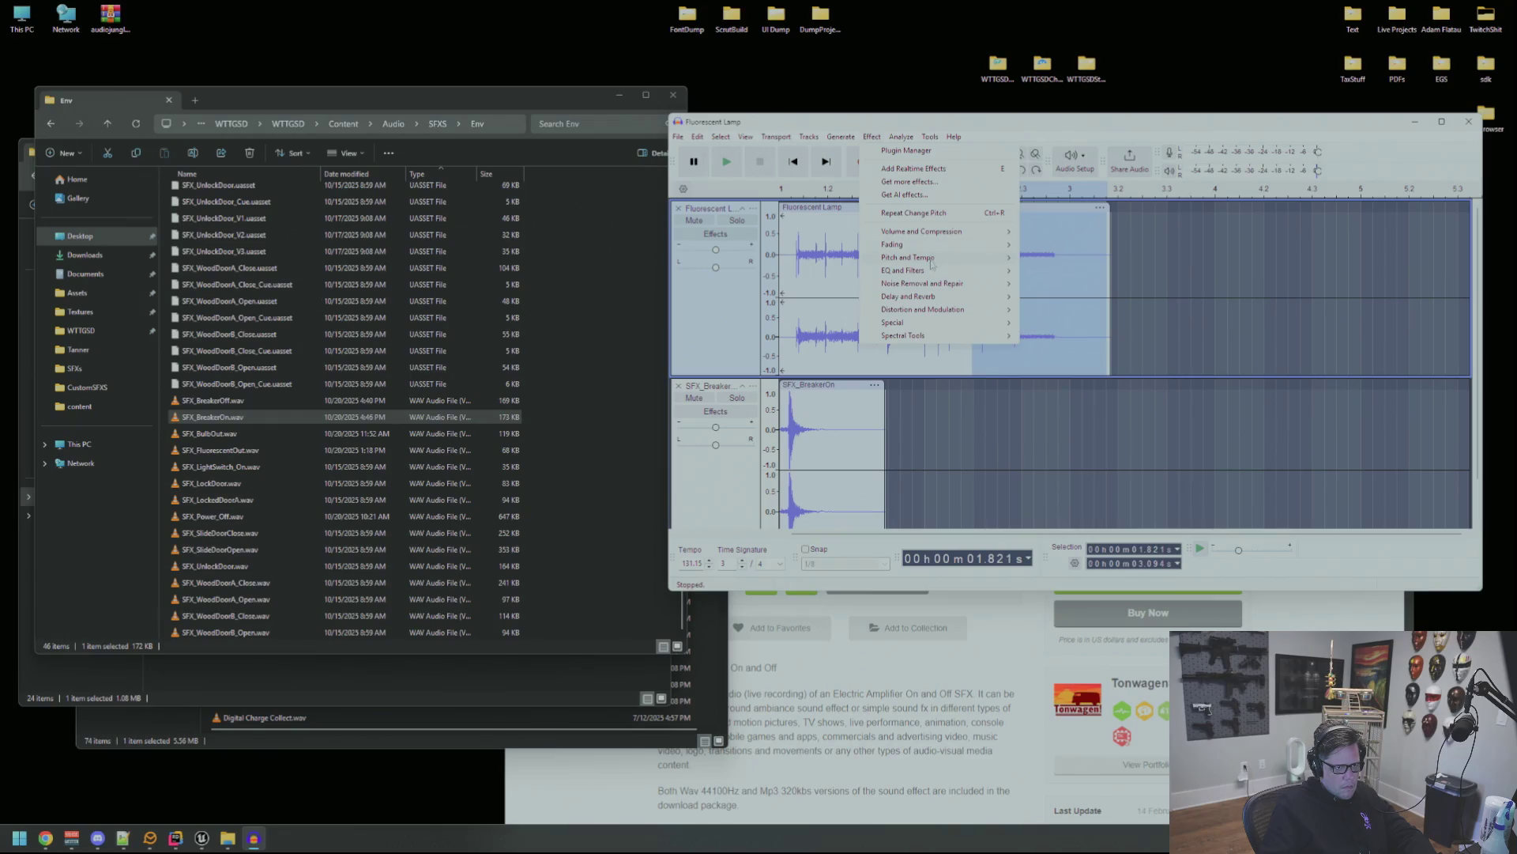
mouse_move(940, 232)
mouse_move(947, 260)
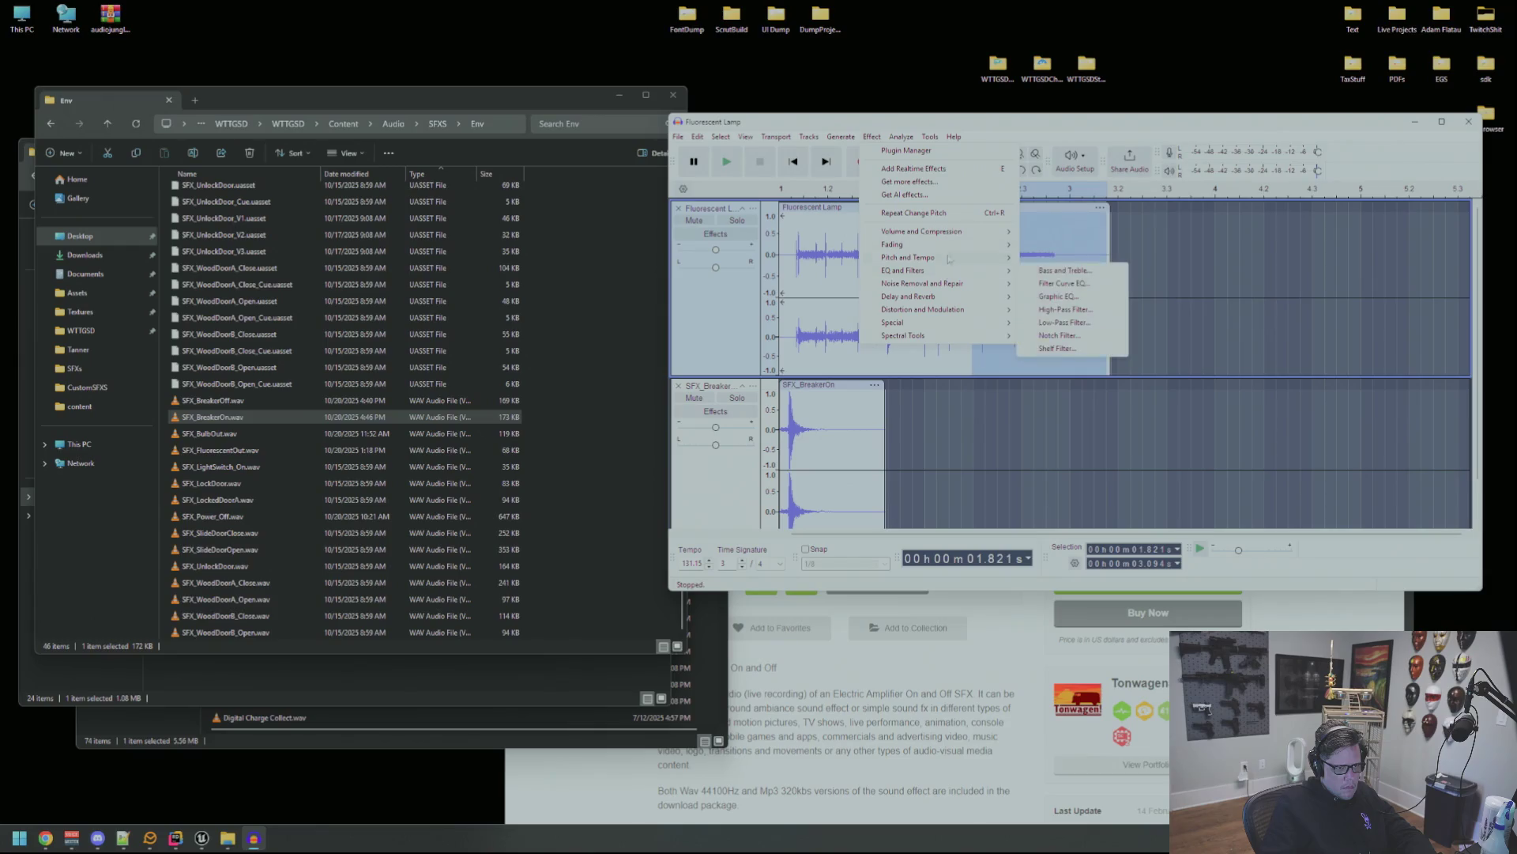
click(1028, 287)
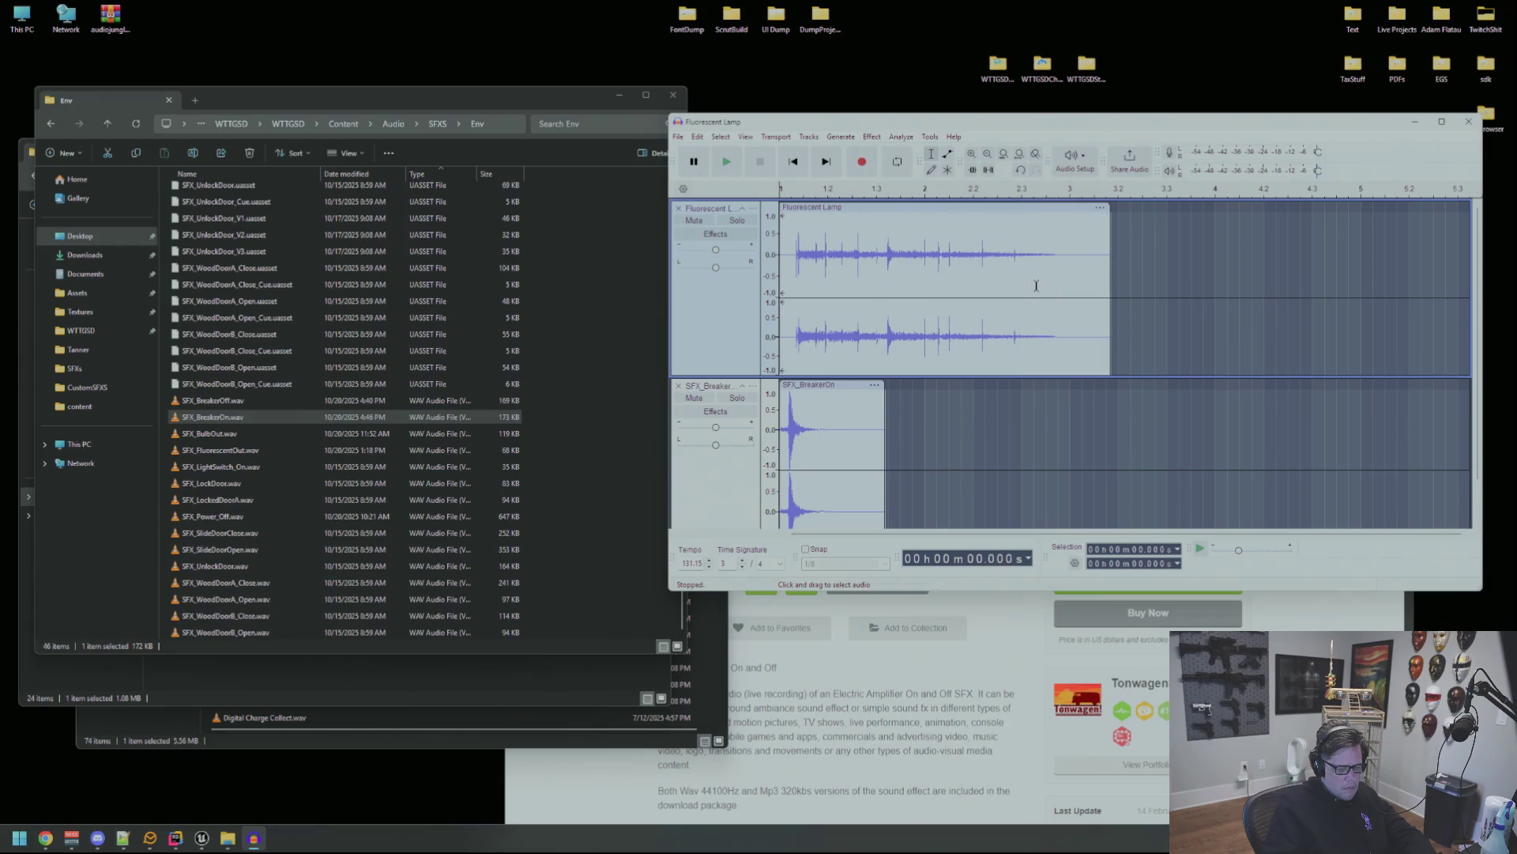
key(space)
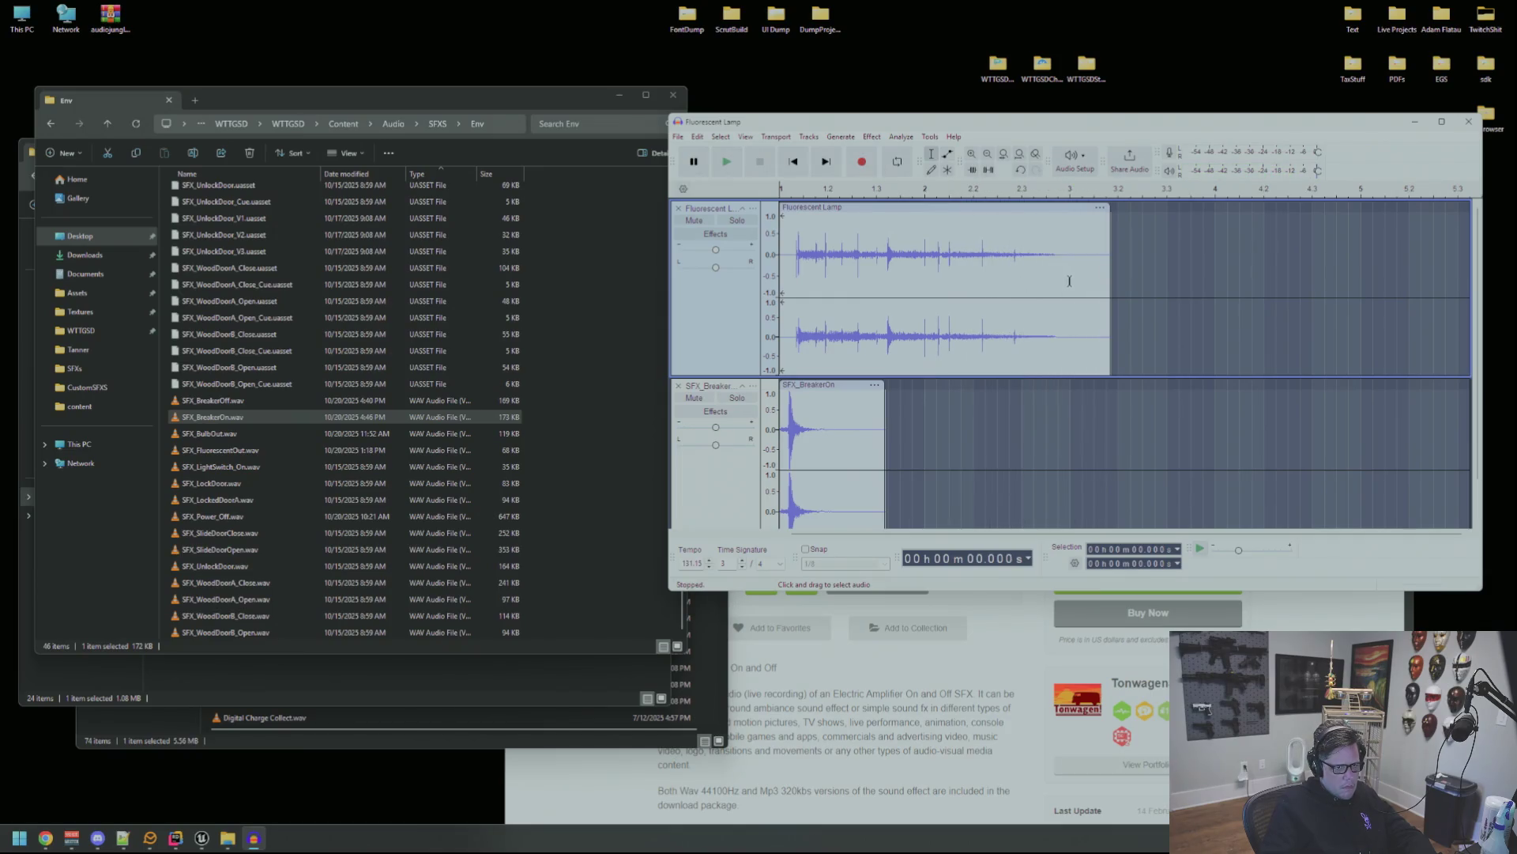
drag(1108, 214, 973, 238)
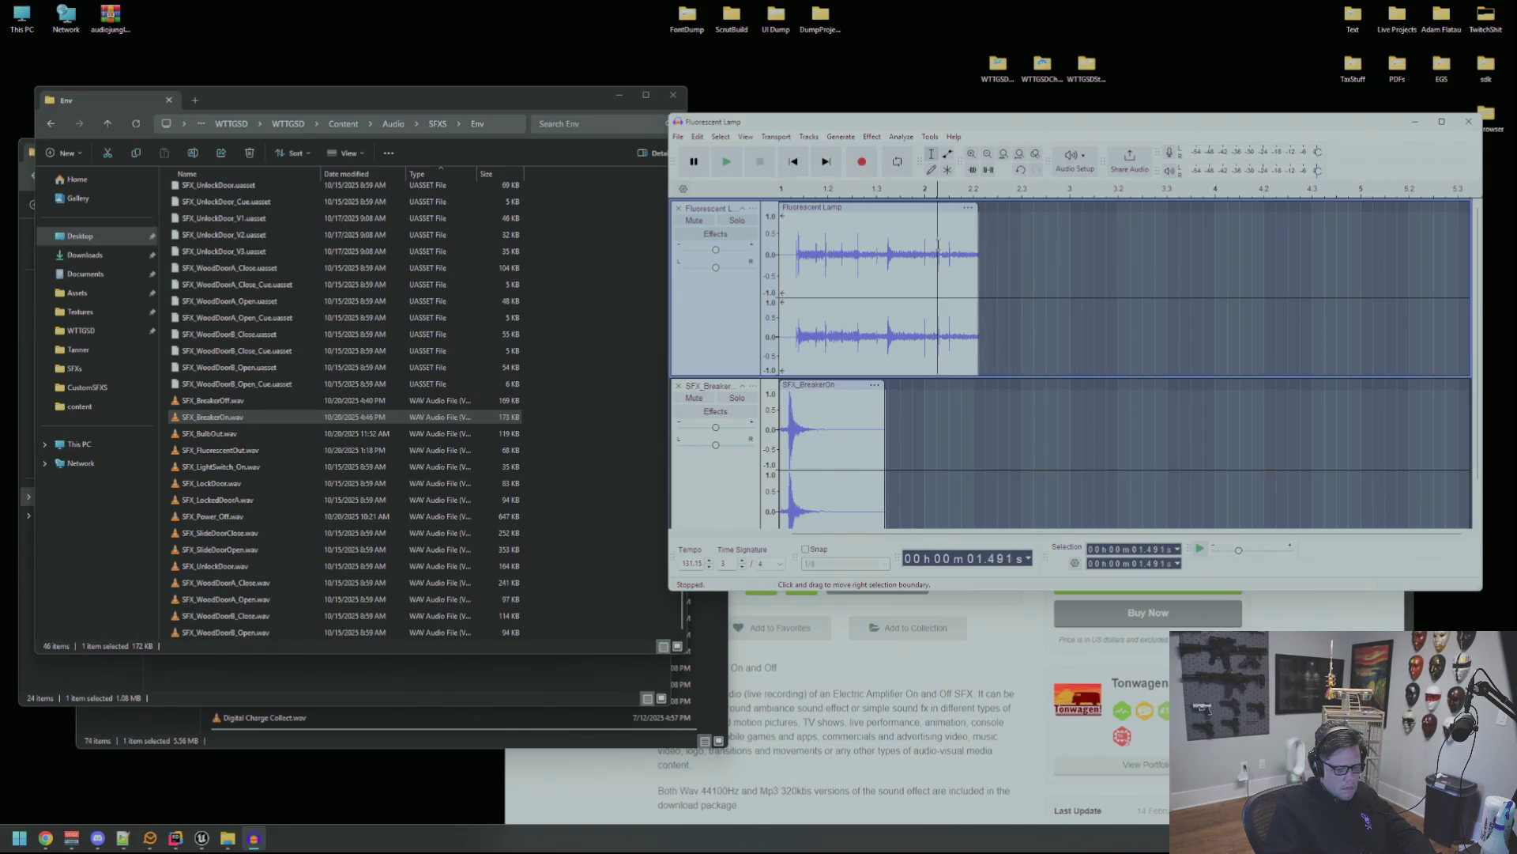
key(space)
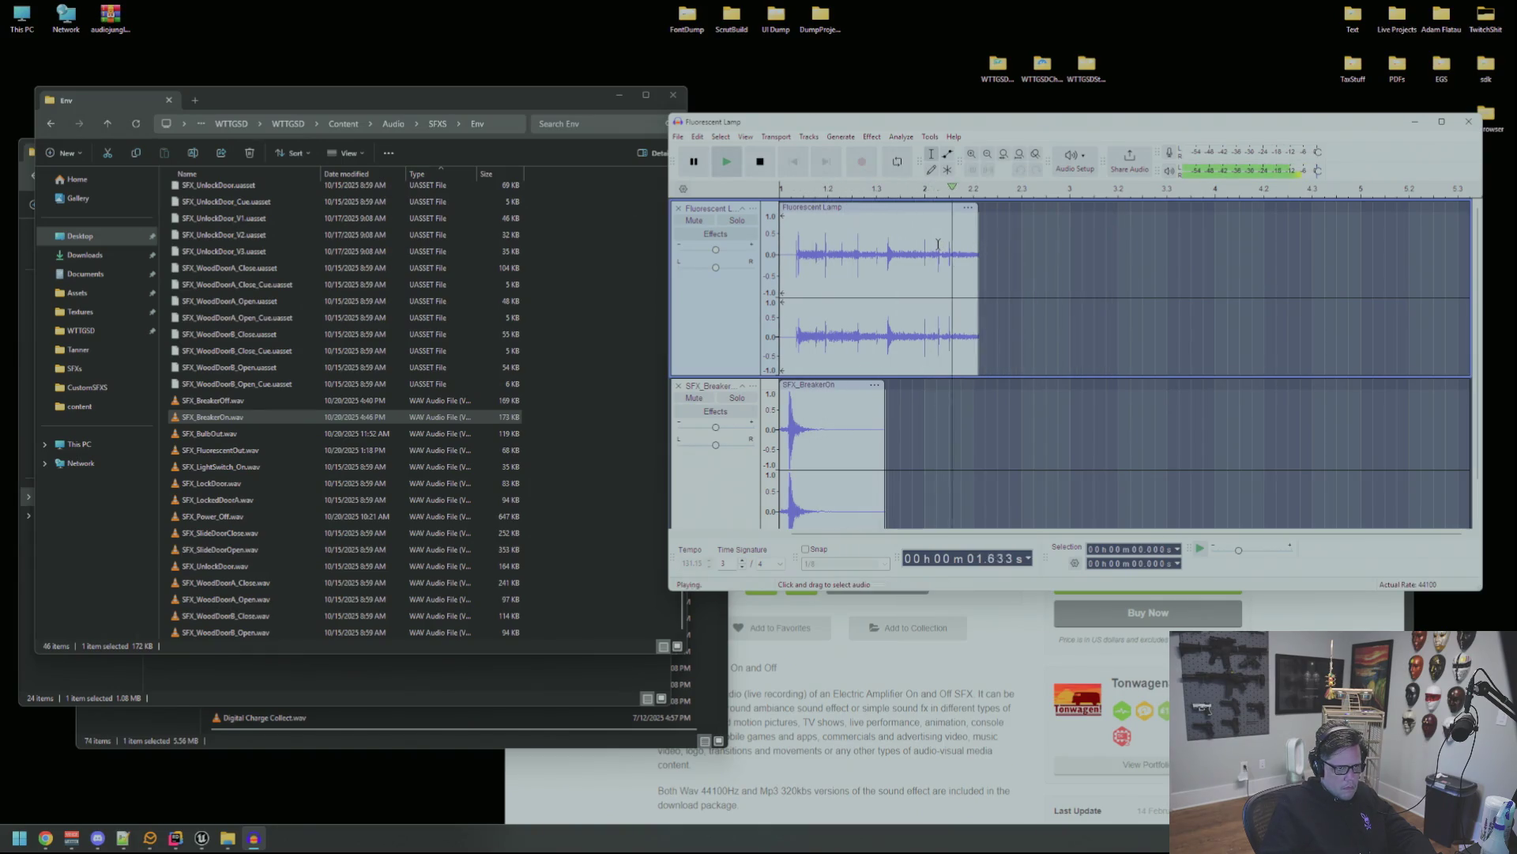
Fade out the clip's ending from about 1.11 s, preview it, and bring up WAV export settings.
drag(897, 269, 969, 269)
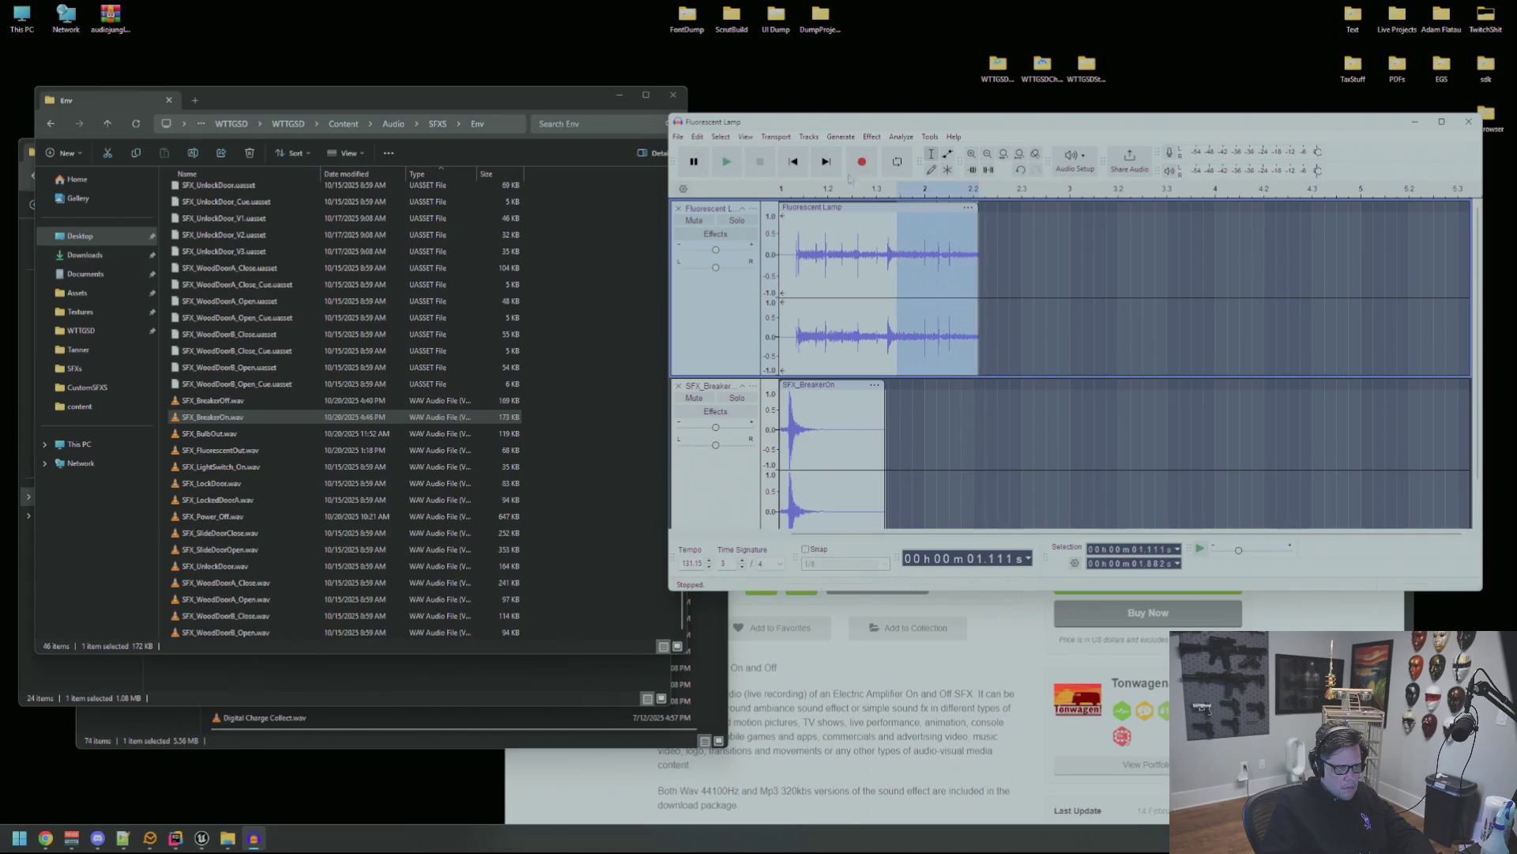
click(863, 138)
mouse_move(928, 246)
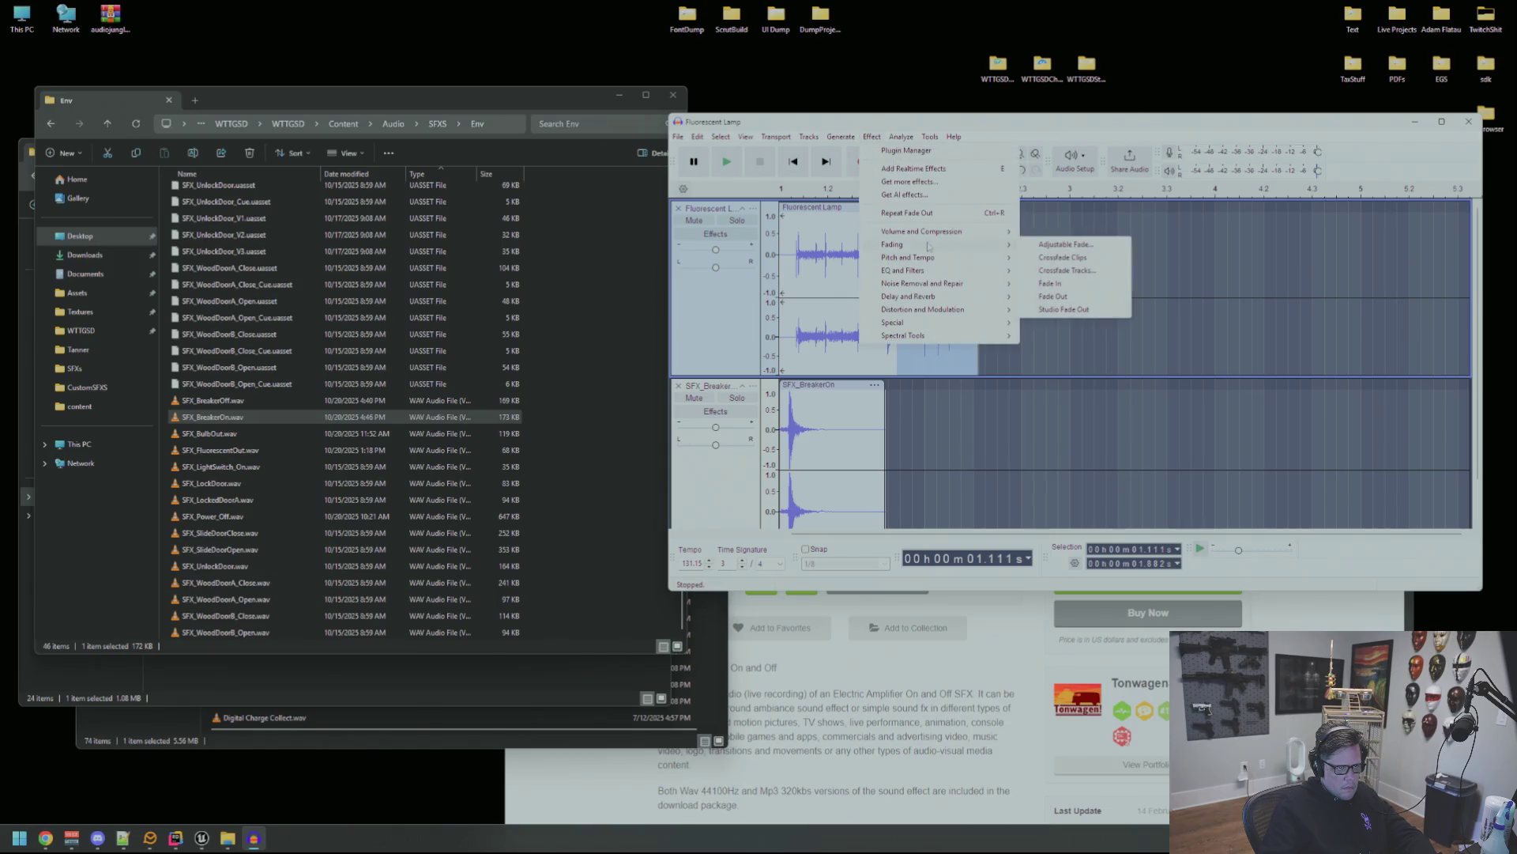
click(1075, 298)
click(938, 290)
key(space)
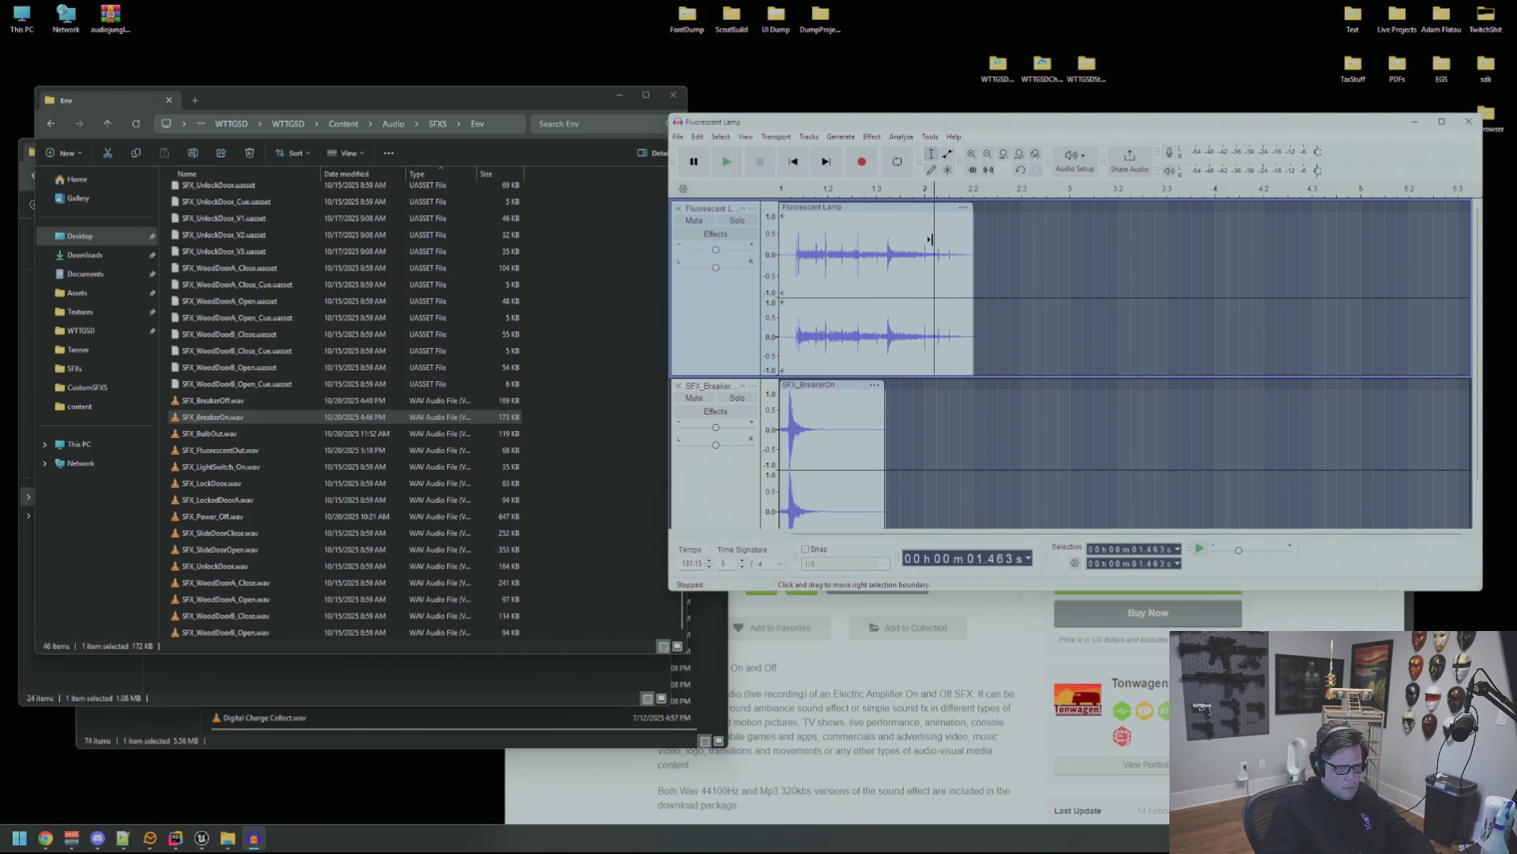
key(space)
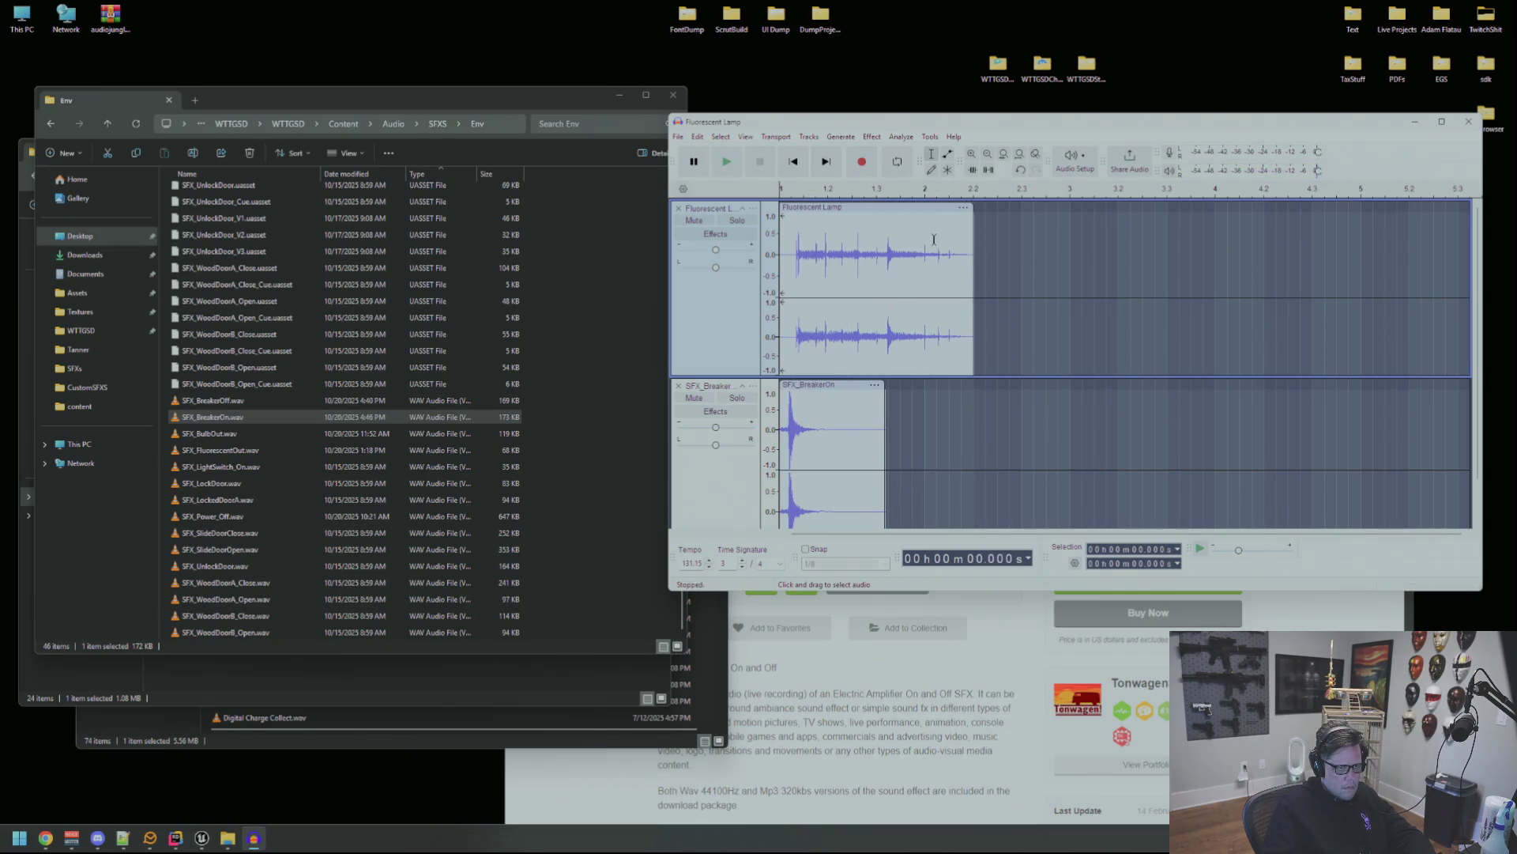
key(ctrl+shift+e)
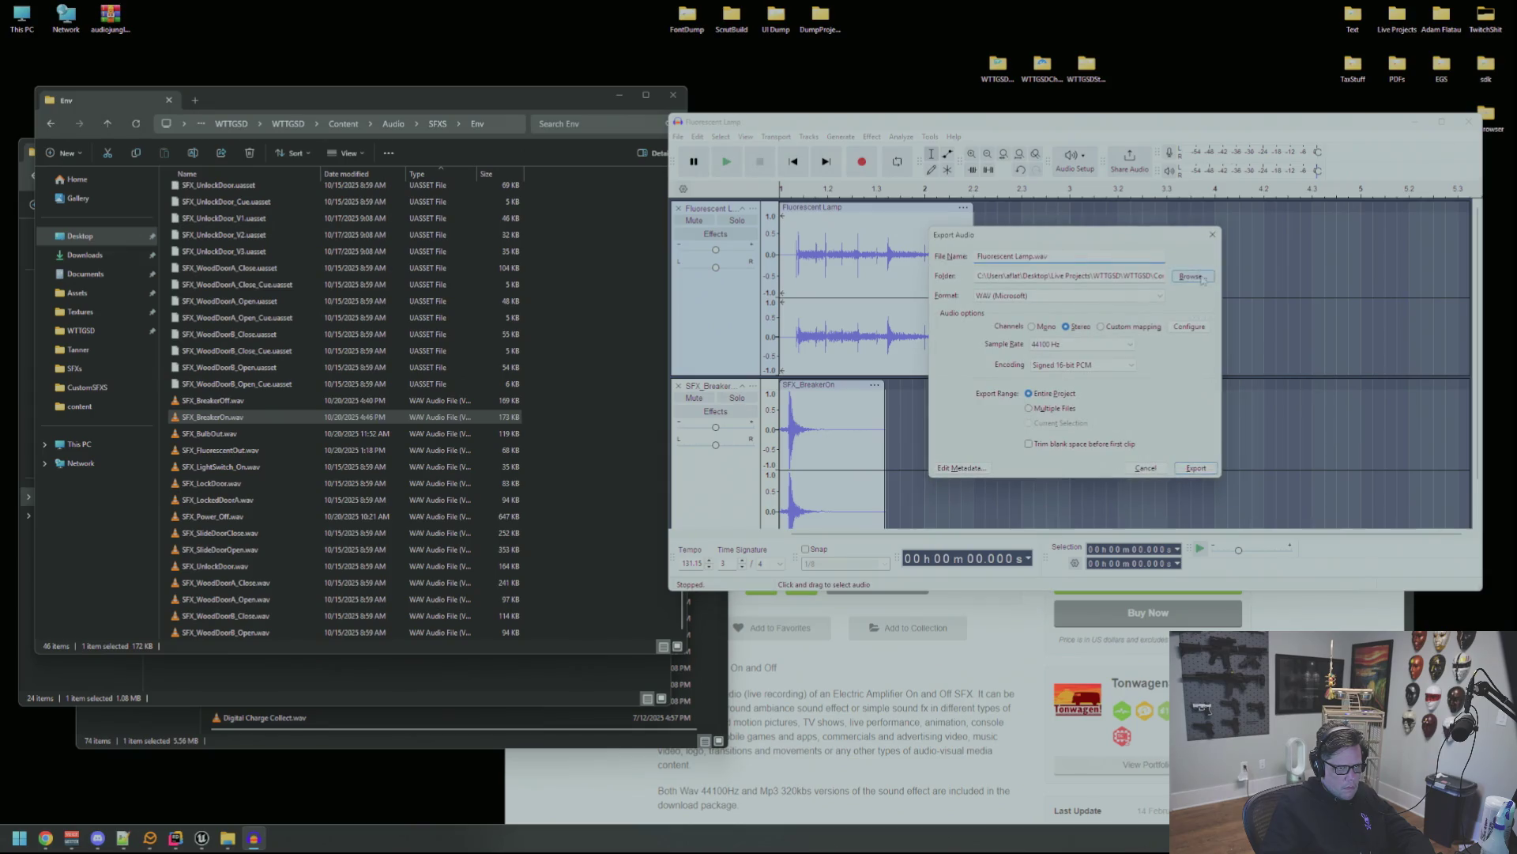
Export the mix as SFX_BreakerOn.wav in the Env folder, replacing the existing file.
click(1192, 275)
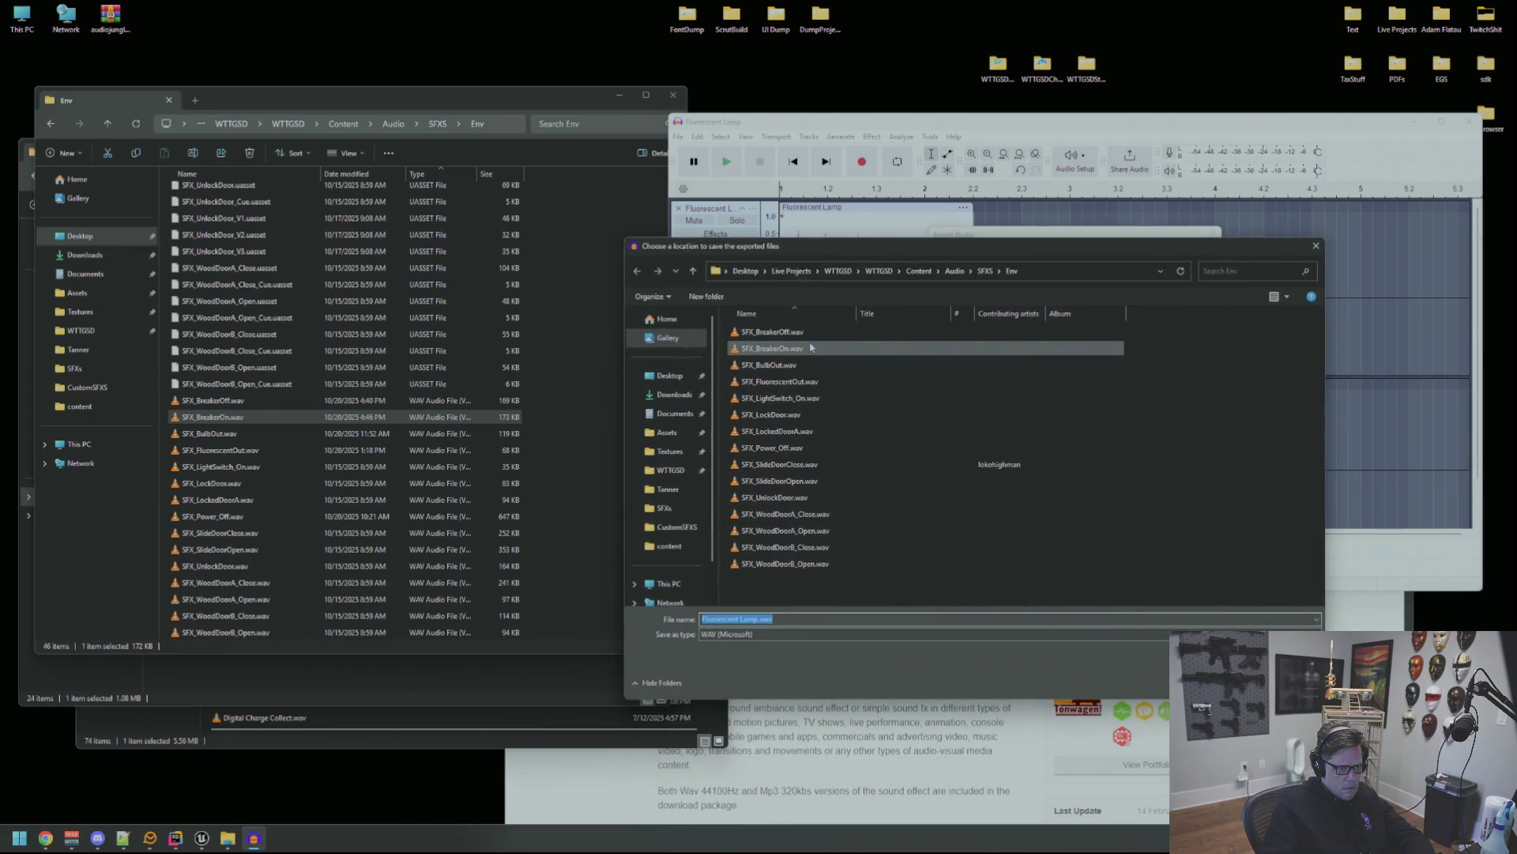
click(810, 348)
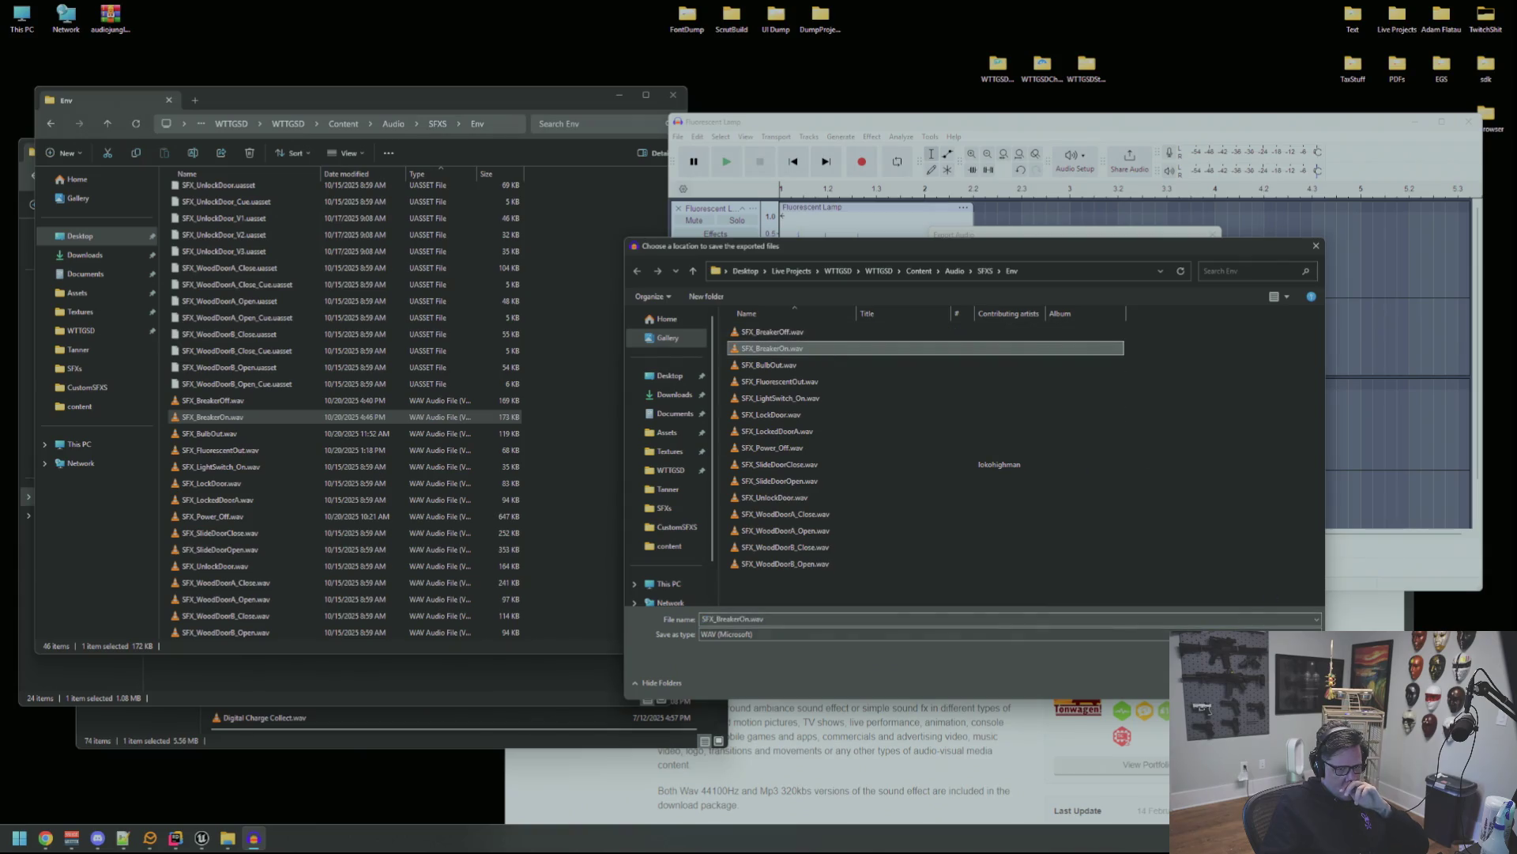
key(Return)
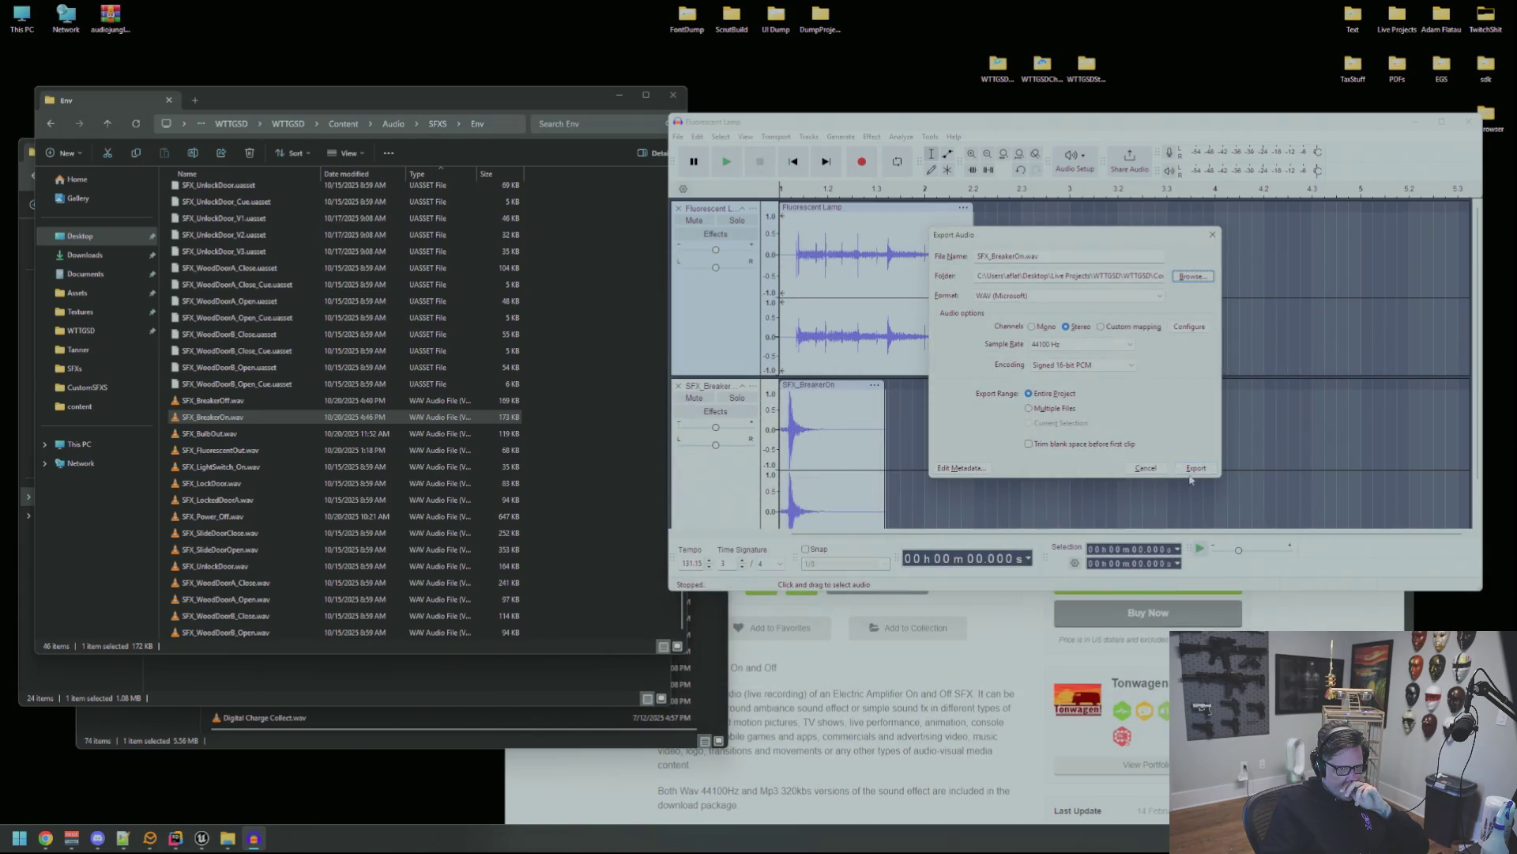
click(1194, 470)
click(1177, 370)
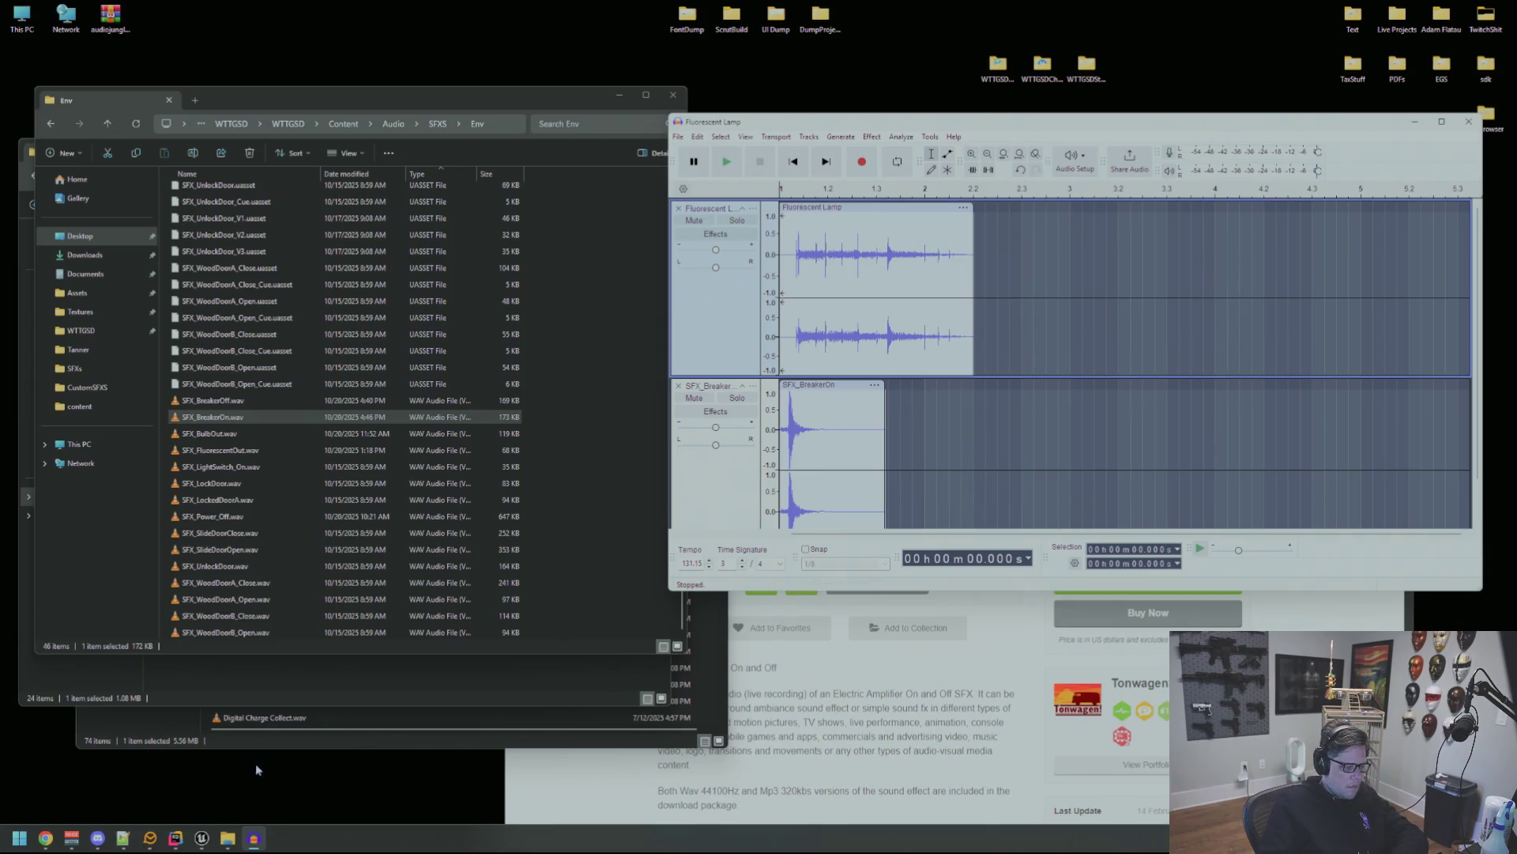
click(201, 838)
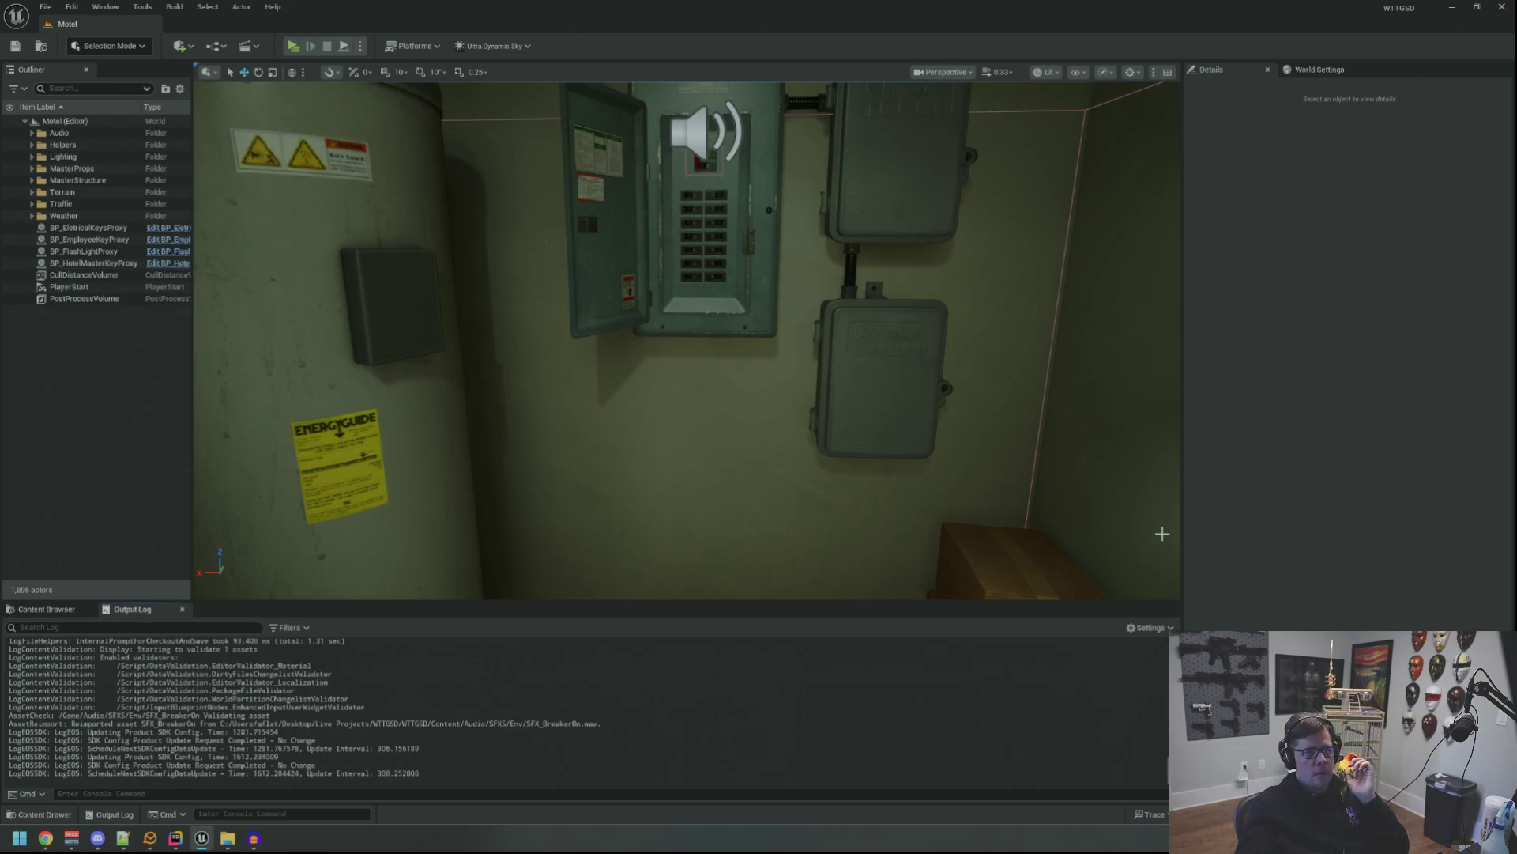
Nudge the viewport camera and start a Play-In-Editor session of the Motel level.
mouse_move(641, 394)
mouse_down()
mouse_move(640, 419)
mouse_move(658, 380)
mouse_up()
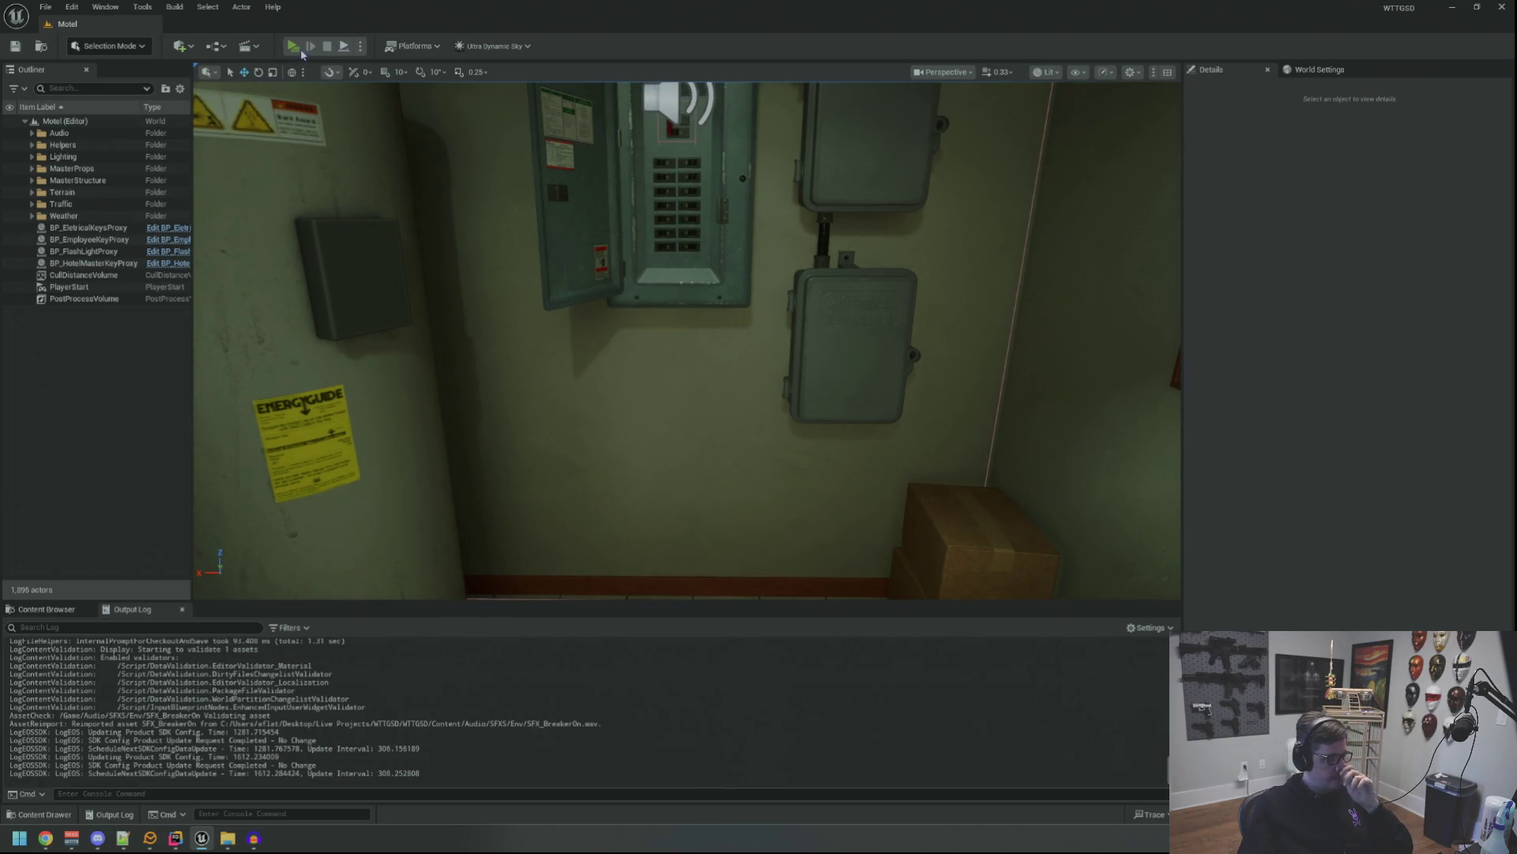
click(294, 46)
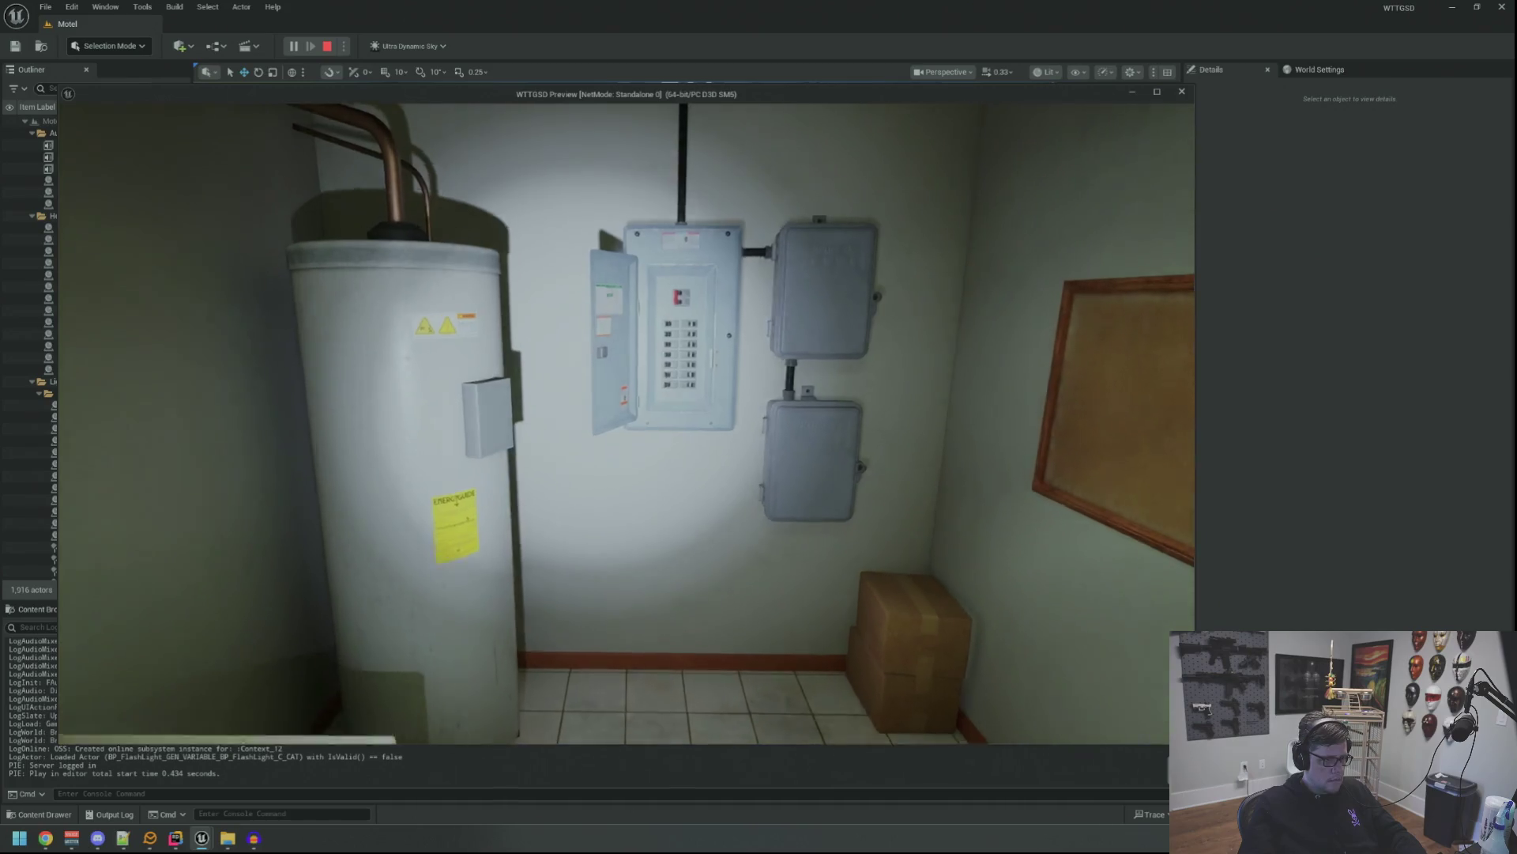
Cut the power with TripPower from the console, then flip the breaker to restore it.
key(grave)
key(Up)
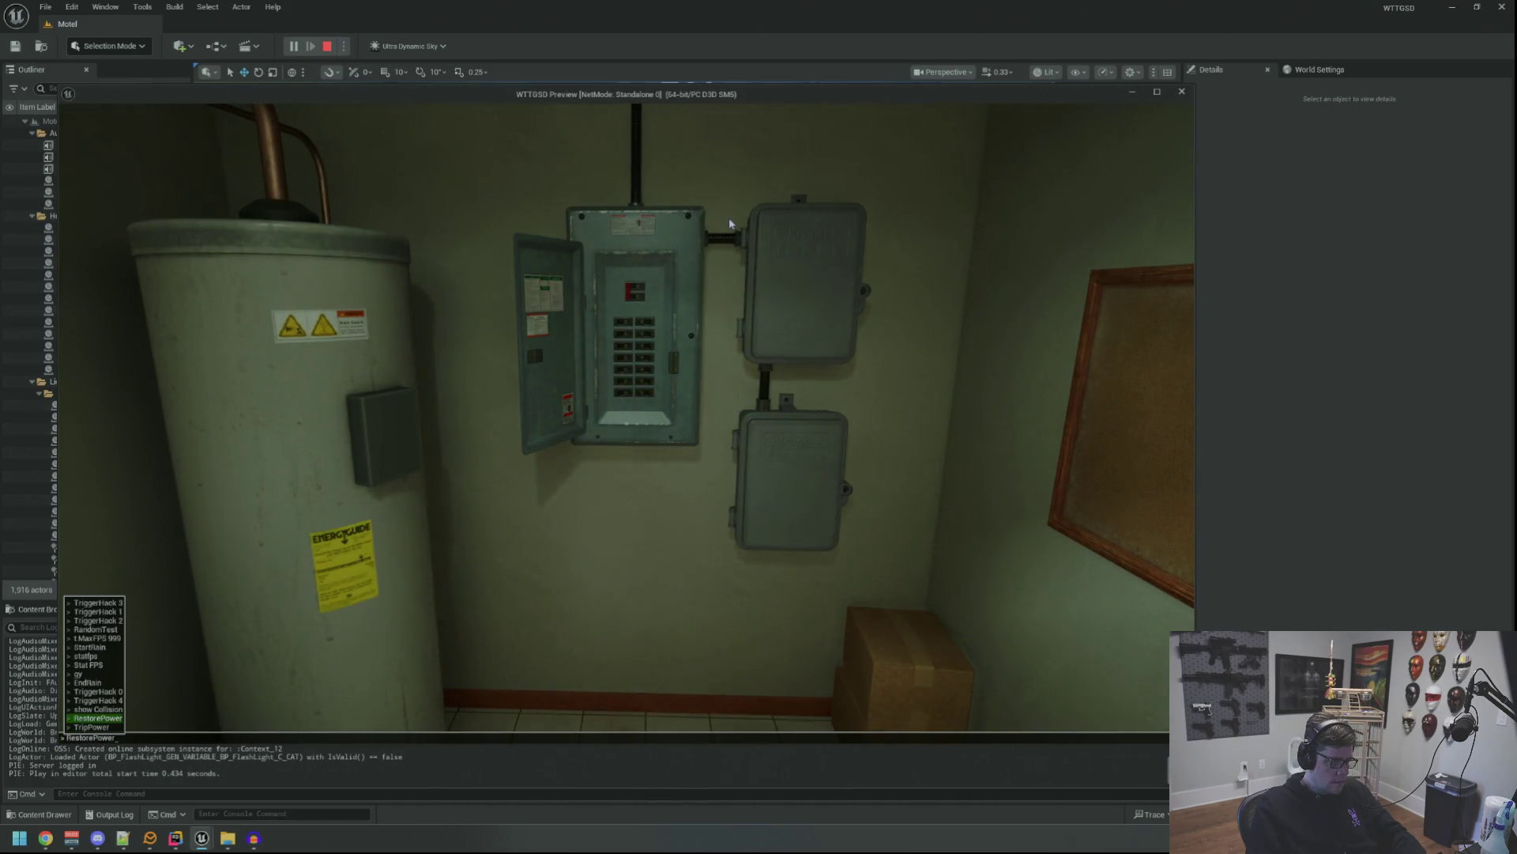
key(Return)
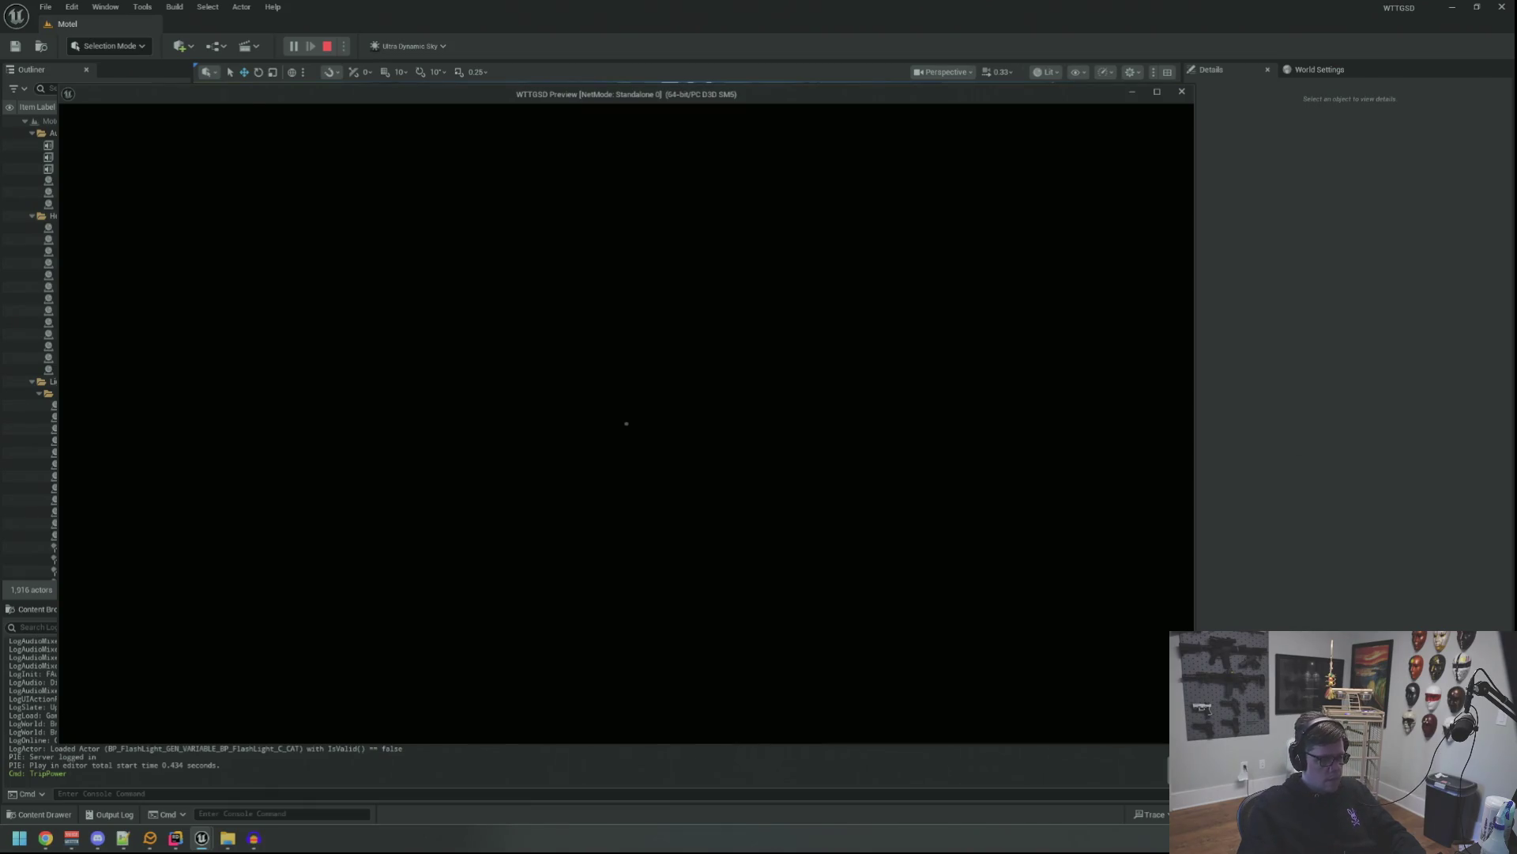
key(f)
key(w)
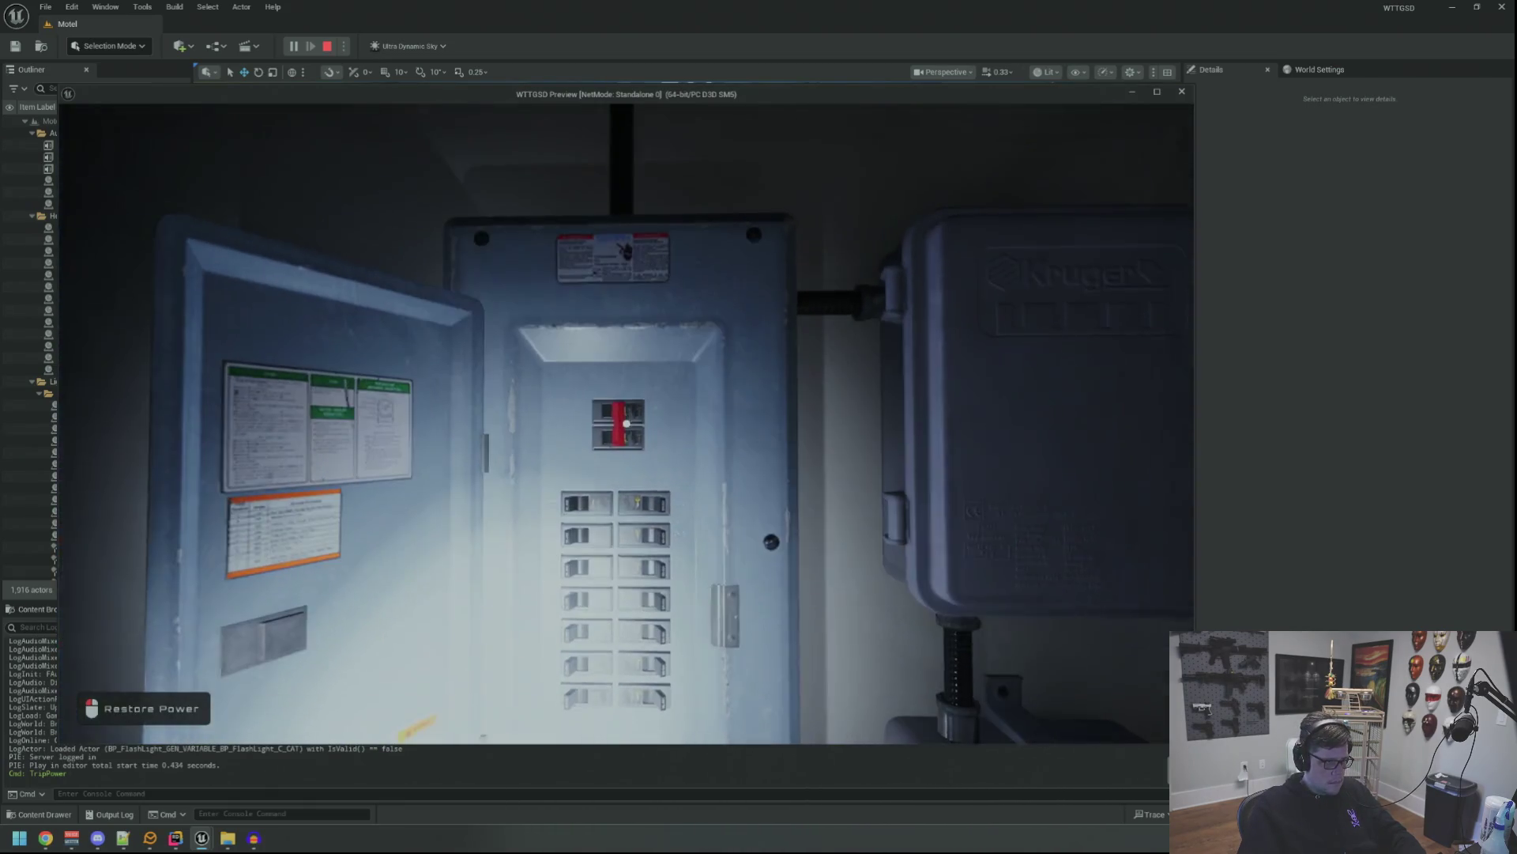
click(626, 424)
mouse_move(626, 424)
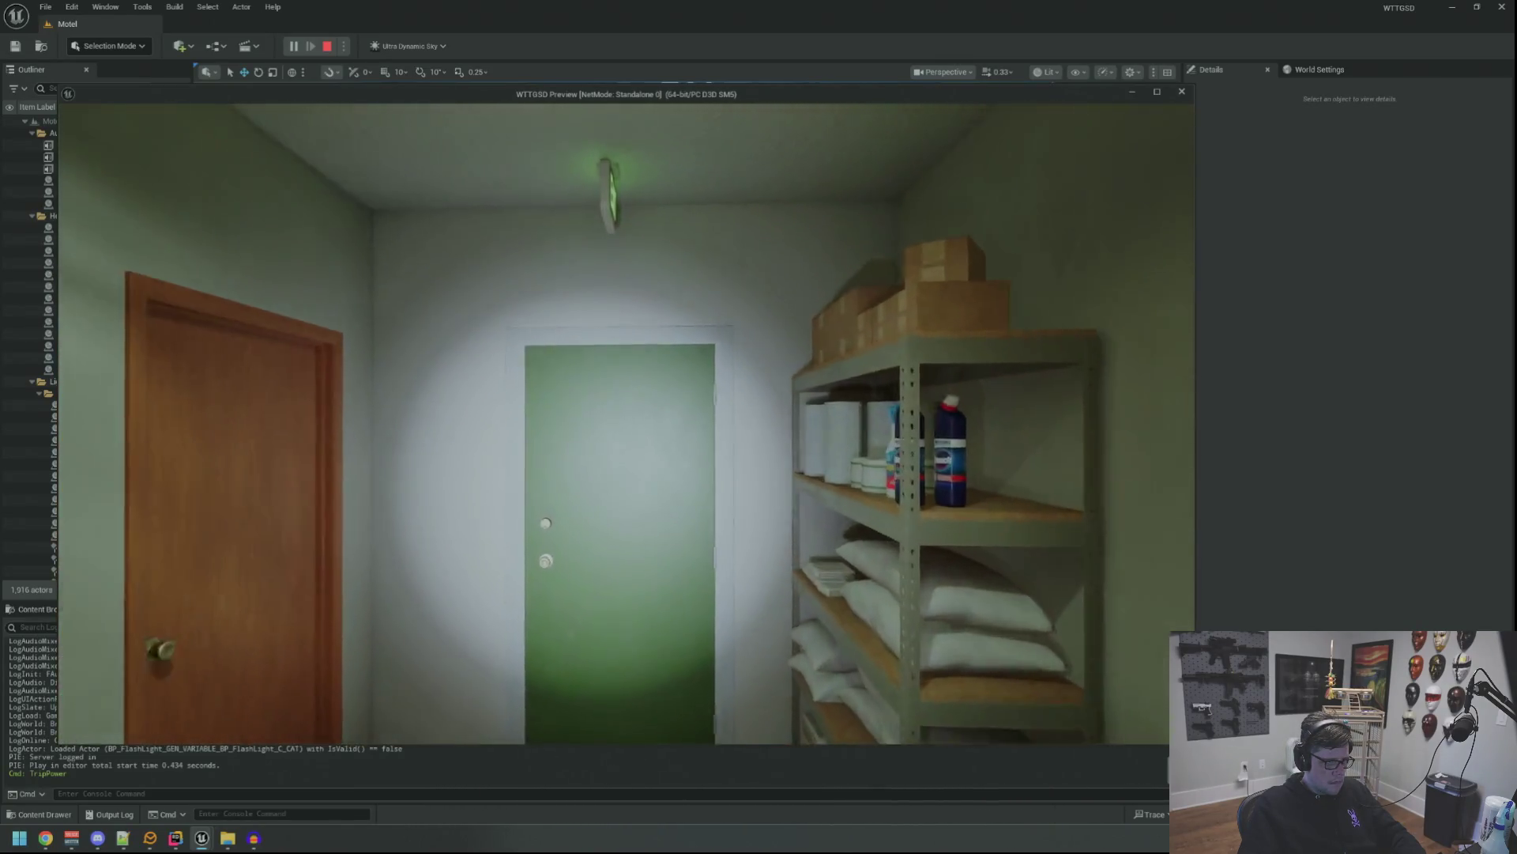
Trip the power again with TripPower, approach the breaker, and stop the play session.
key(w)
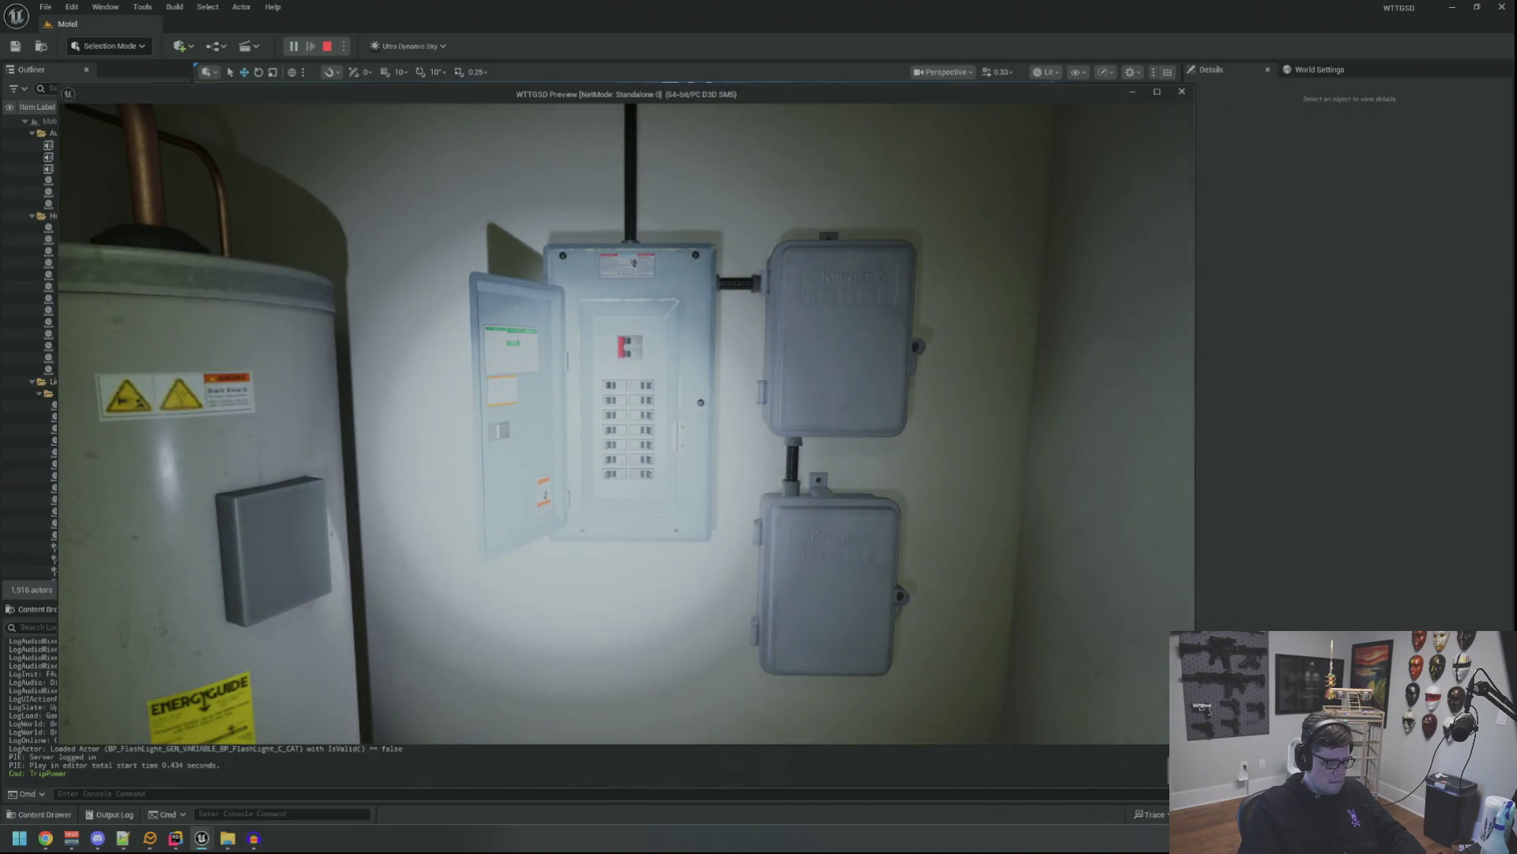
key(grave)
key(Up)
key(Return)
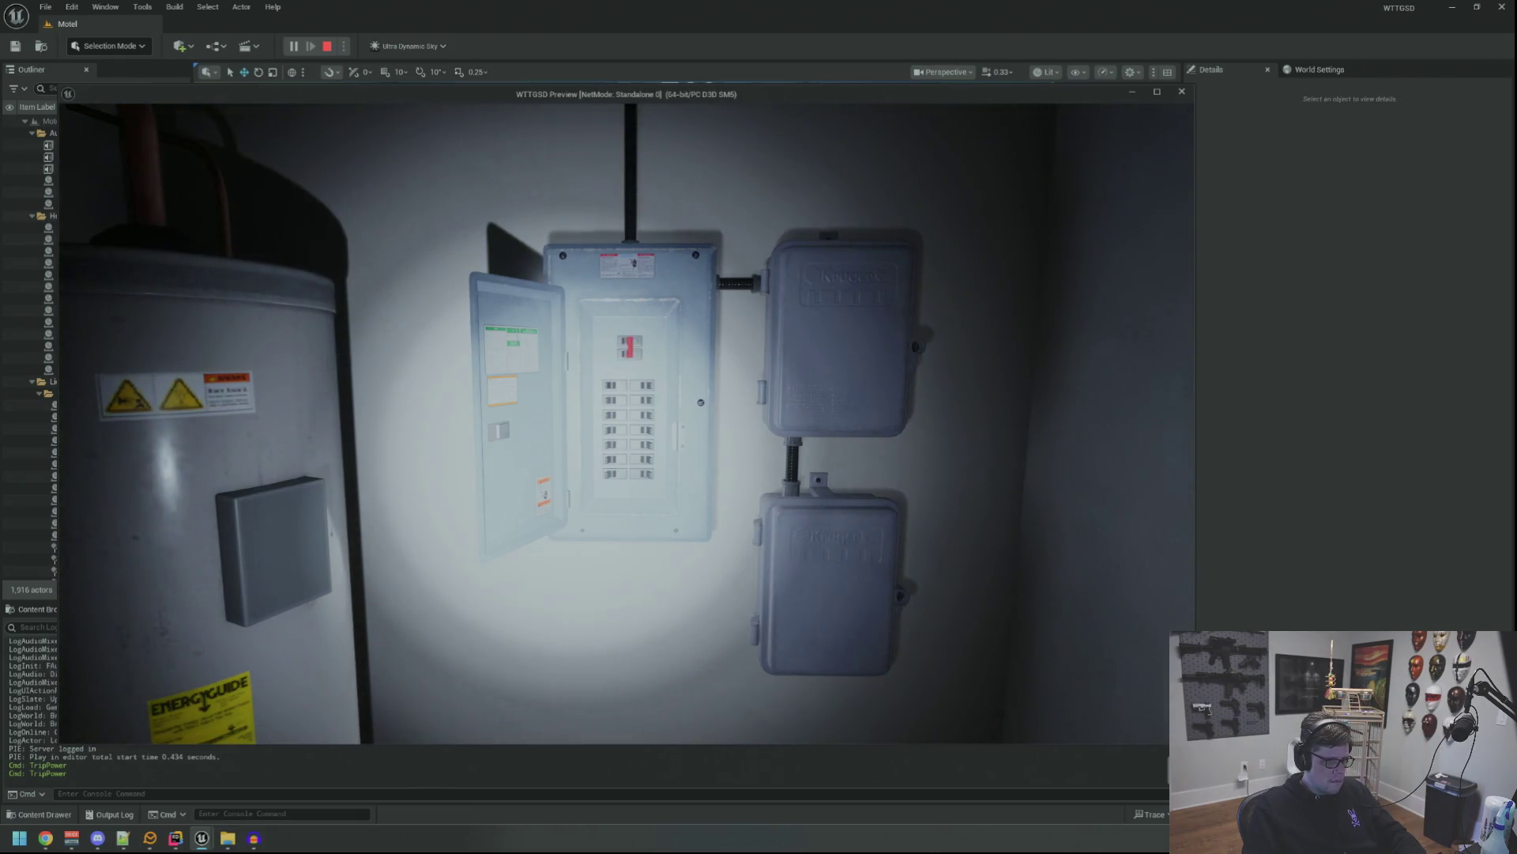
key(w)
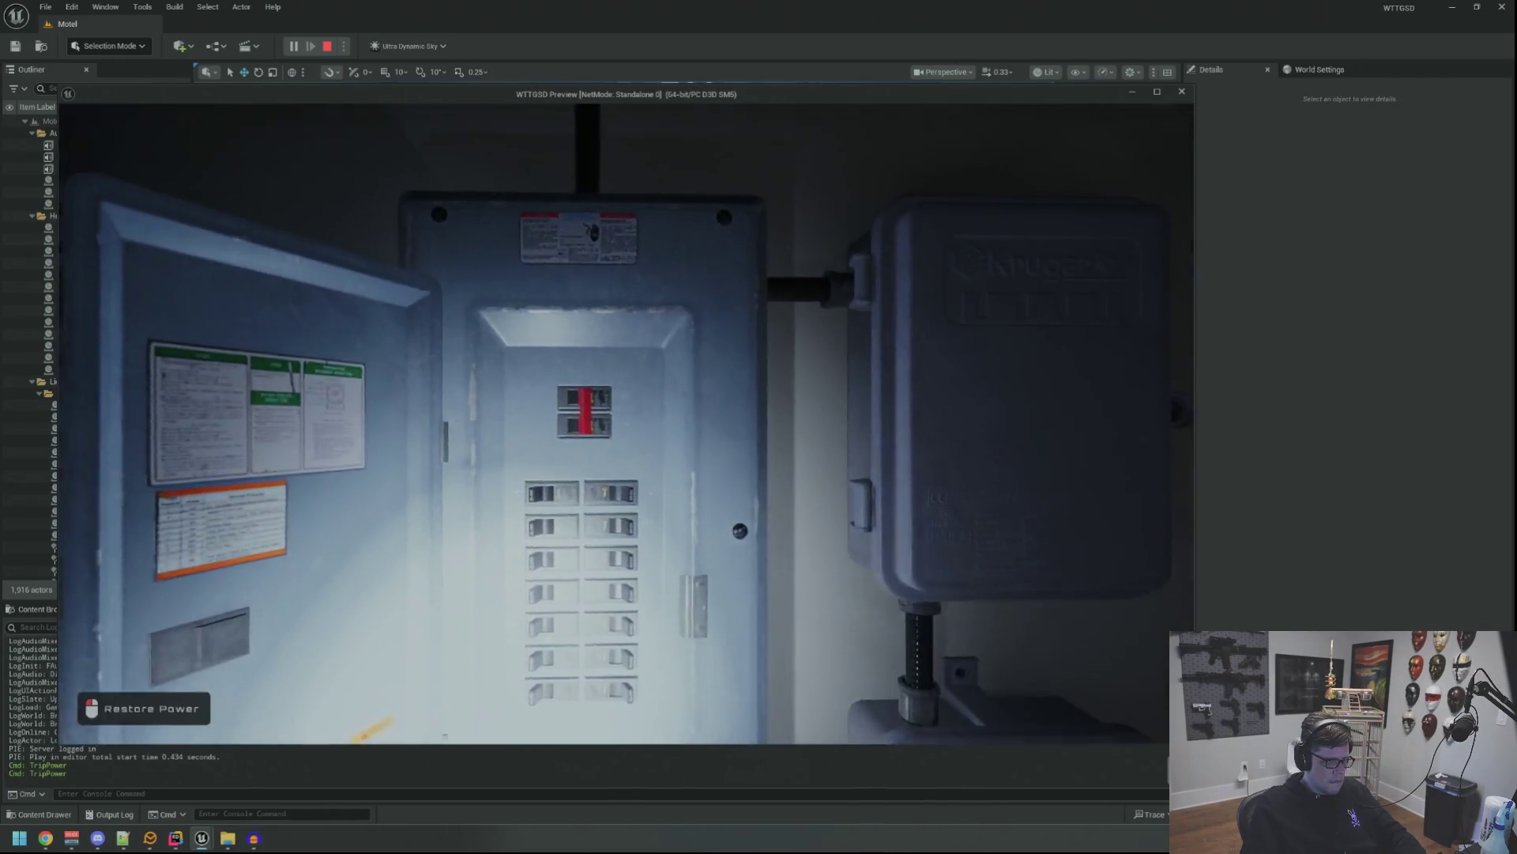
key(w)
key(s)
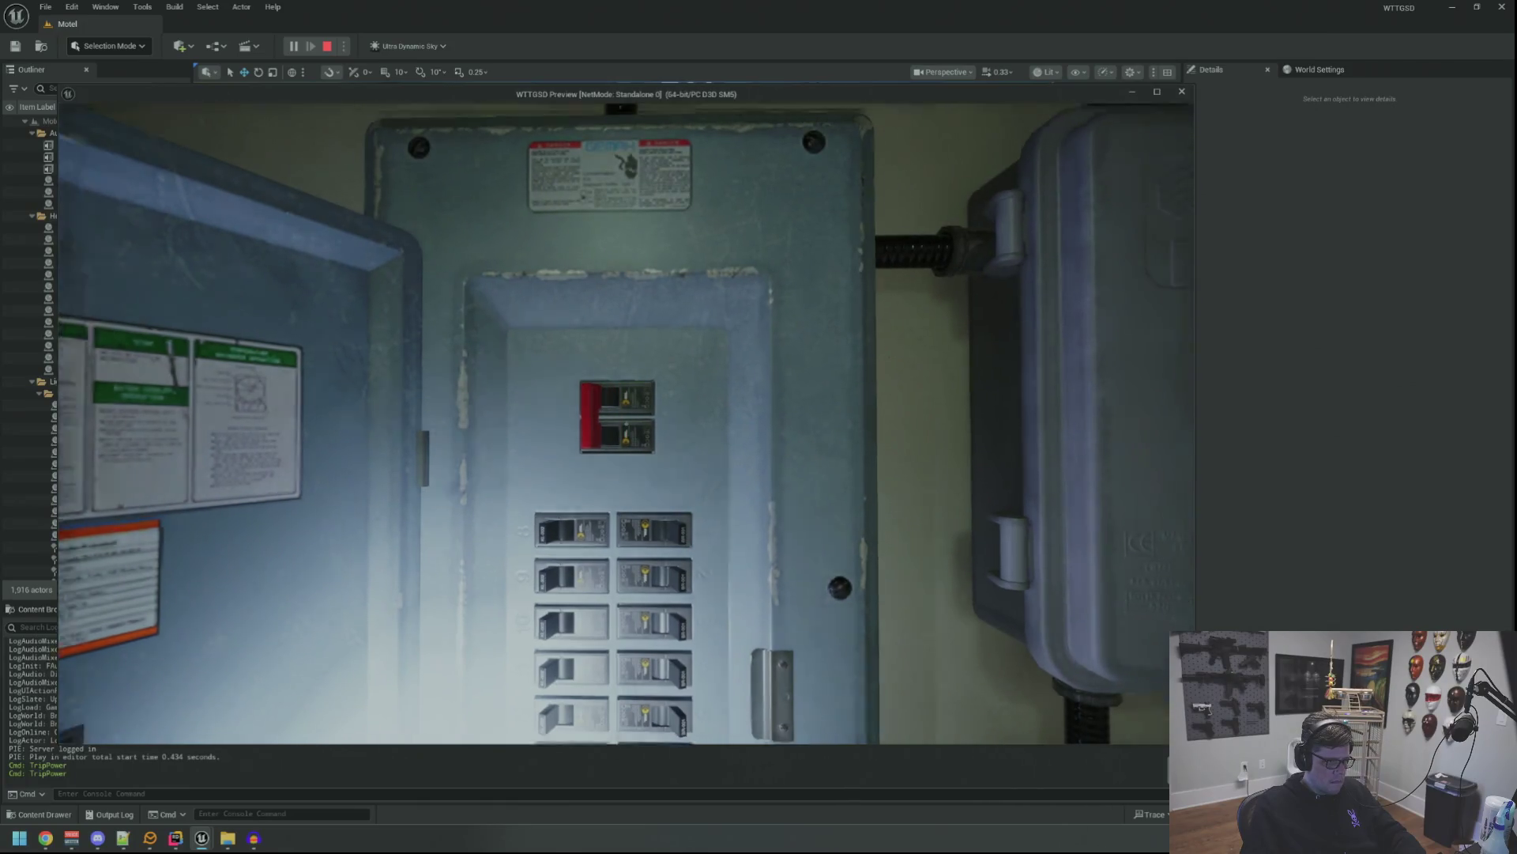
key(Escape)
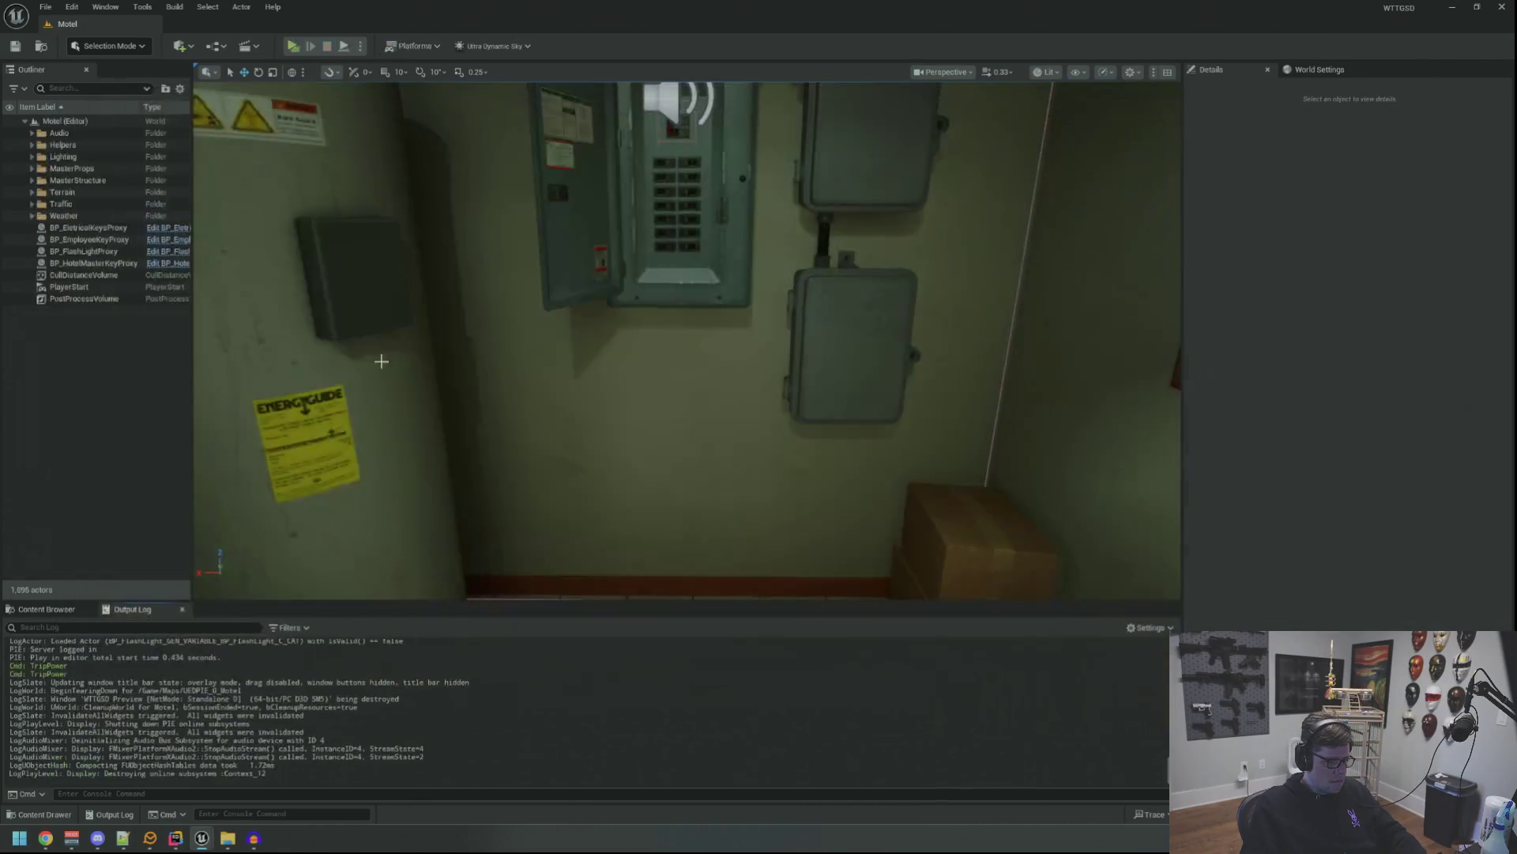
Switch to the Fluorescent Lamp Audacity project and delete the Fluorescent Lamp track.
click(175, 838)
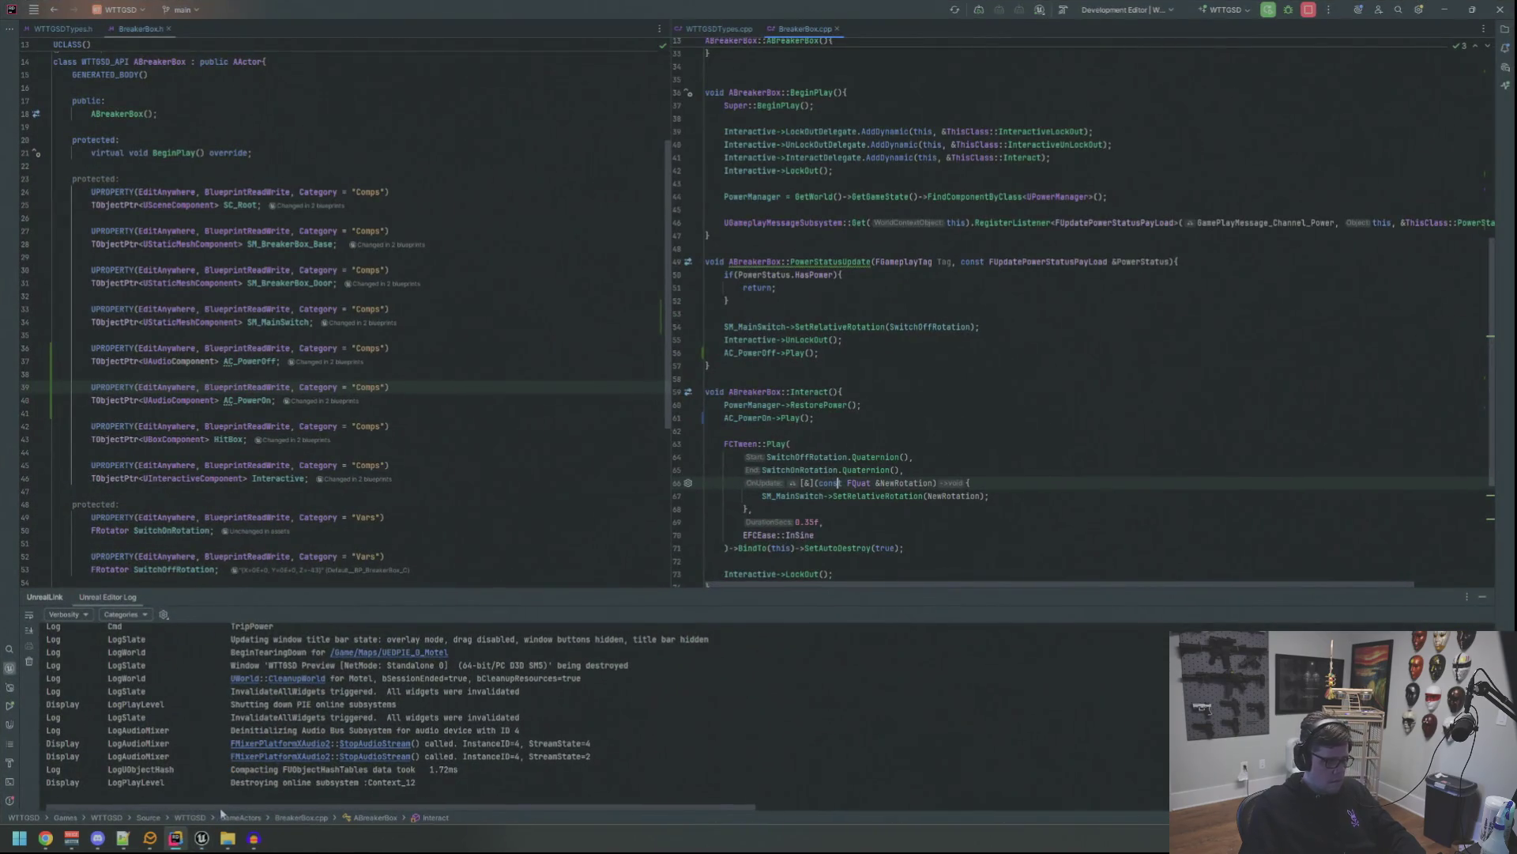
click(202, 838)
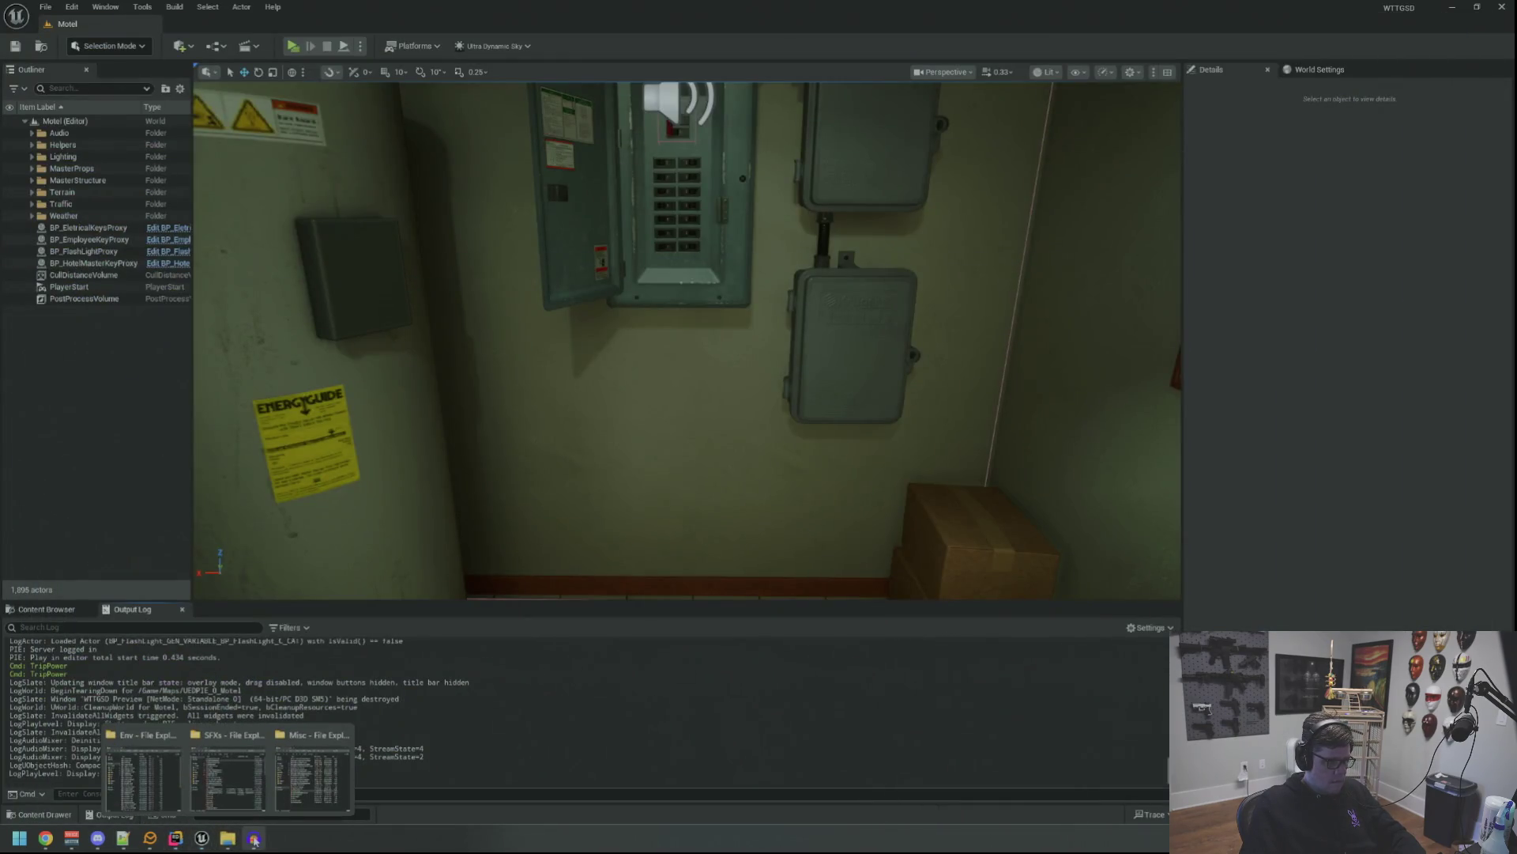
click(253, 838)
click(687, 229)
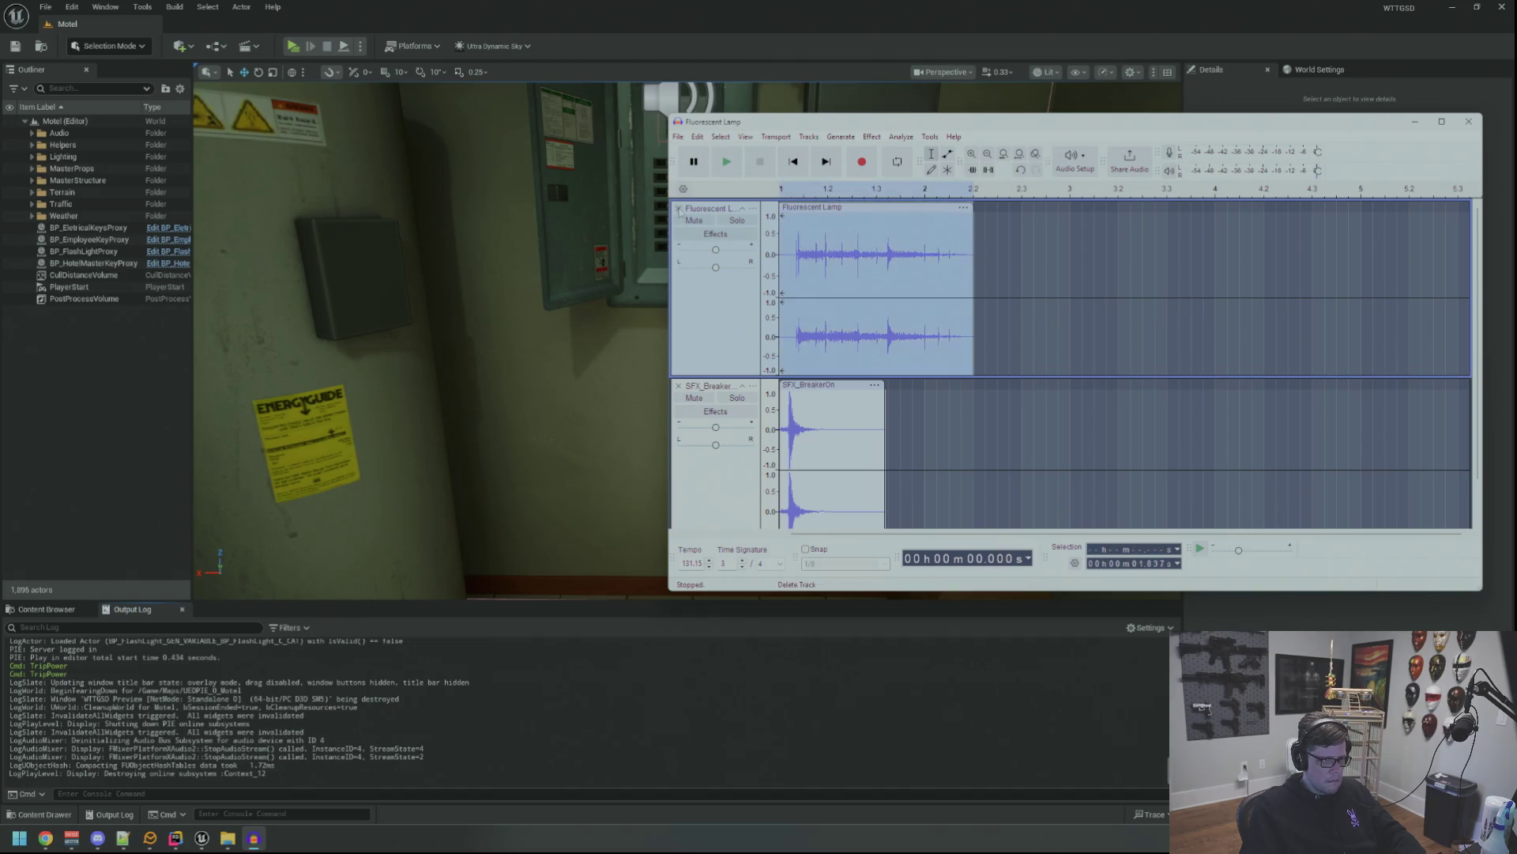
click(678, 208)
Export the remaining breaker sound over SFX_BreakerOn.wav in the Env folder, then hide Audacity.
key(ctrl+shift+e)
click(1185, 278)
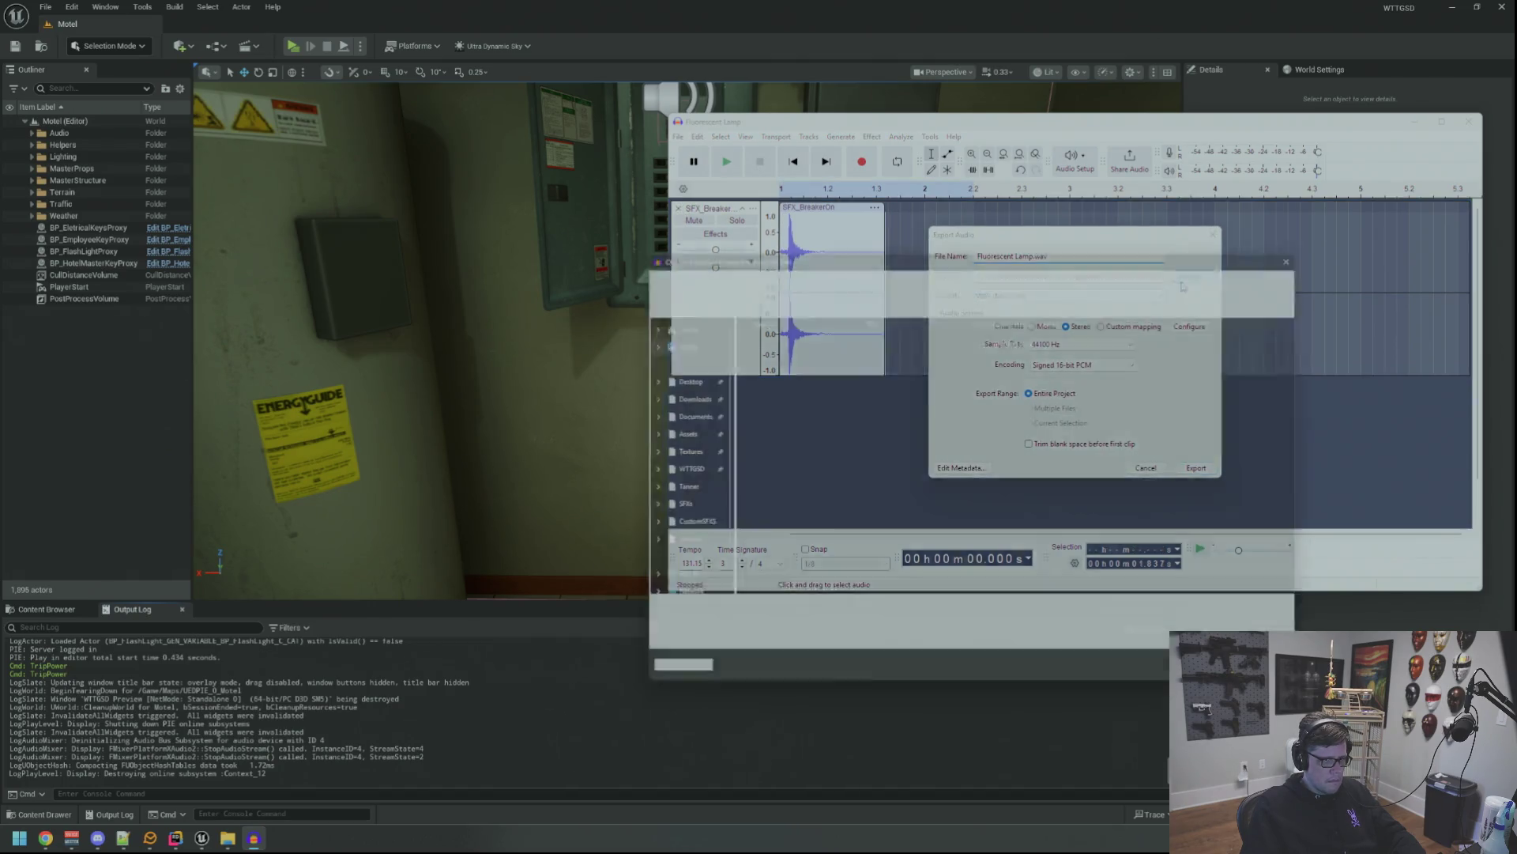
click(772, 348)
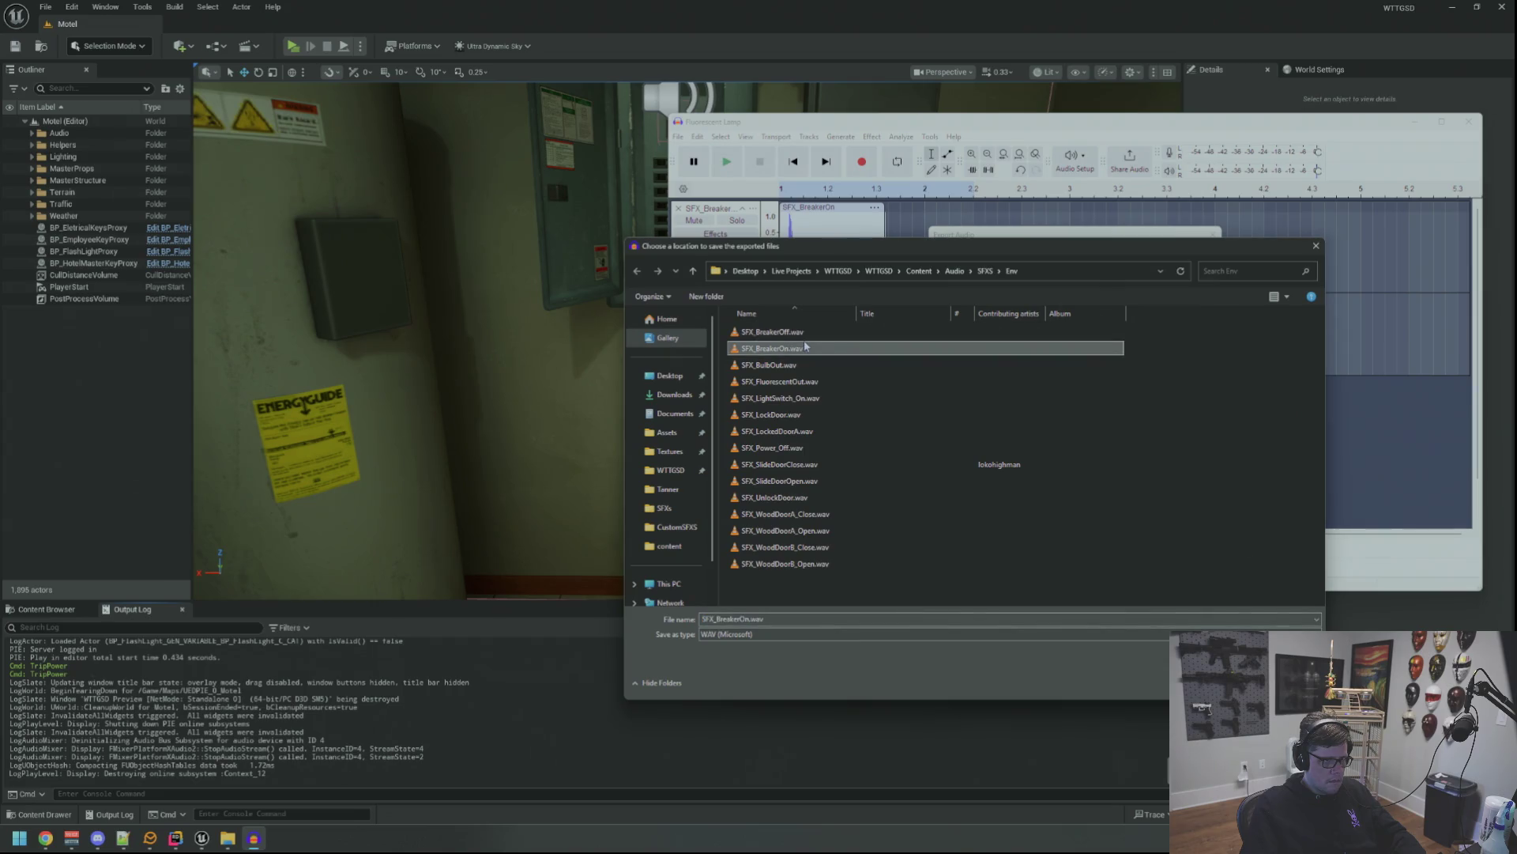
double_click(773, 347)
click(1191, 468)
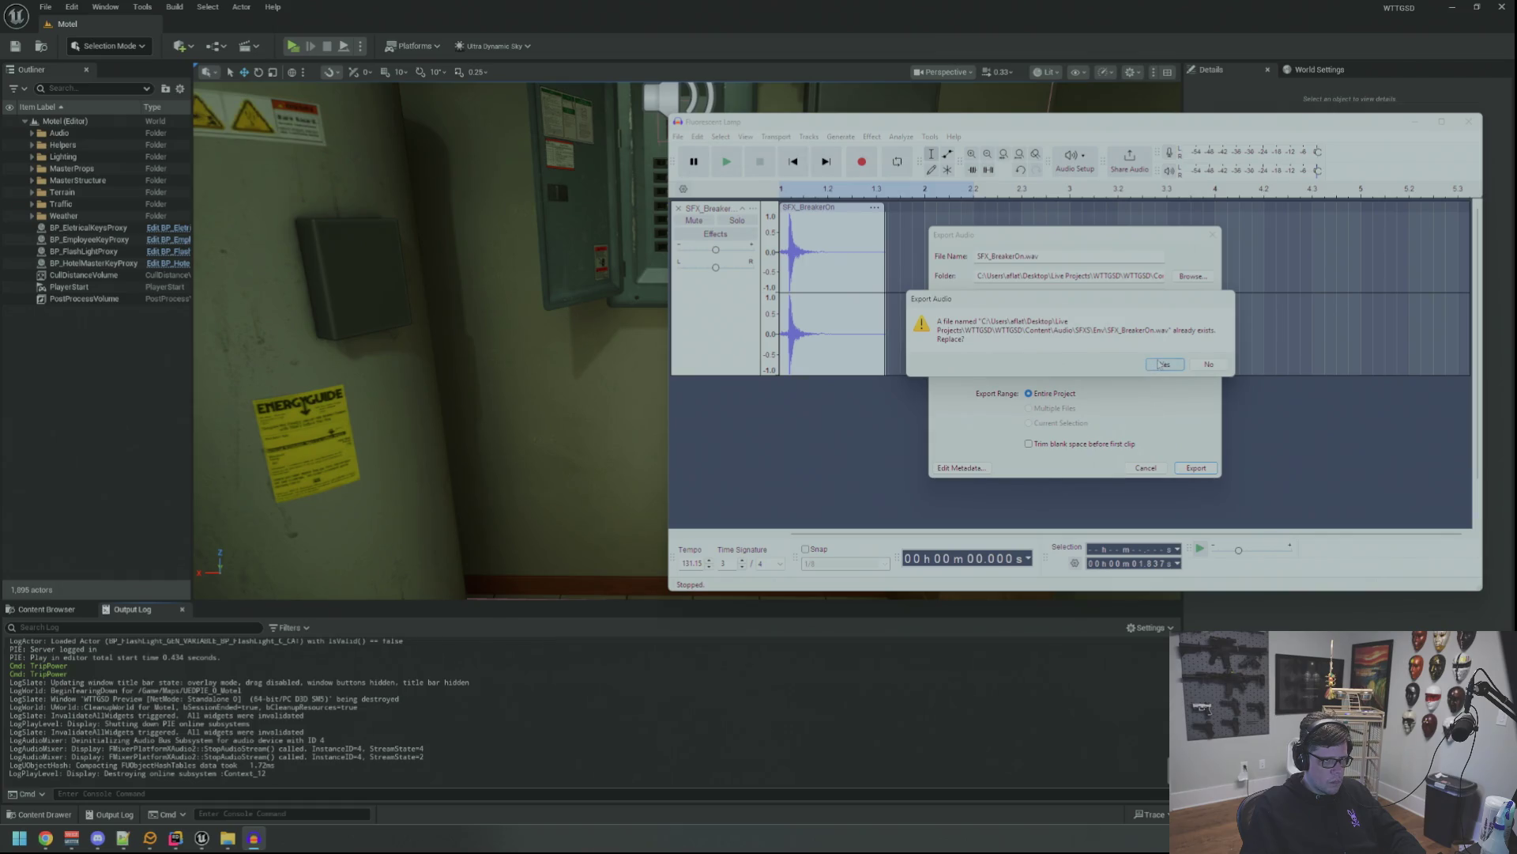
click(1161, 365)
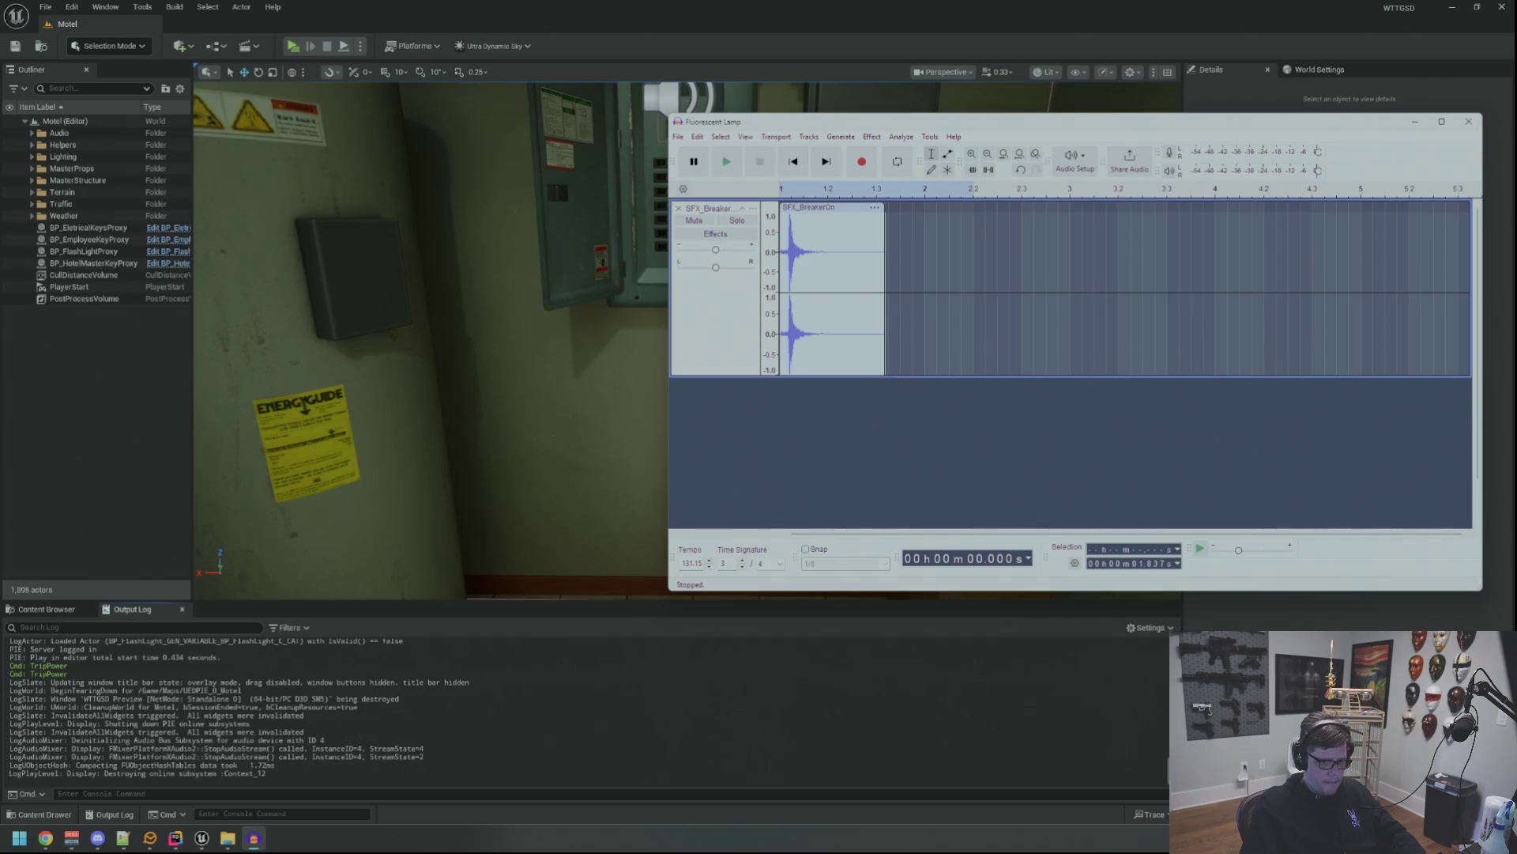
click(244, 434)
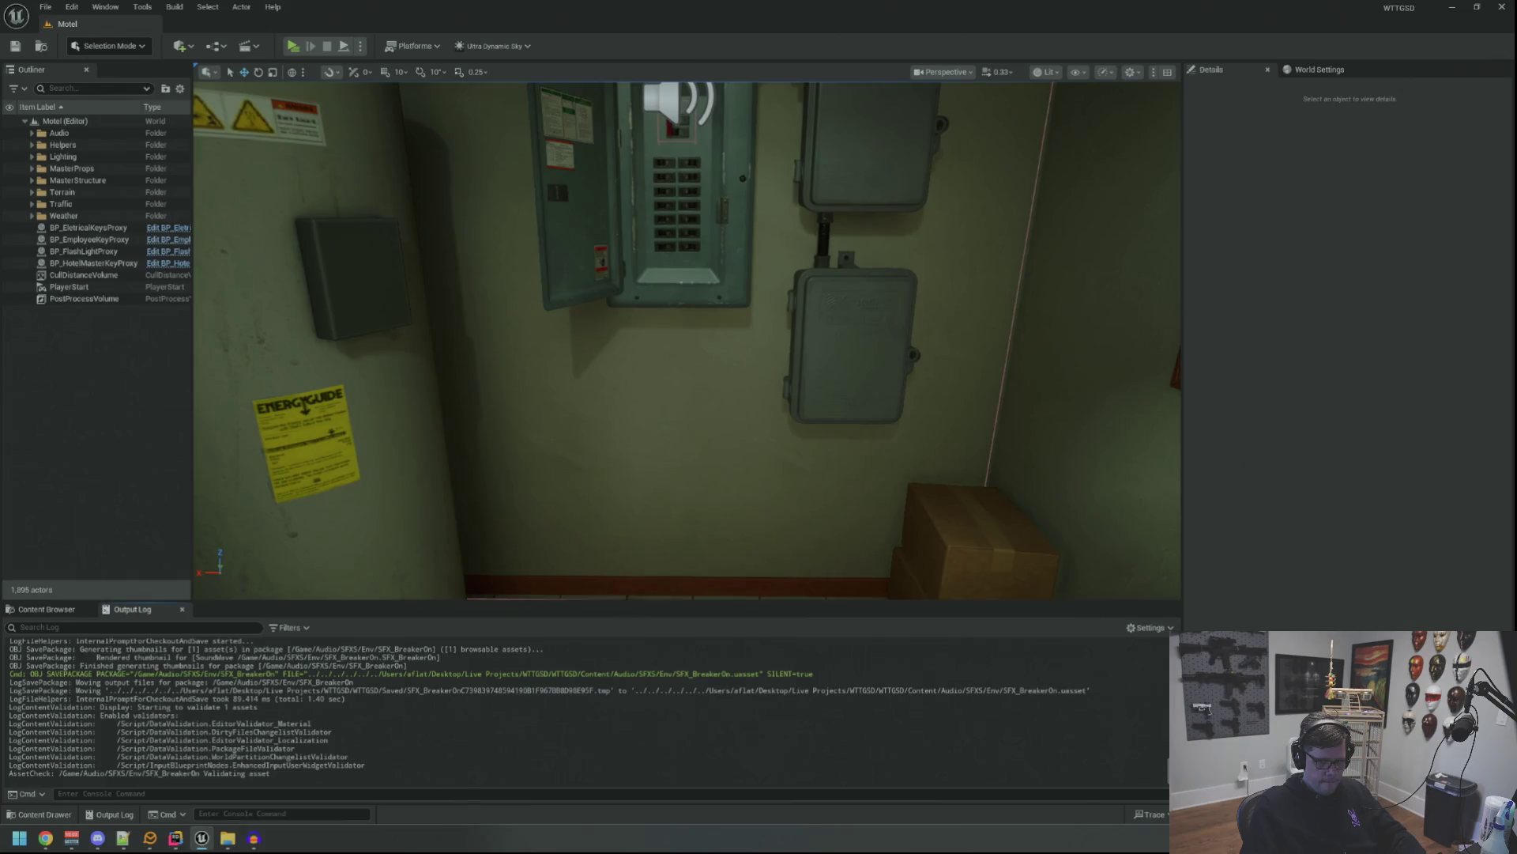
Glance at the browser, then return to Unreal and start playing the Motel level.
click(45, 837)
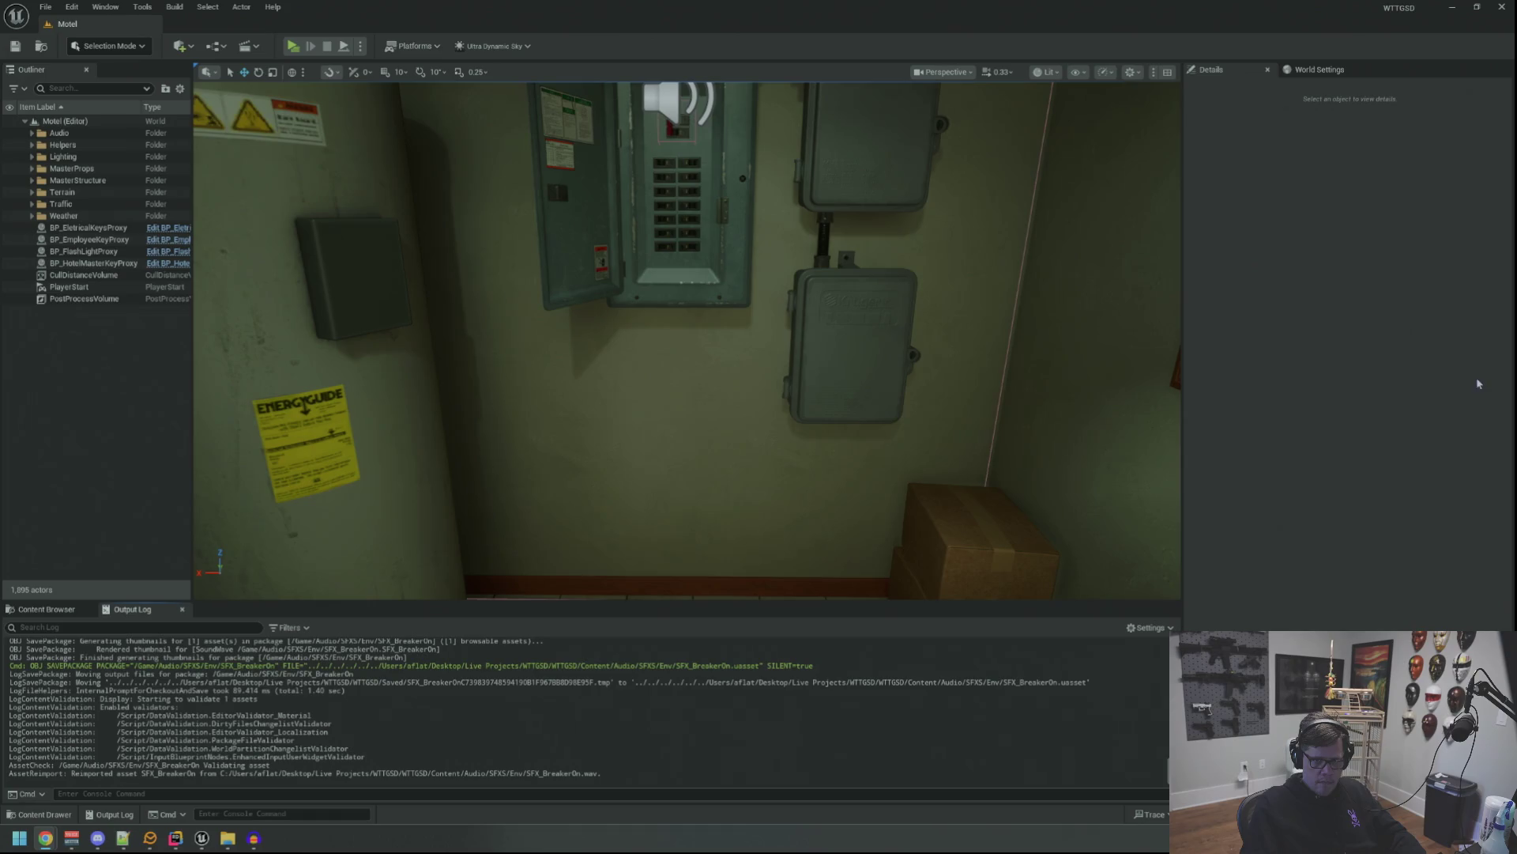
click(202, 838)
scroll(213, 506, down, 5)
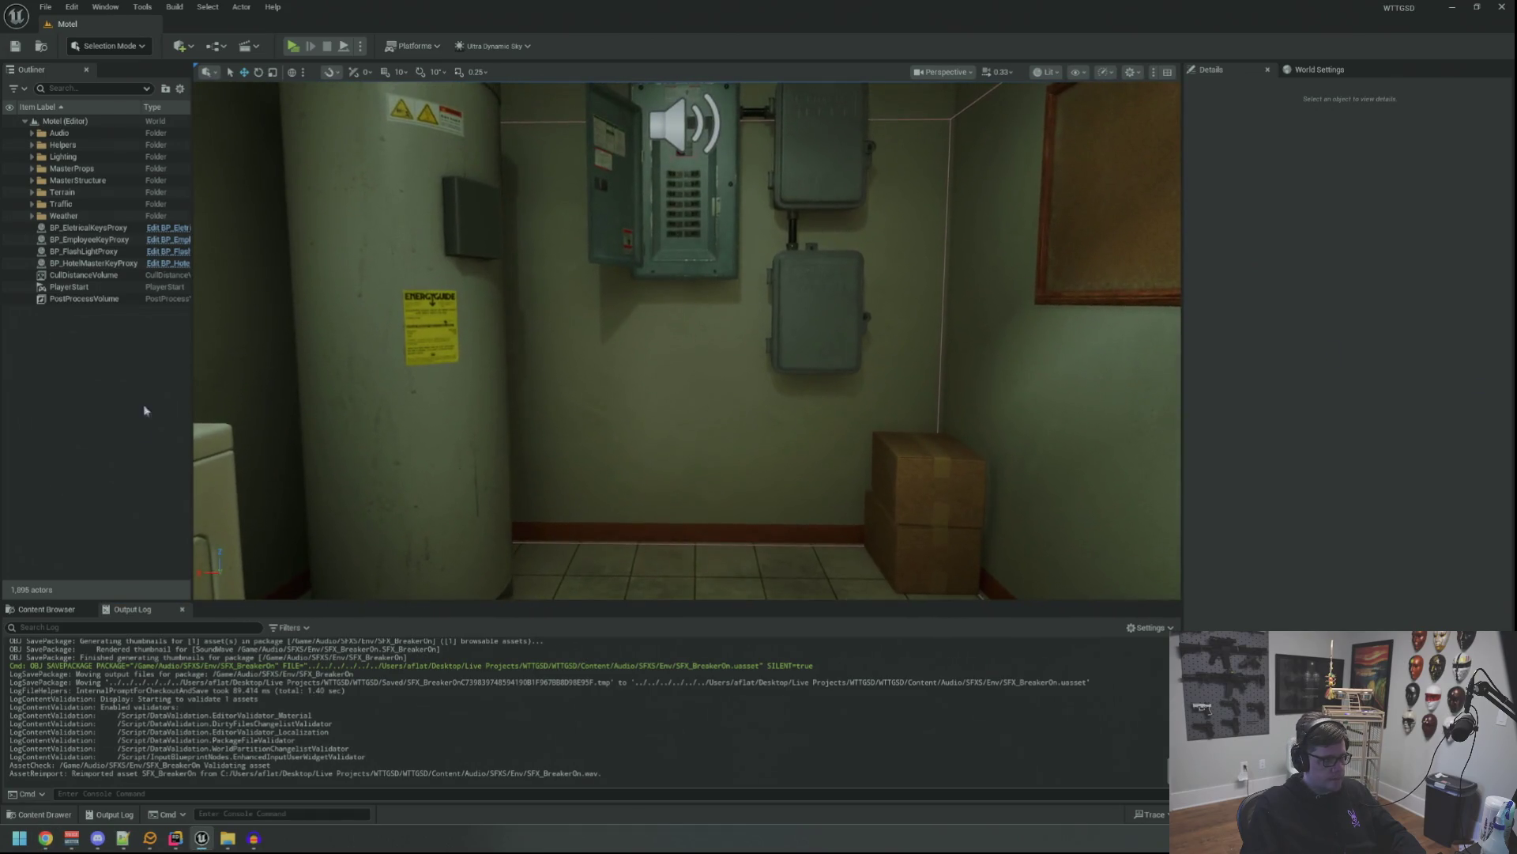
click(291, 47)
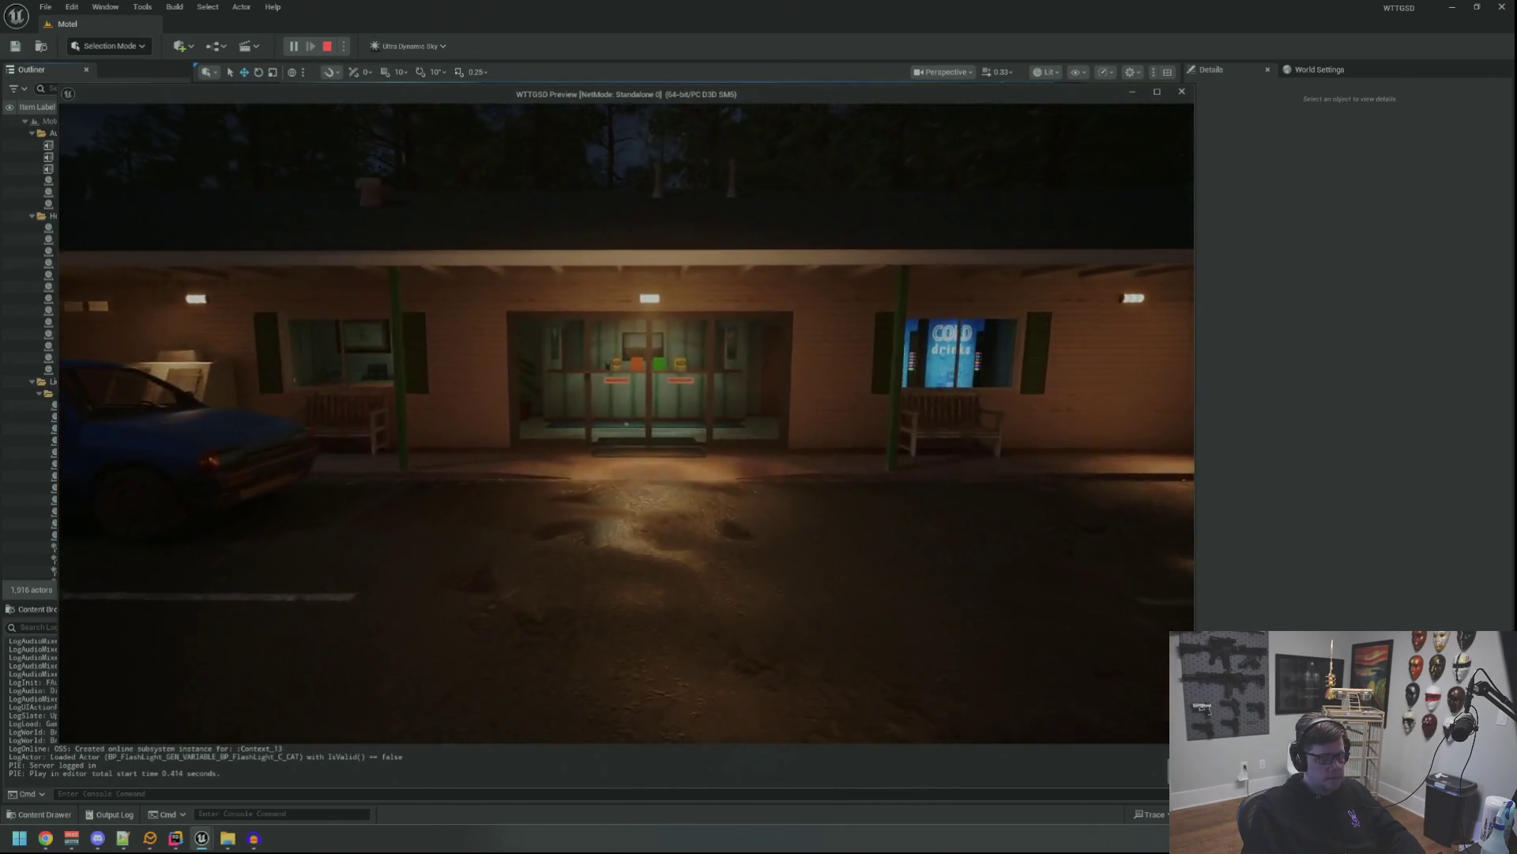
Walk into the lobby, pick up the flashlight, and go through the Private door to the Electrical Room.
key(w)
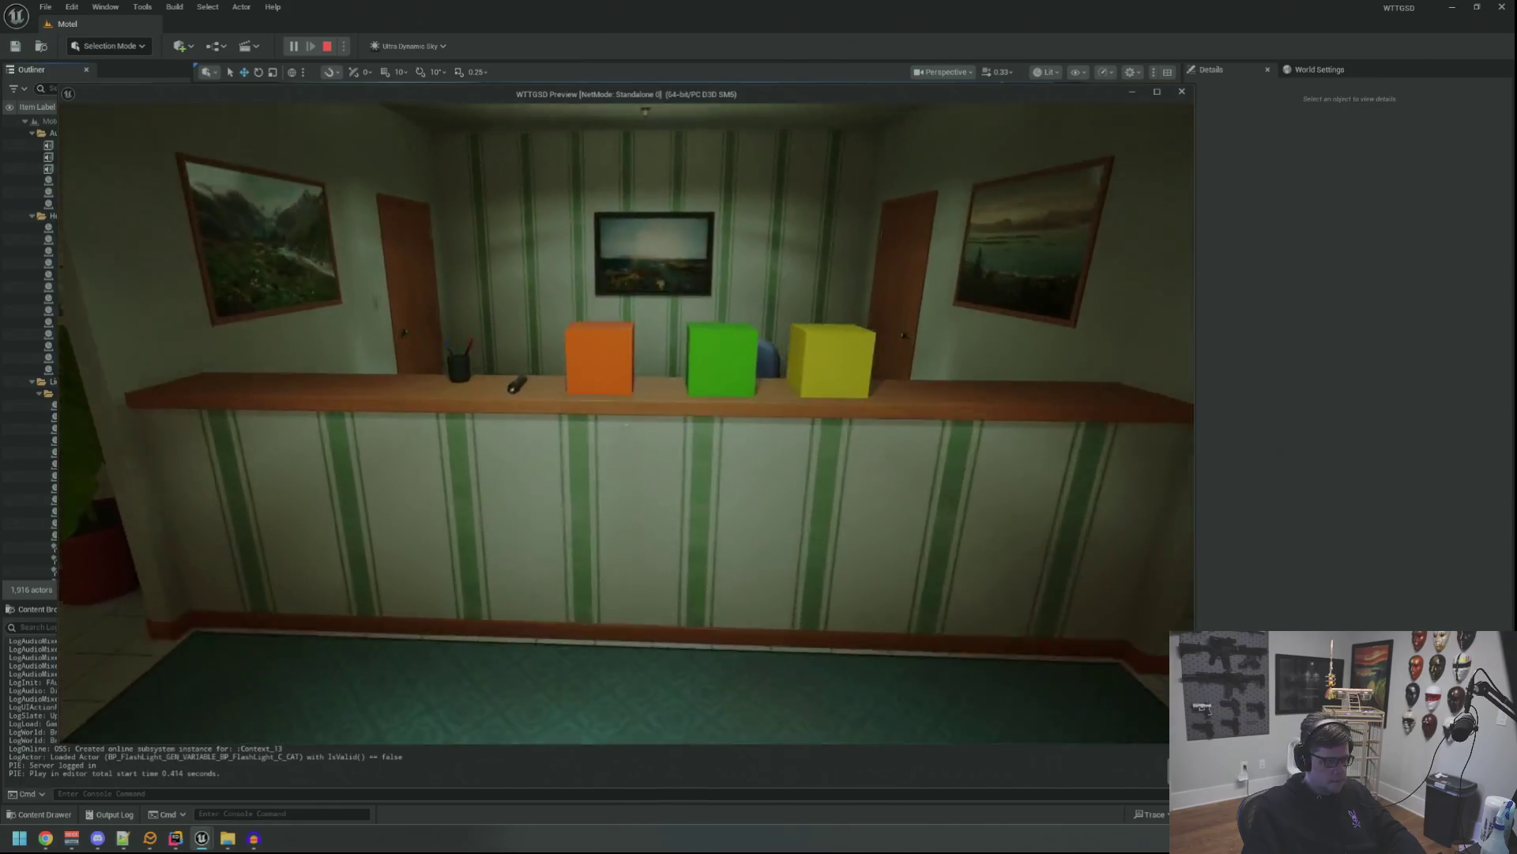
key(w)
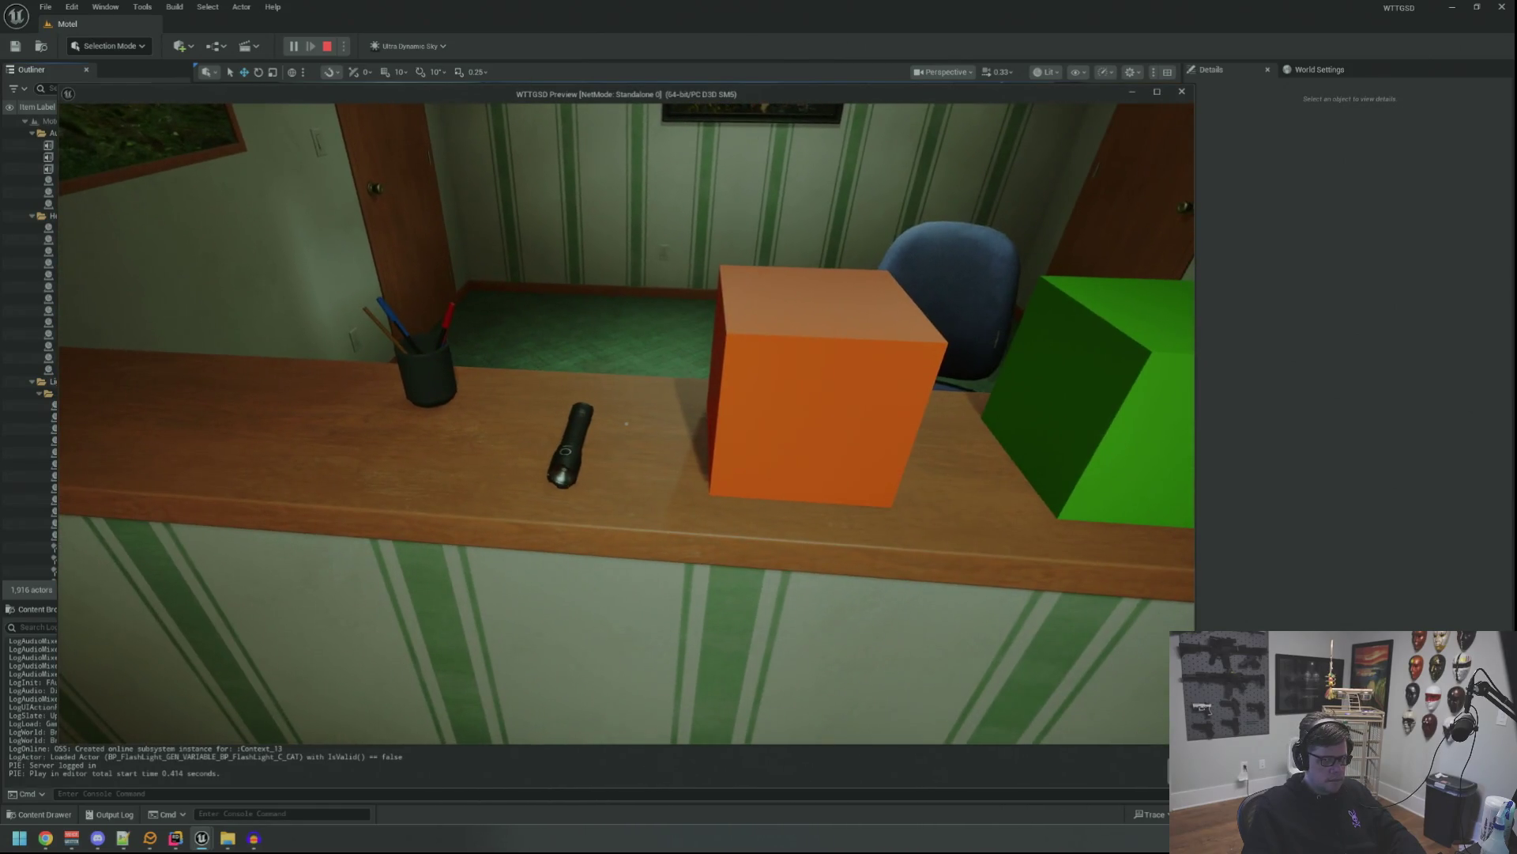
key(e)
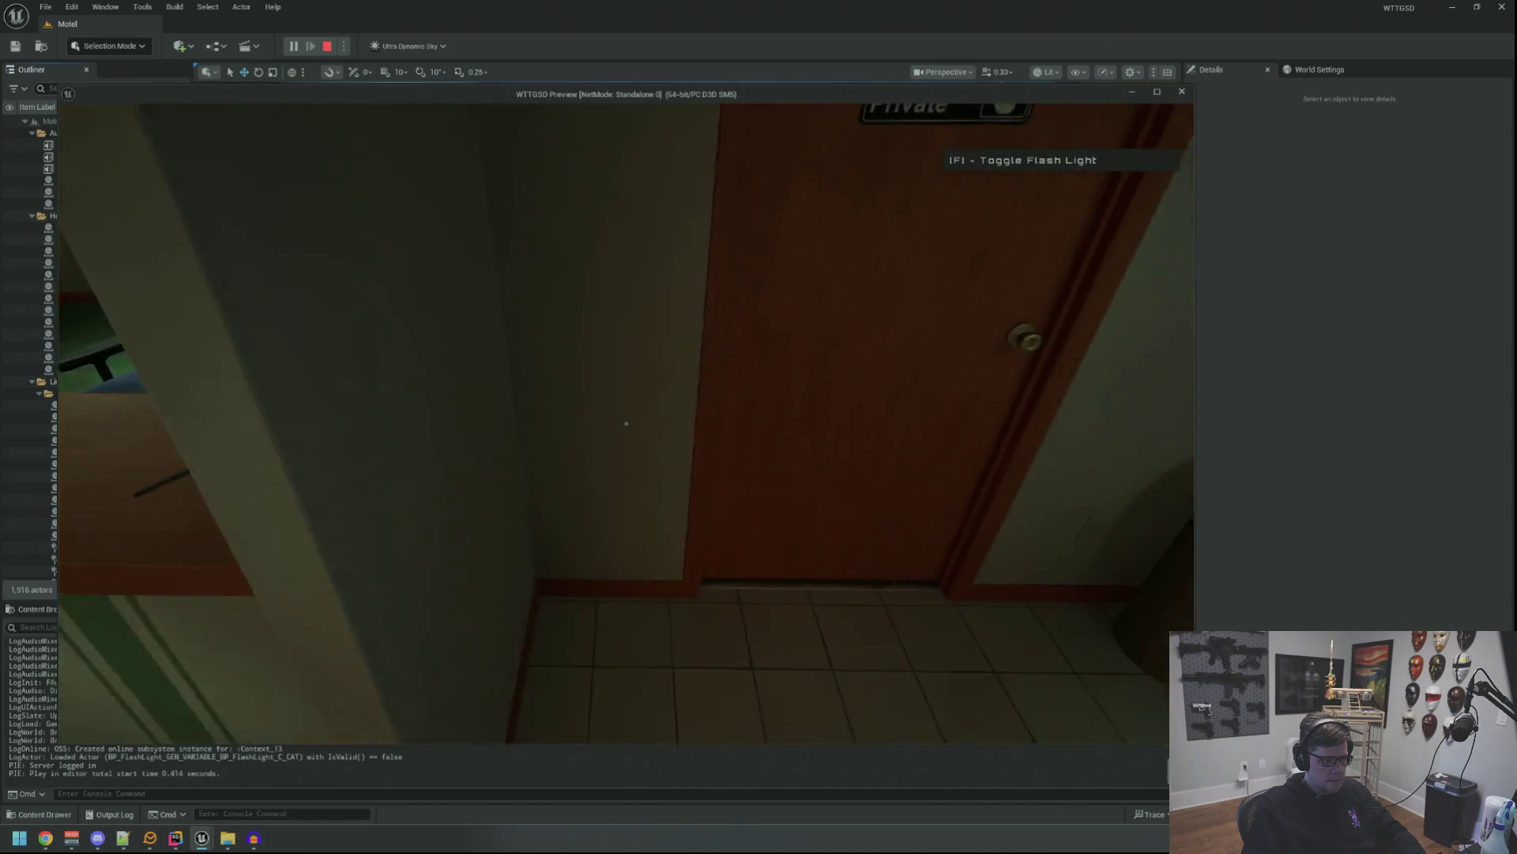
key(e)
key(w)
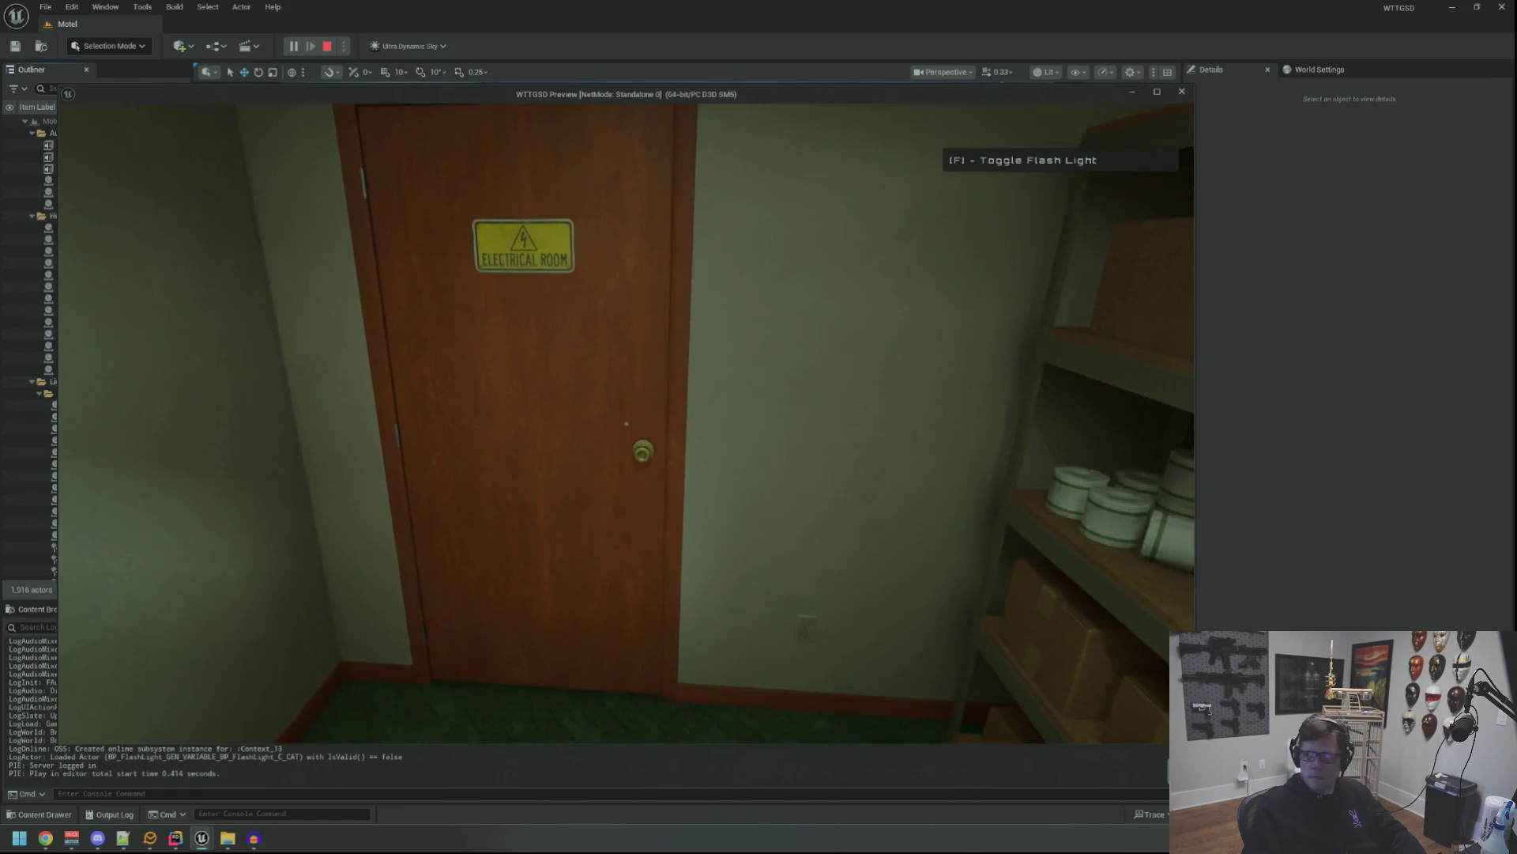
key(w)
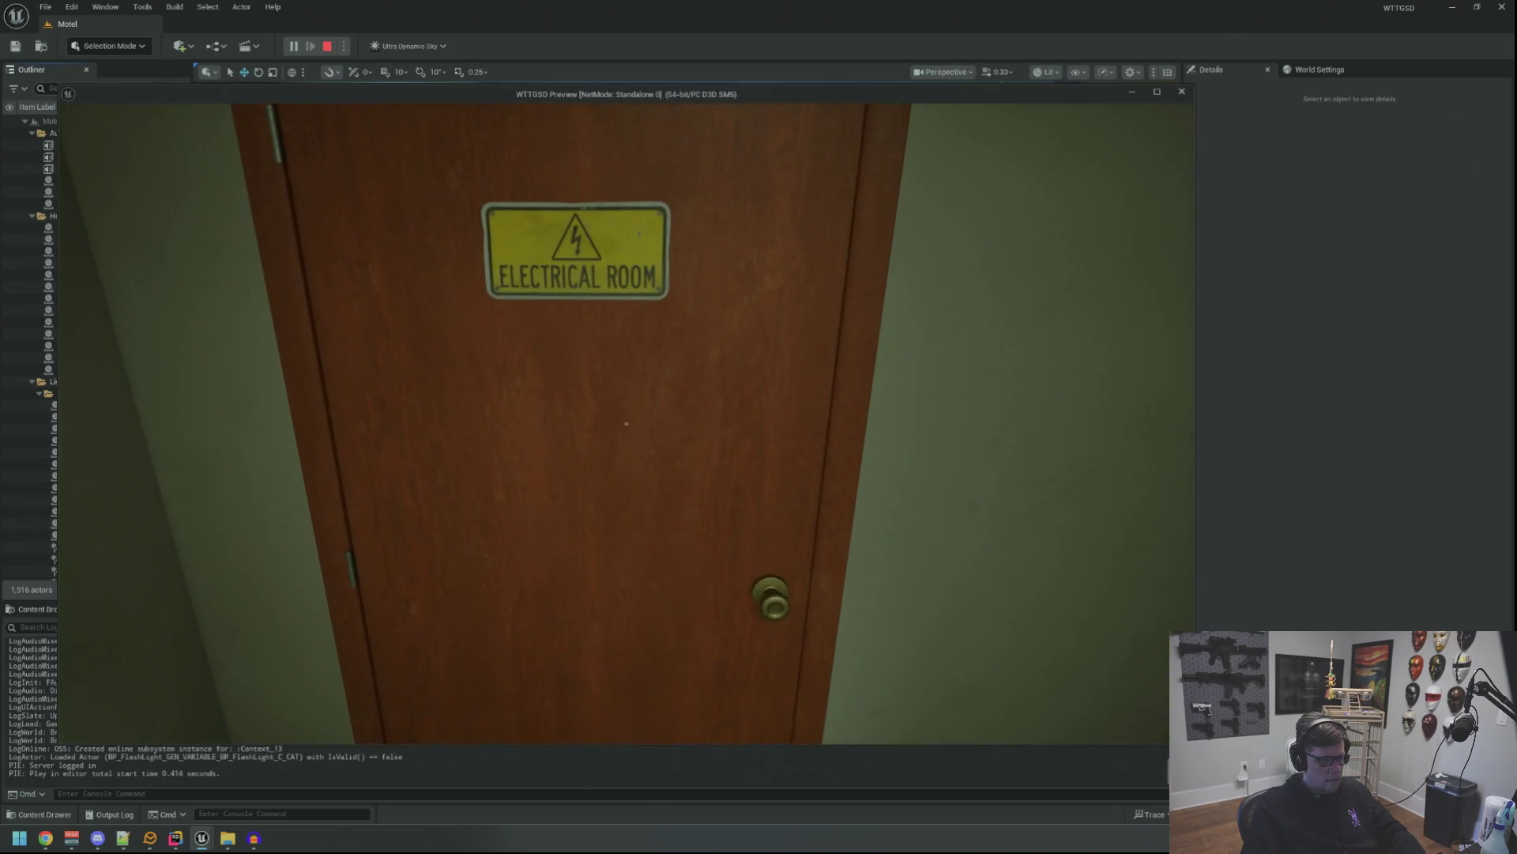
key(e)
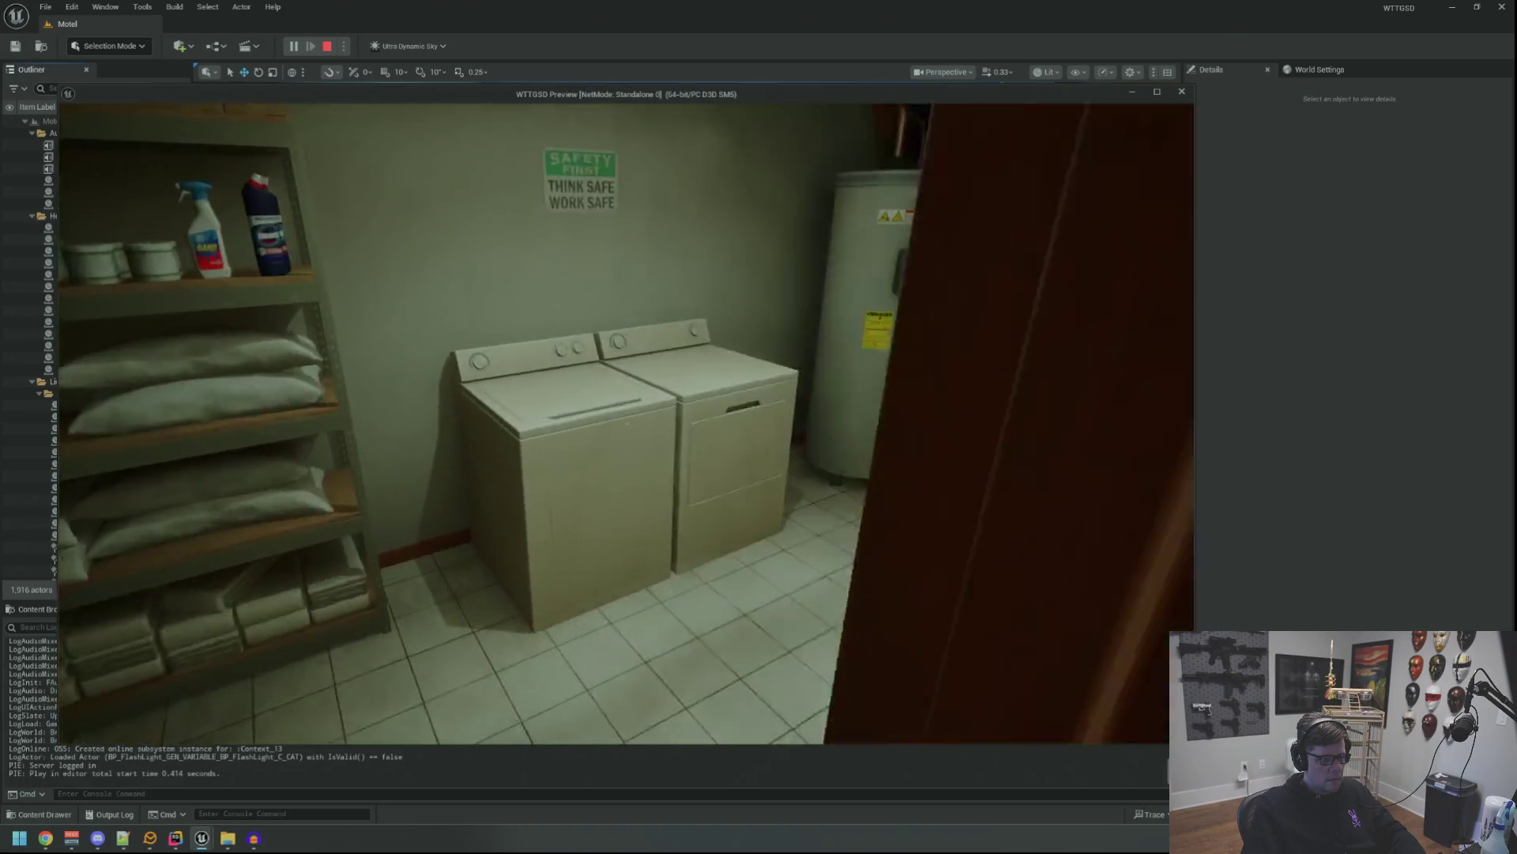
key(w)
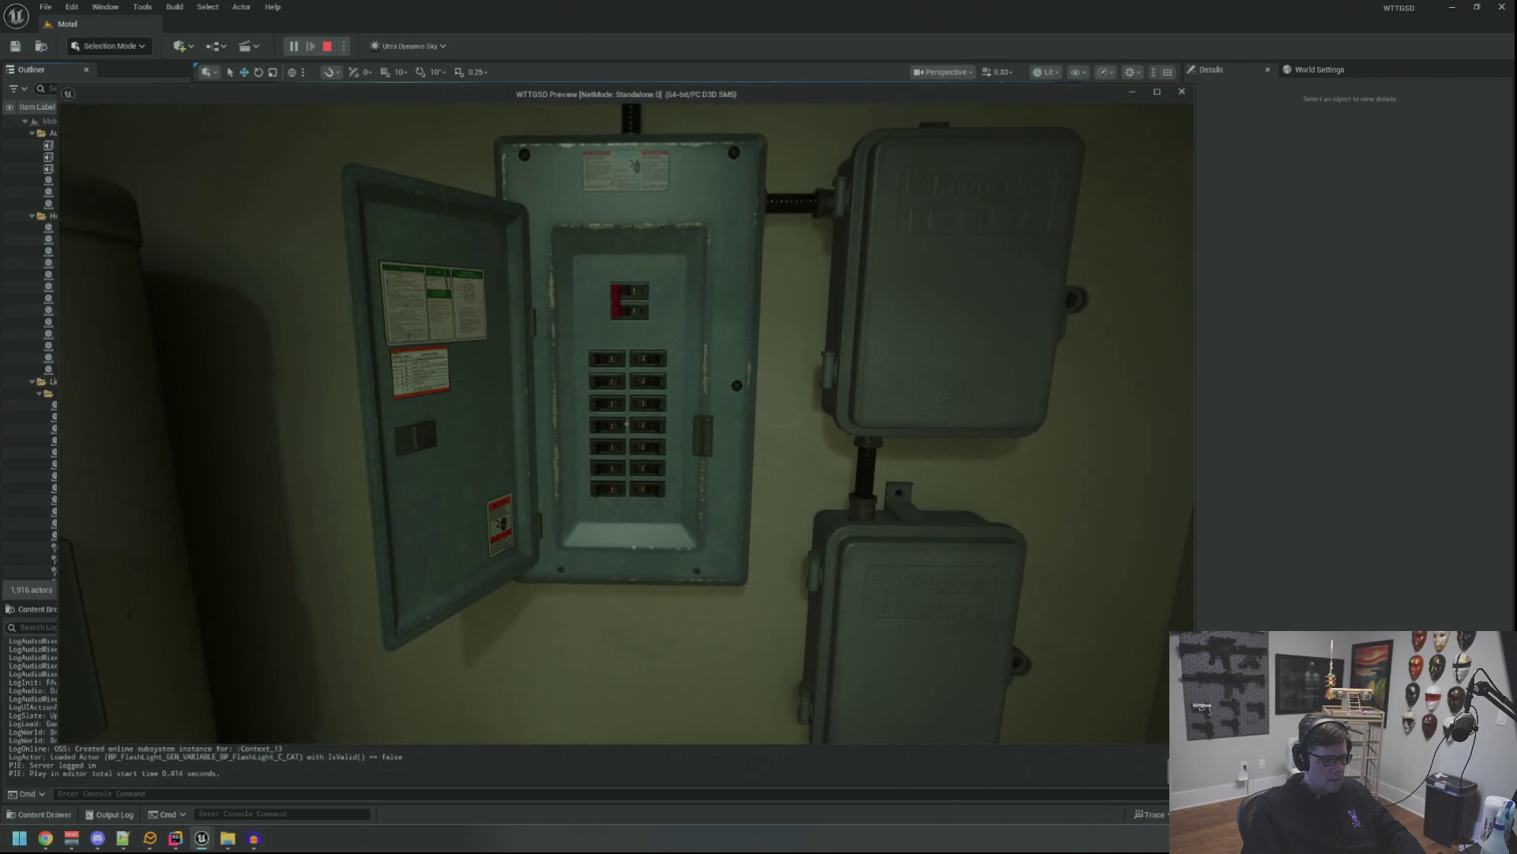
Cut the power with the TripPower console command and open the green electrical room door.
key(grave)
text(TripPower)
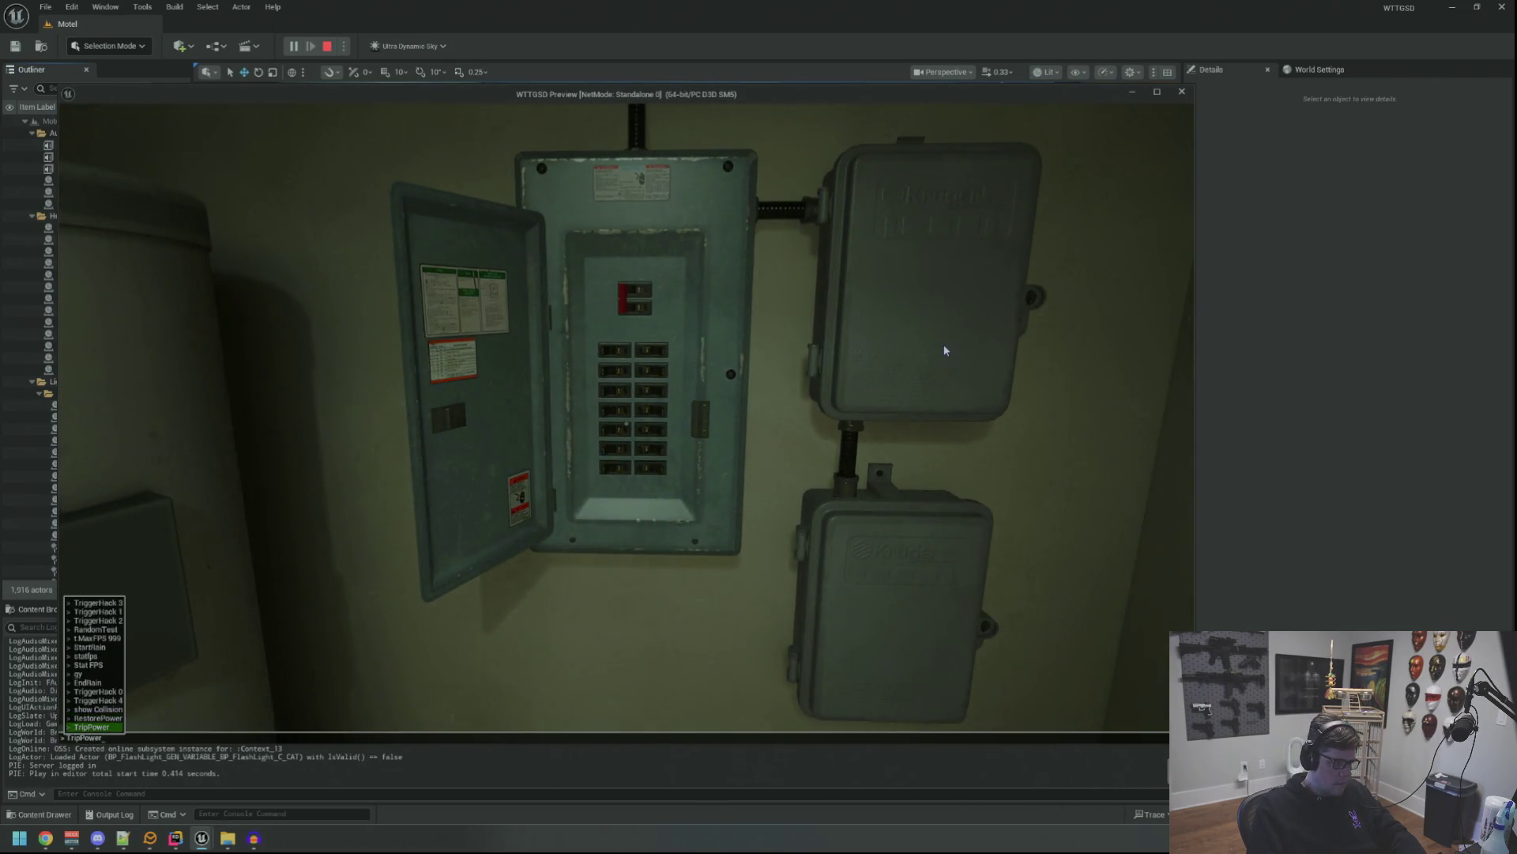
key(Return)
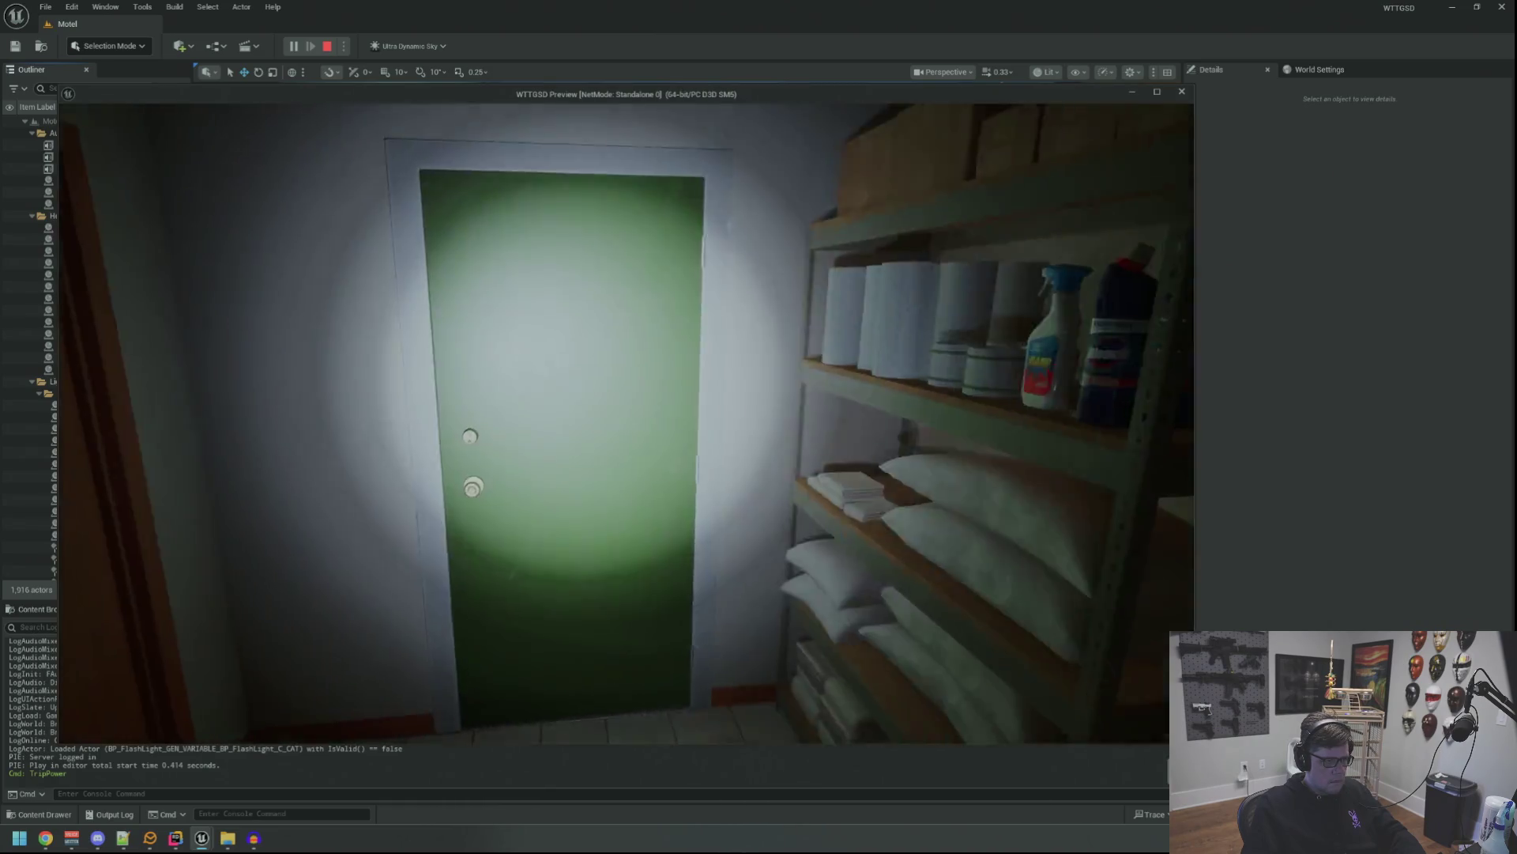
key(w)
key(e)
mouse_move(759, 427)
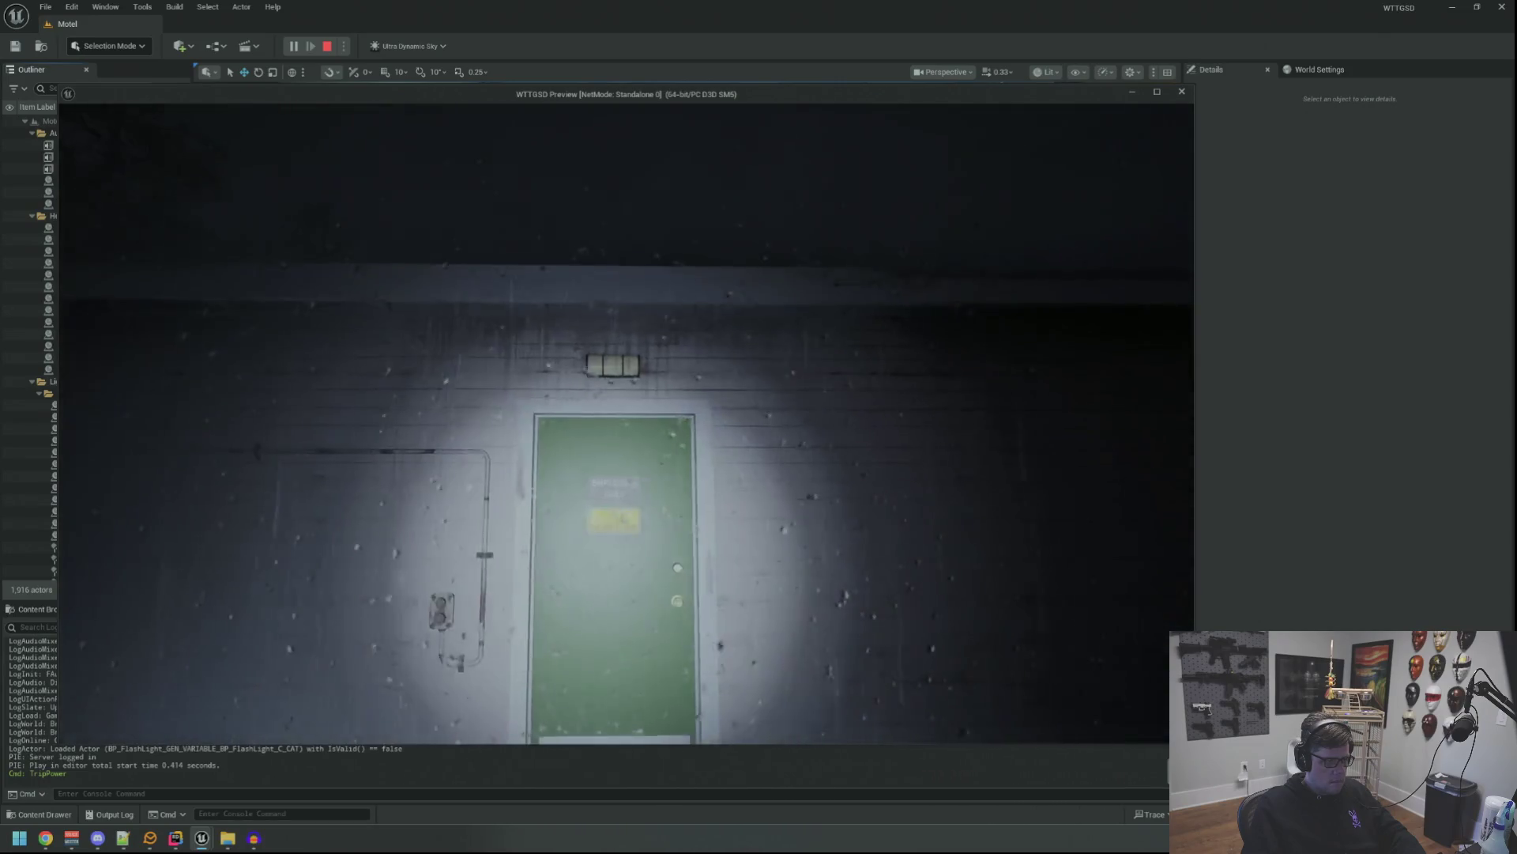
key(w)
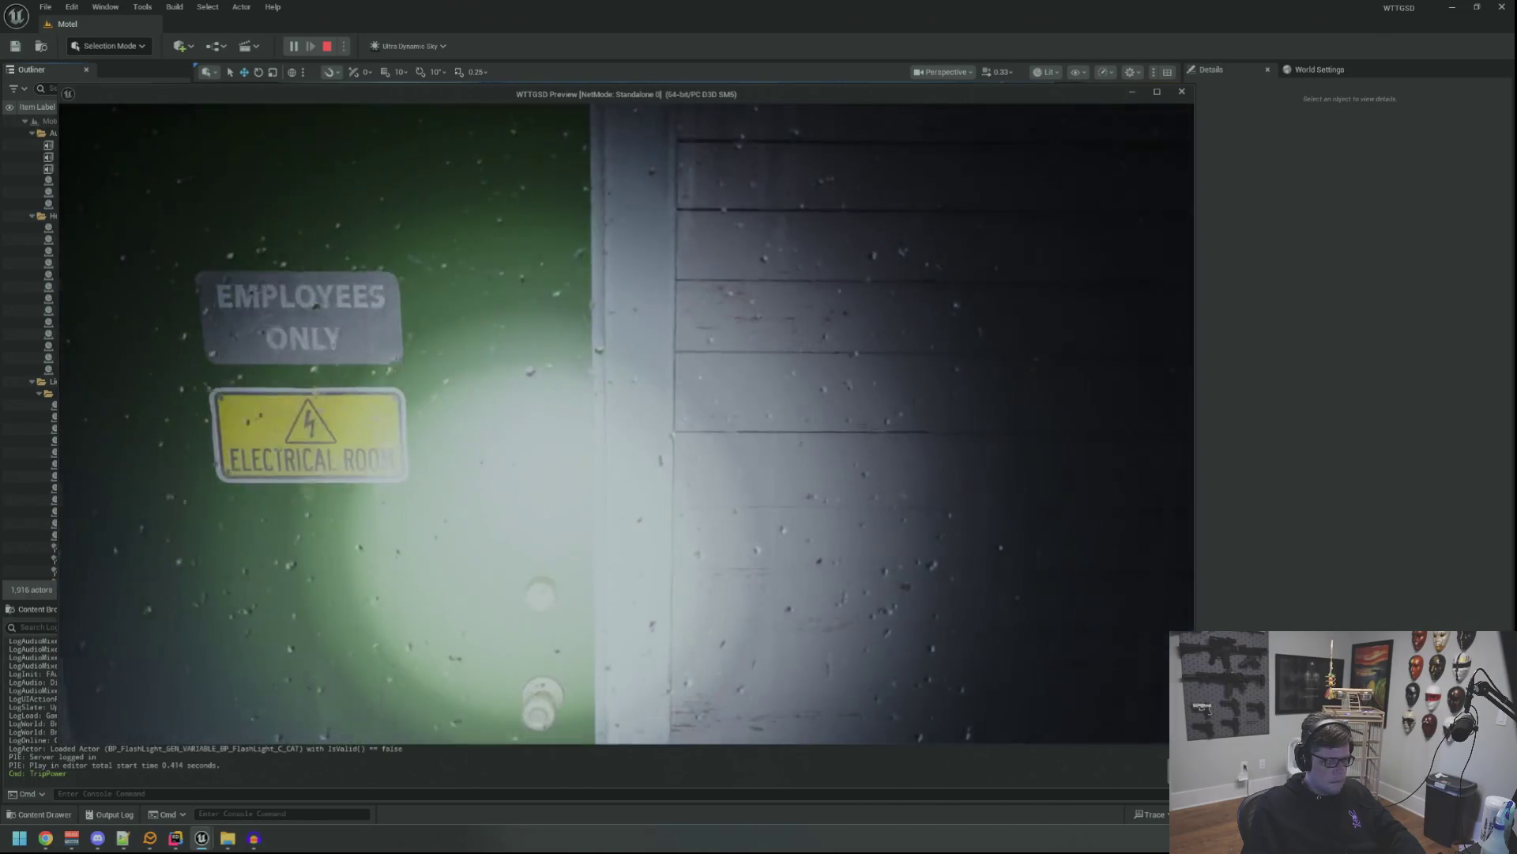
click(626, 423)
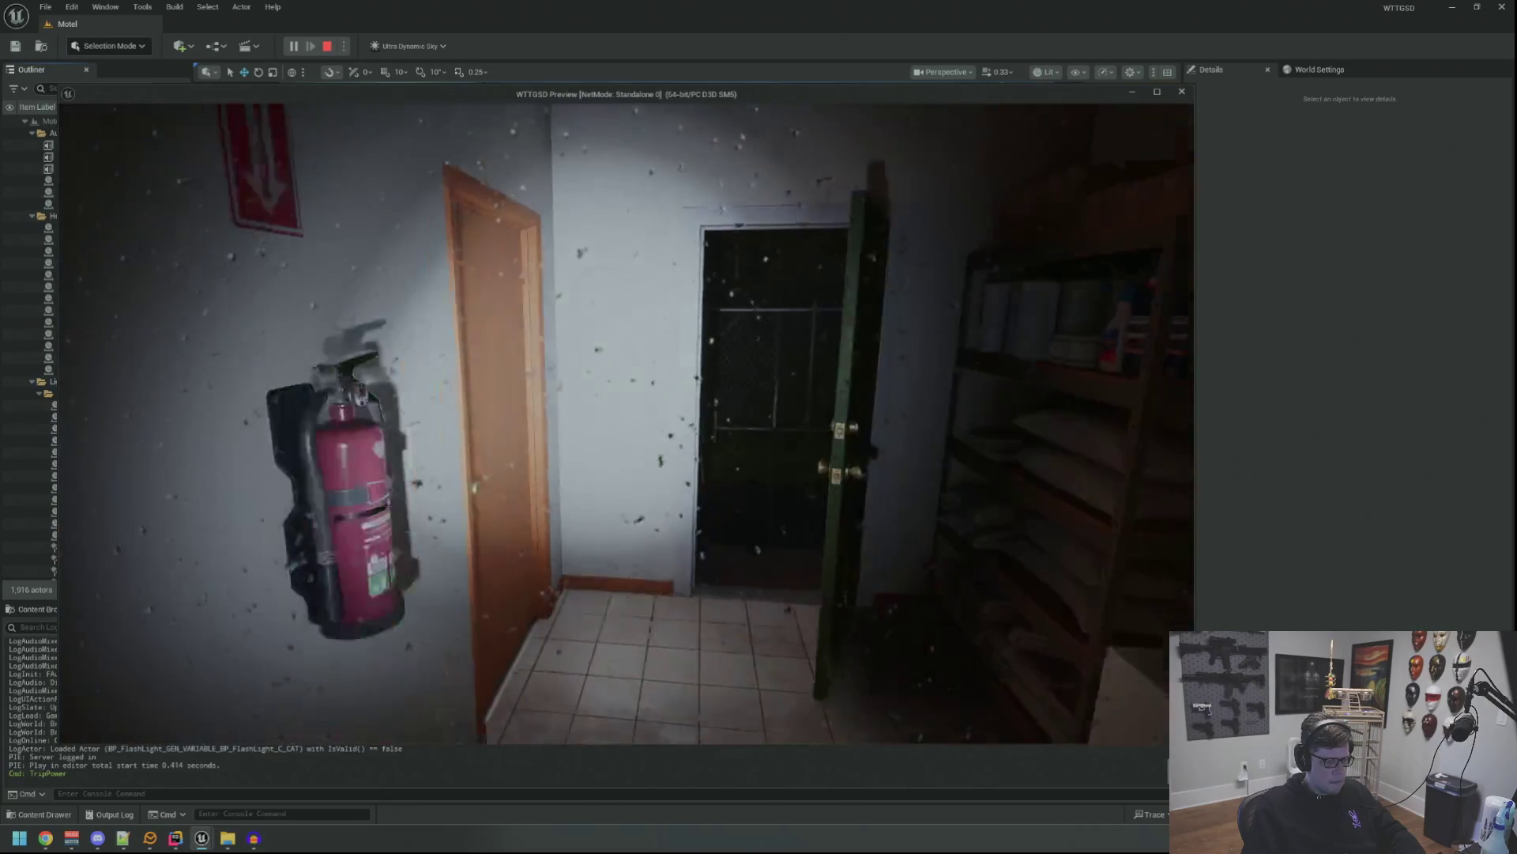
Walk on through the office and restroom doors, then out along the road toward the lamp post.
key(w)
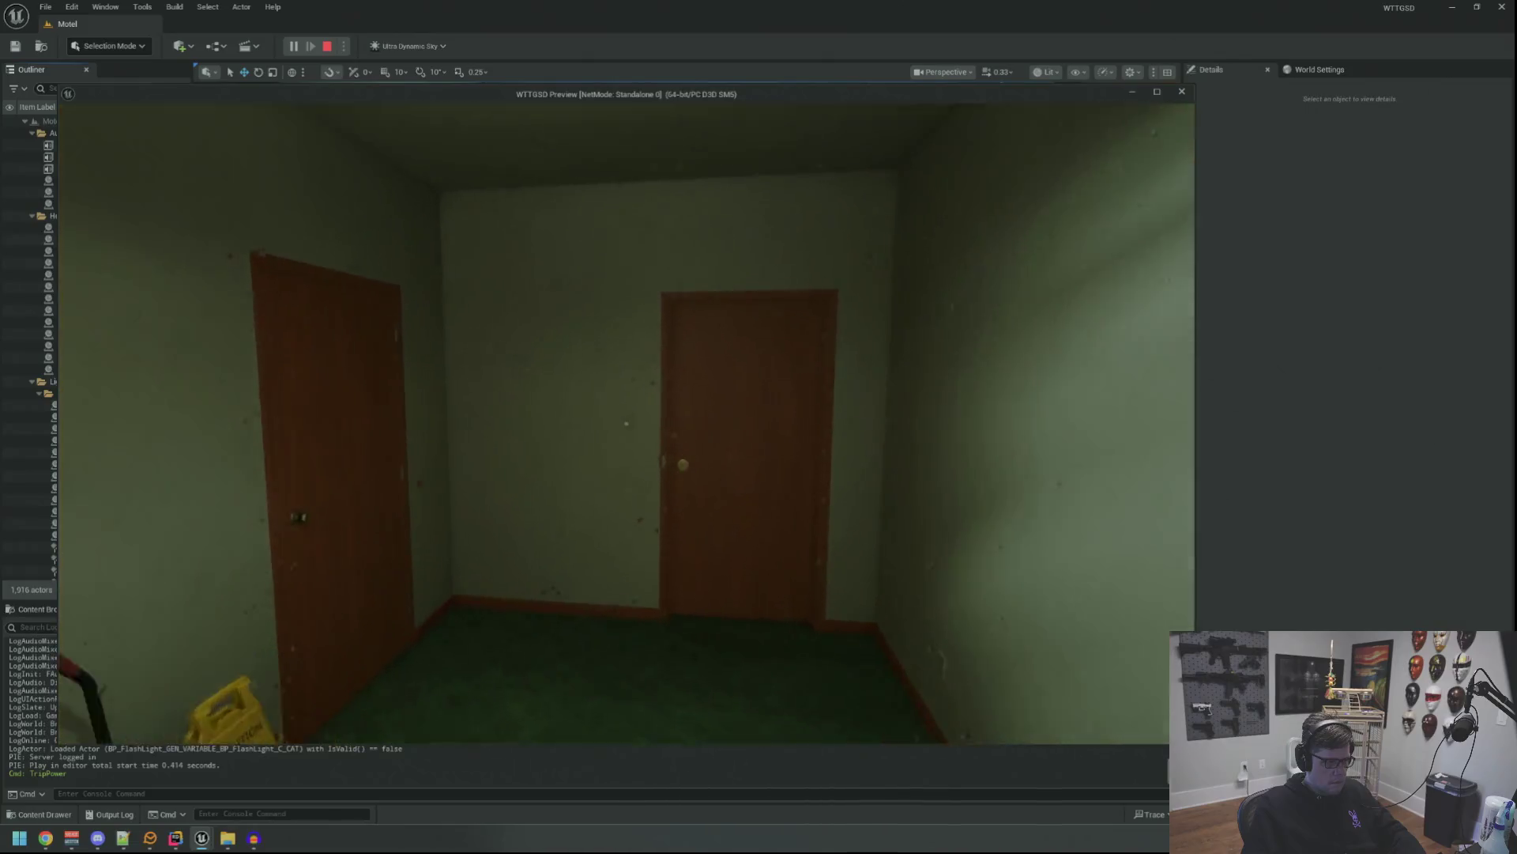
key(w)
key(w)
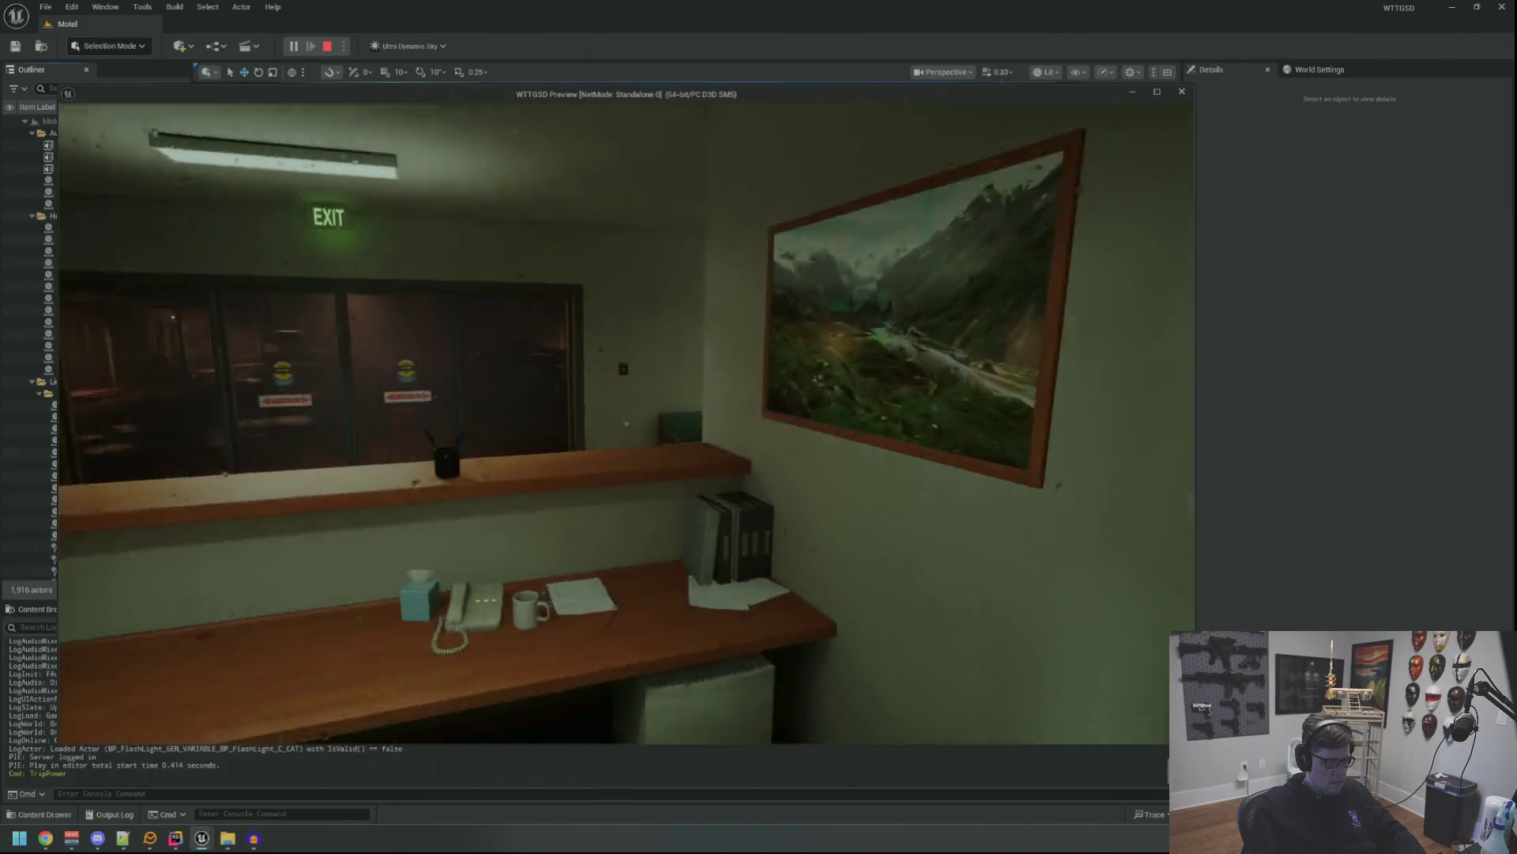
key(w)
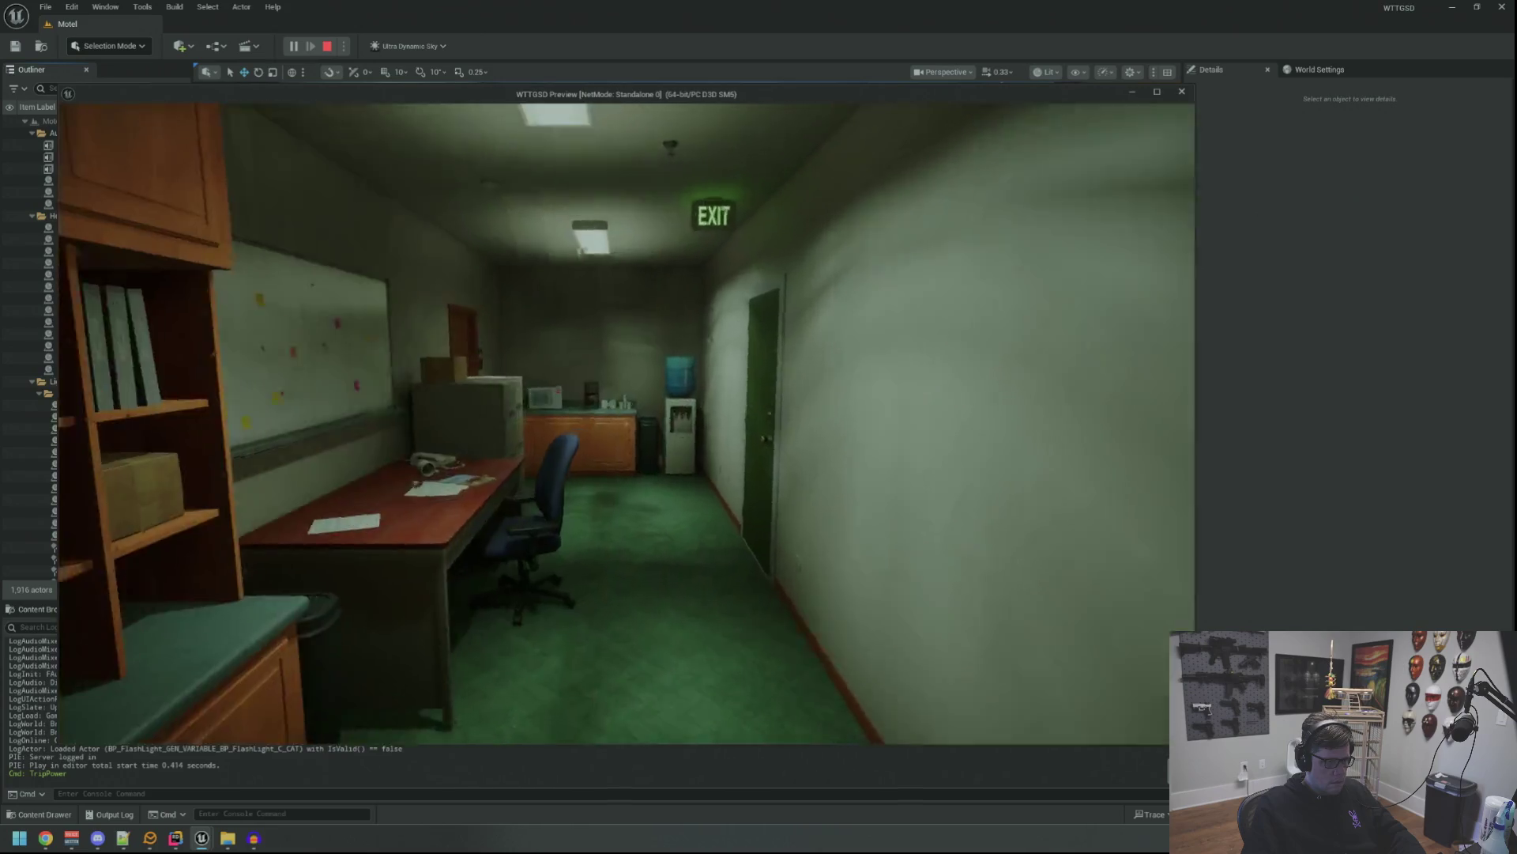
key(e)
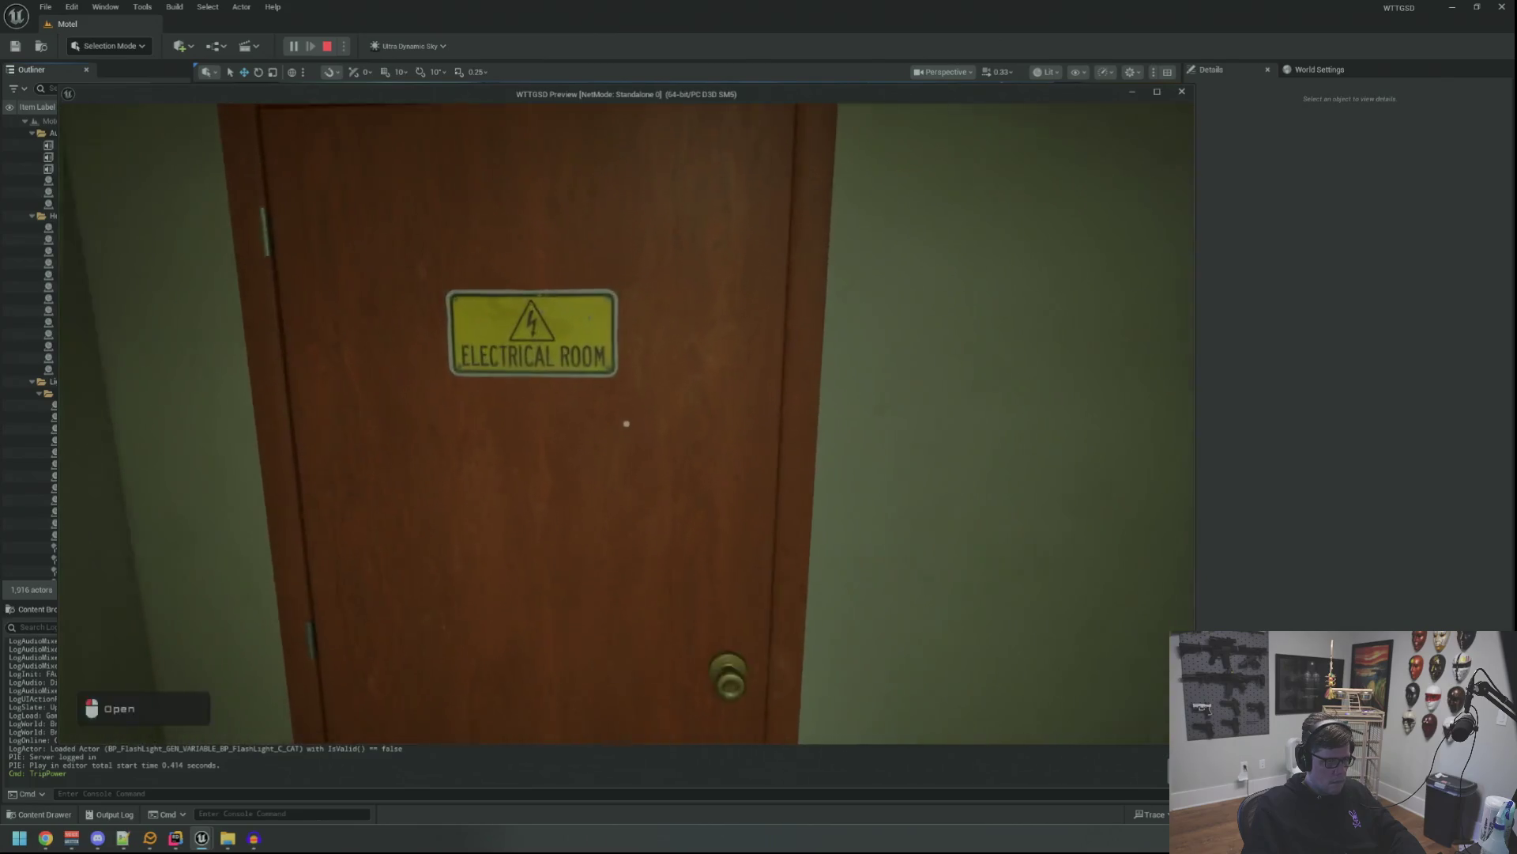
click(626, 424)
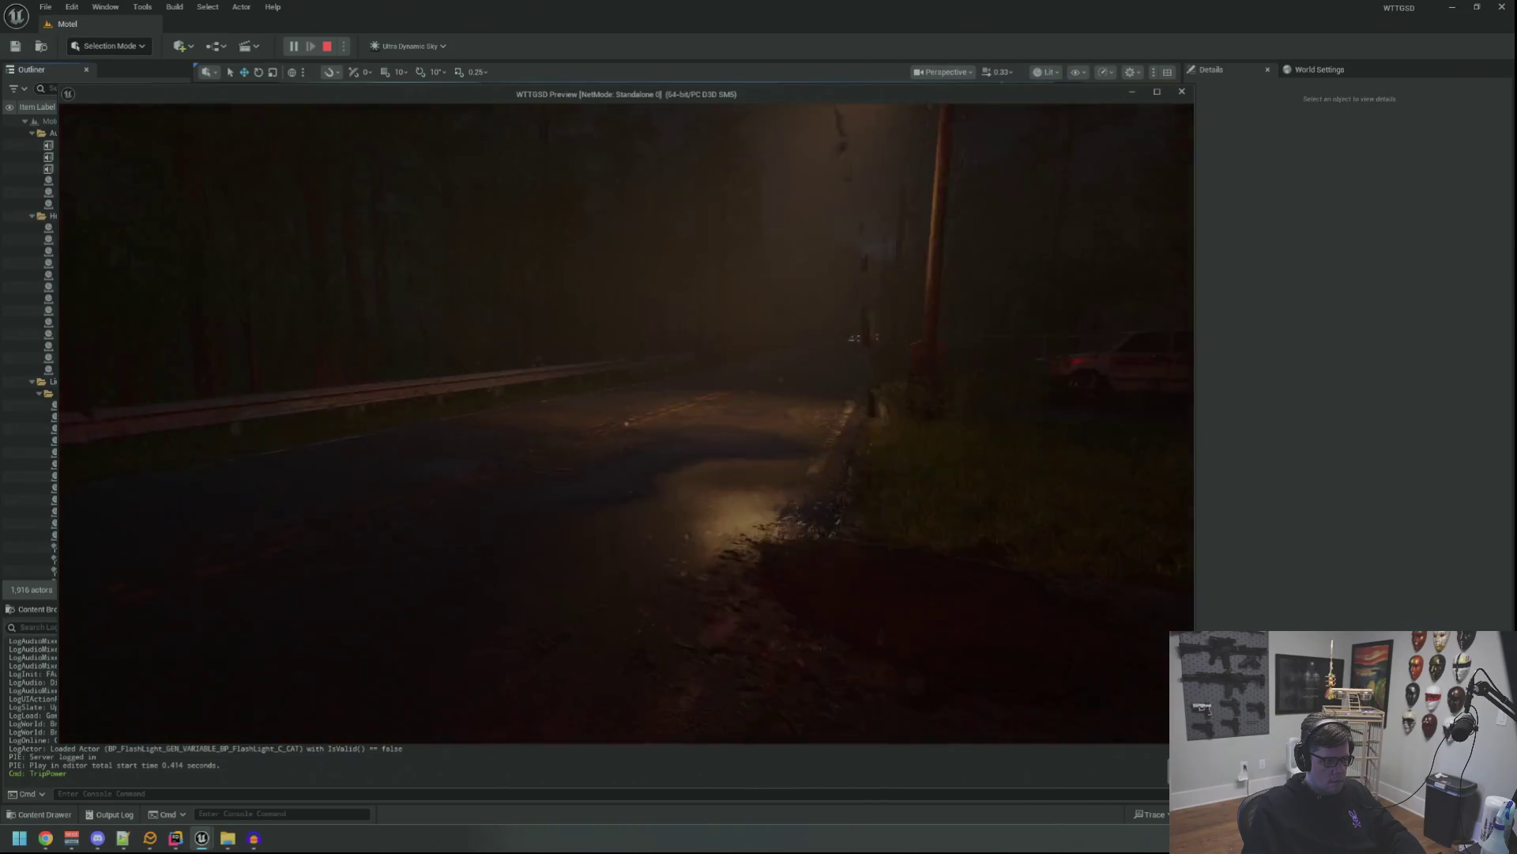
key(w)
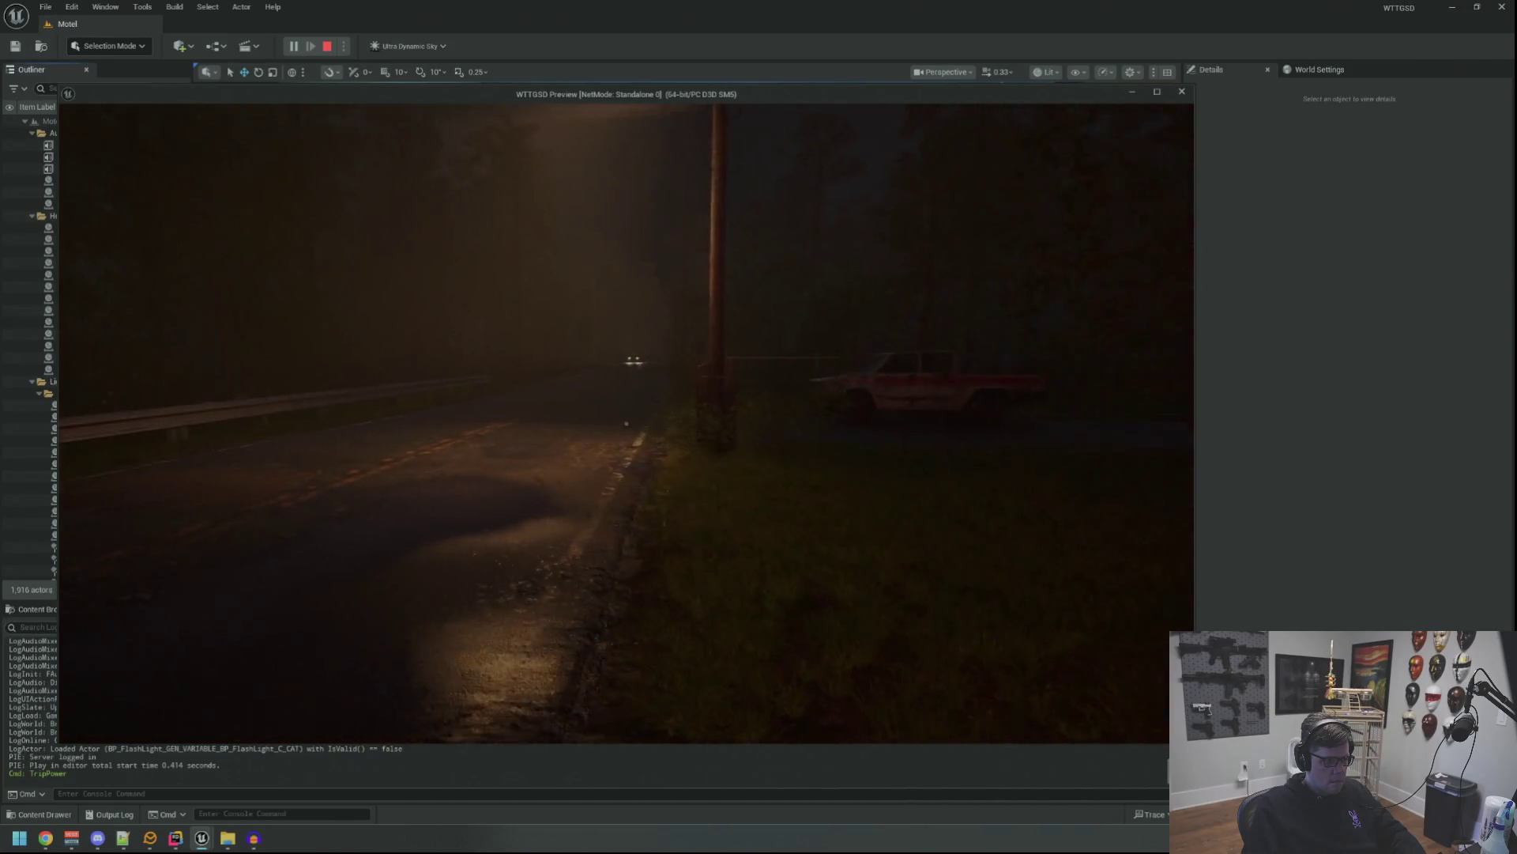
Walk along the road into motel room 1, check the bathroom, and step back out.
key(w)
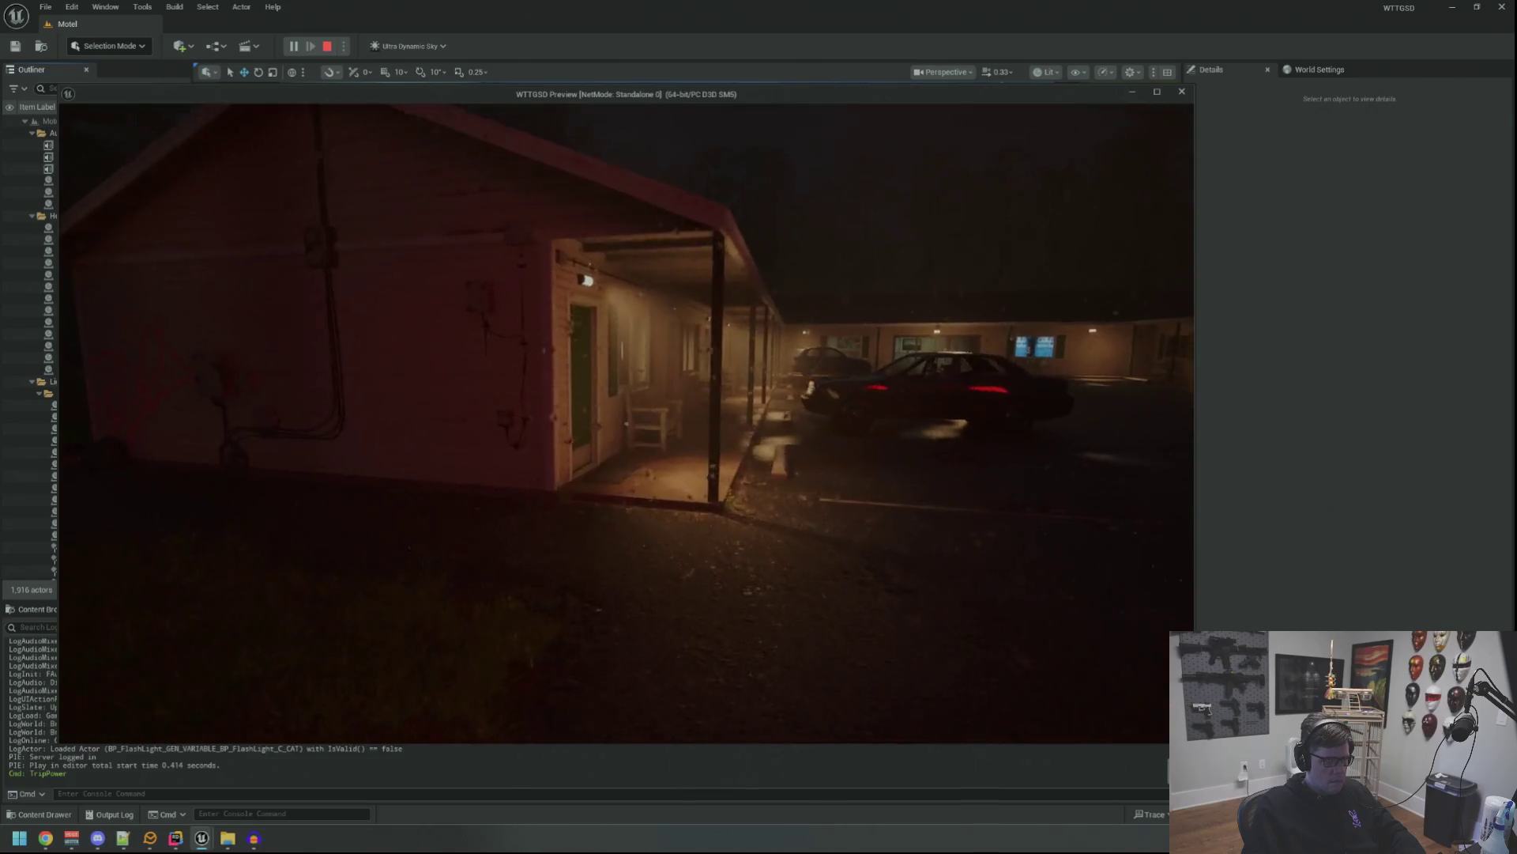
key(w)
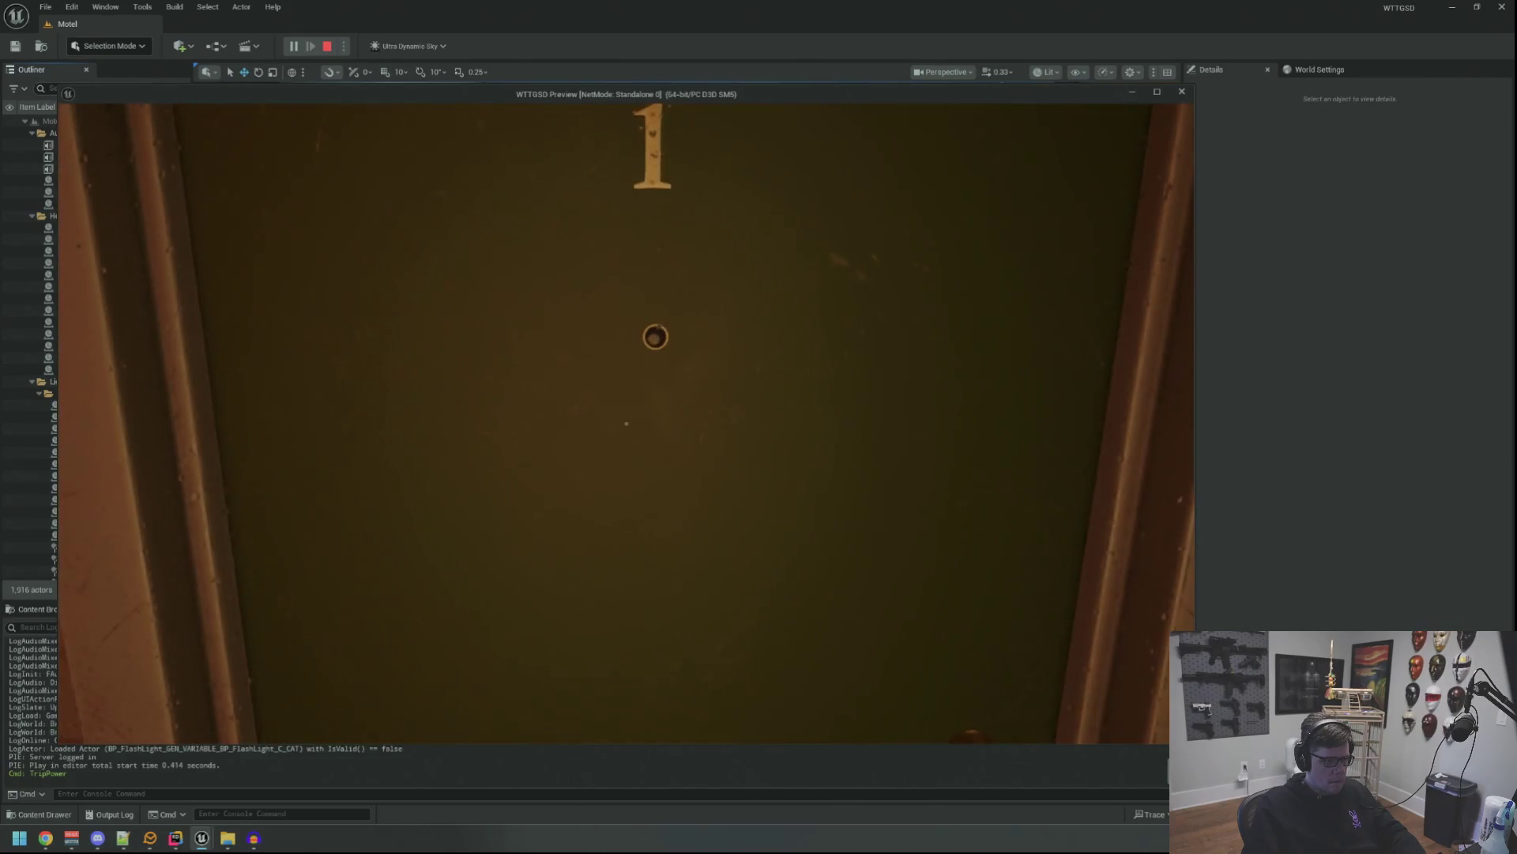
key(e)
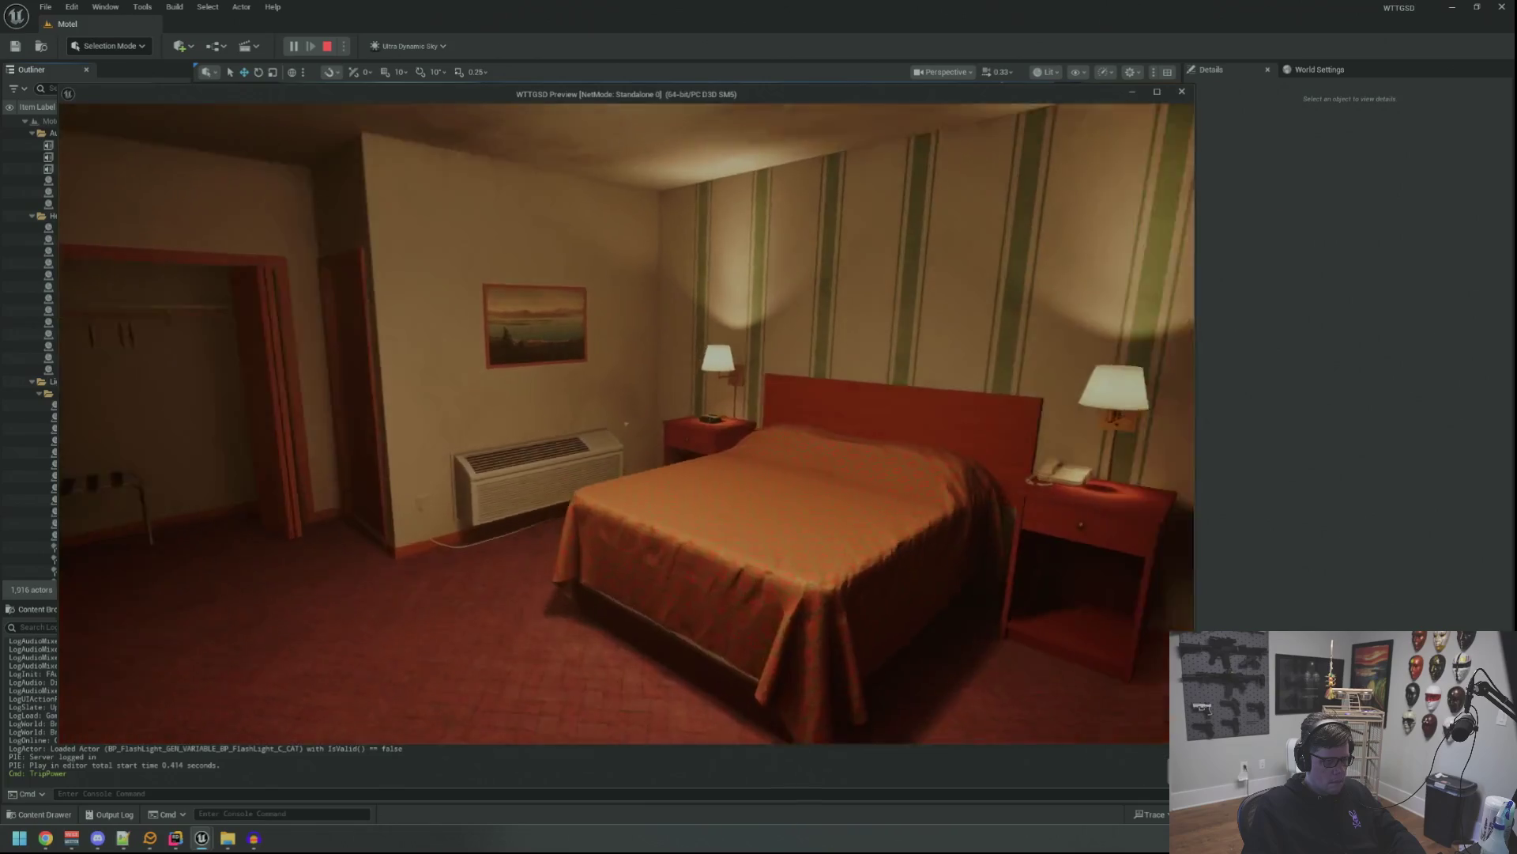
key(e)
key(w)
key(s)
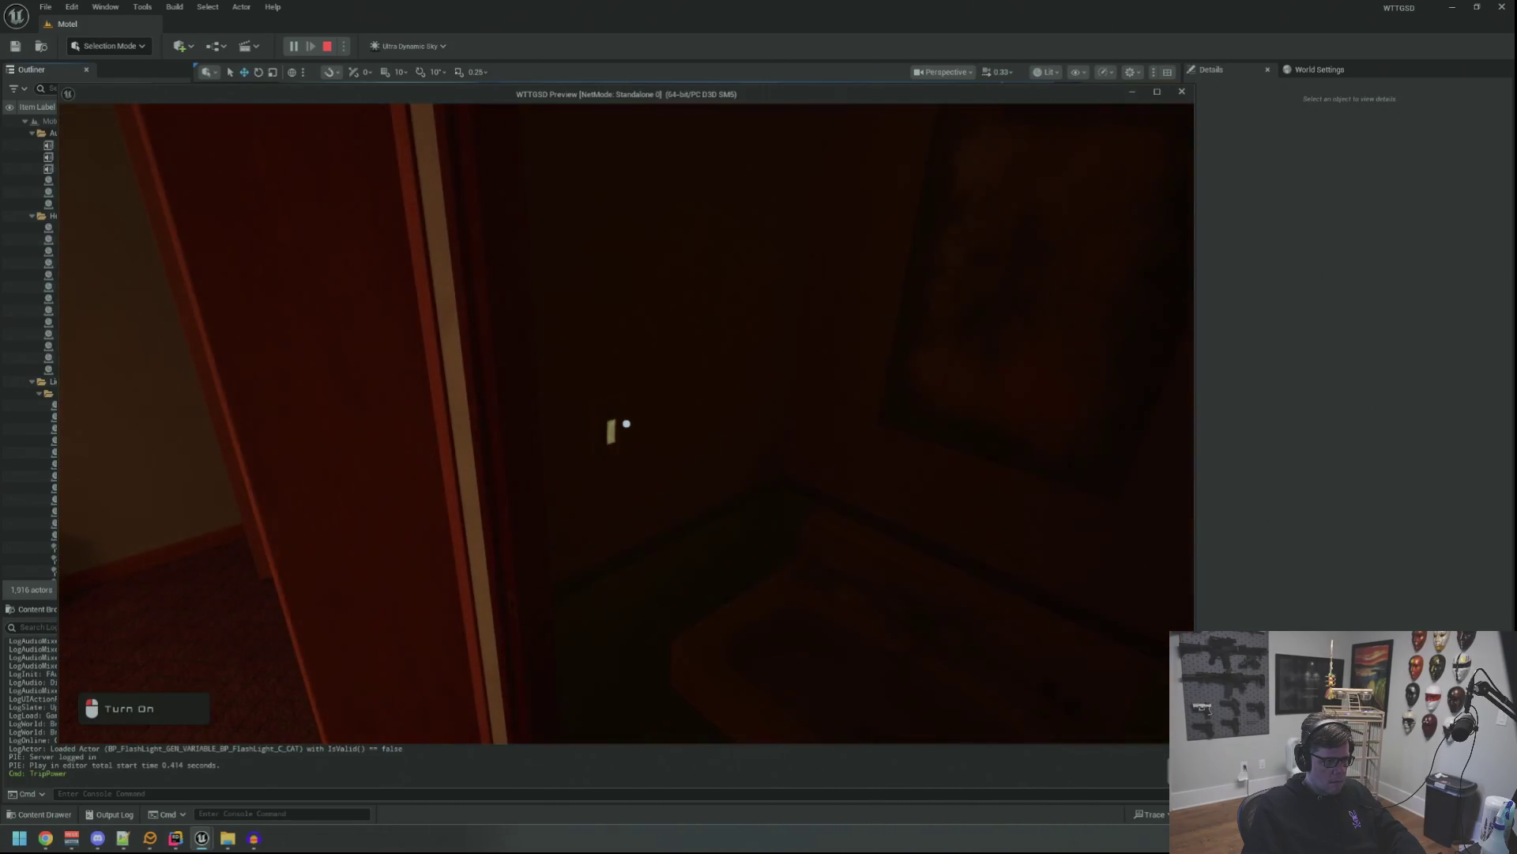
key(w)
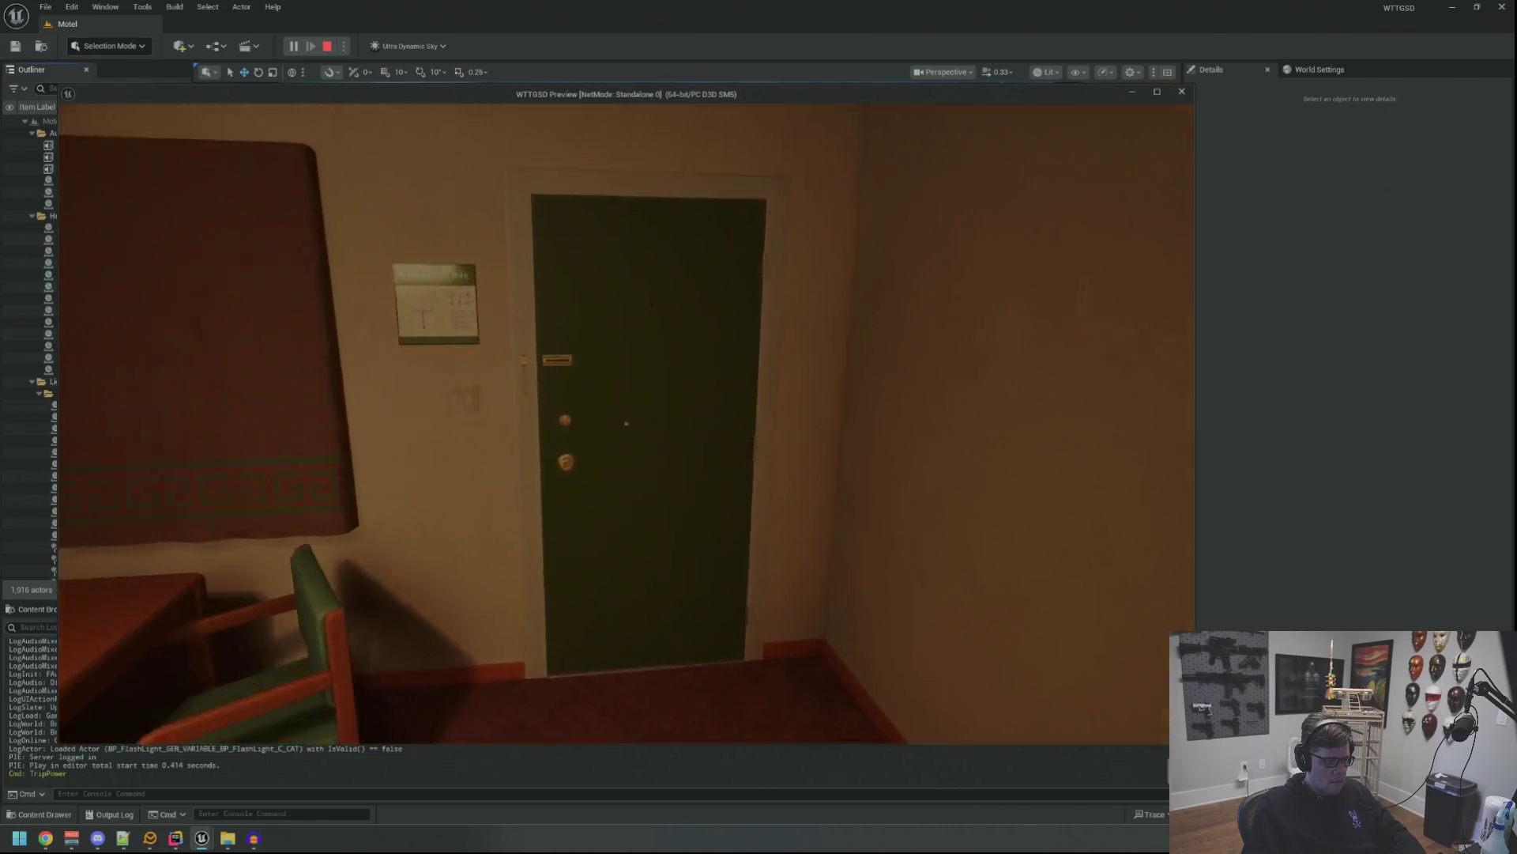
key(e)
key(w)
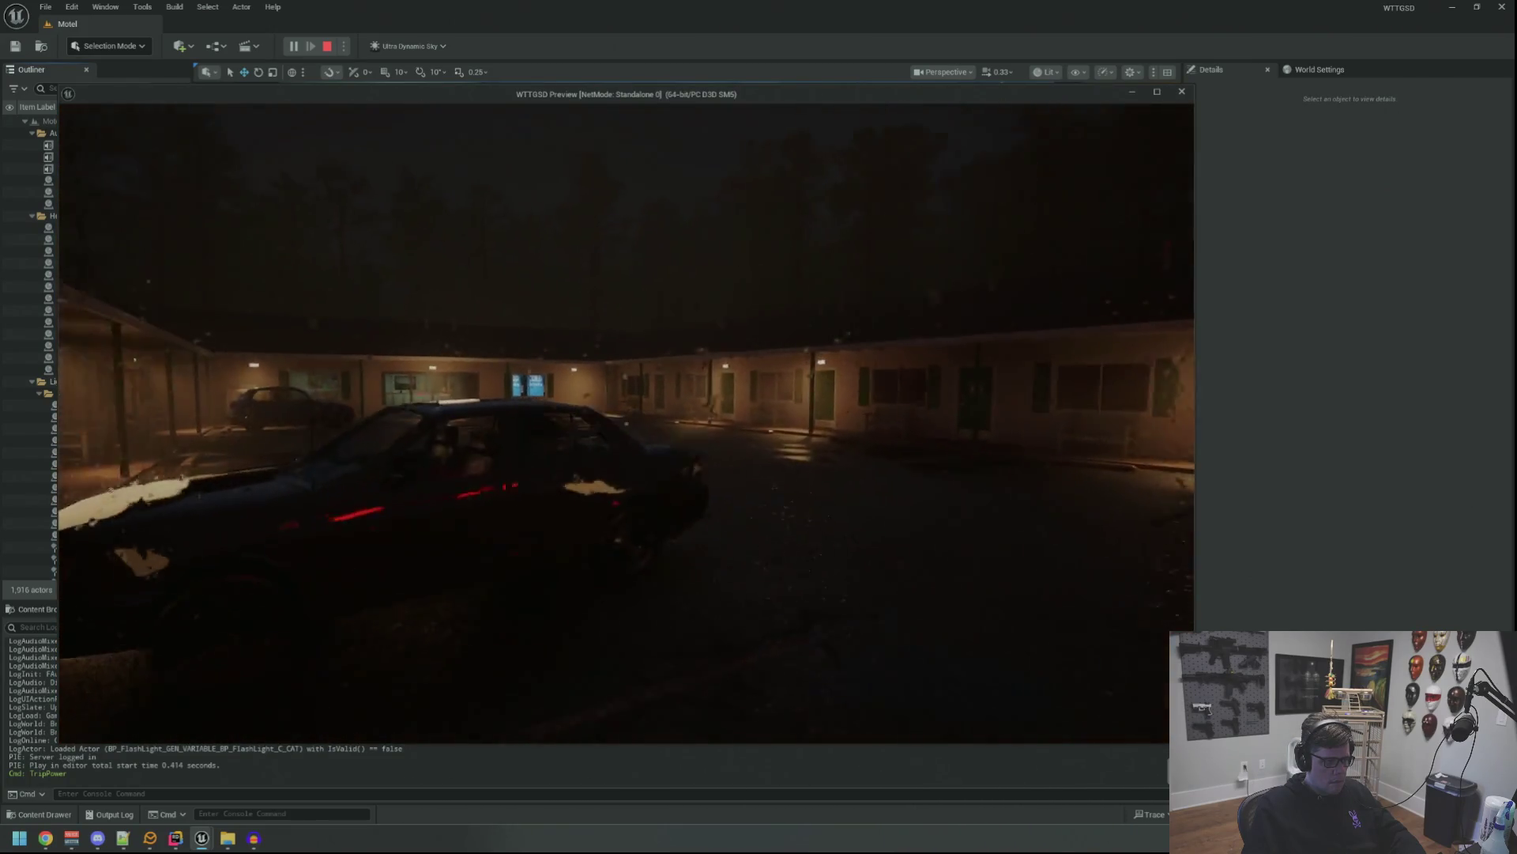
Cross the parking lot into the motel office and through the Private door into the green room.
key(w)
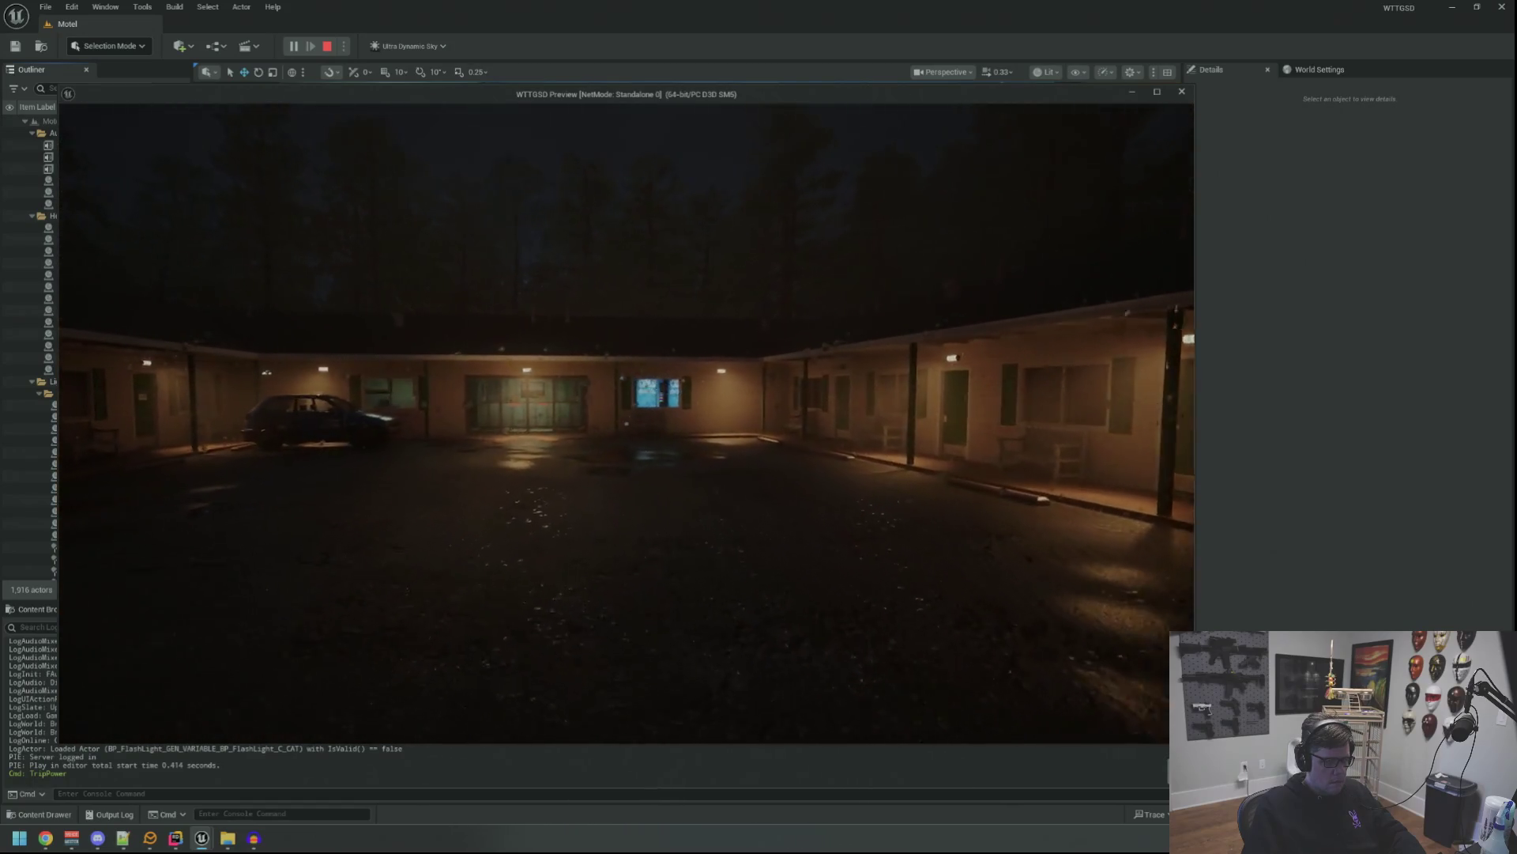
key(w)
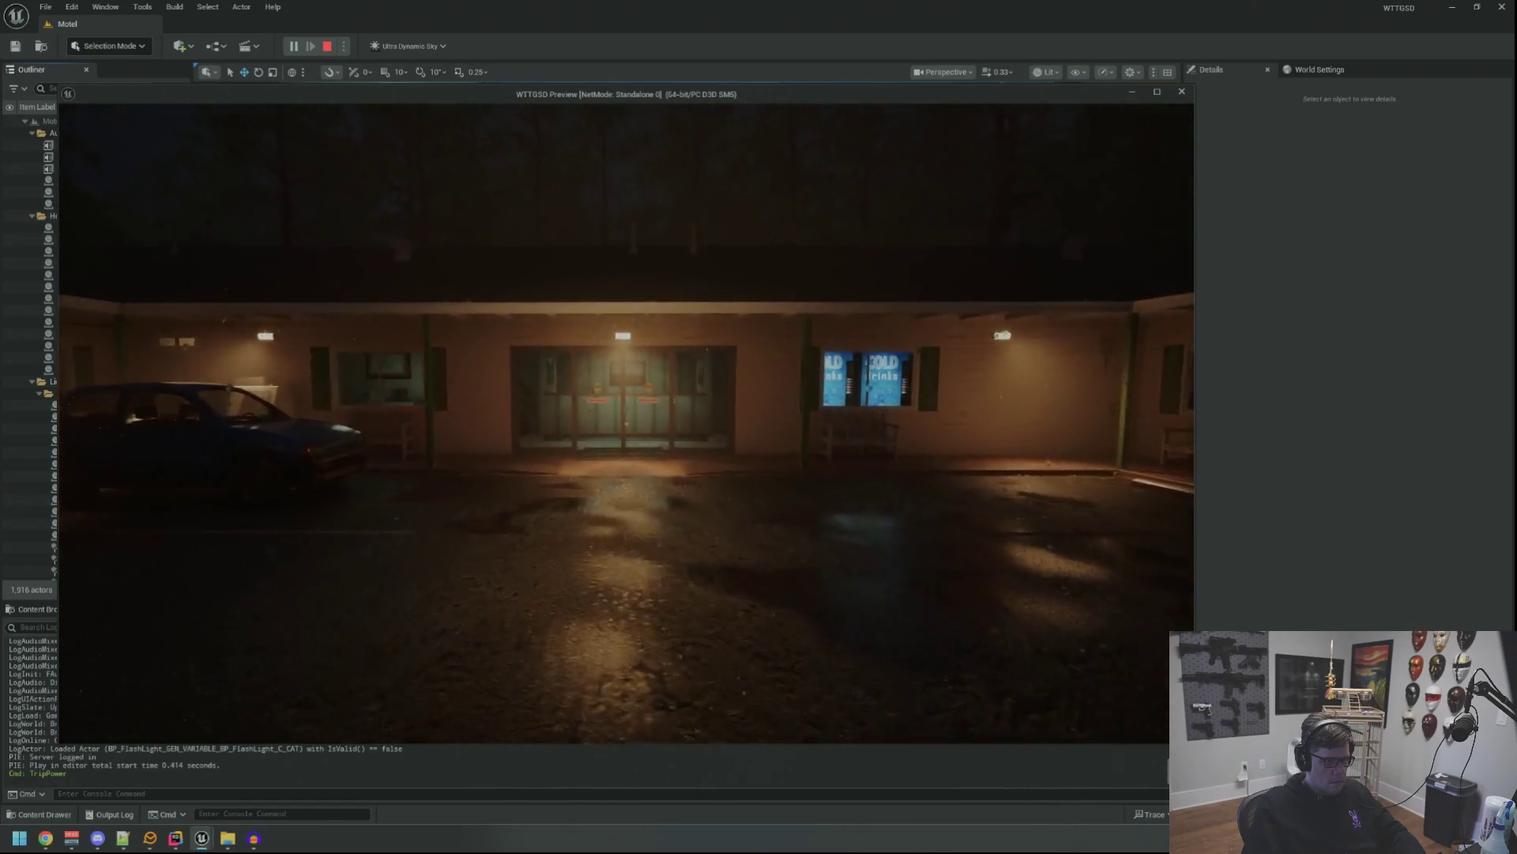
key(w)
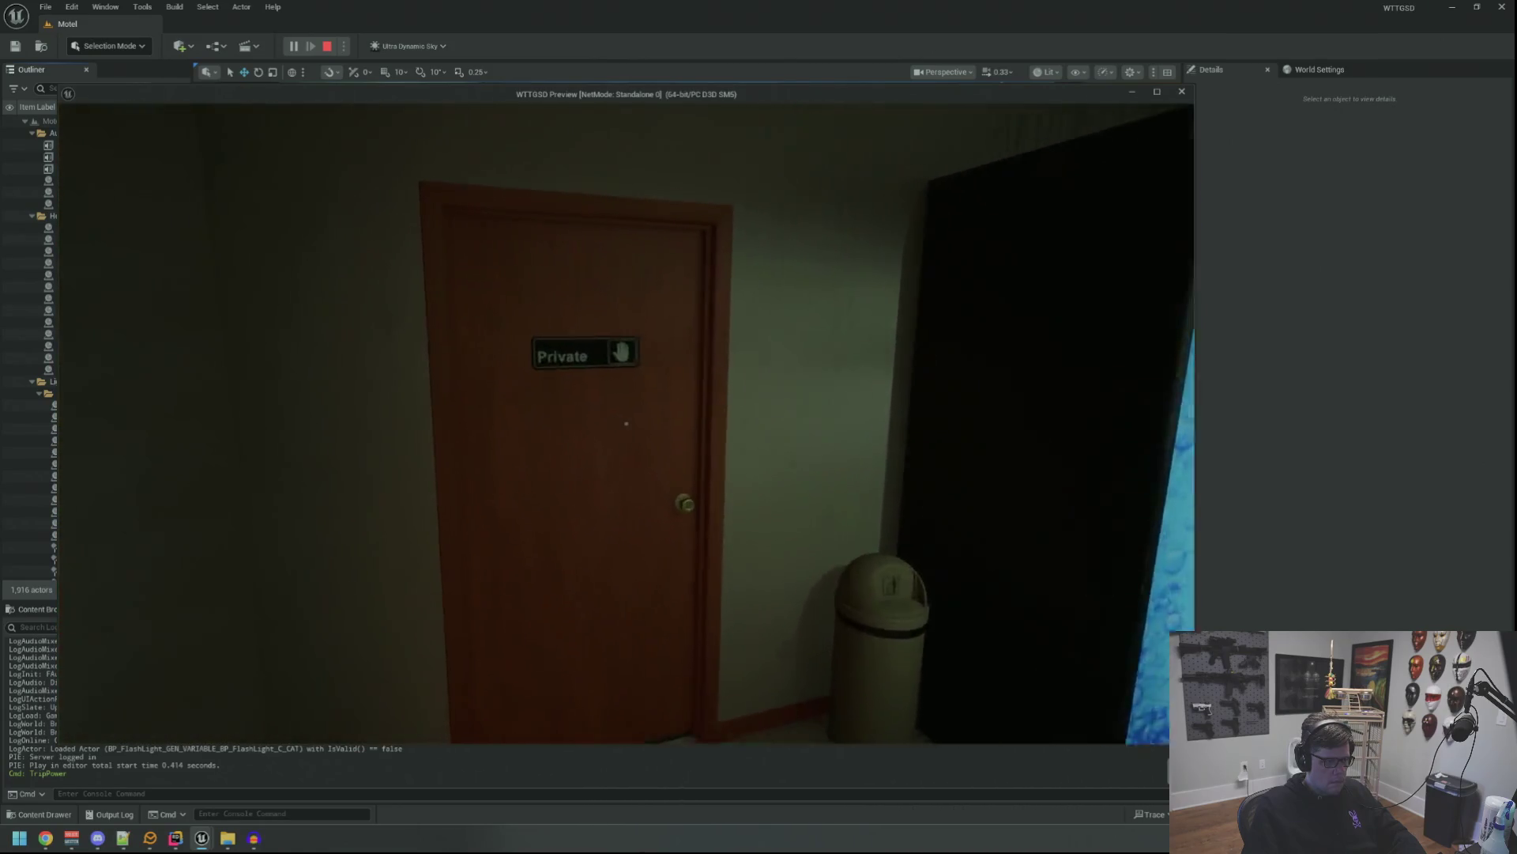
key(w)
click(626, 423)
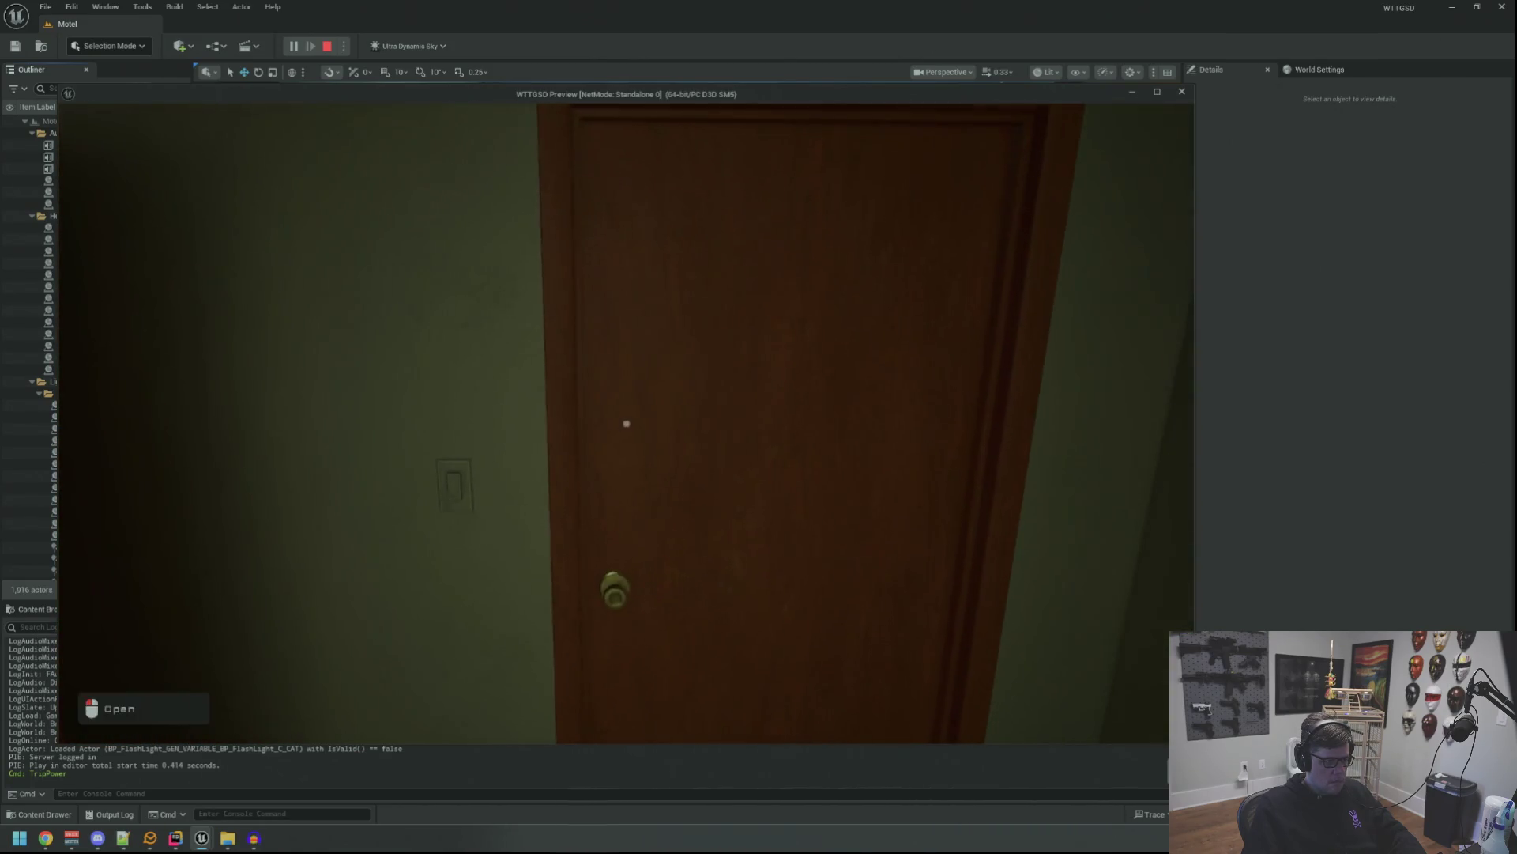
click(626, 423)
mouse_move(626, 424)
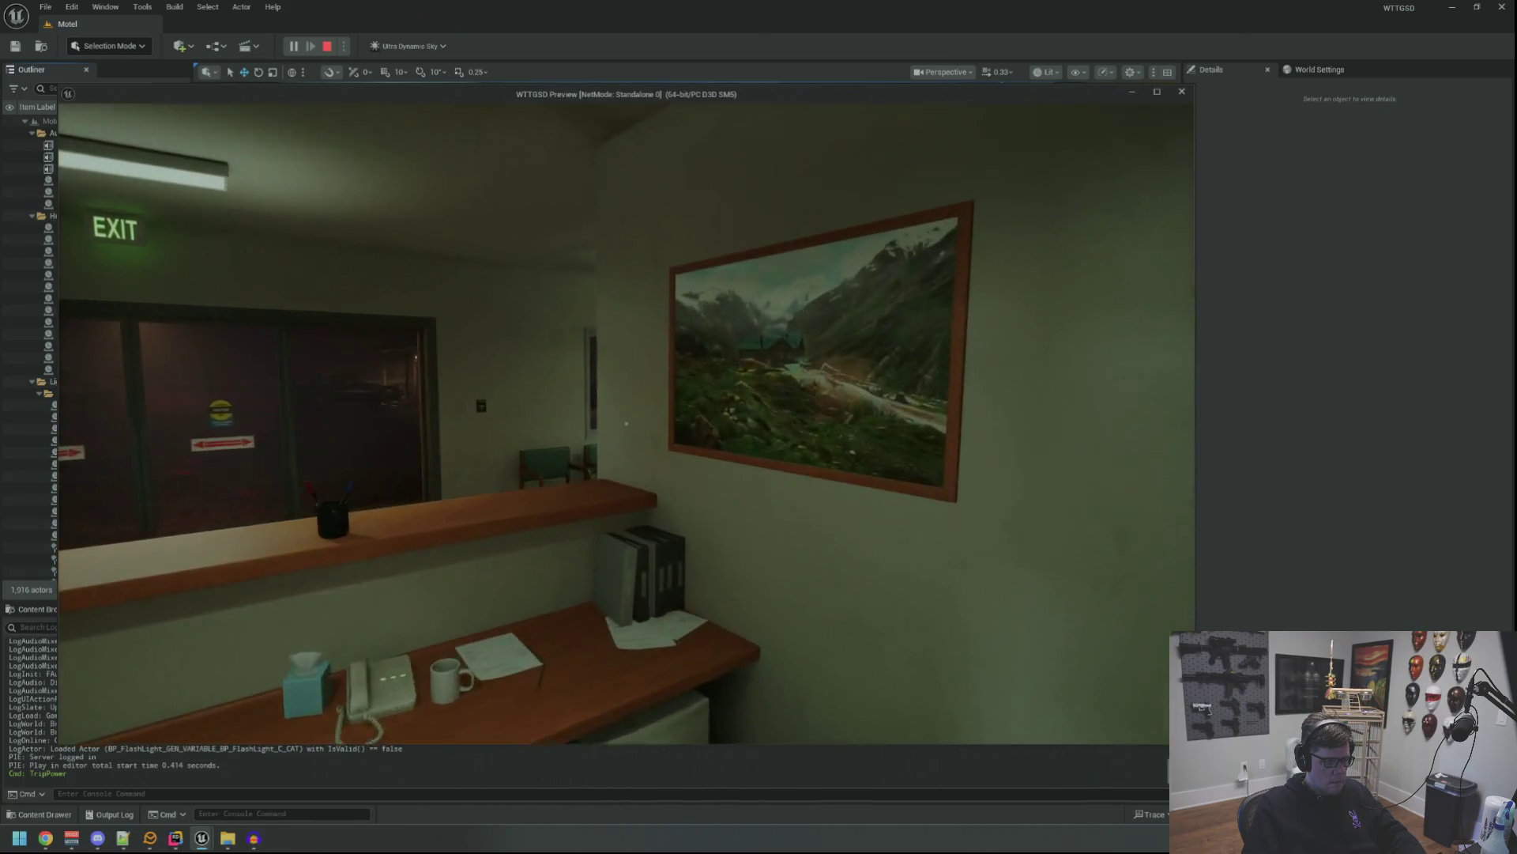
Pass through the hallway and storage room into the Electrical Room, and recall the TripPower command.
key(s)
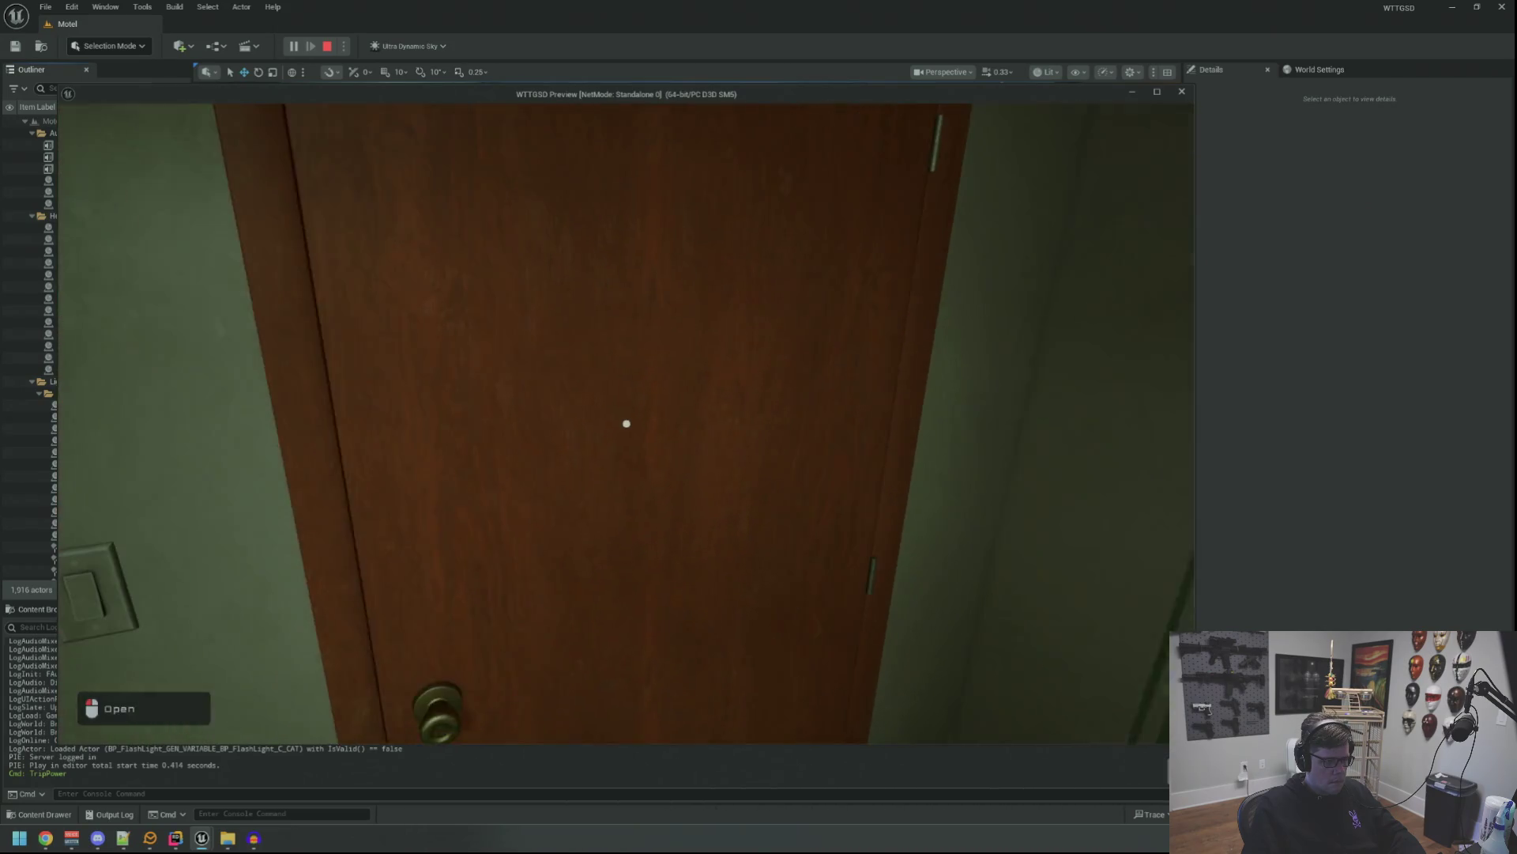
click(626, 424)
click(626, 424)
click(626, 424)
key(w)
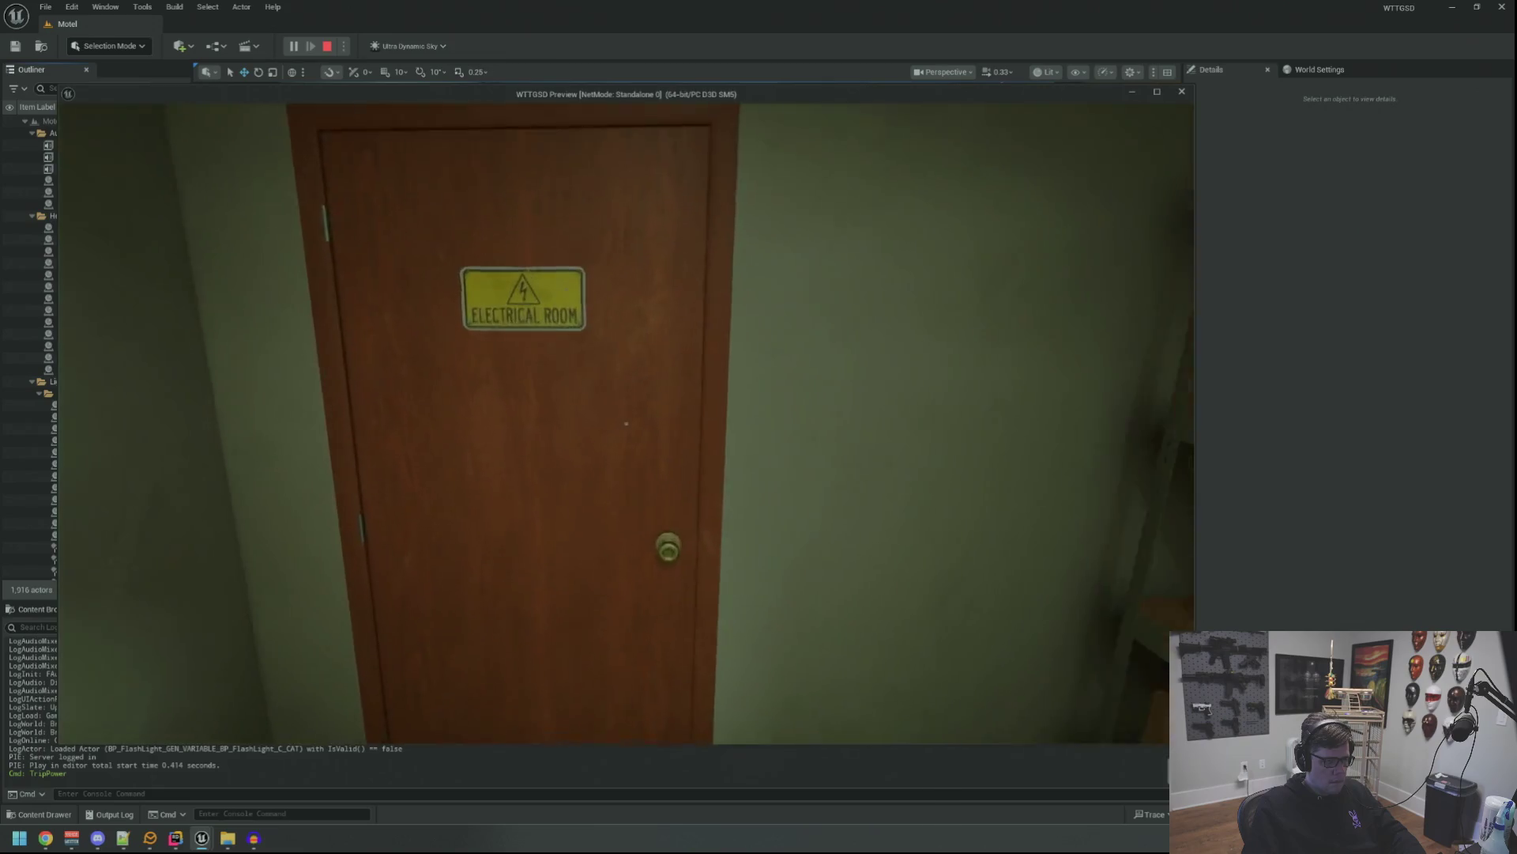
click(626, 423)
key(w)
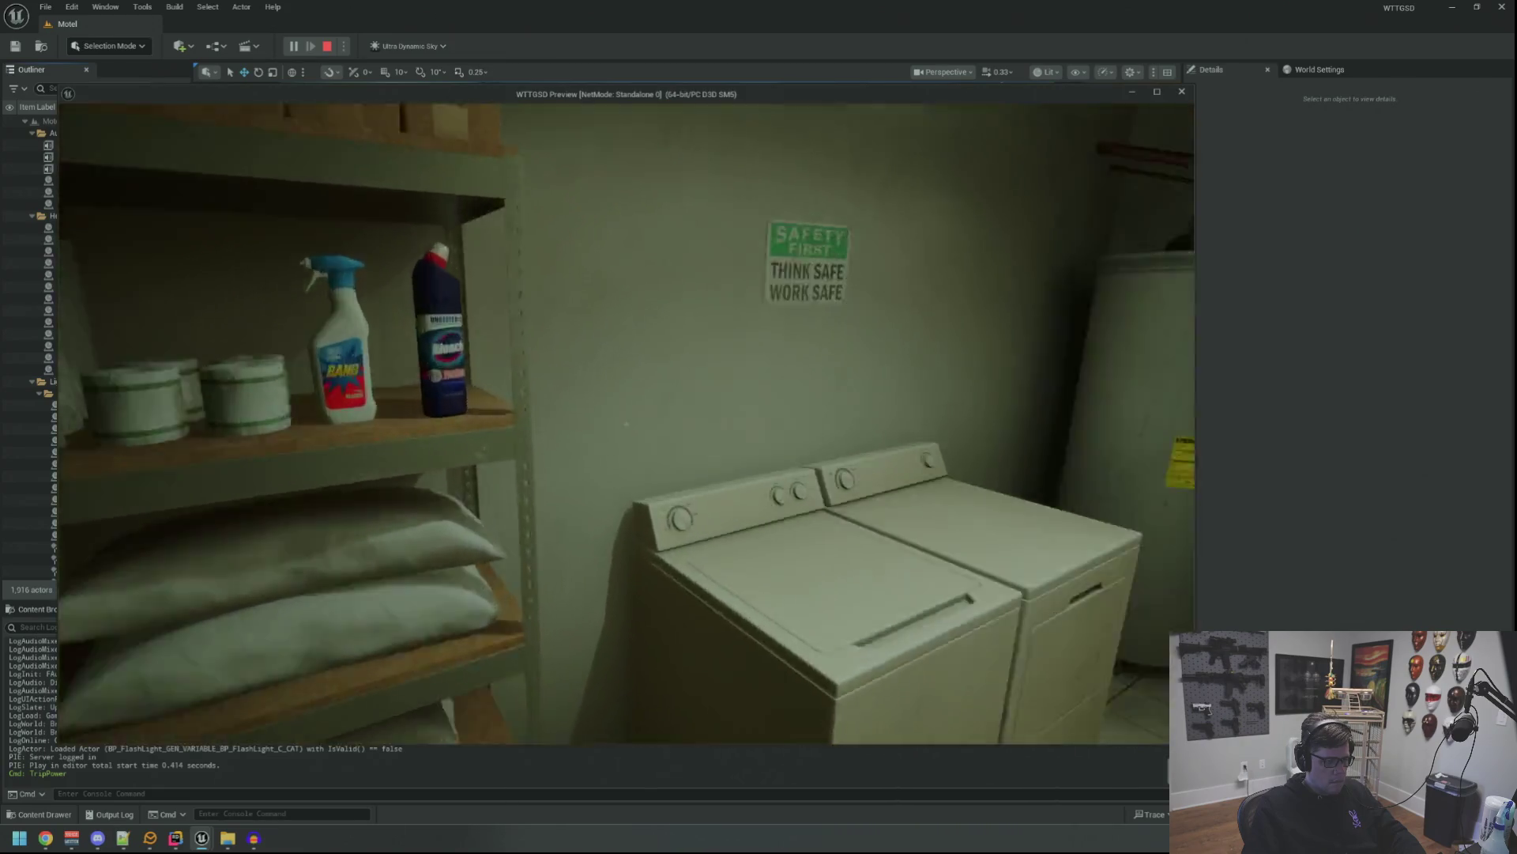
key(Up)
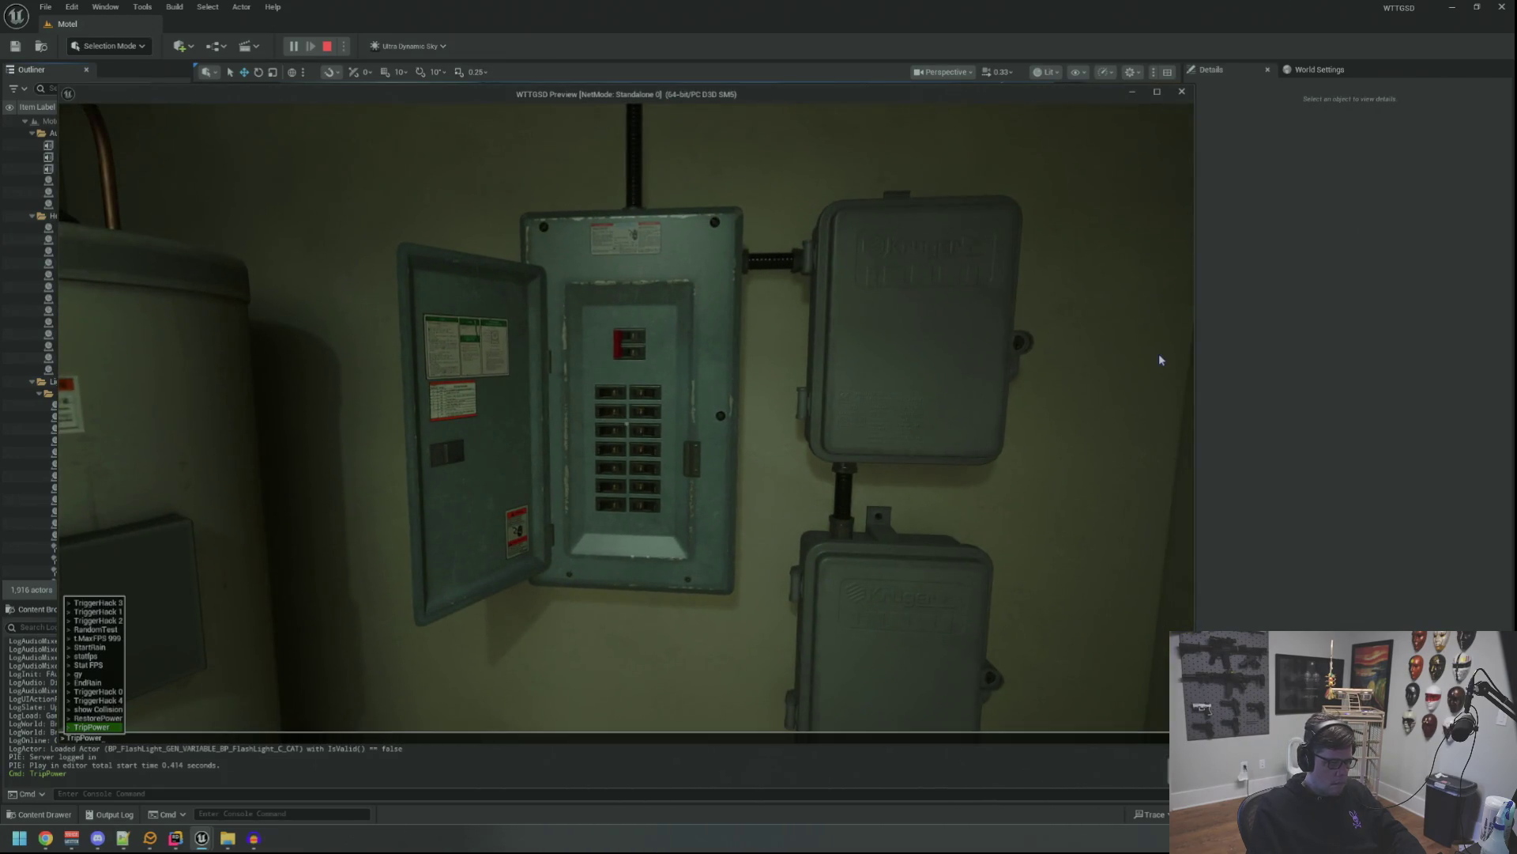
Run TripPower to darken the level, explore by flashlight, stop play, and minimize the editor.
key(Return)
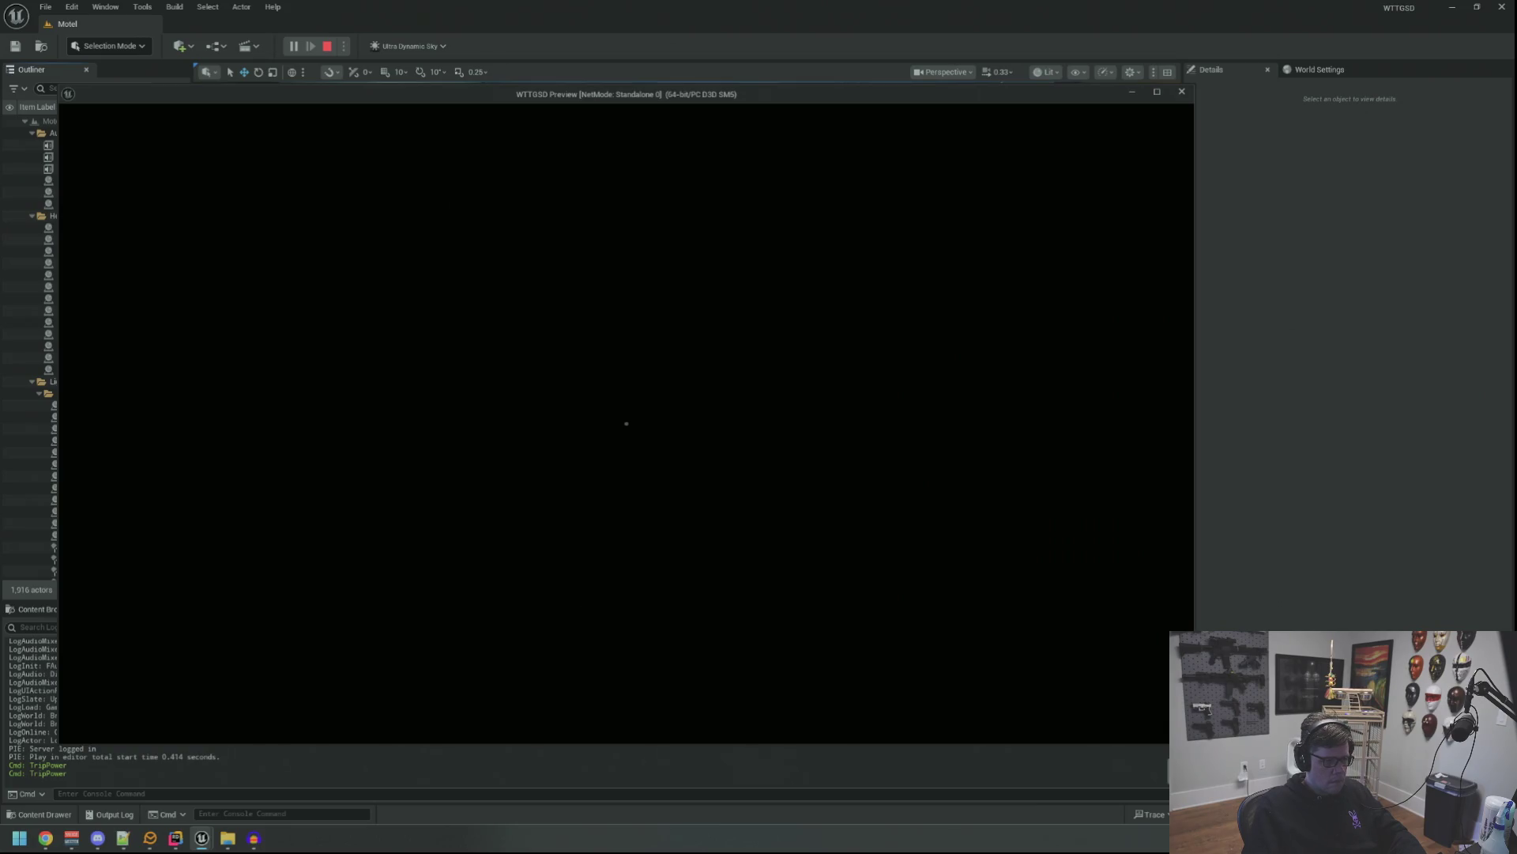
key(f)
key(w)
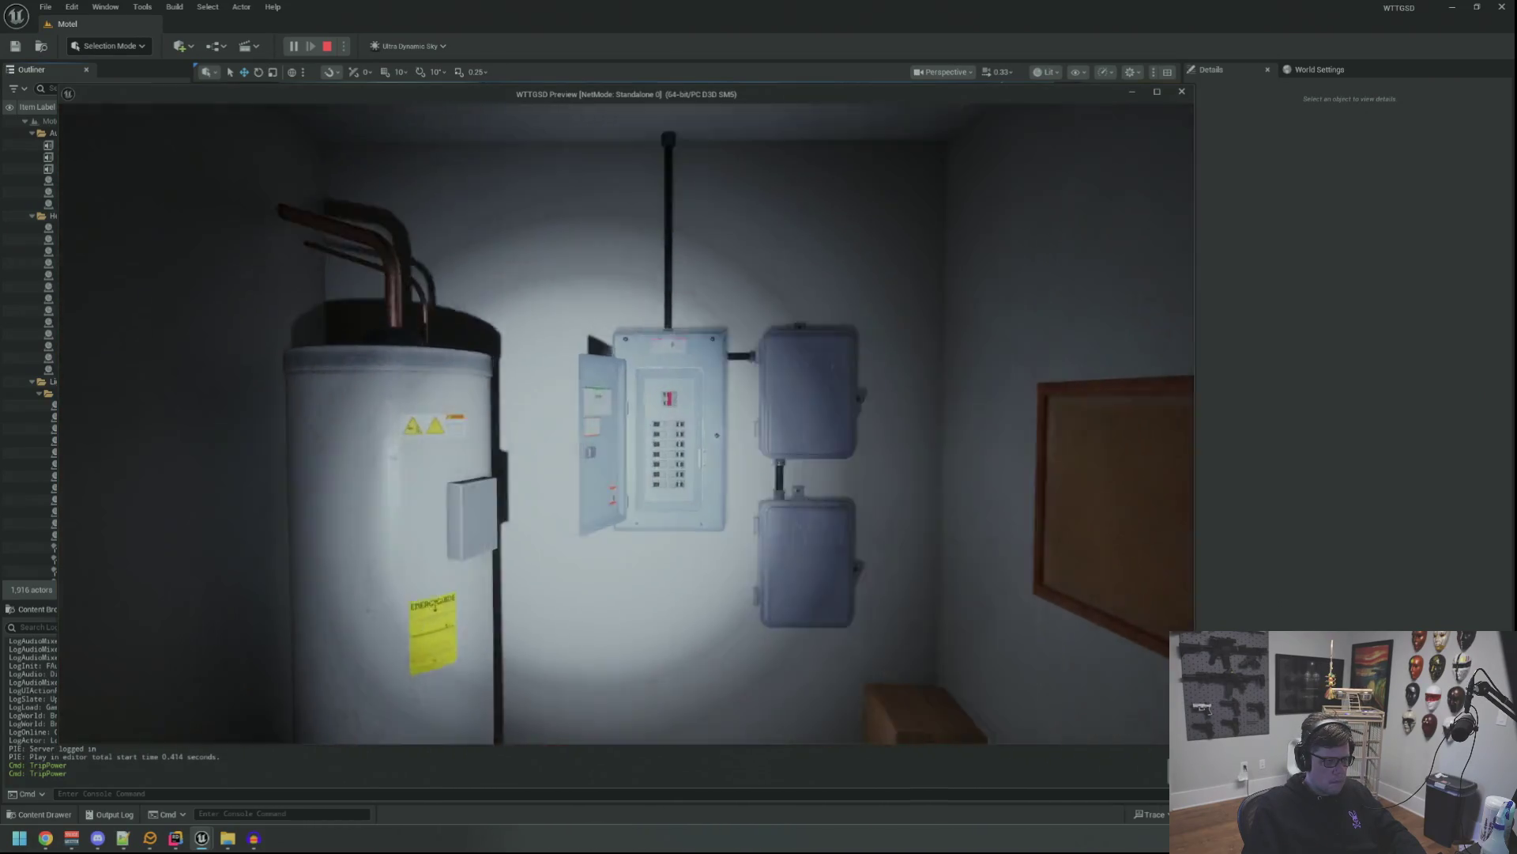
key(w)
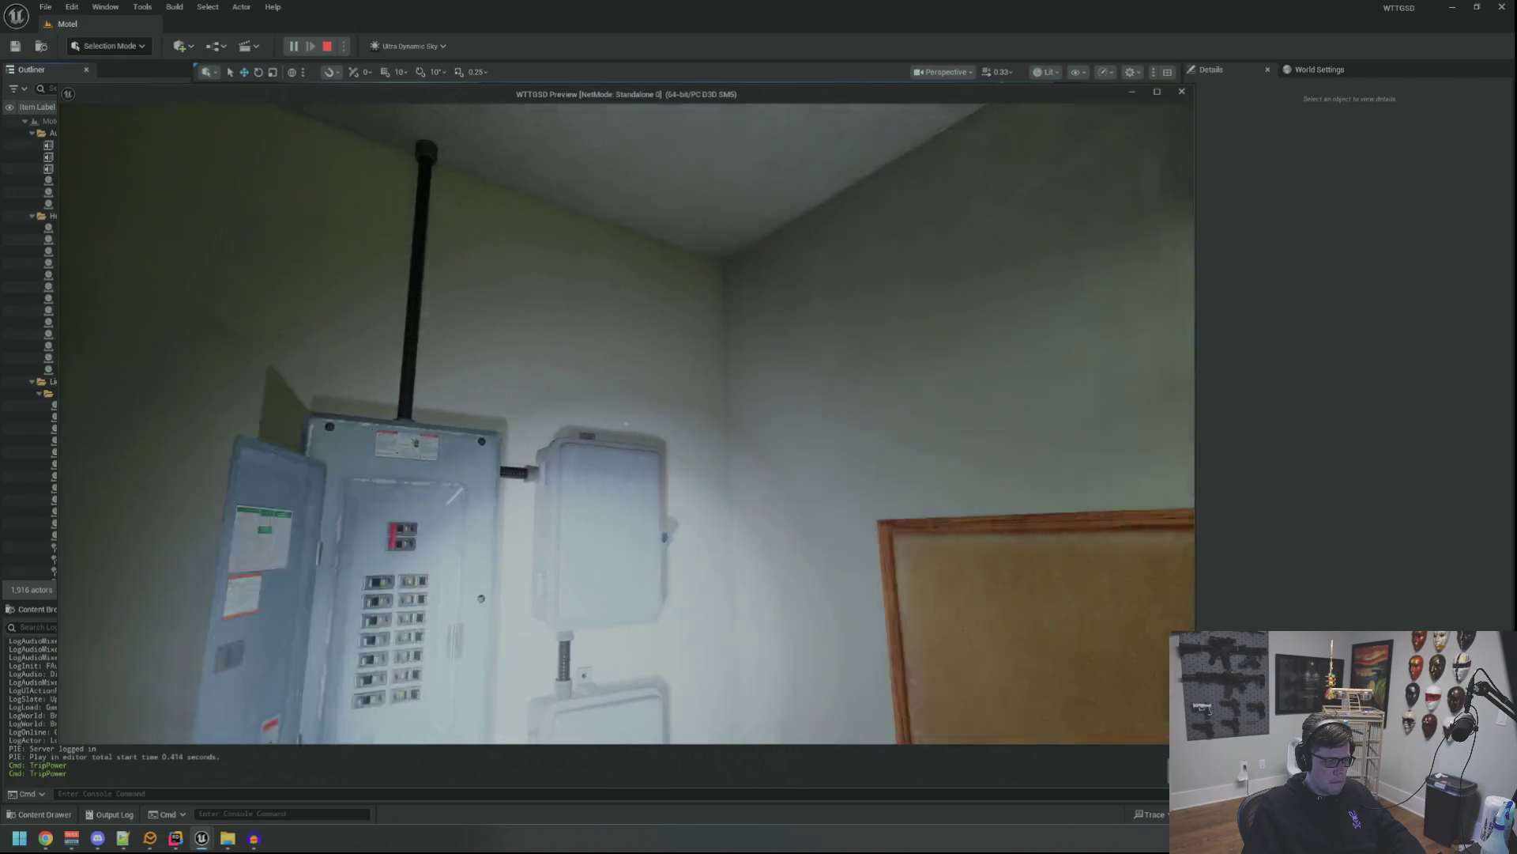
key(w)
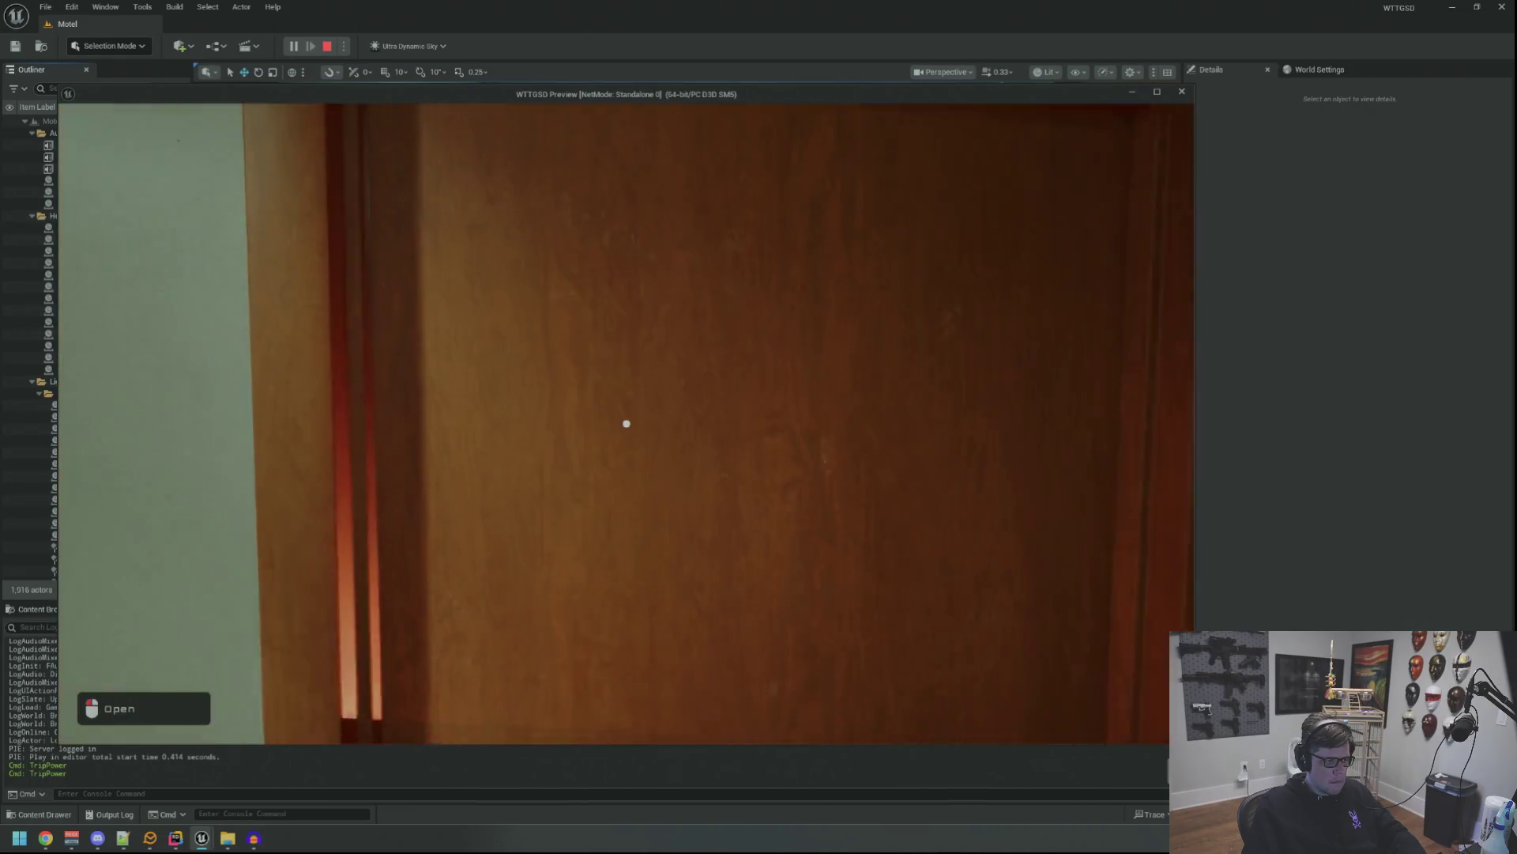
key(Escape)
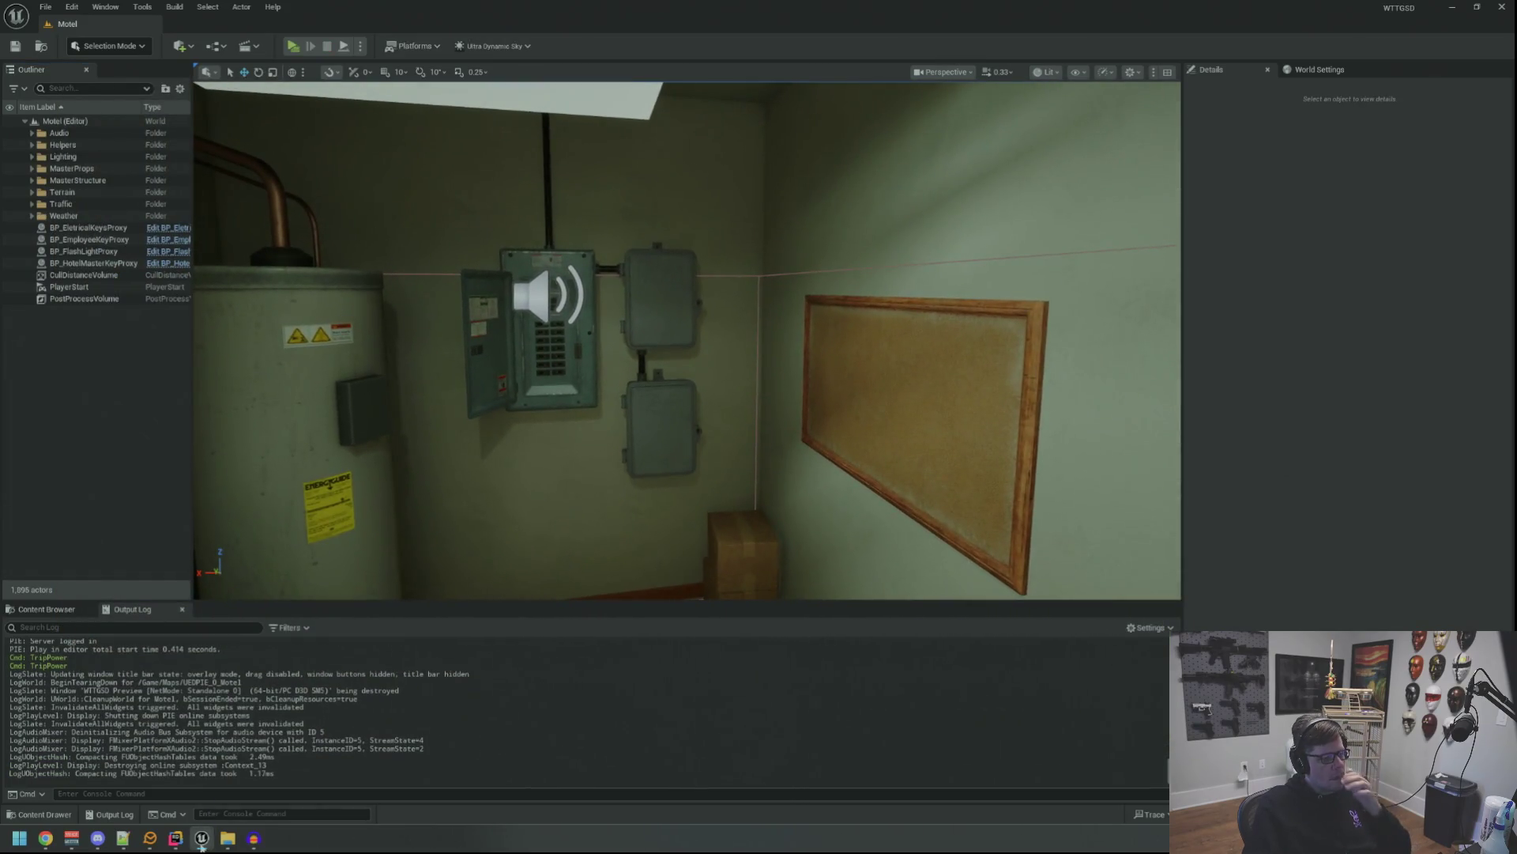
click(202, 840)
Close the Electric Amplifier and Breaker Switch On 14077 tabs, returning to the Neon Lights page.
click(845, 449)
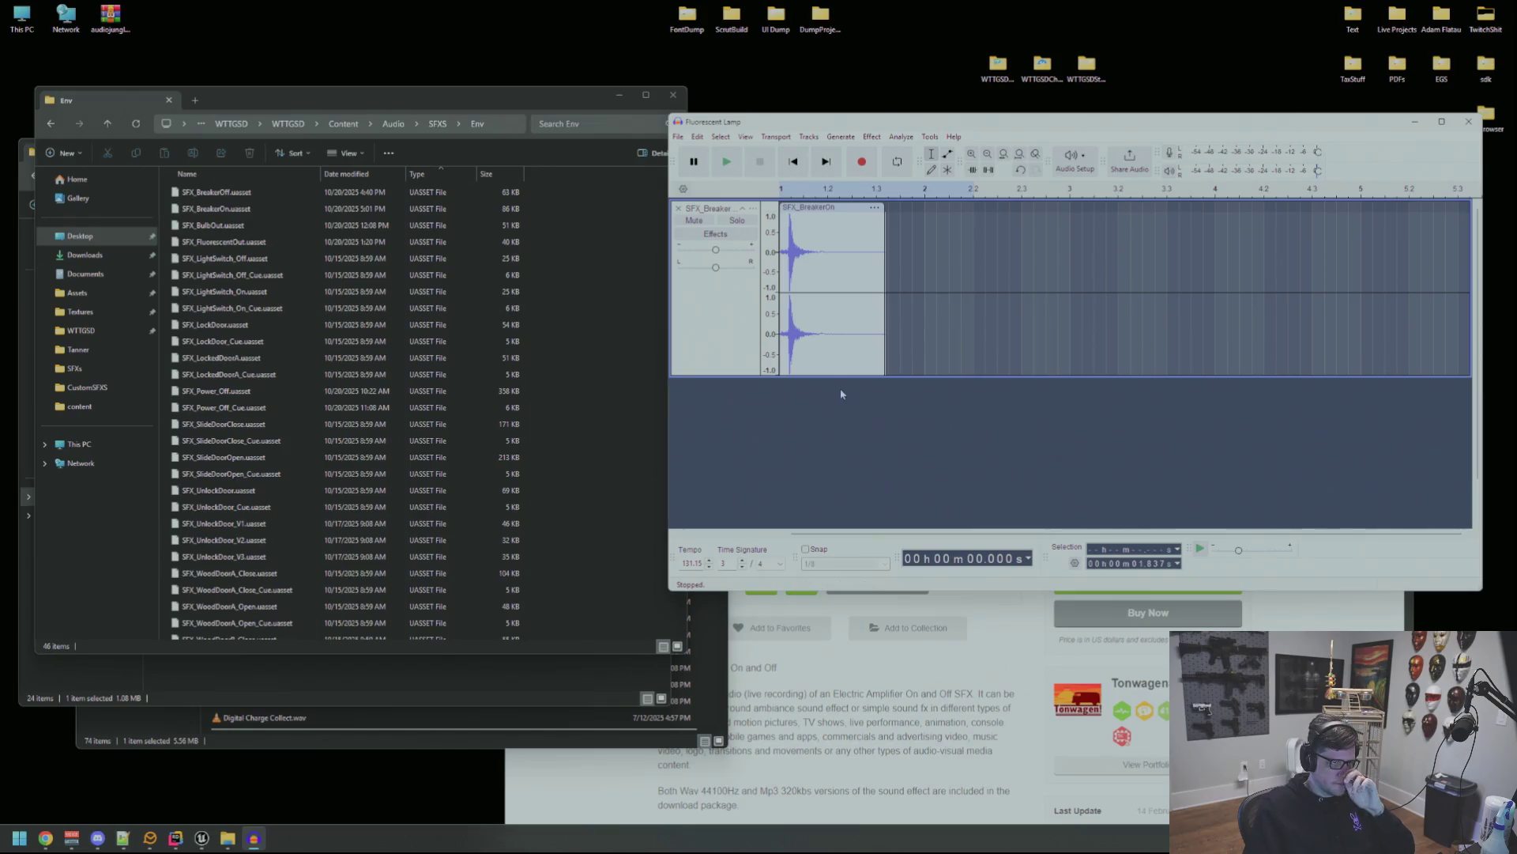
key(alt+Tab)
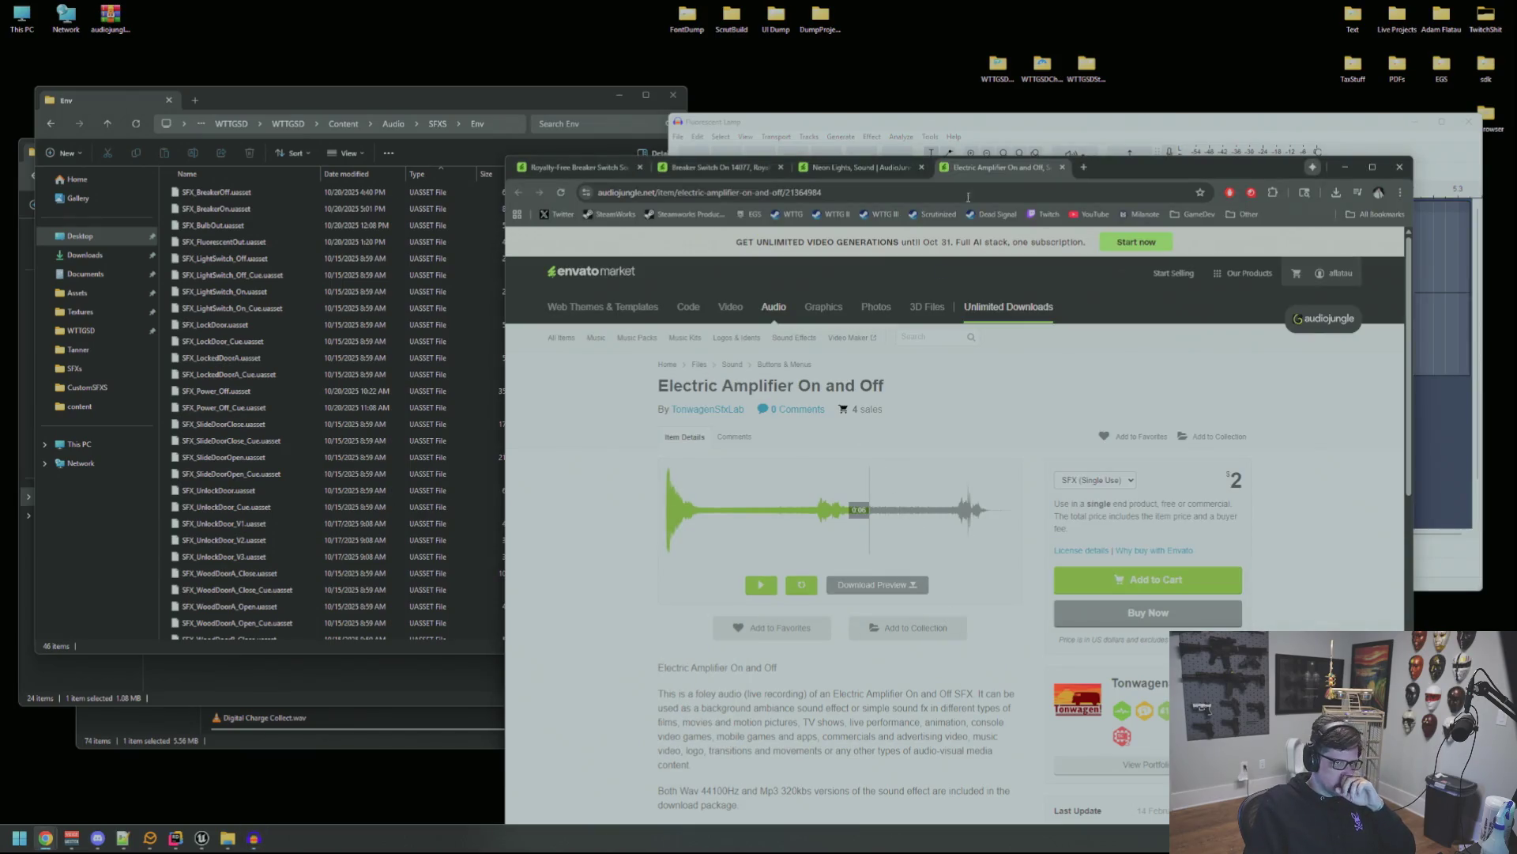
key(ctrl+w)
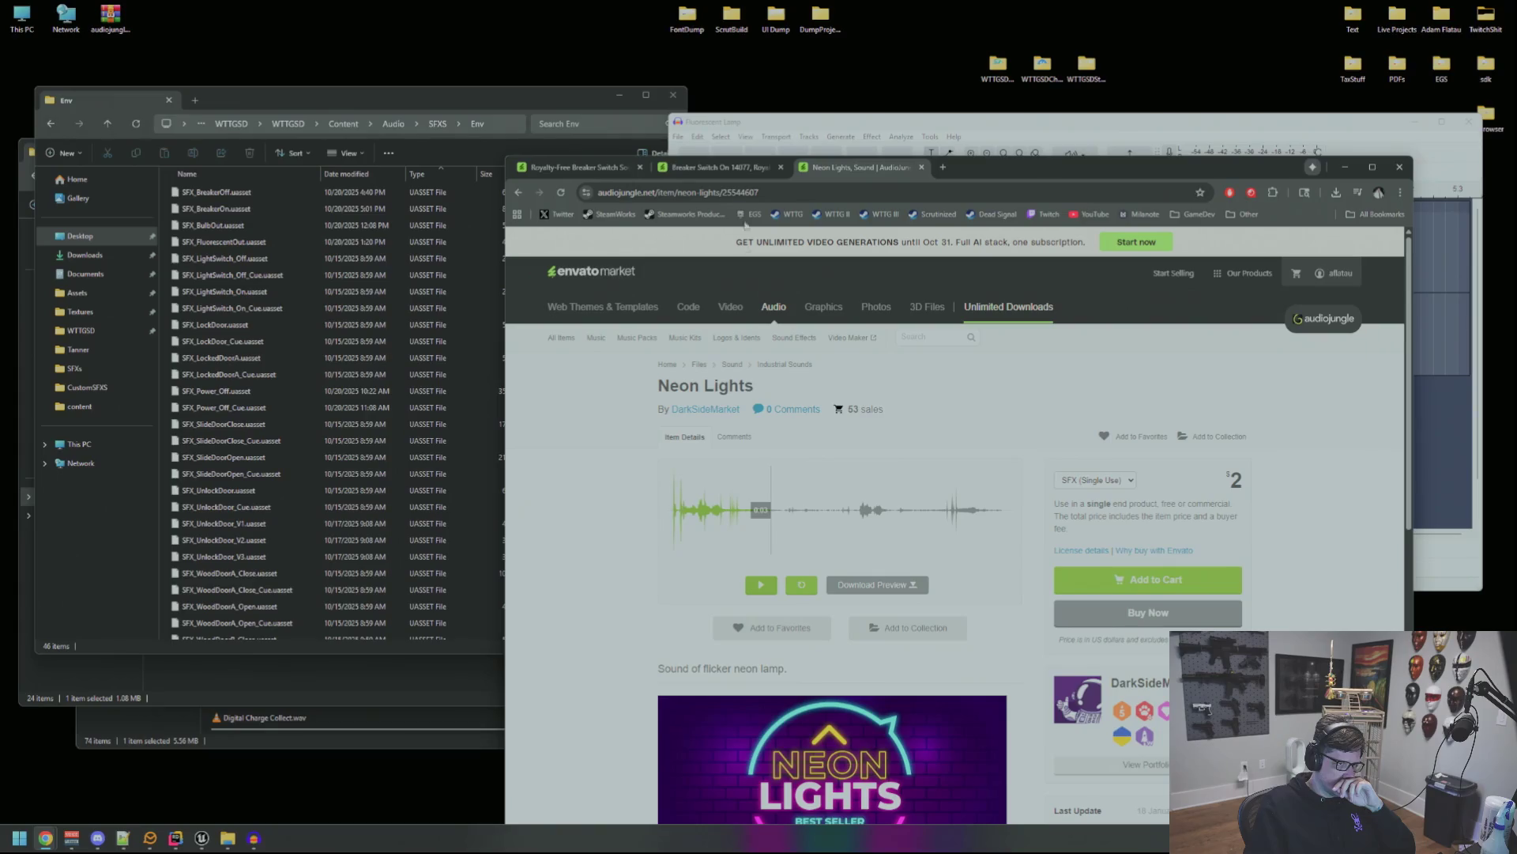
key(ctrl+shift+Tab)
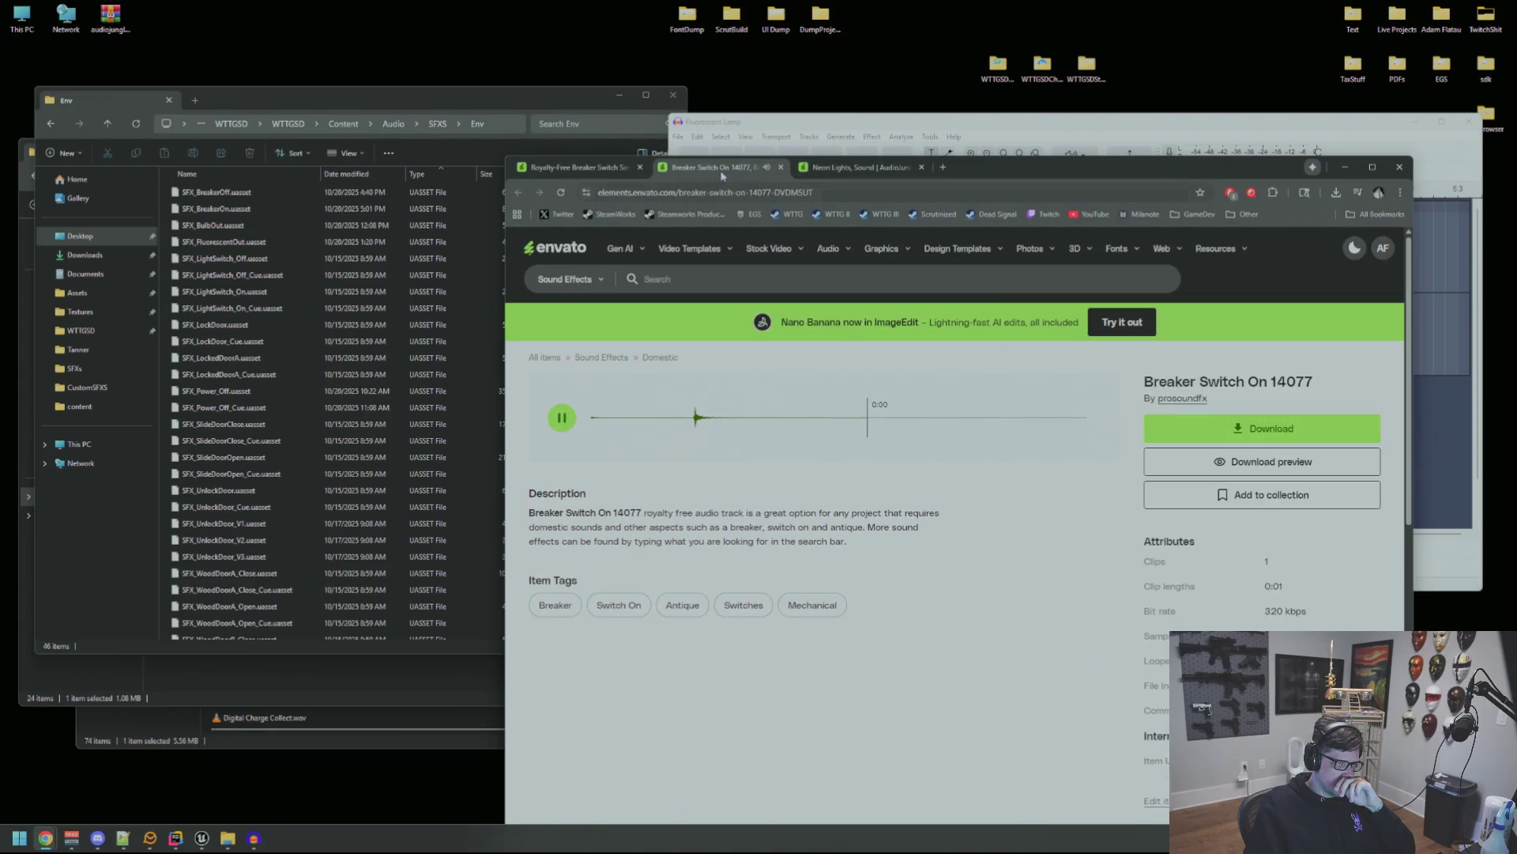
key(ctrl+w)
key(ctrl+shift+Tab)
click(699, 168)
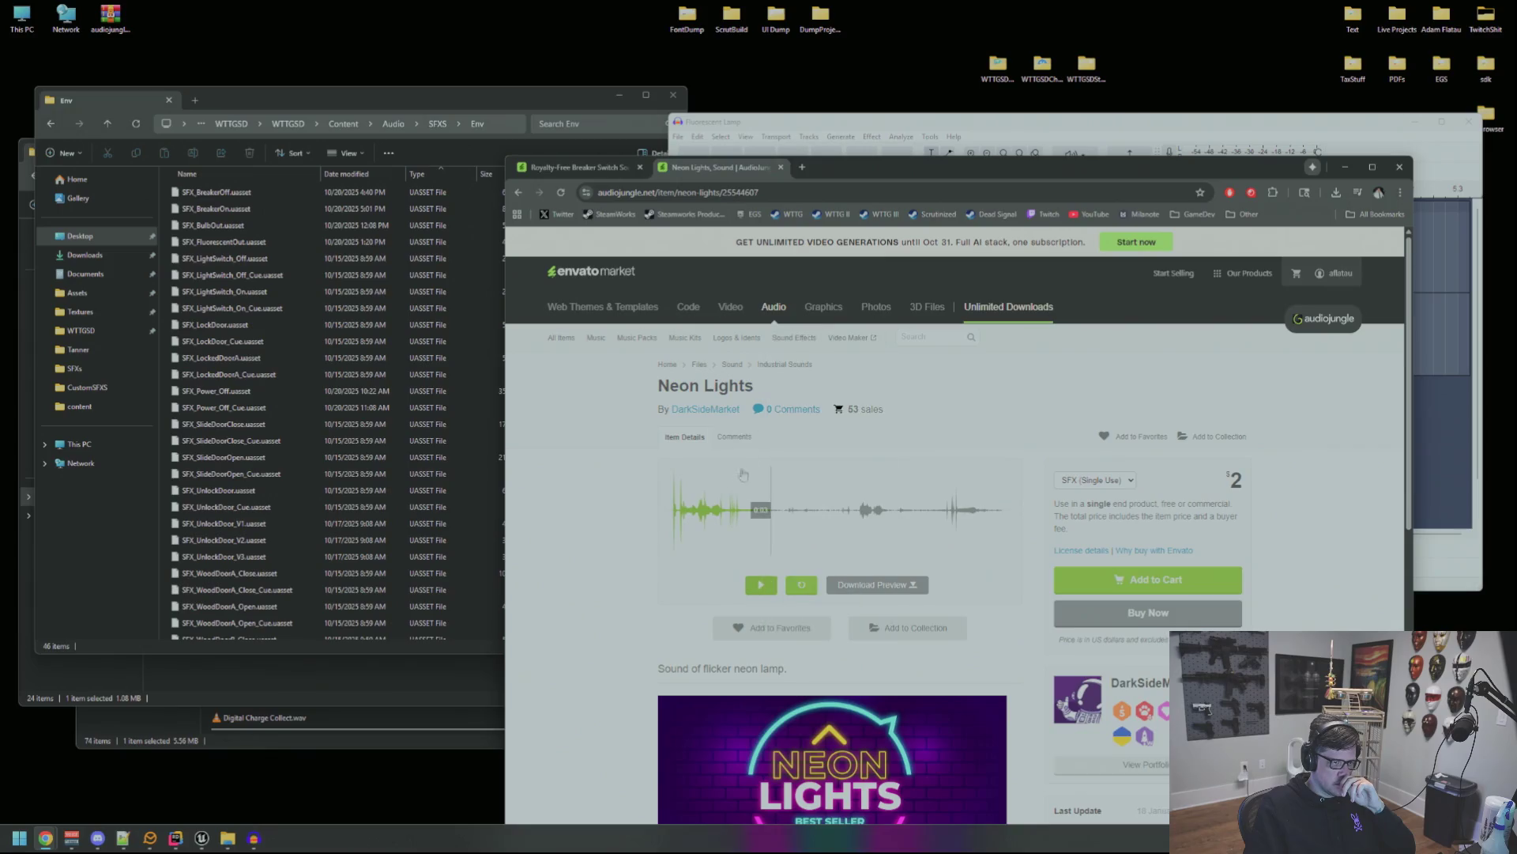
Preview the Neon Lights sound, replaying its flicker around 0:06–0:08 several times.
click(673, 518)
click(675, 525)
click(672, 535)
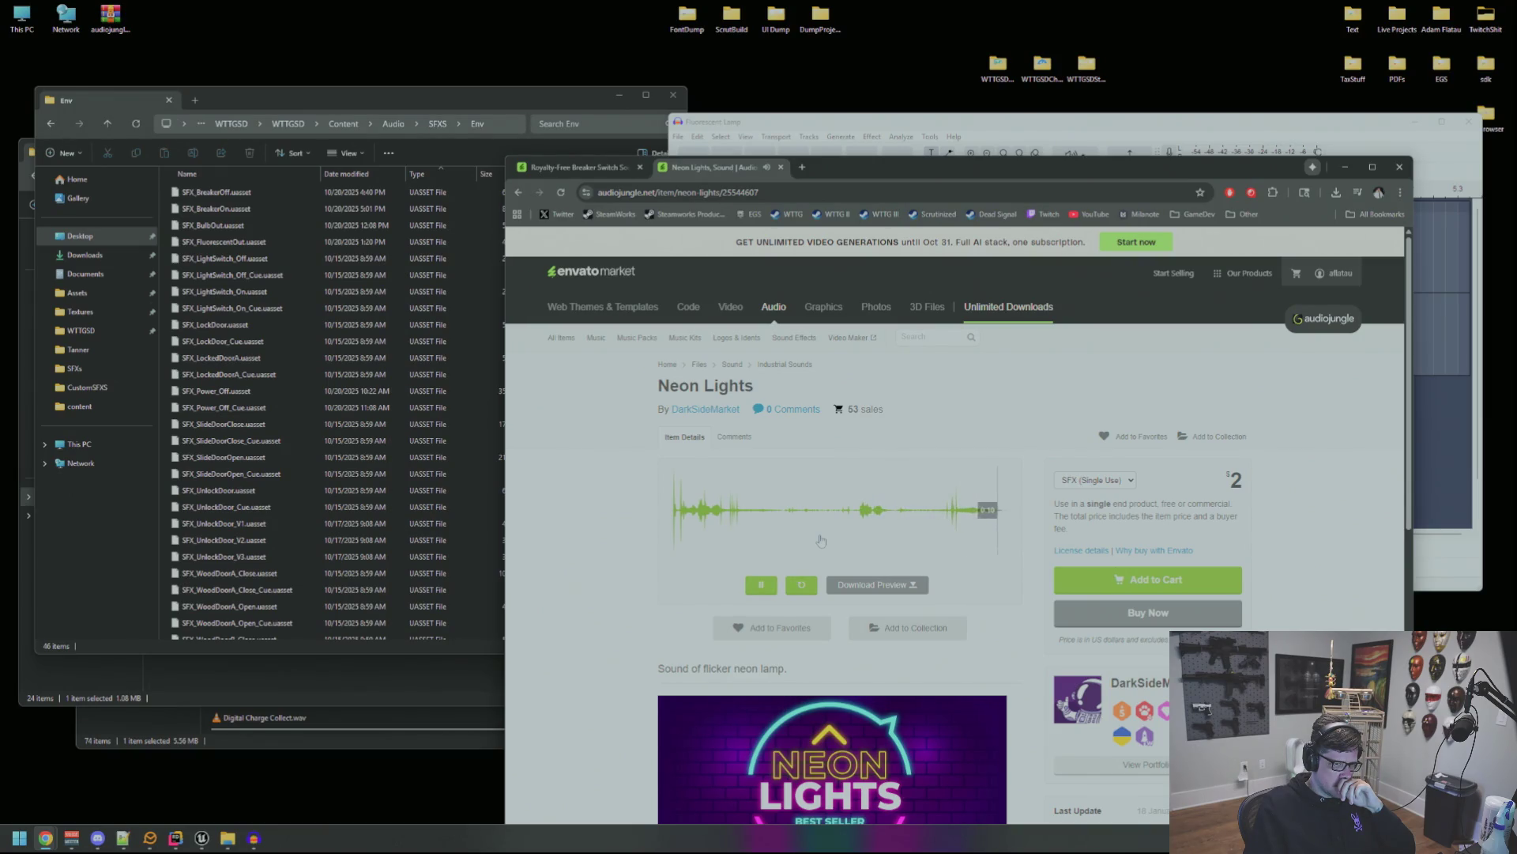
click(951, 517)
click(942, 518)
click(861, 519)
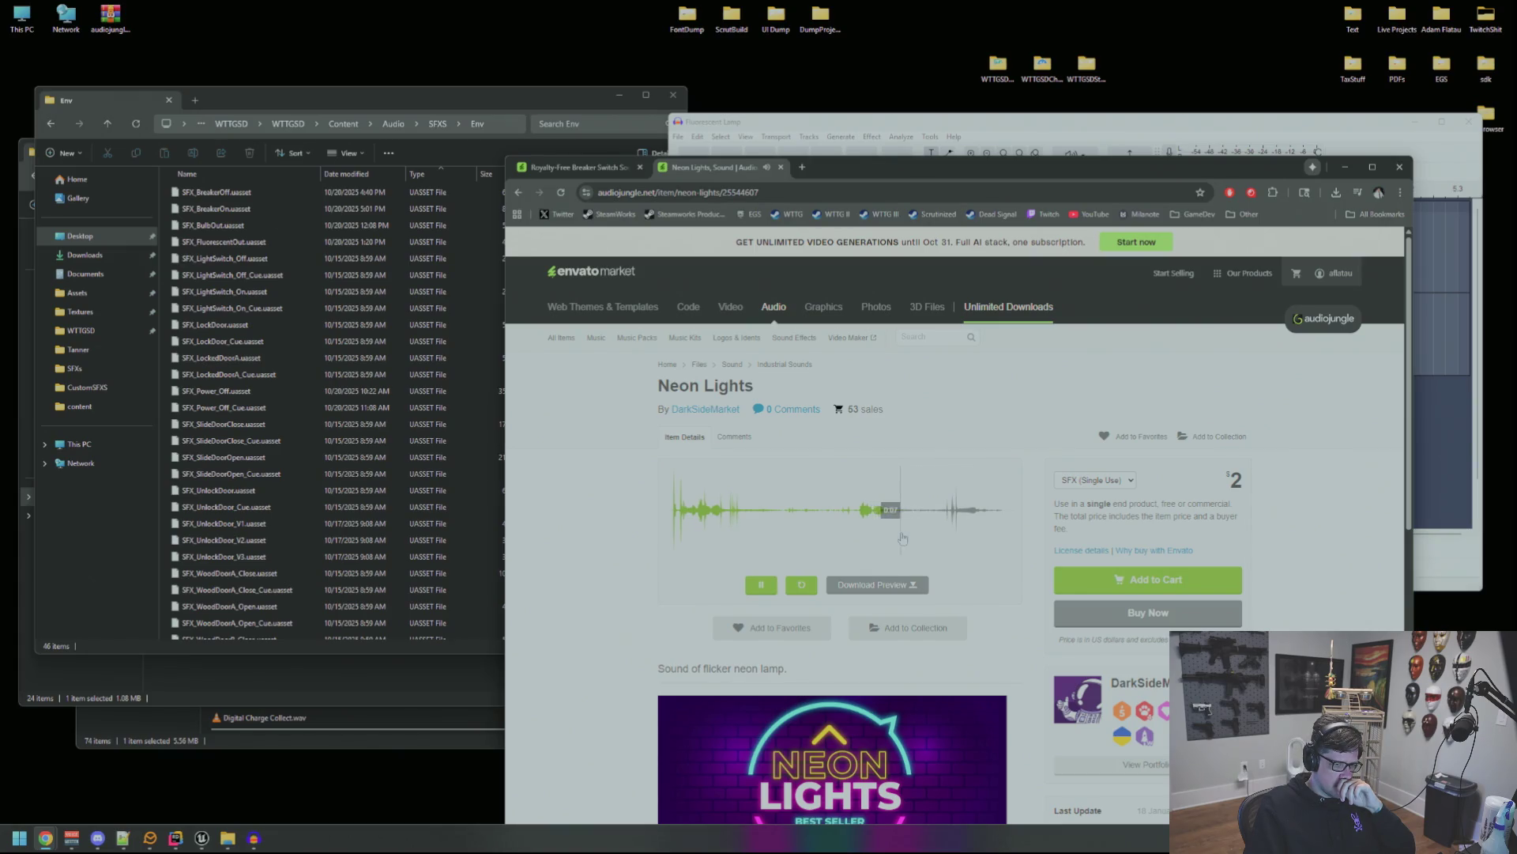
click(901, 521)
click(901, 520)
click(901, 522)
click(901, 521)
click(889, 520)
click(879, 520)
click(855, 515)
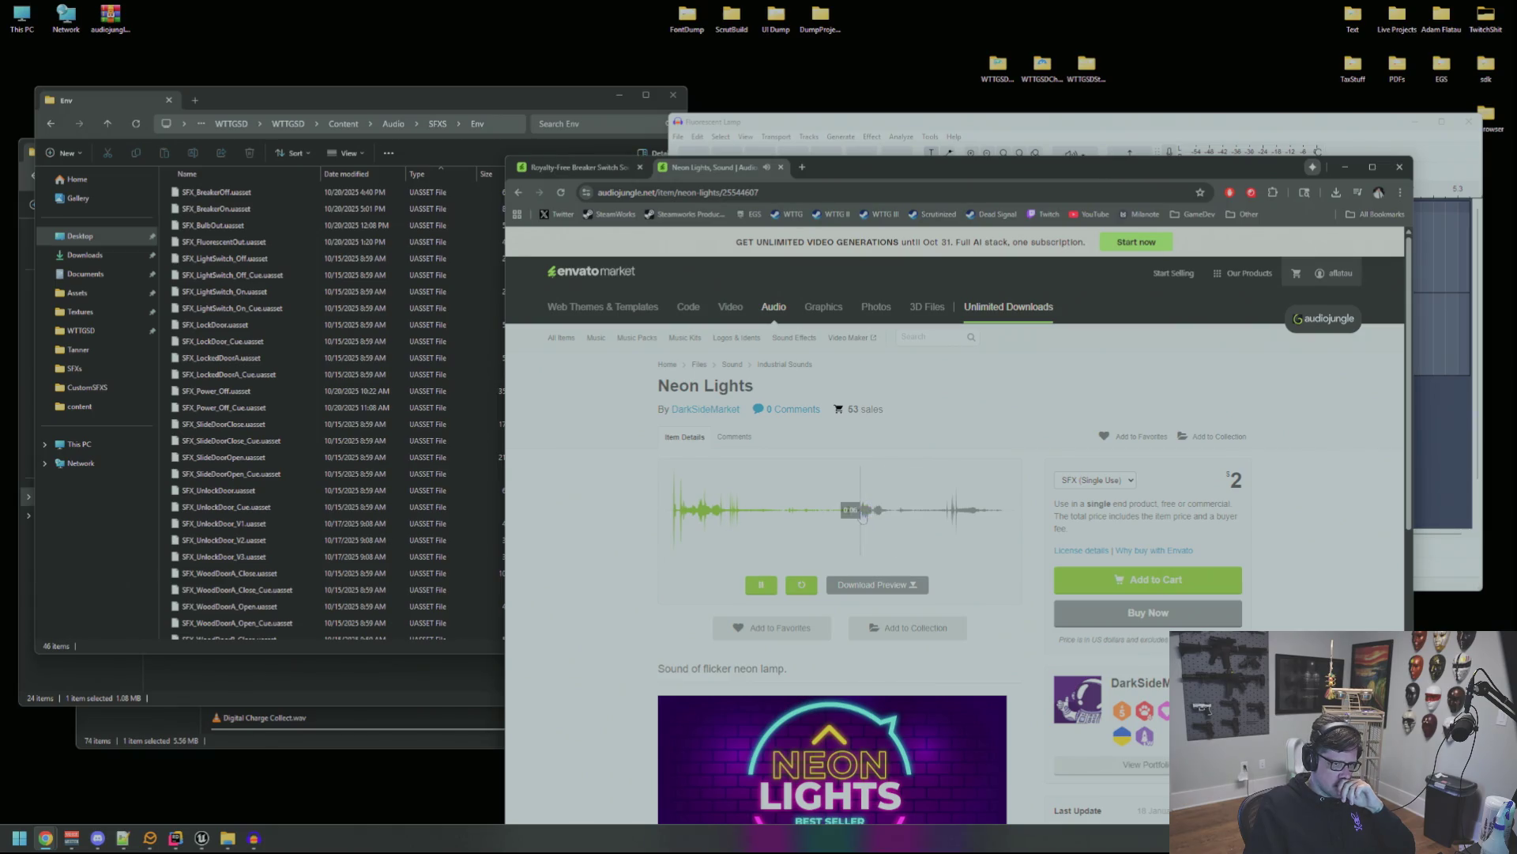
Close Chrome, close Audacity without saving, and close the Env, Misc and other folder windows.
click(1399, 167)
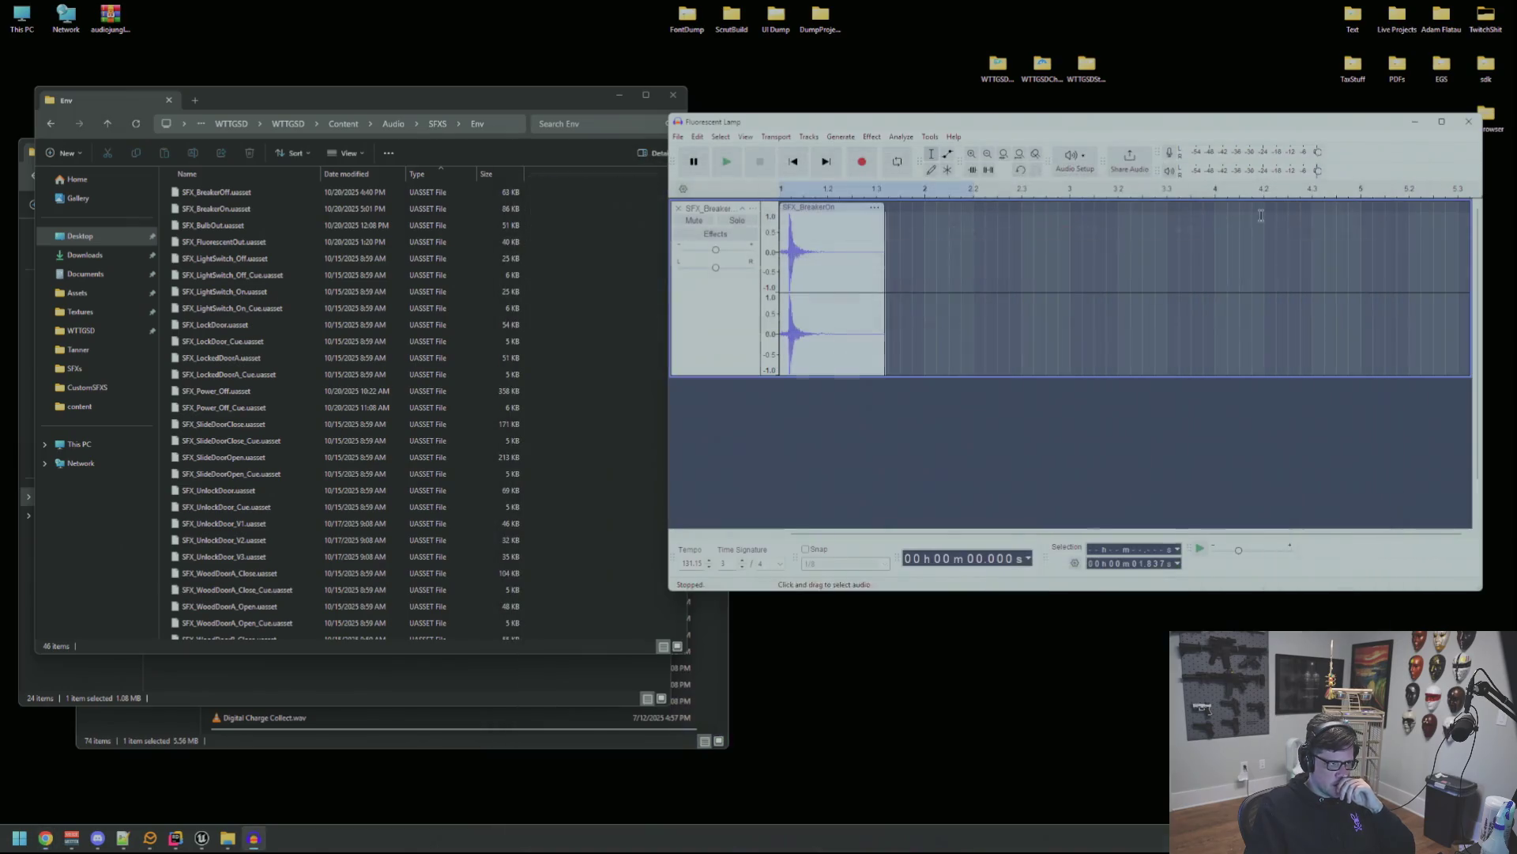
click(1469, 121)
click(1101, 354)
click(673, 94)
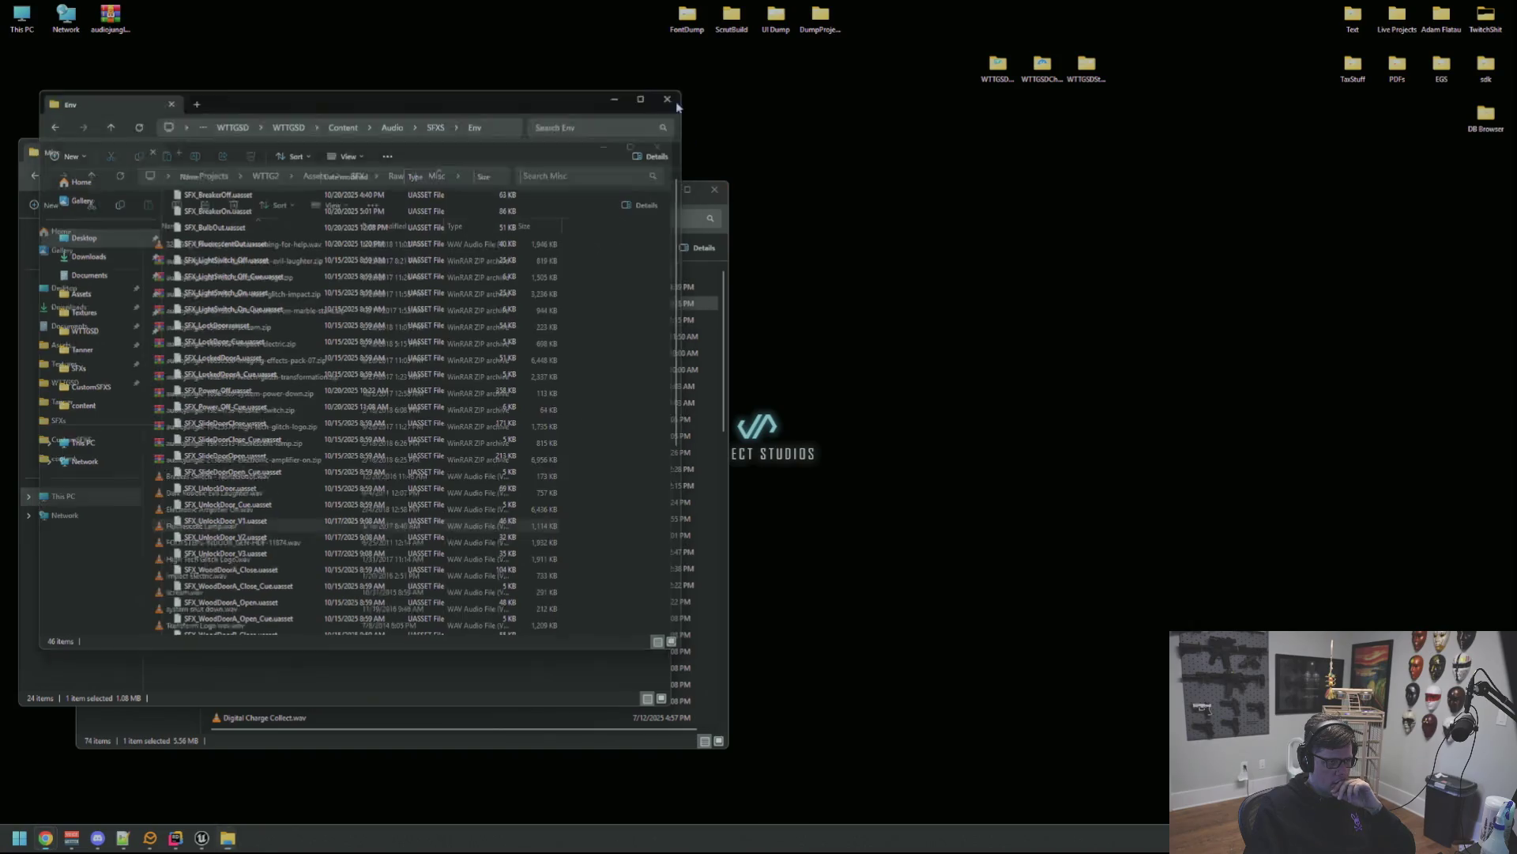
click(716, 181)
click(650, 158)
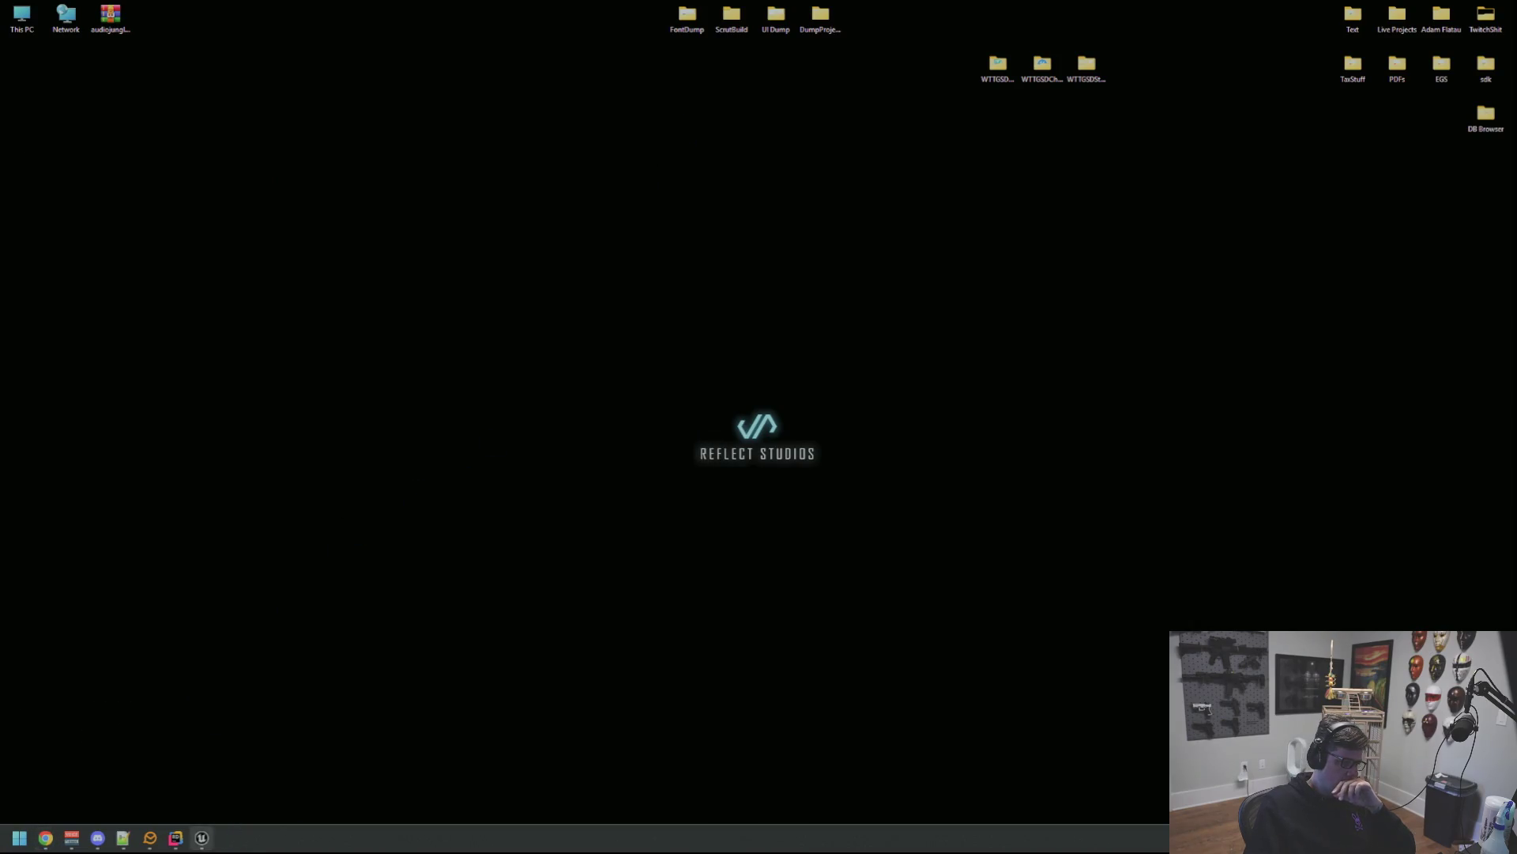
Bring Unreal Editor back, orbit to the water heater and breaker panel, and Play In Editor with Alt+P.
key(alt+Tab)
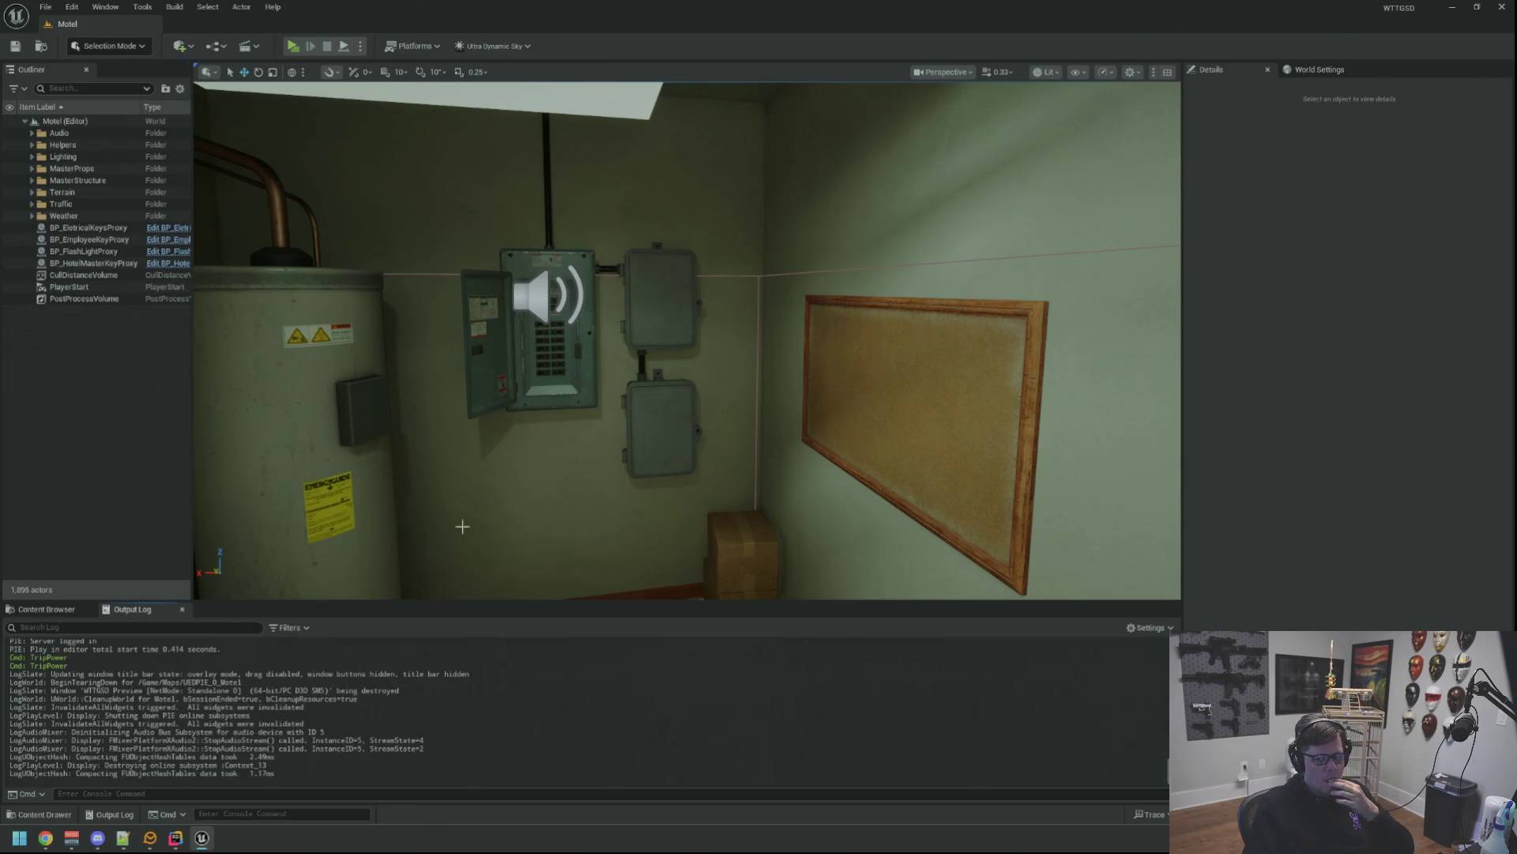
drag(516, 440, 489, 407)
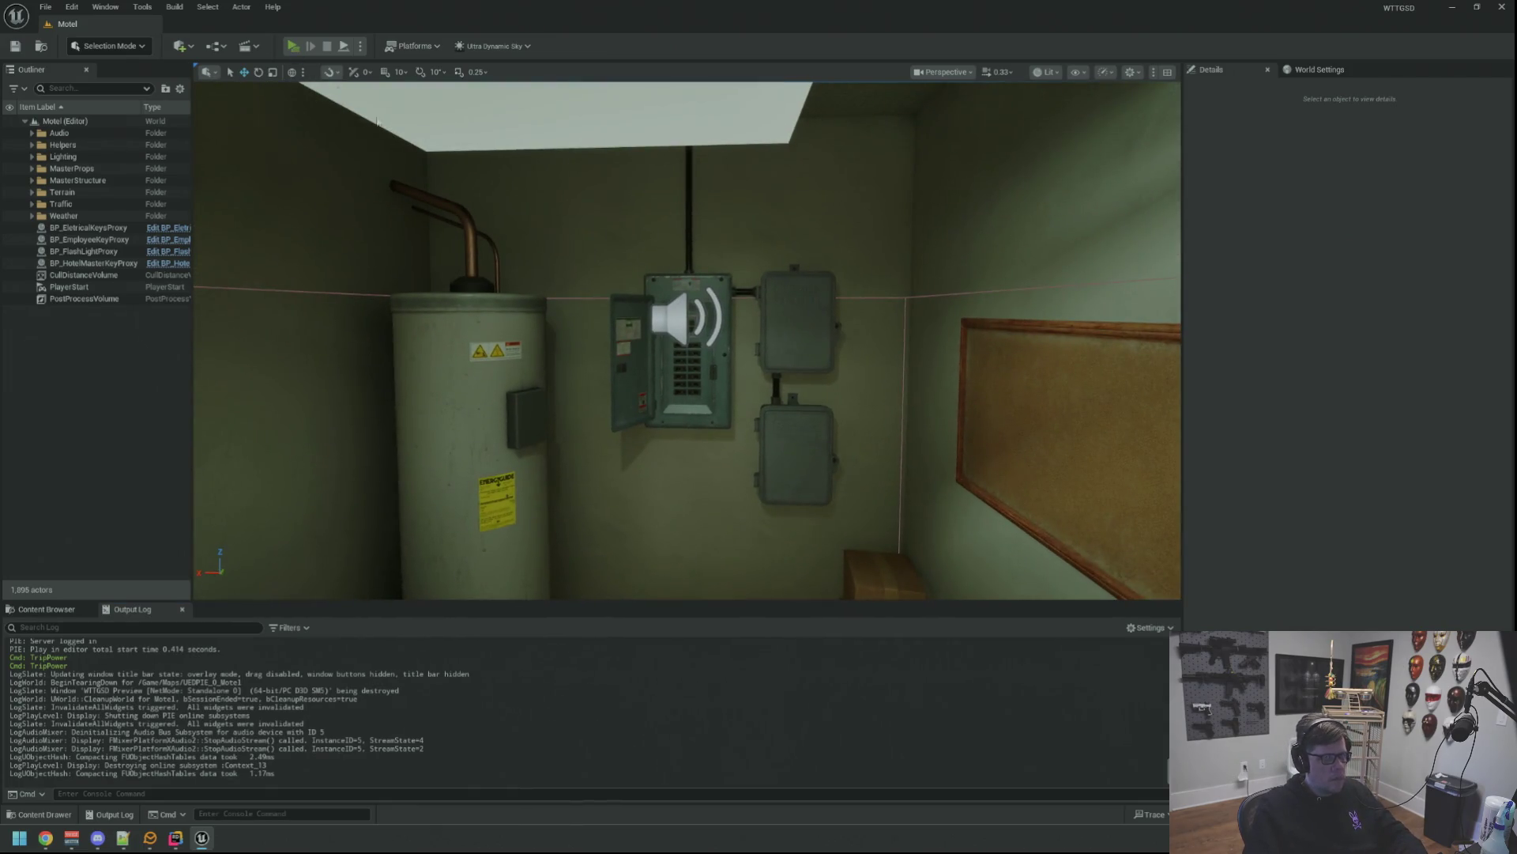
key(alt+p)
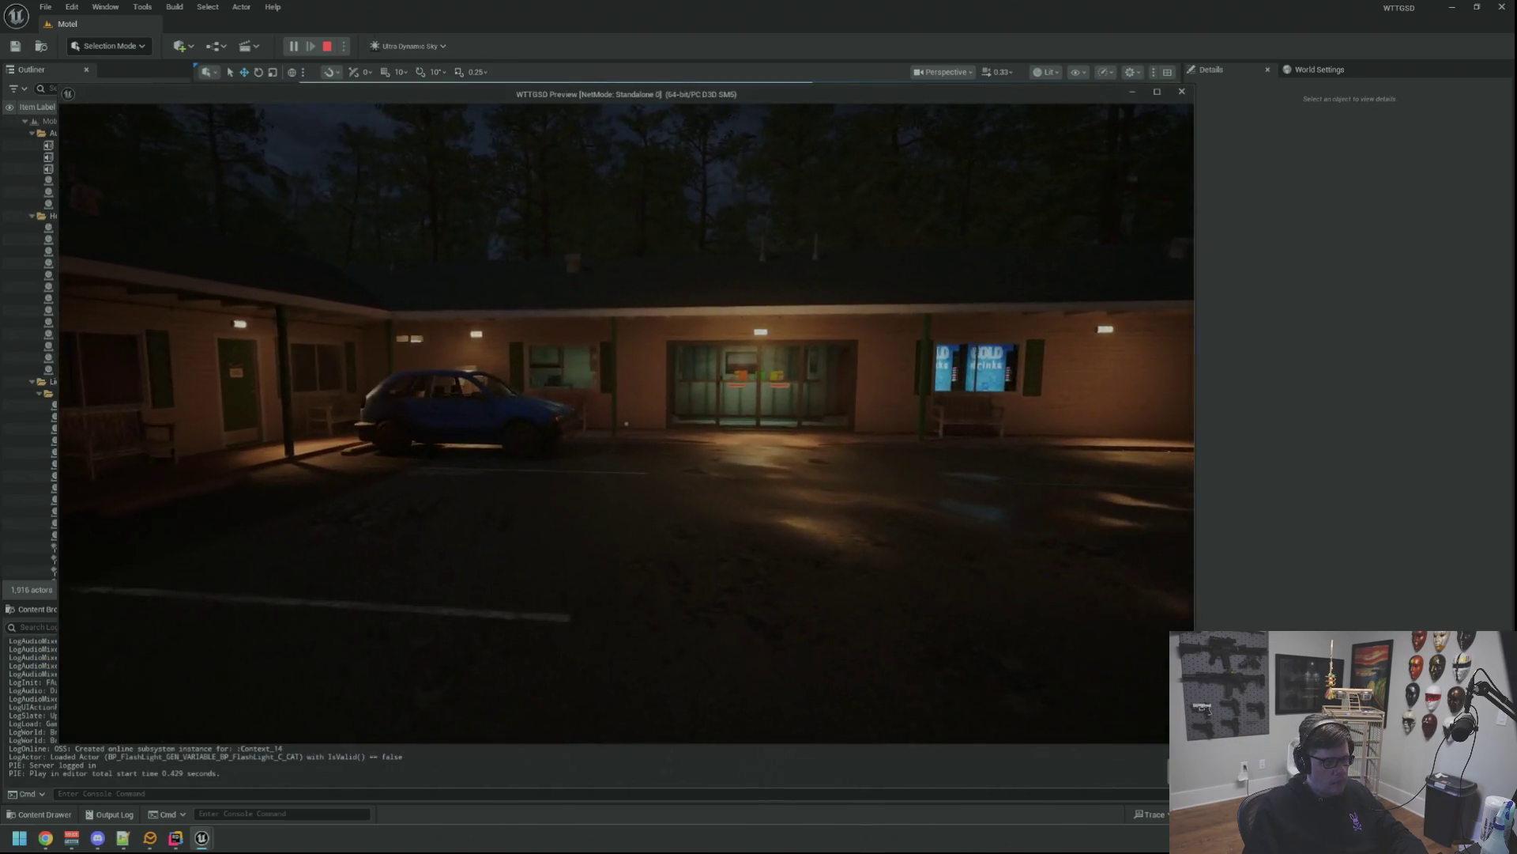
Walk through the motel office into the Electrical Room to face the breaker panel.
key(w)
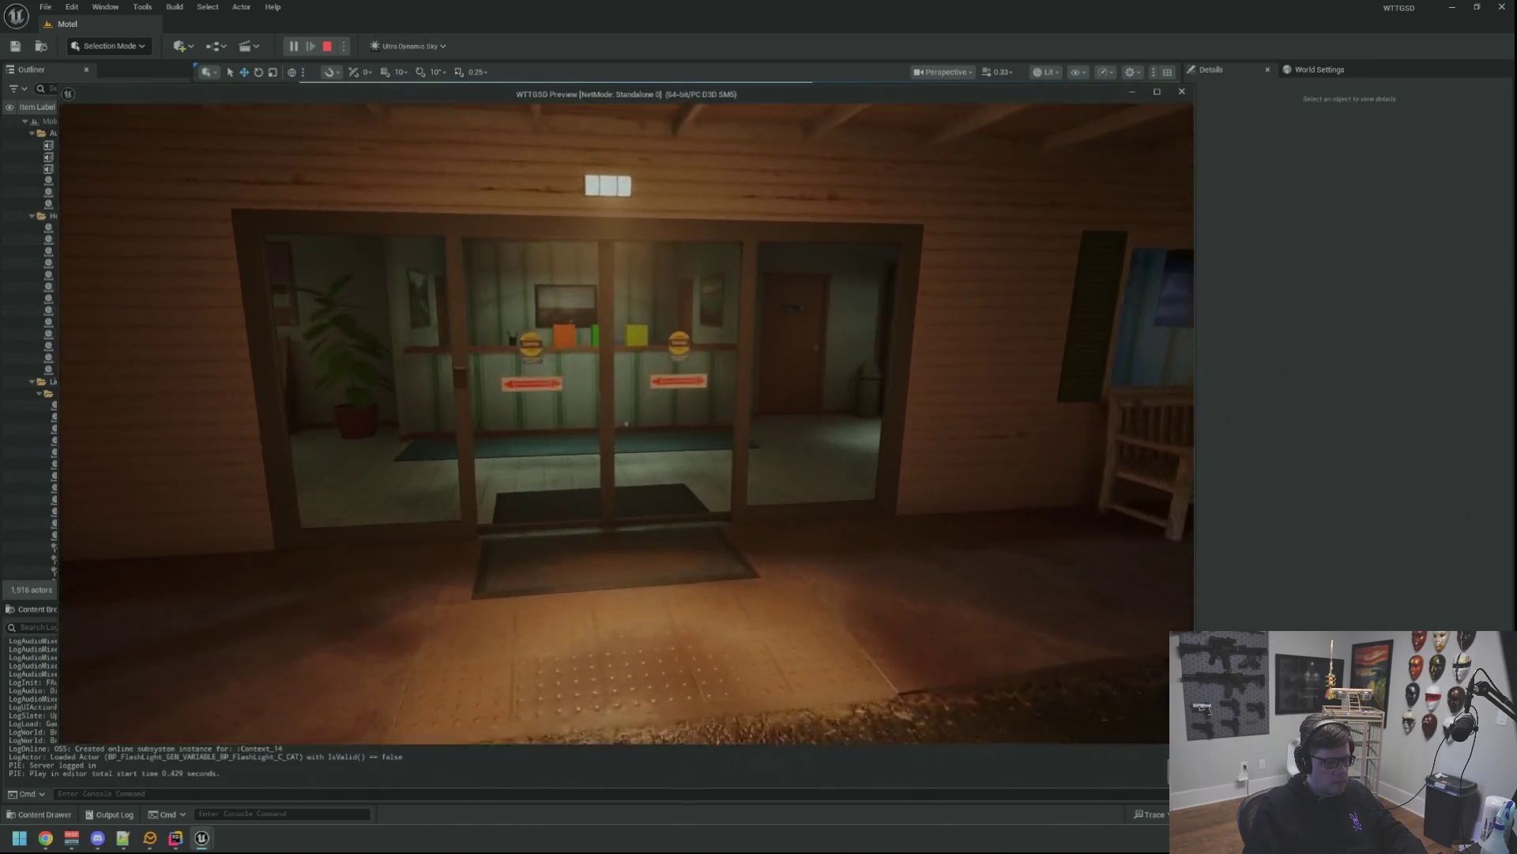
key(w)
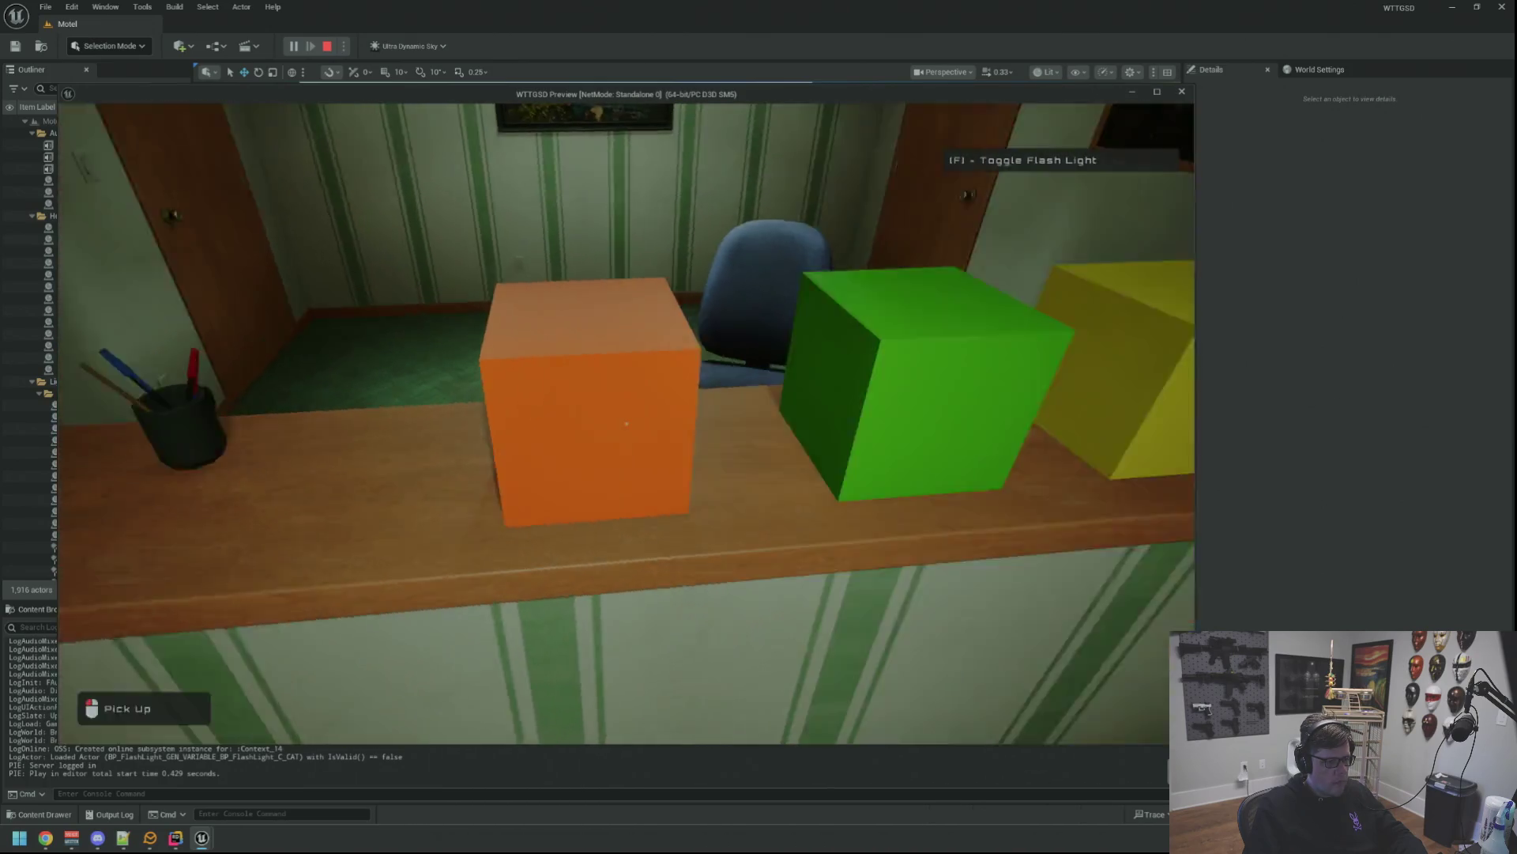
key(w)
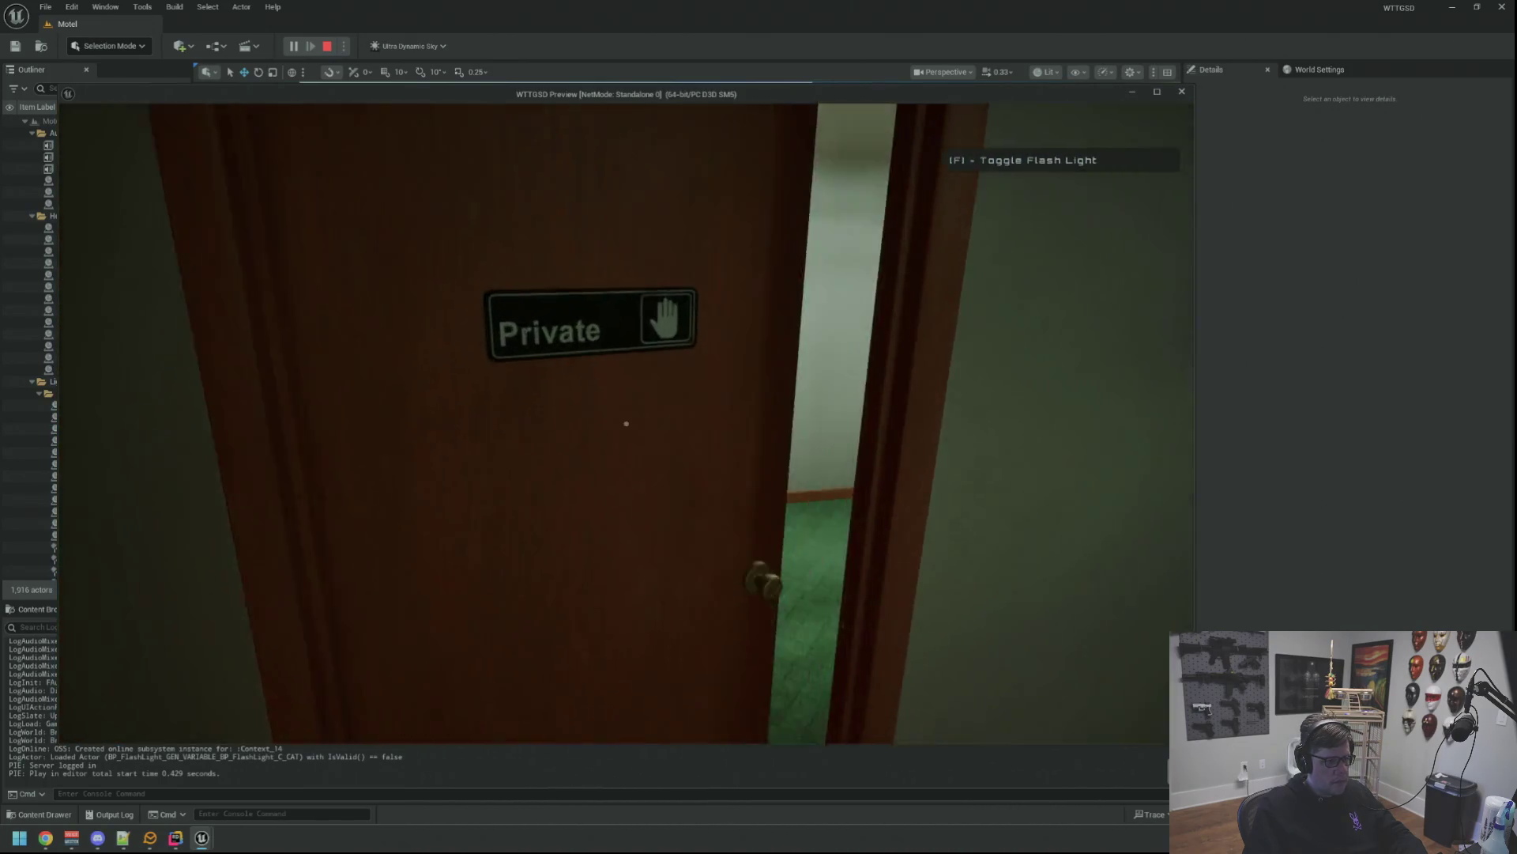
key(w)
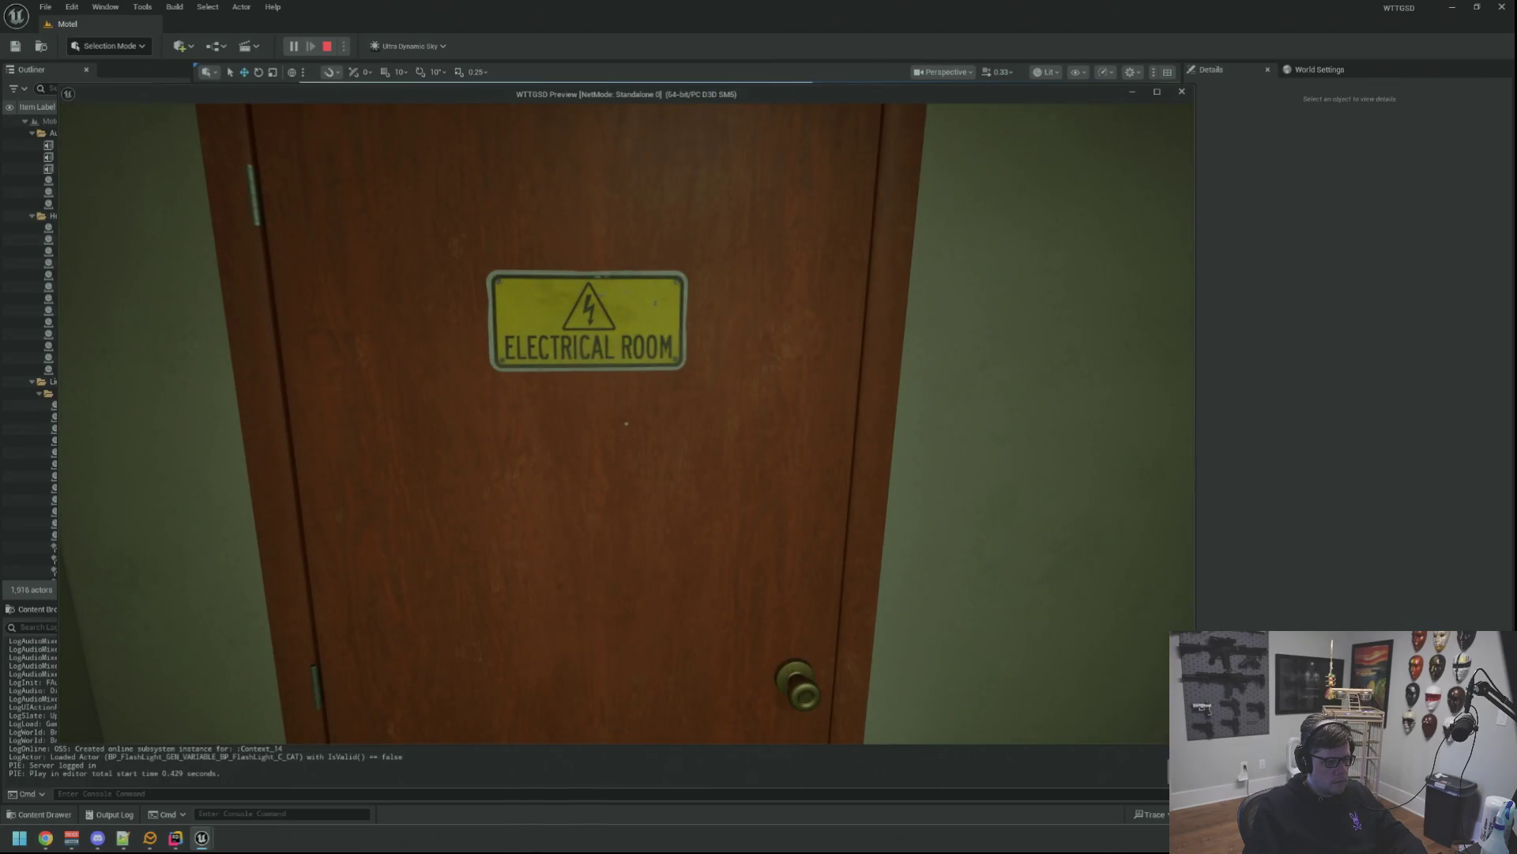
key(e)
key(w)
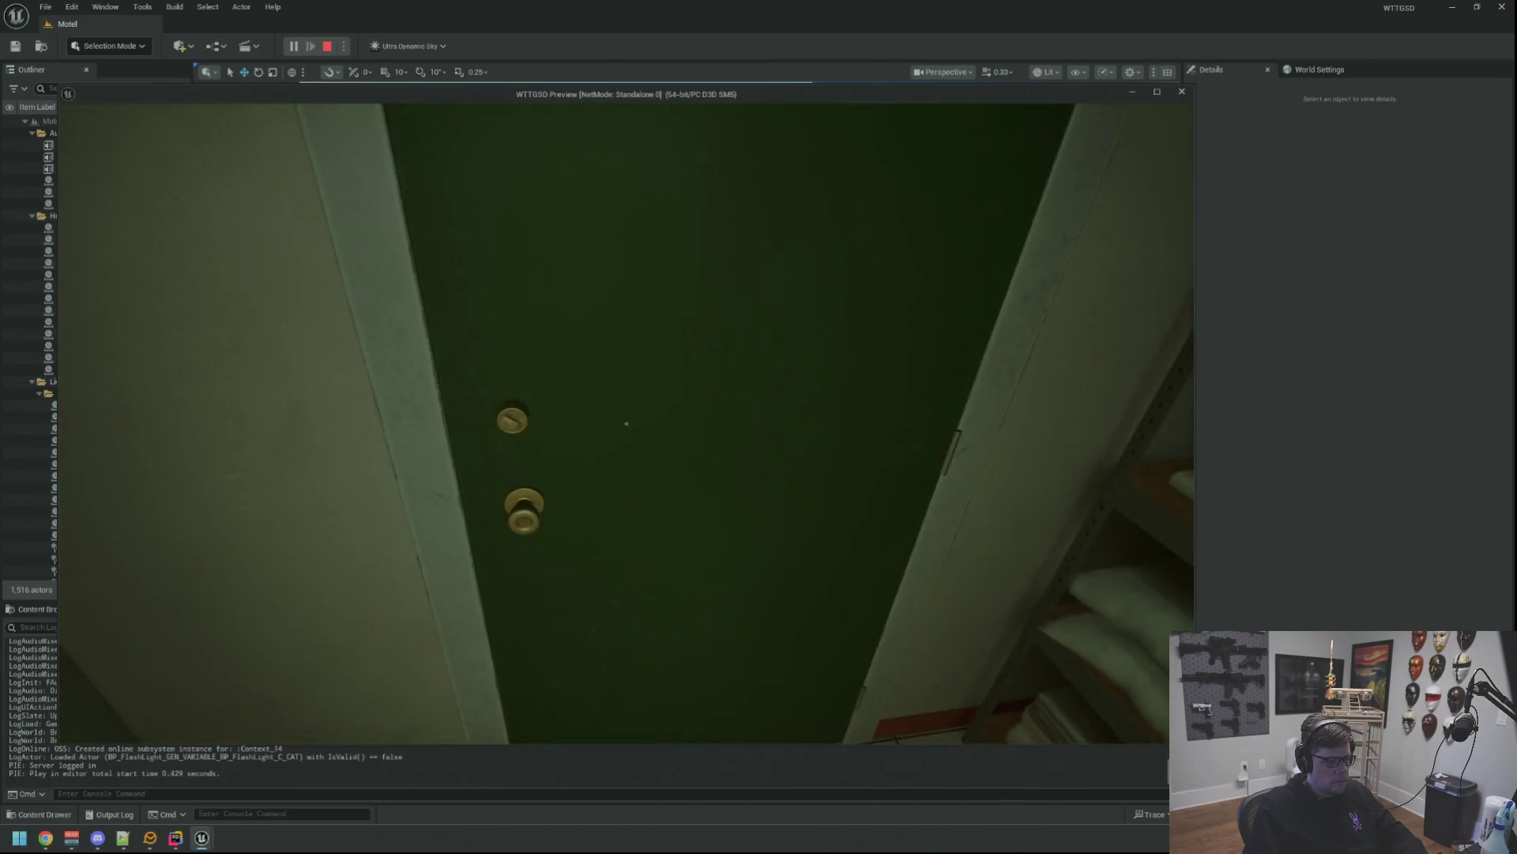
key(w)
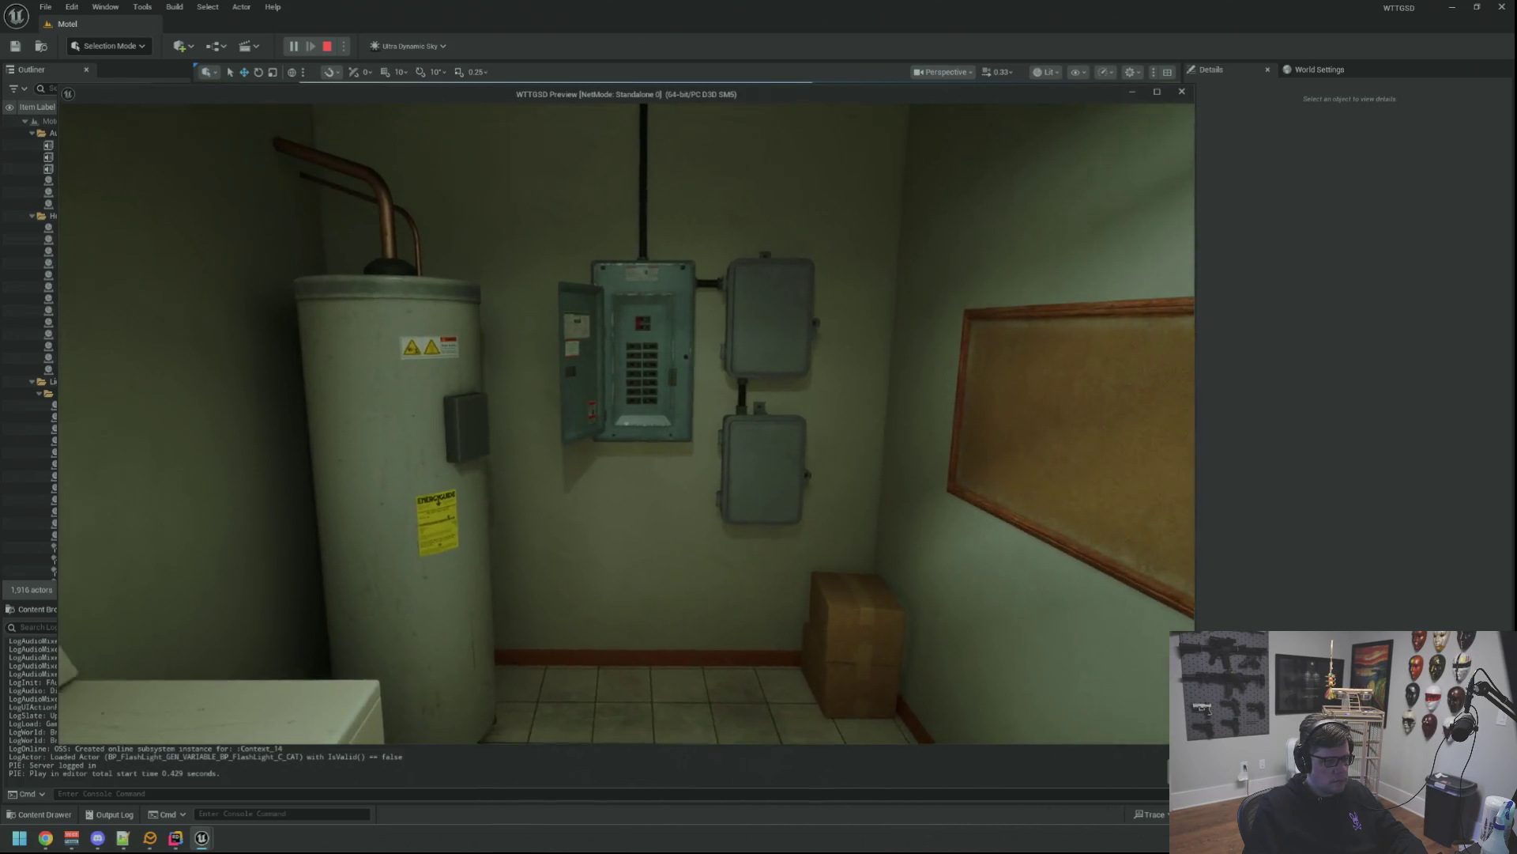
Run the TripPower console command to cut the power, then restore it at the breaker panel.
key(grave)
key(Up)
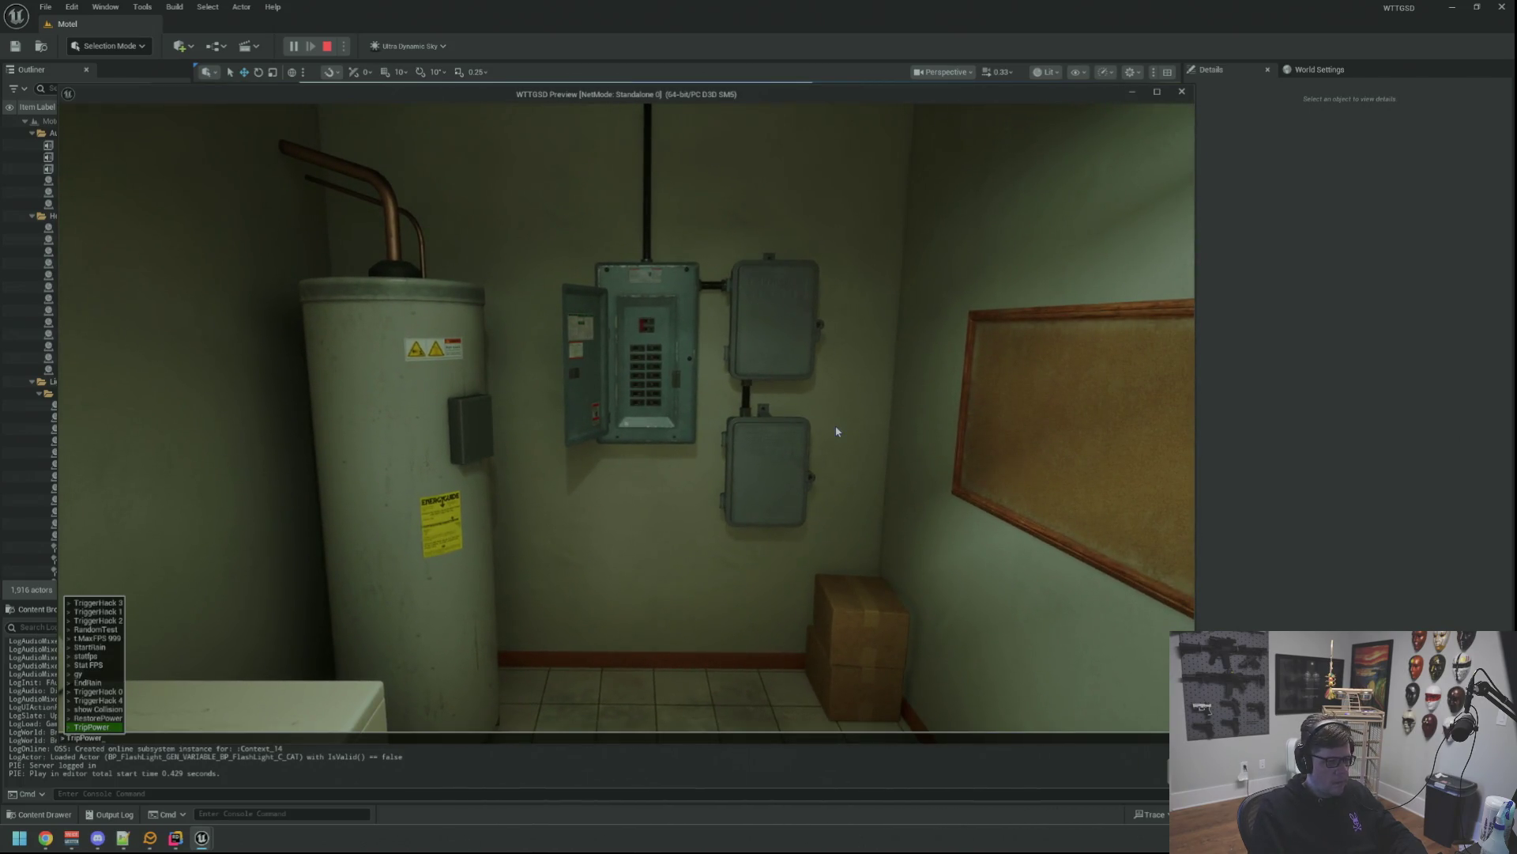
key(Return)
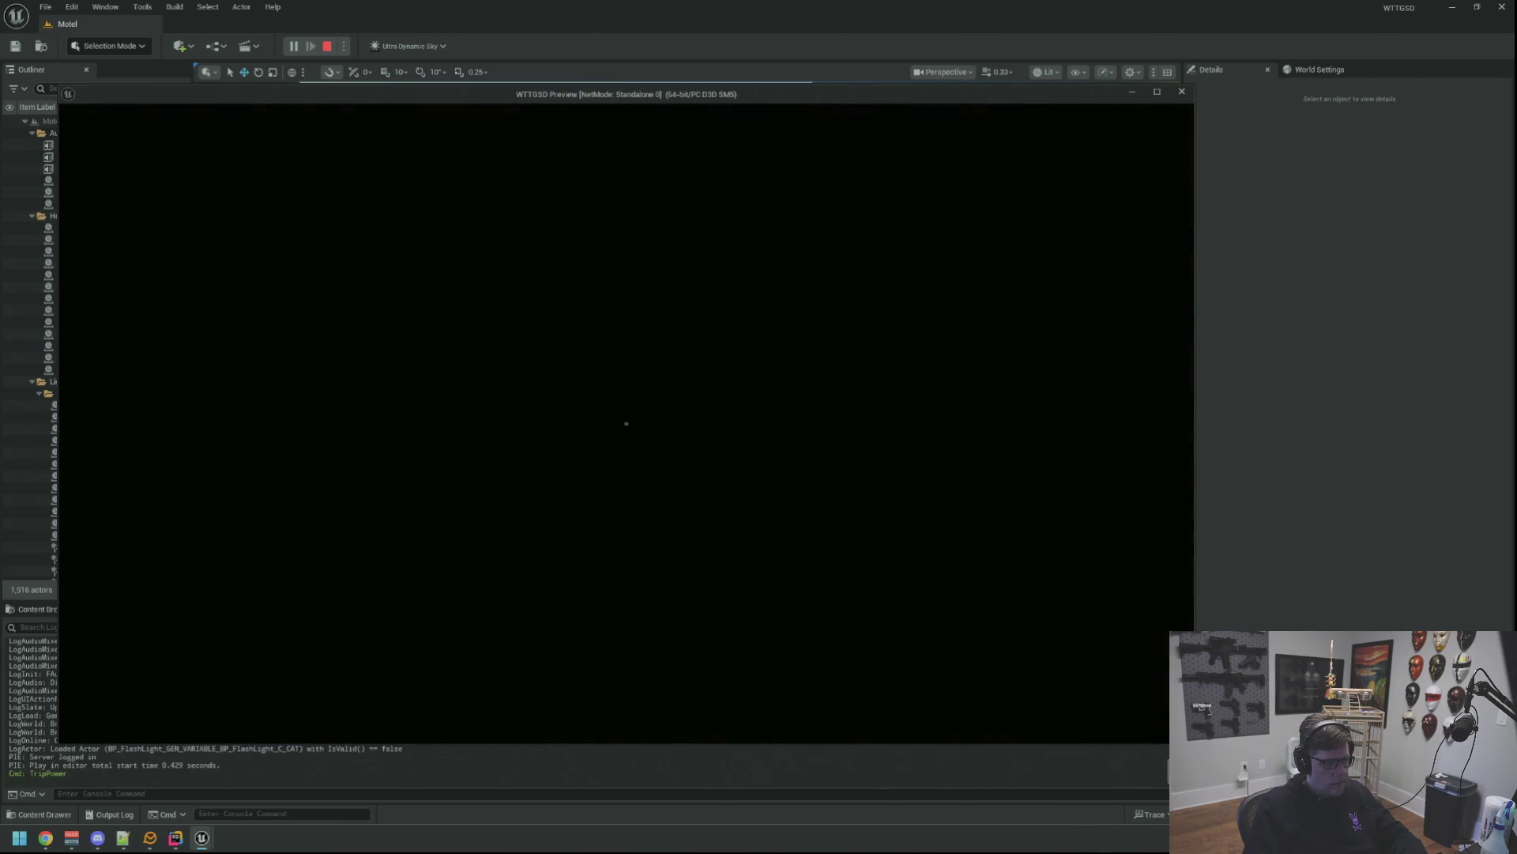
click(627, 424)
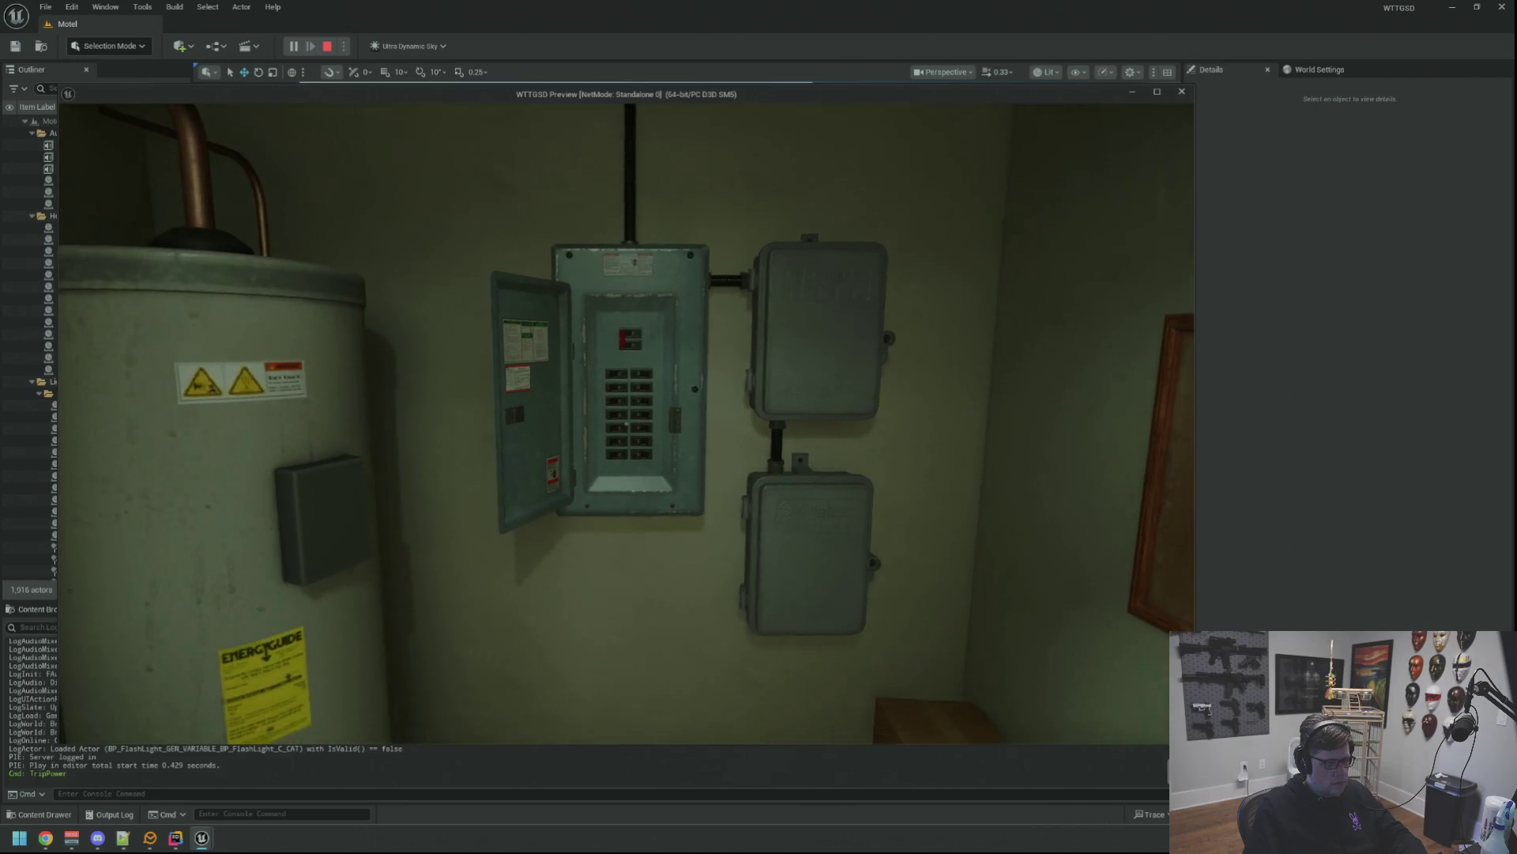
Trip the power again with TripPower and approach the breaker panel by flashlight.
key(grave)
key(Up)
key(Return)
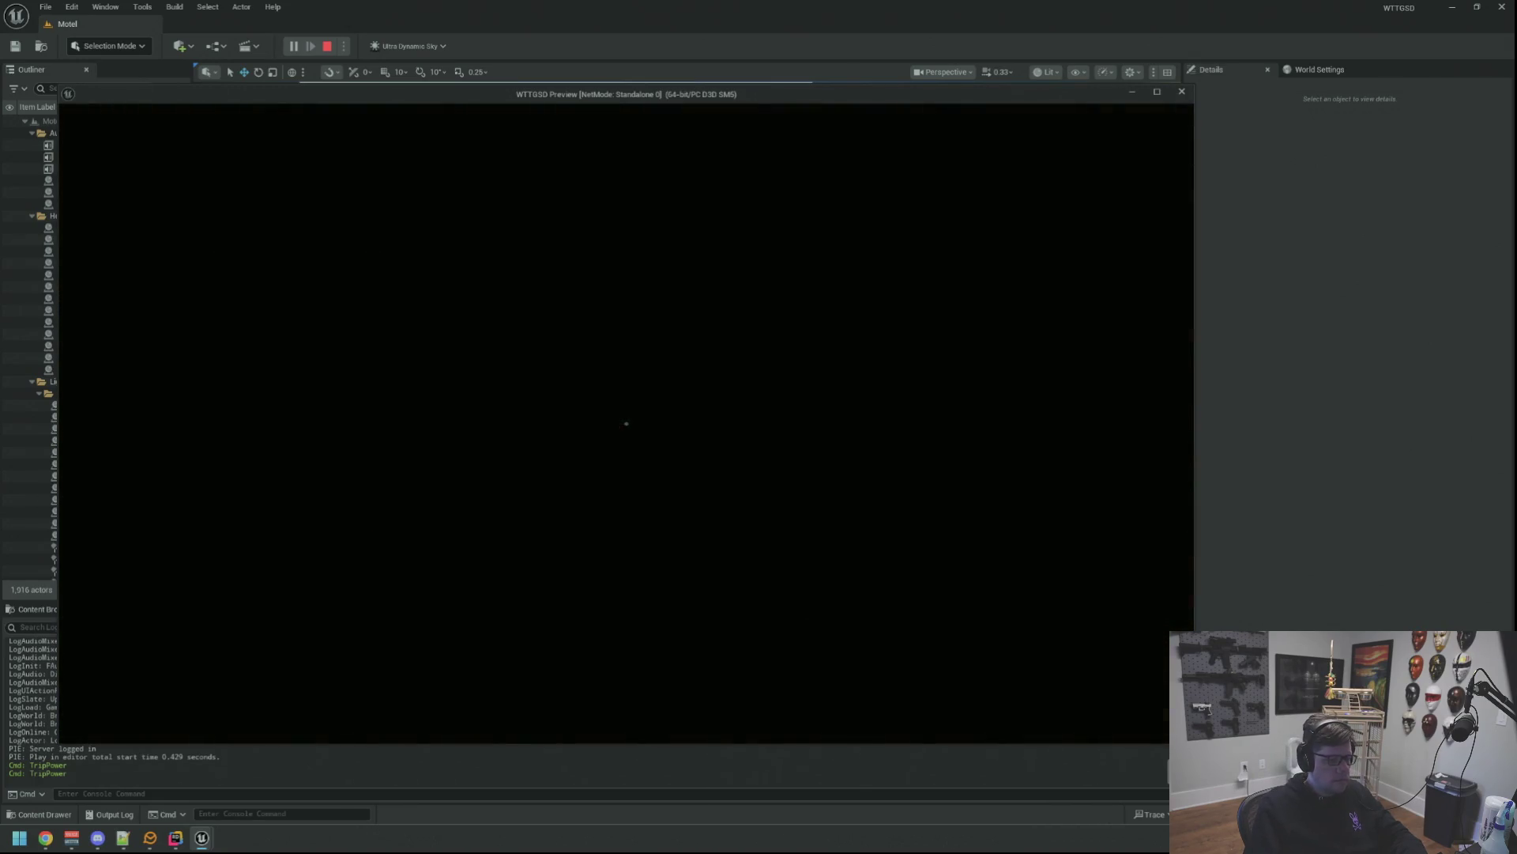
key(f)
key(w)
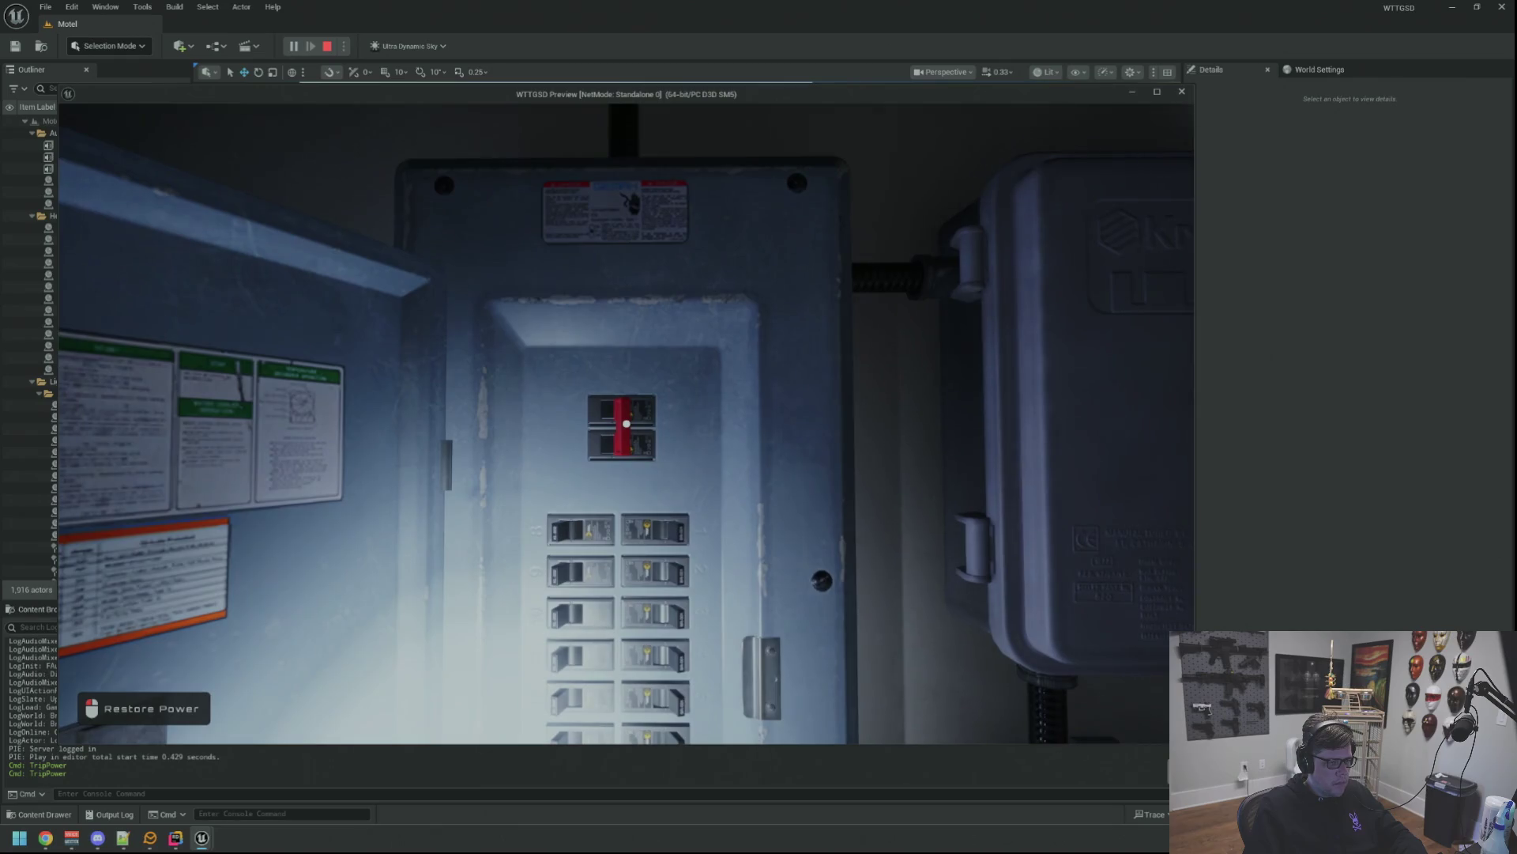
Move around the utility room listening, and trip the power once more at the breaker panel.
key(s)
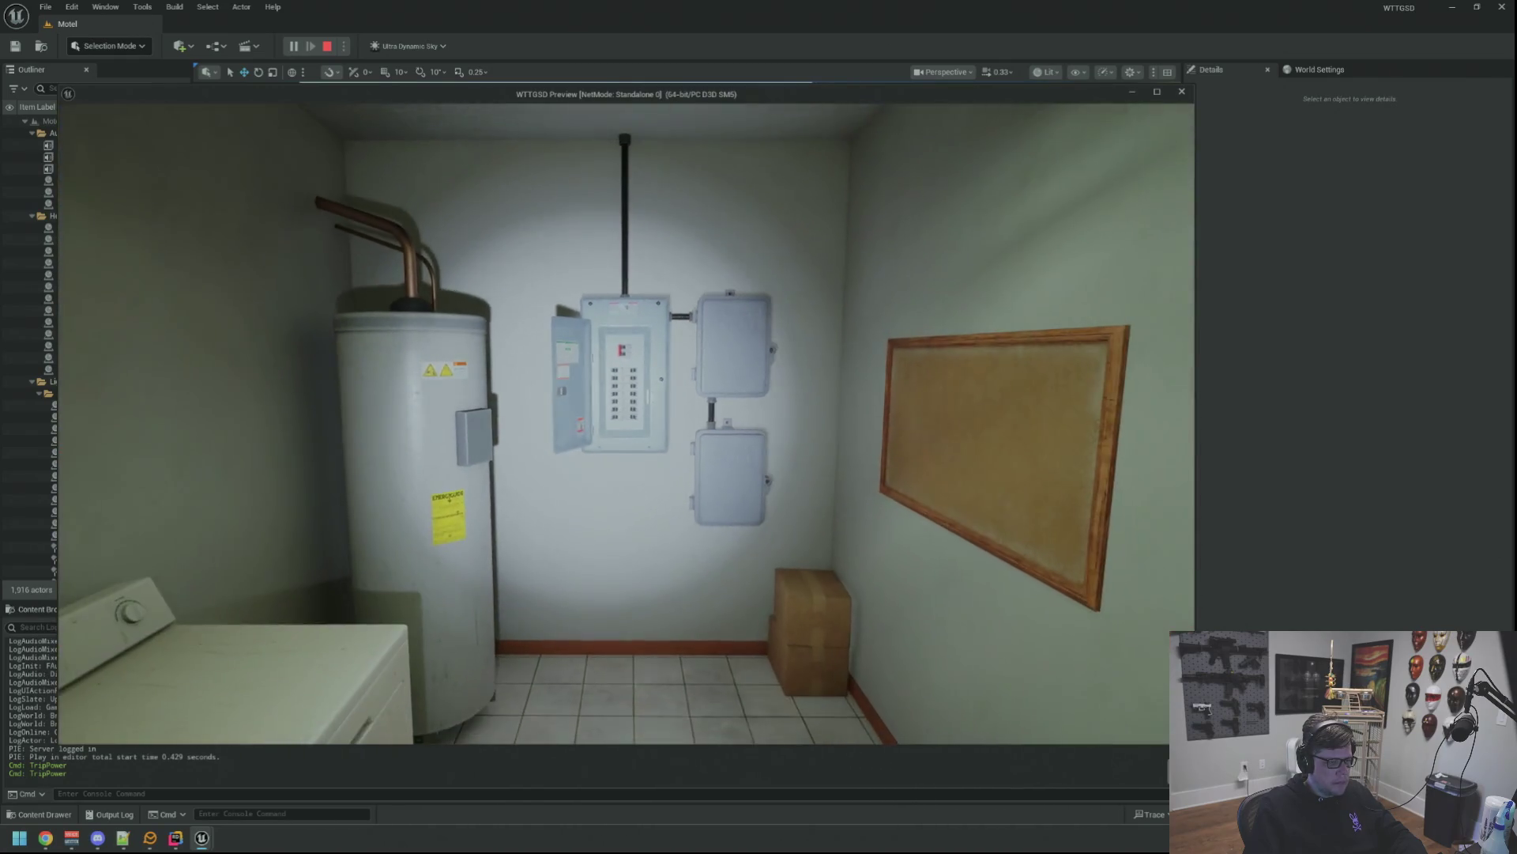
key(w)
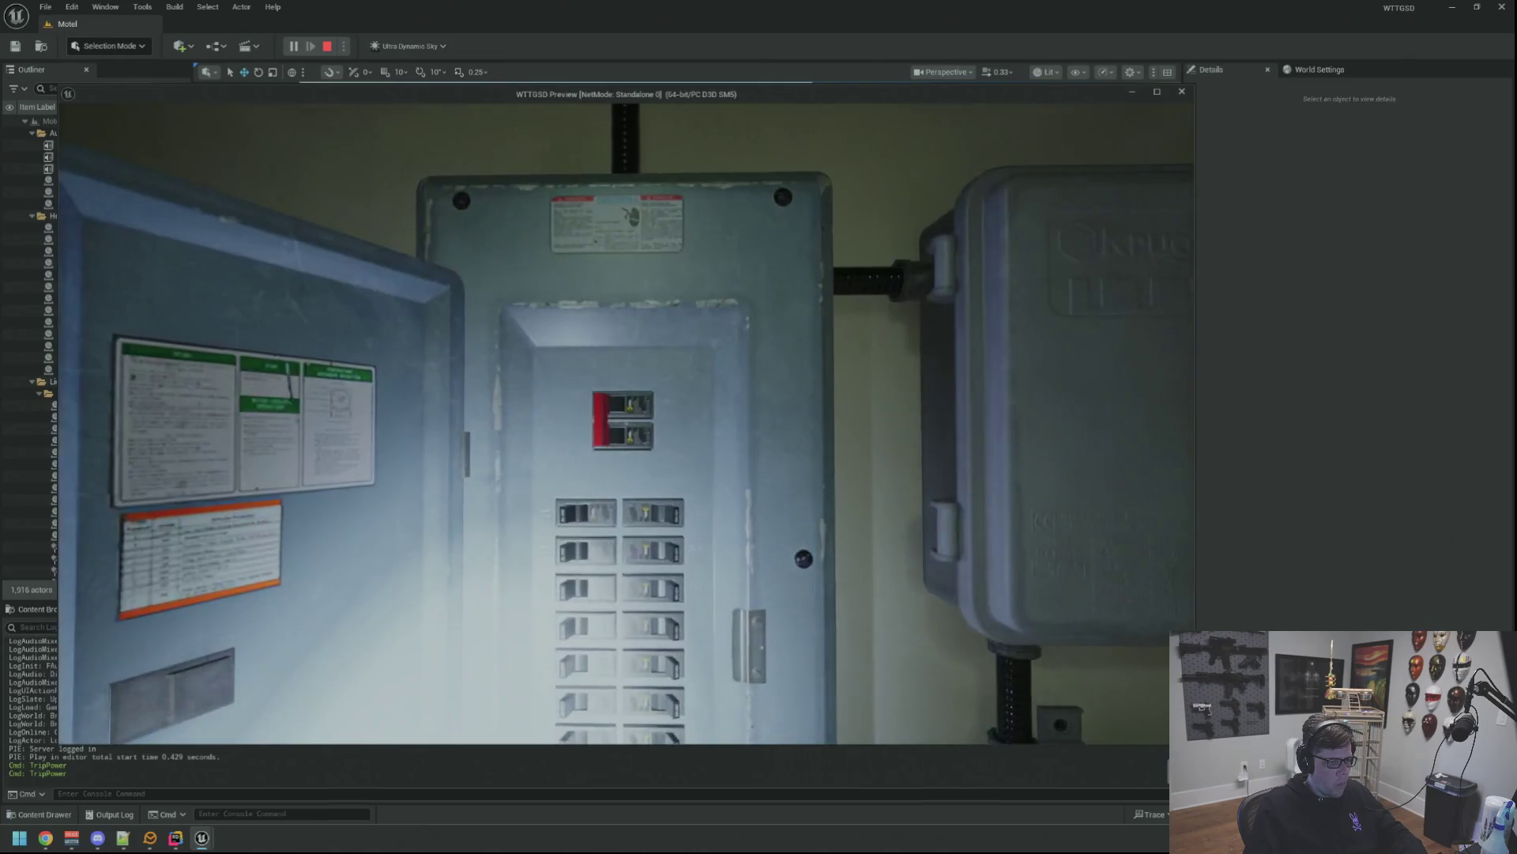
key(s)
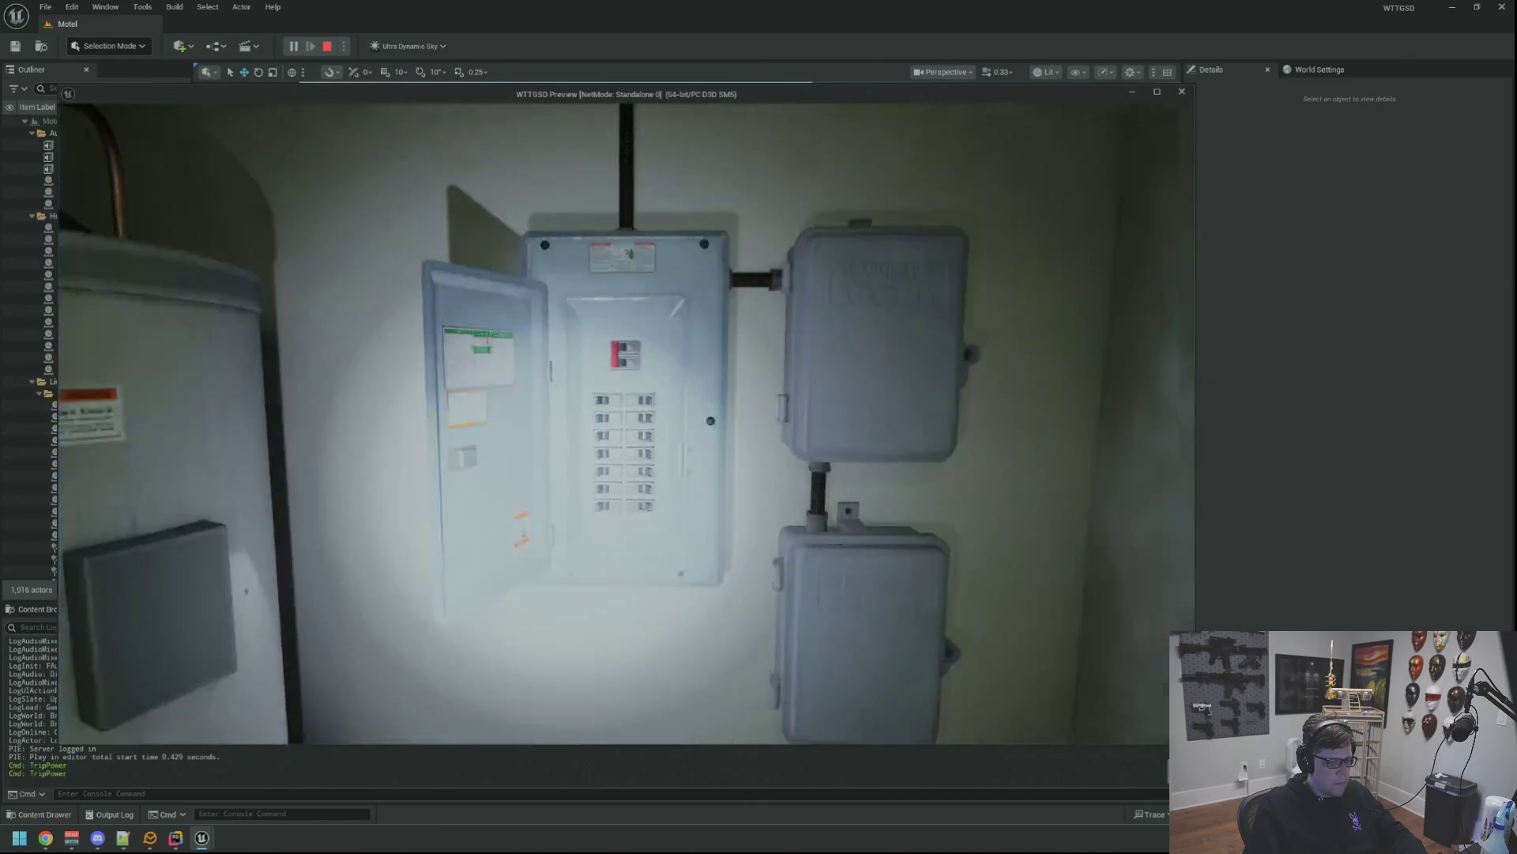
key(s)
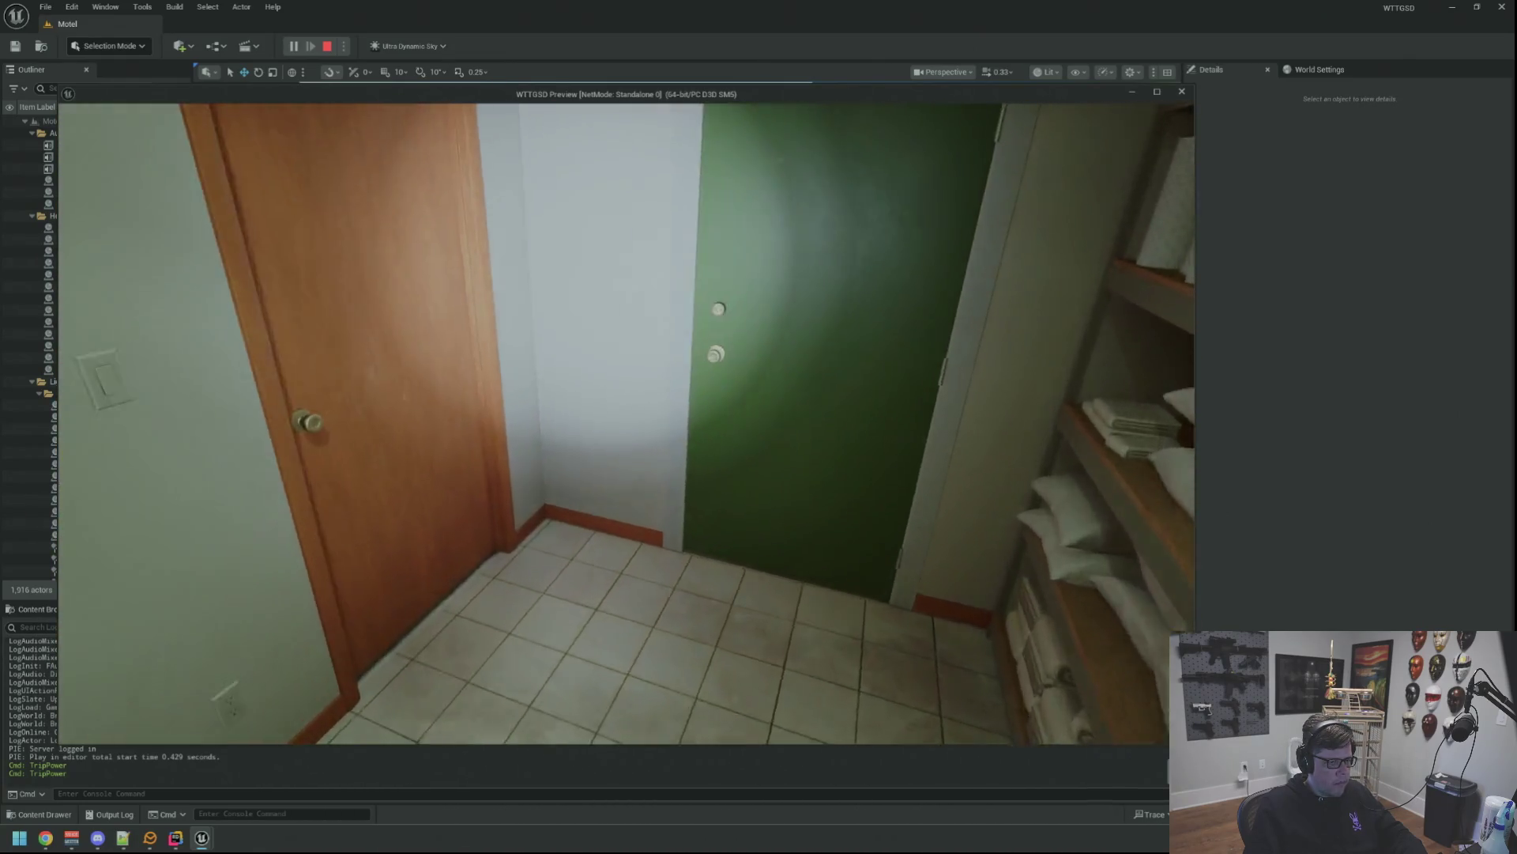
key(w)
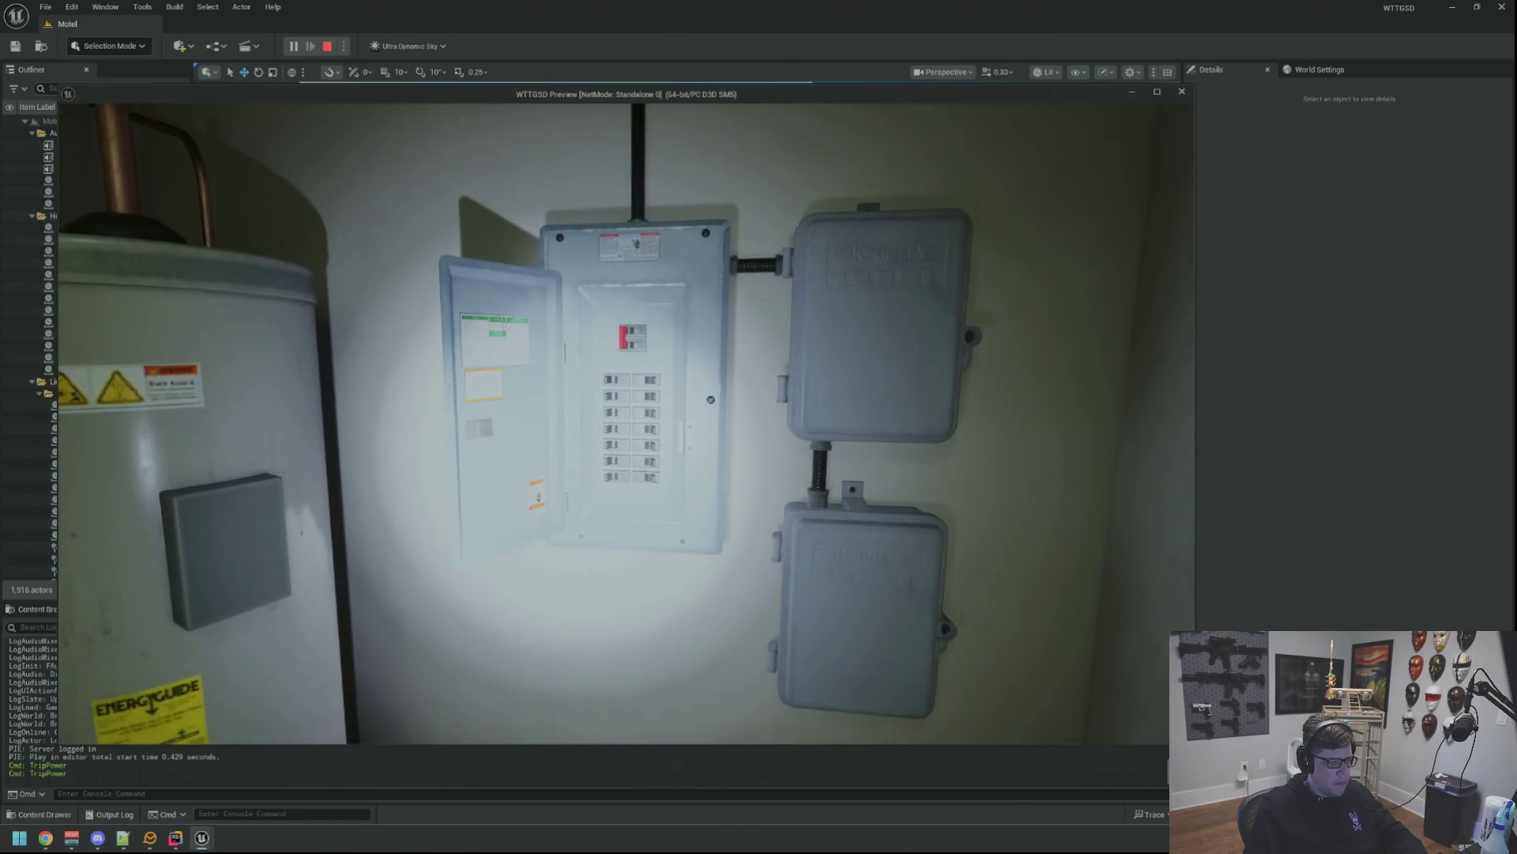
key(Return)
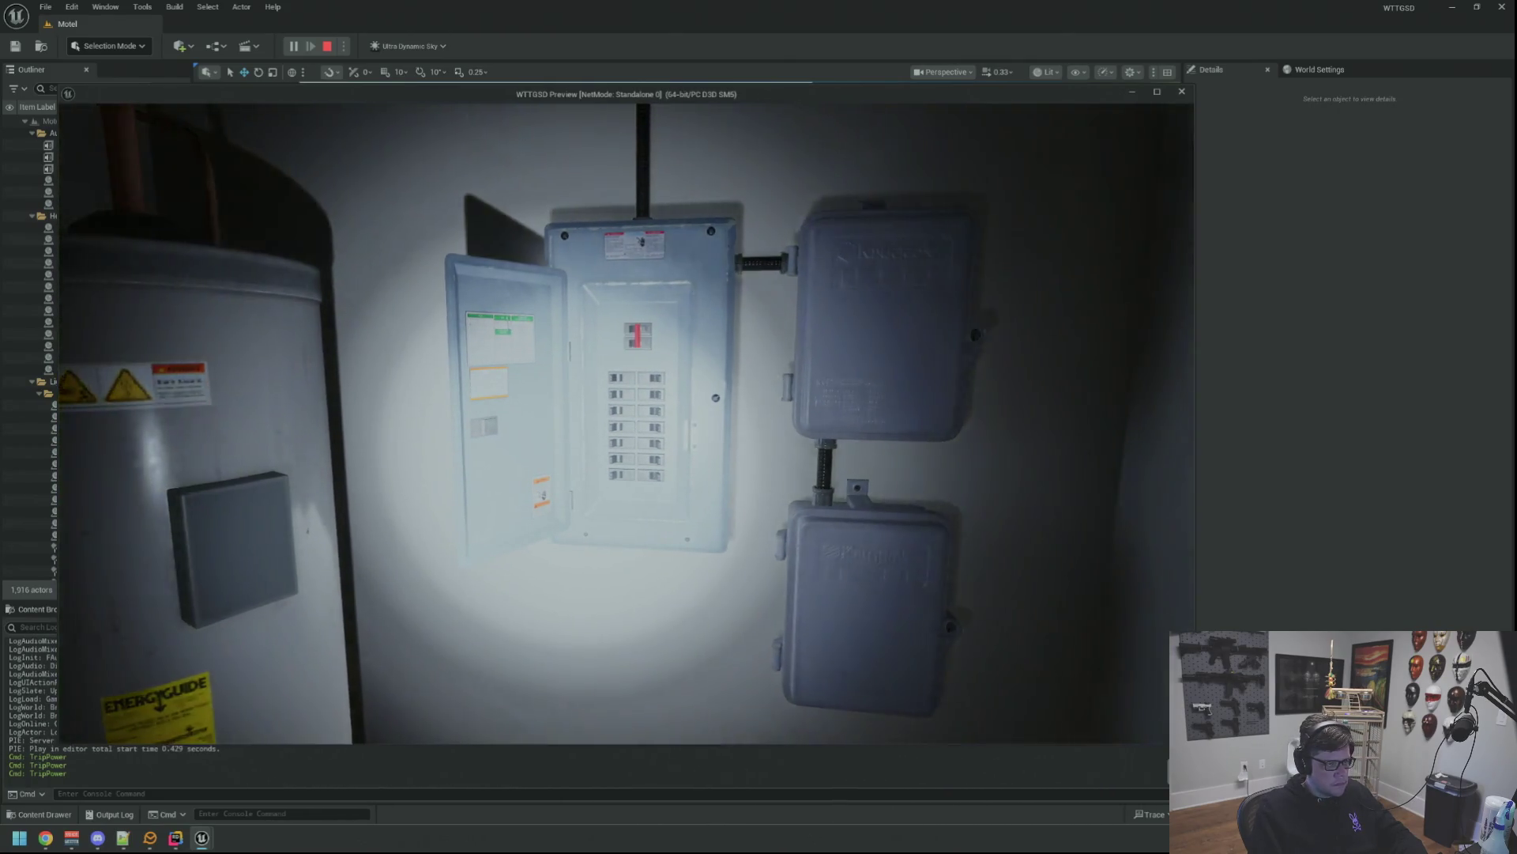
key(s)
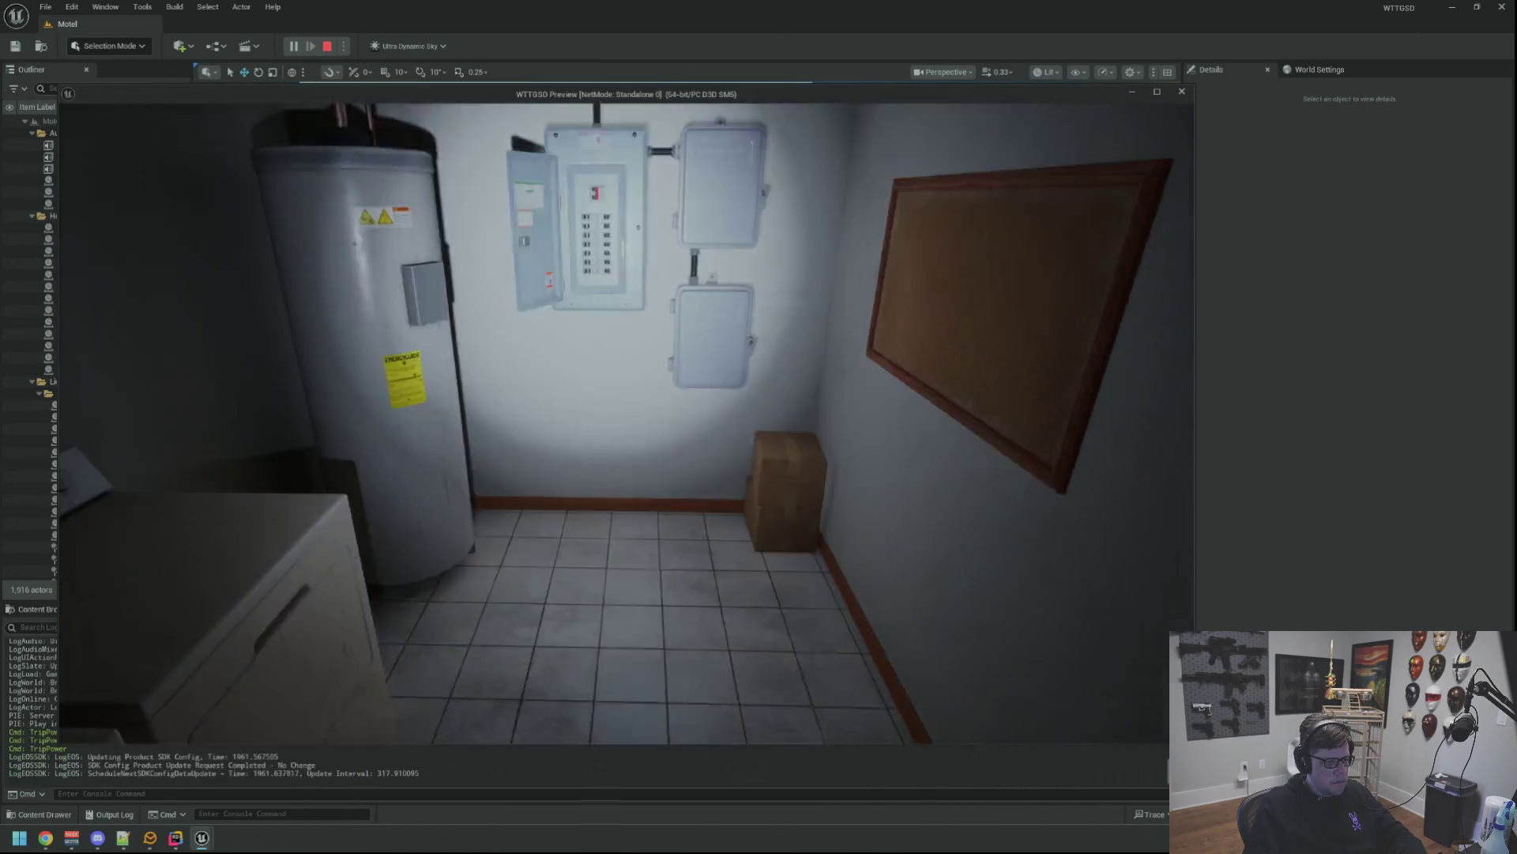
key(w)
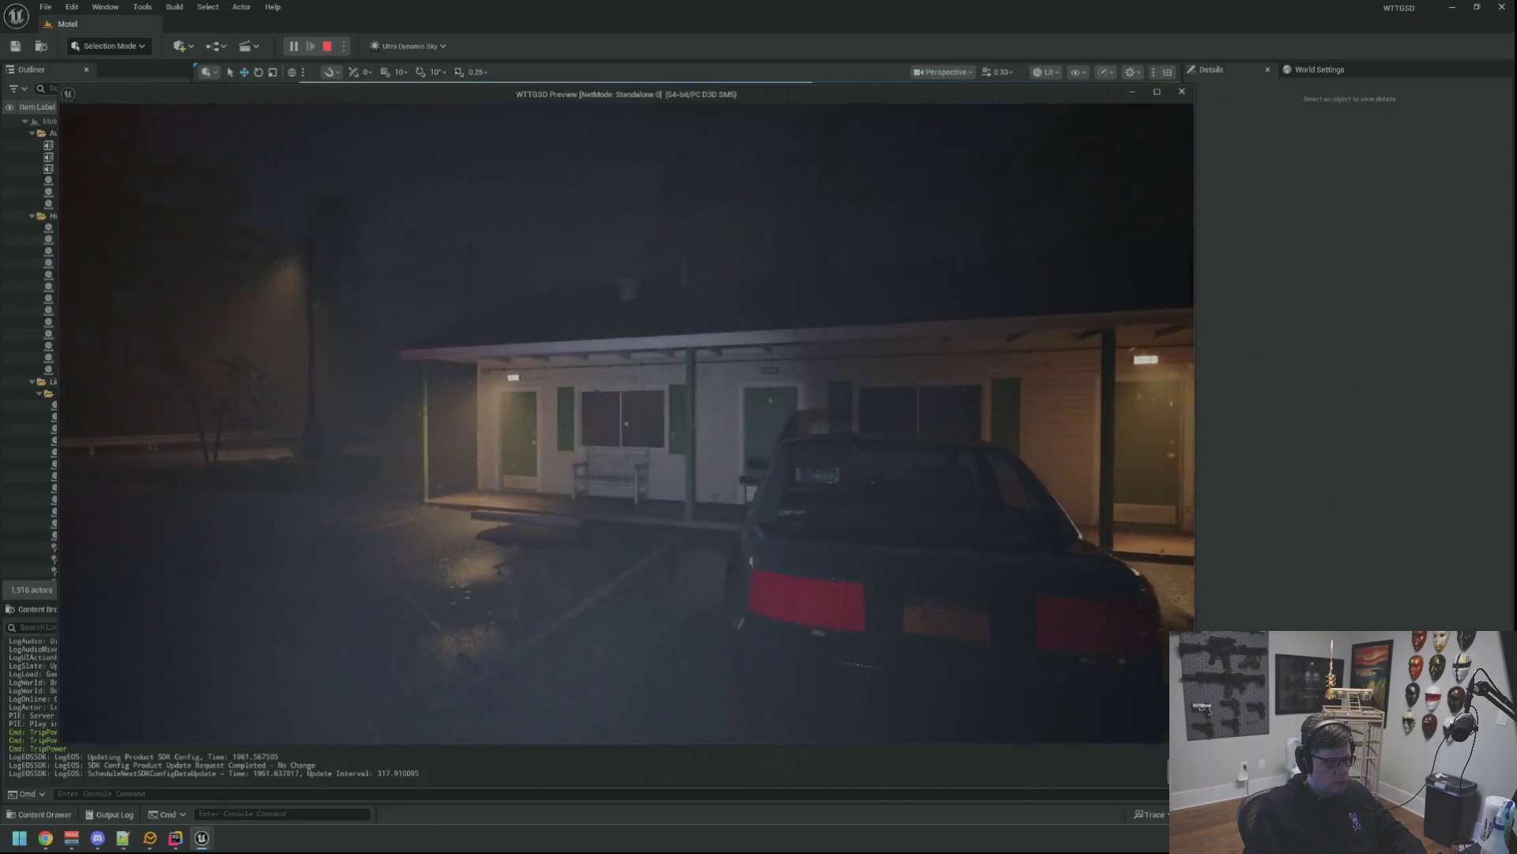
Enter motel room 1 through door 1, then leave via the green entrance door into the parking lot.
key(w)
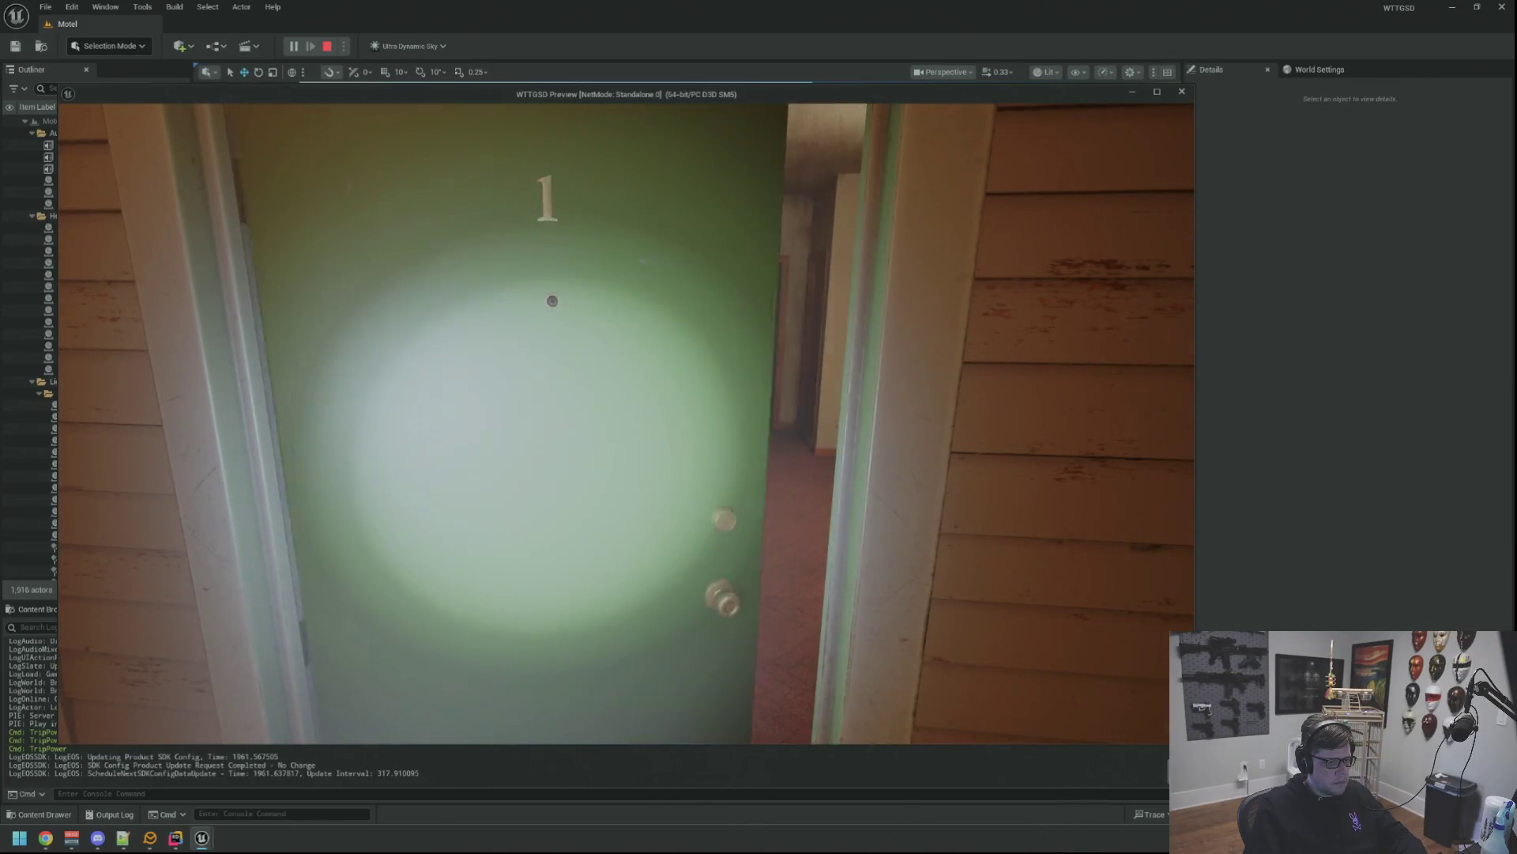
key(e)
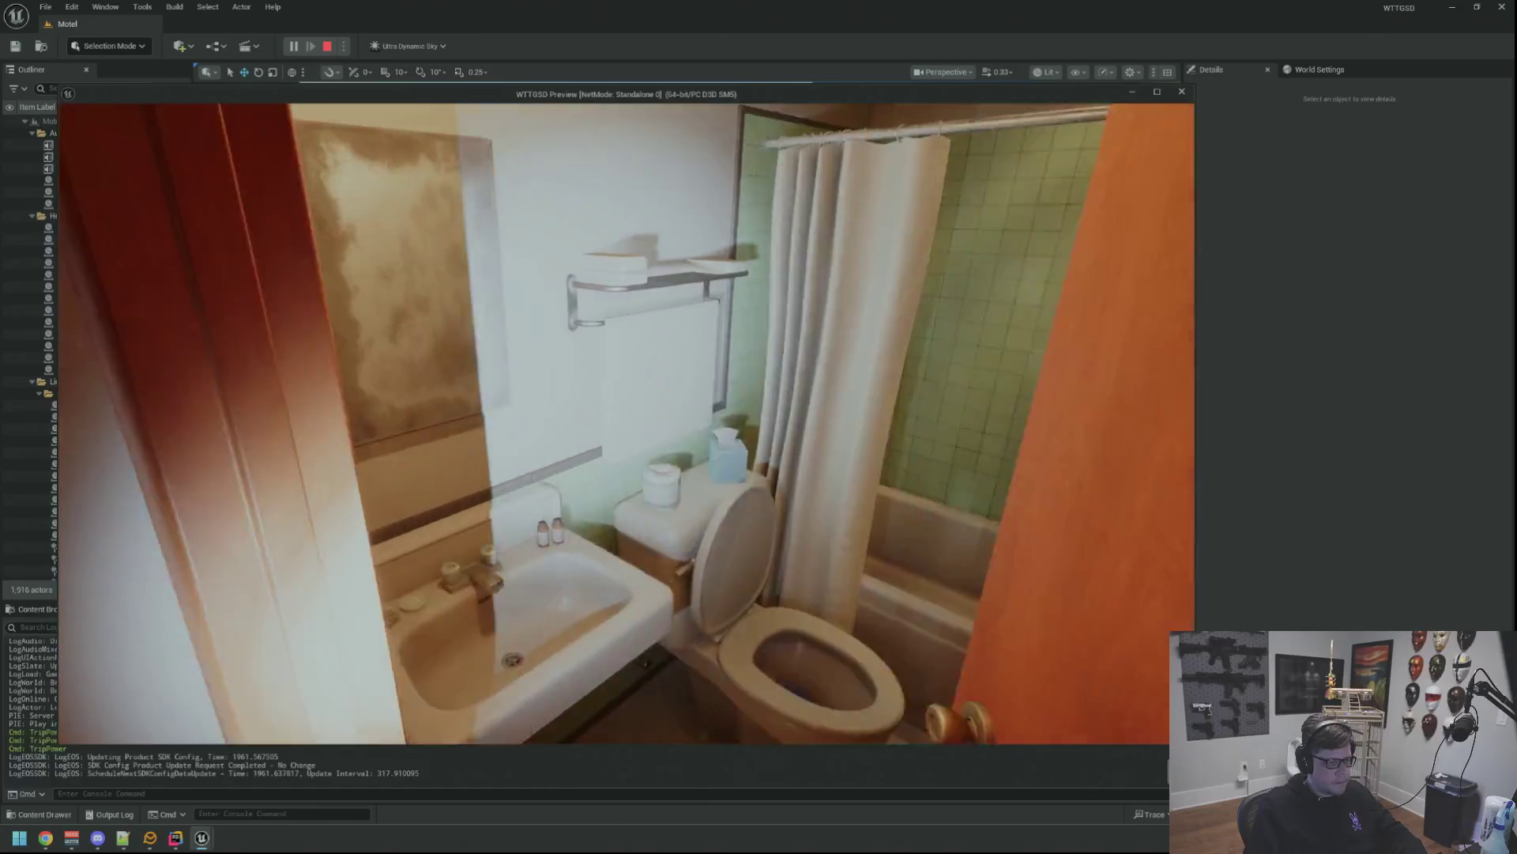
key(w)
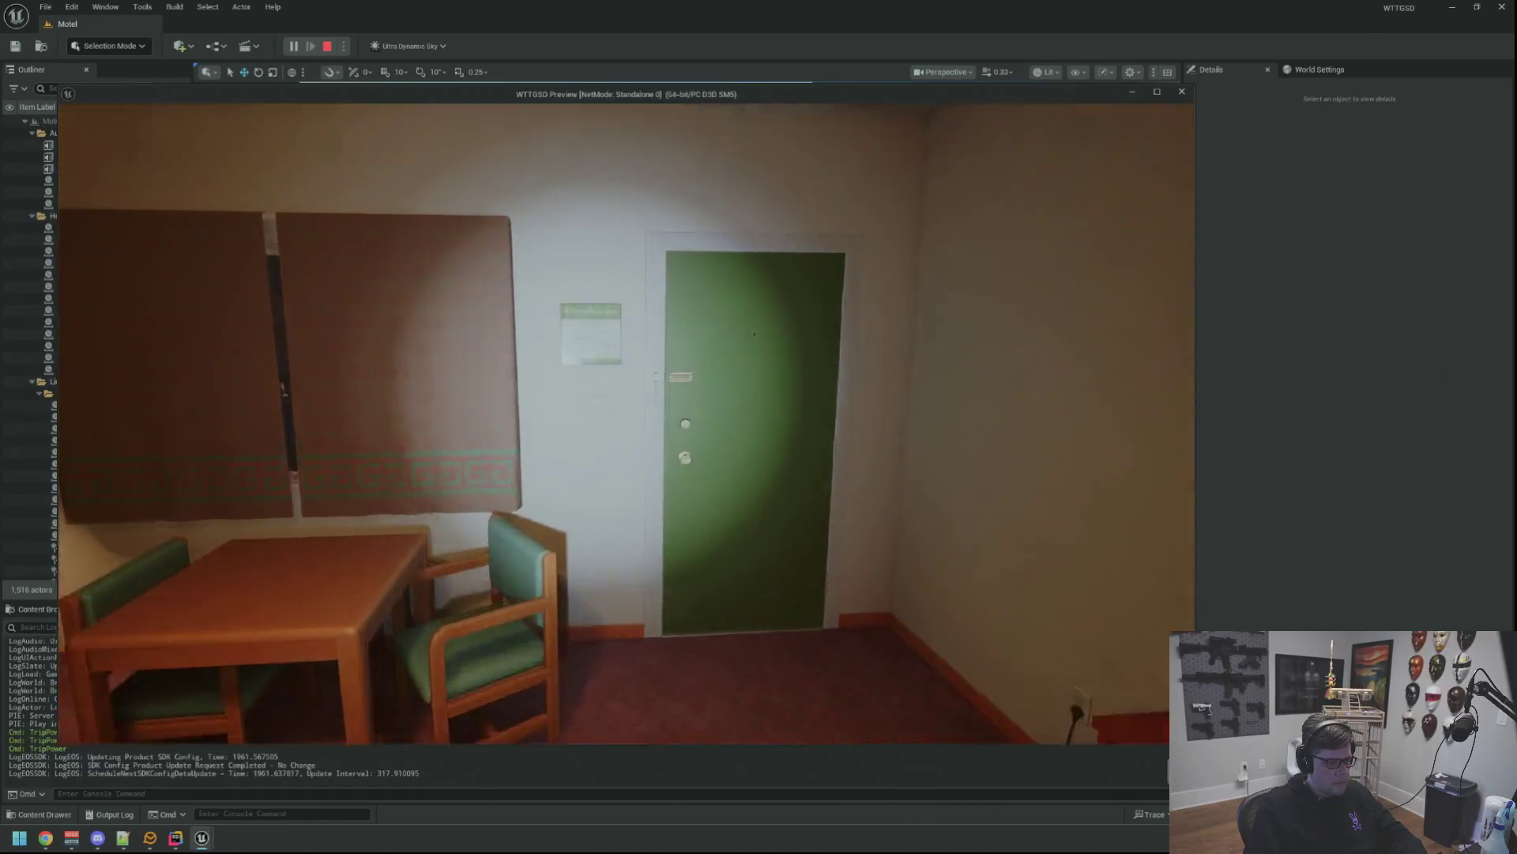
key(w)
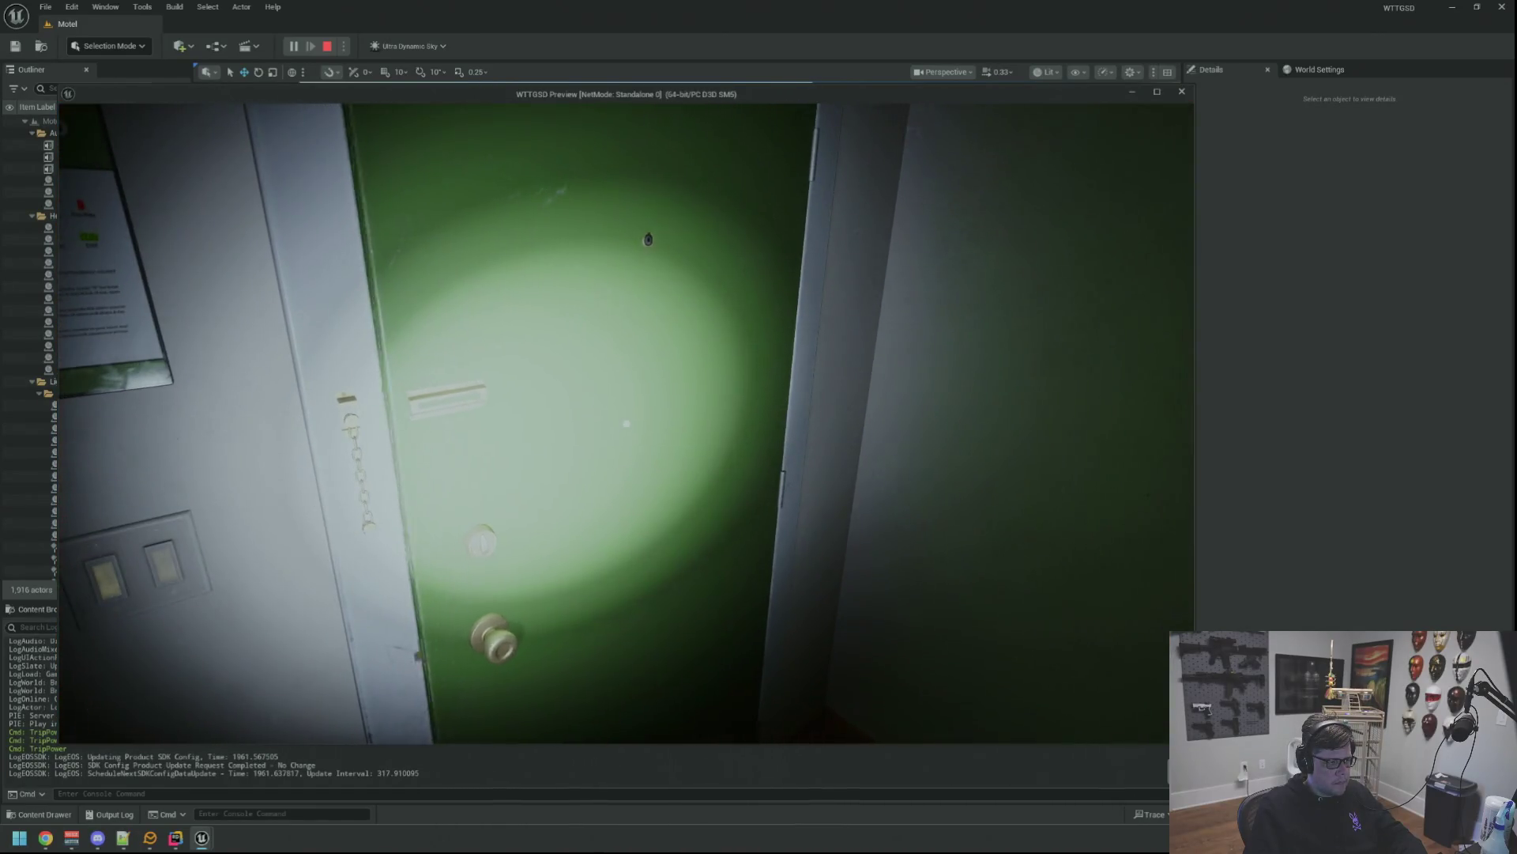
click(626, 423)
key(w)
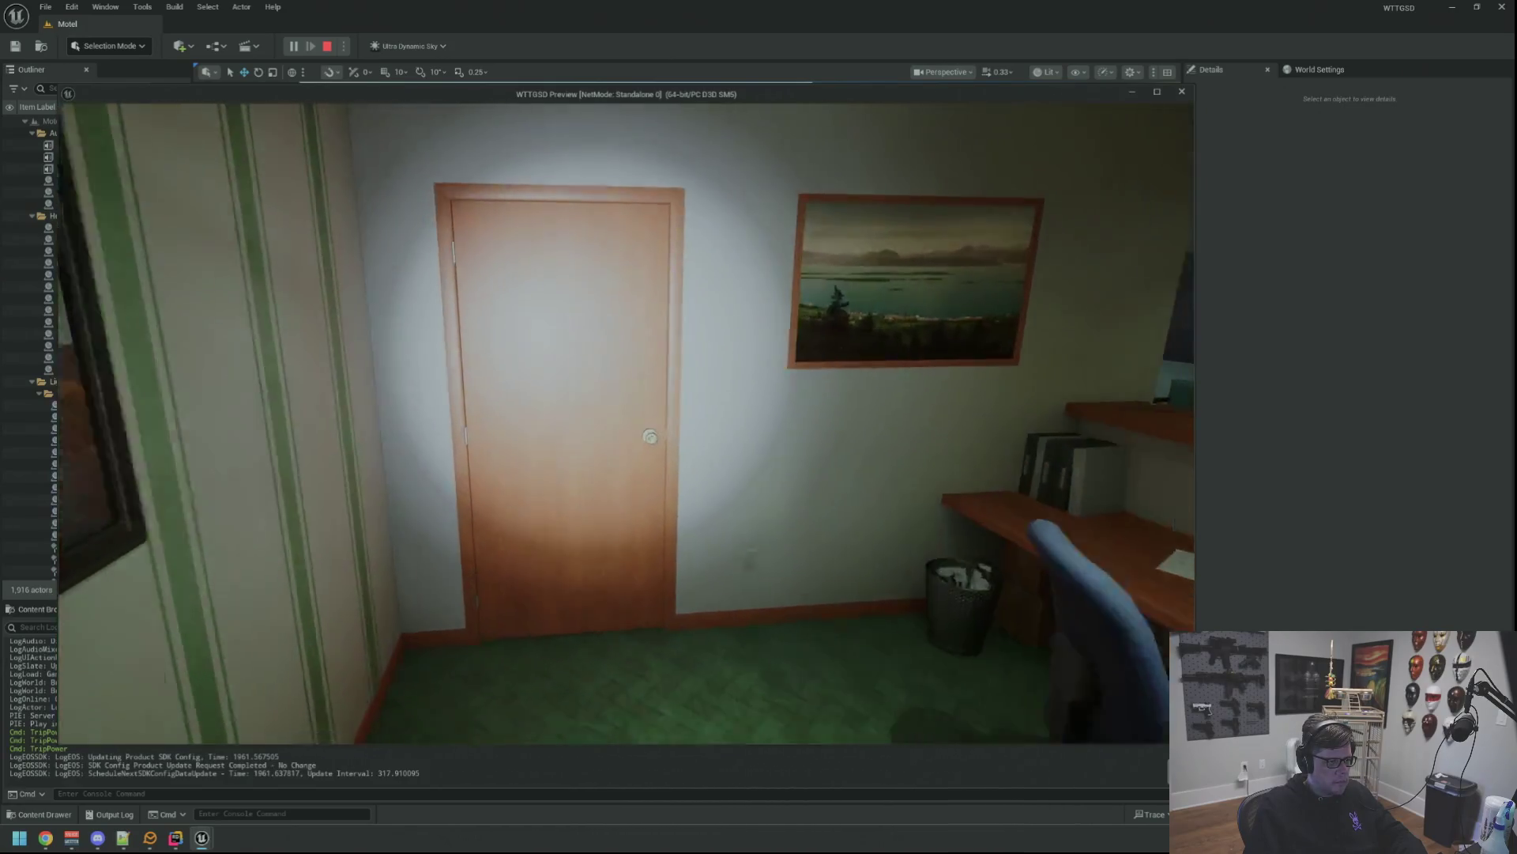
Pass through the hallway and room 9, walk the porch and fence, and toggle the flashlight off and on.
click(649, 436)
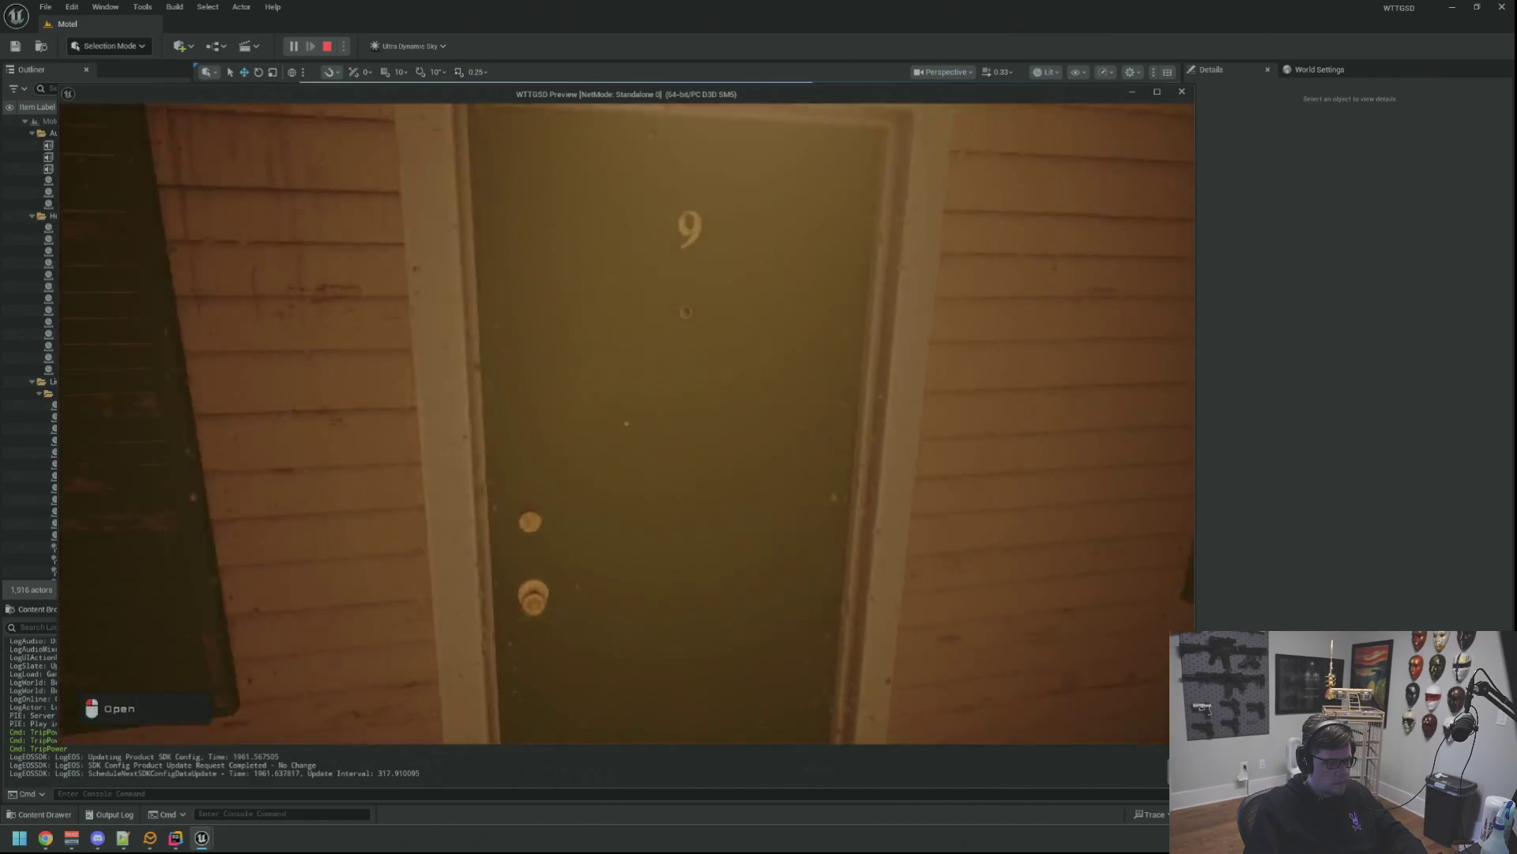
click(626, 423)
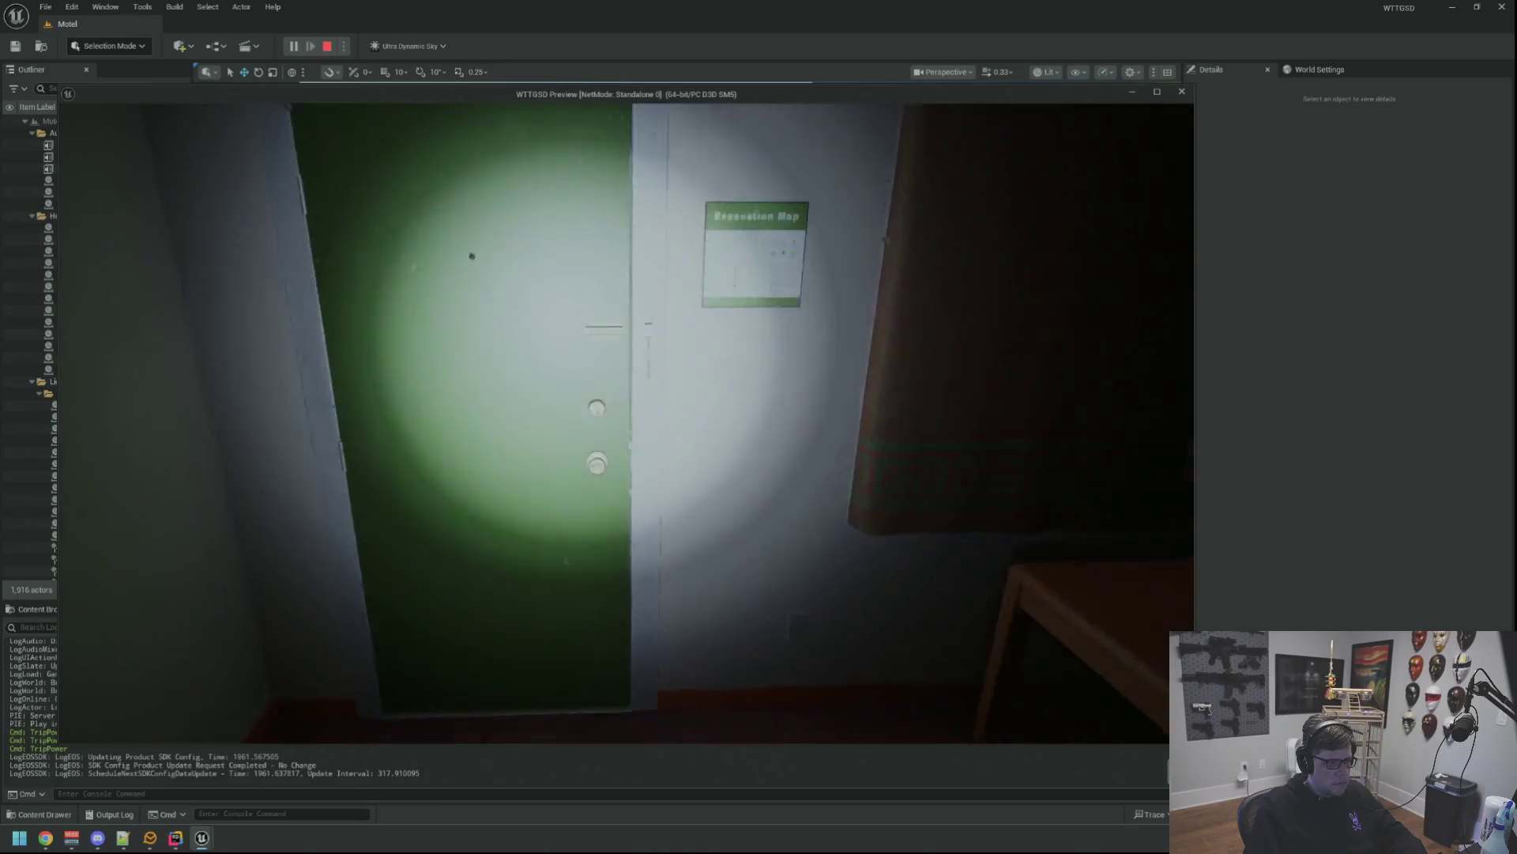
click(626, 424)
key(w)
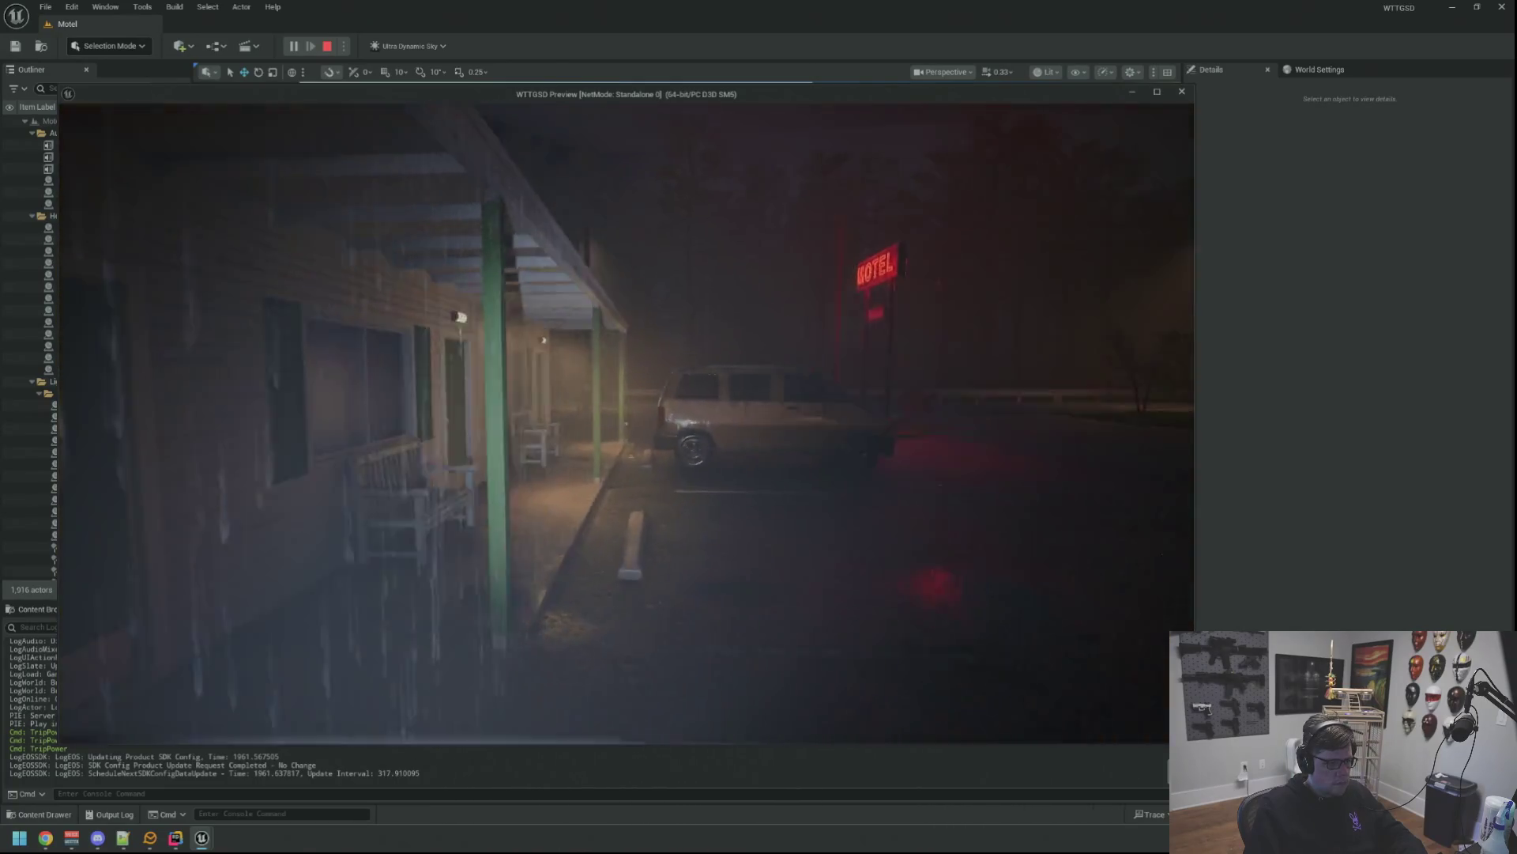
key(w)
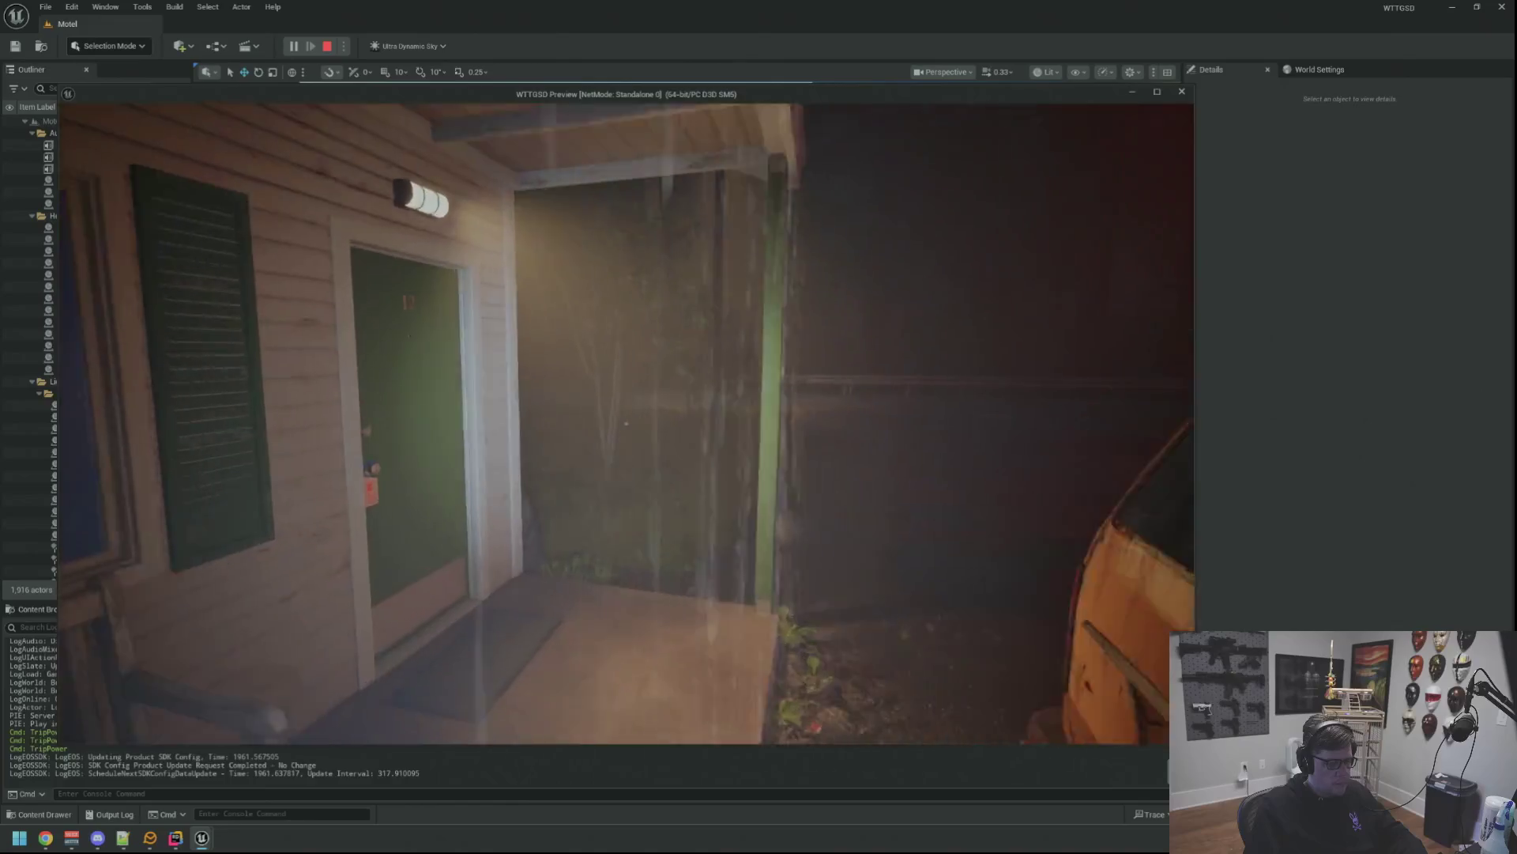
key(w)
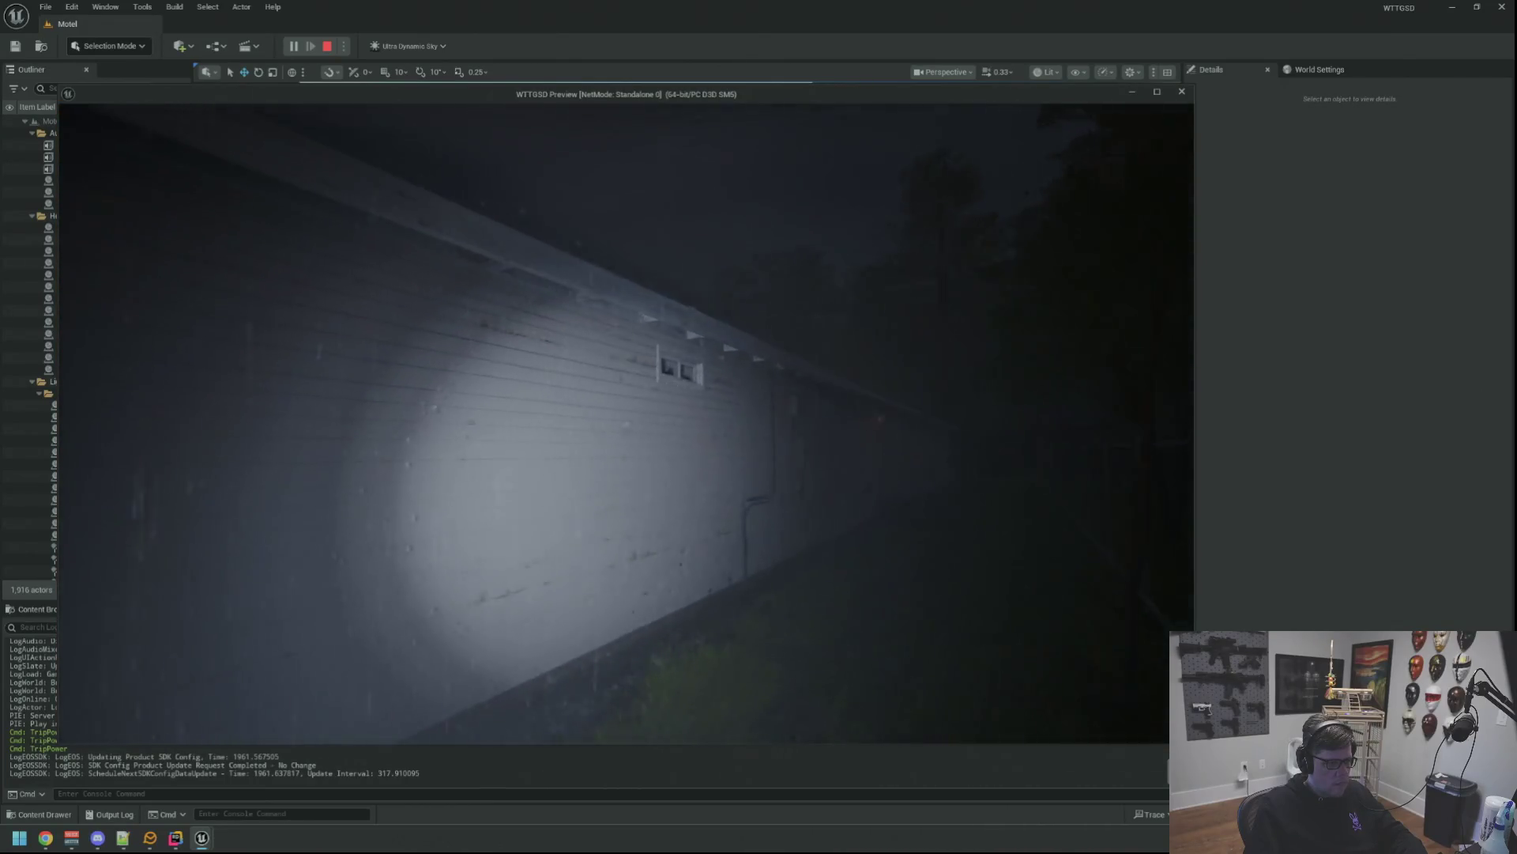
key(f)
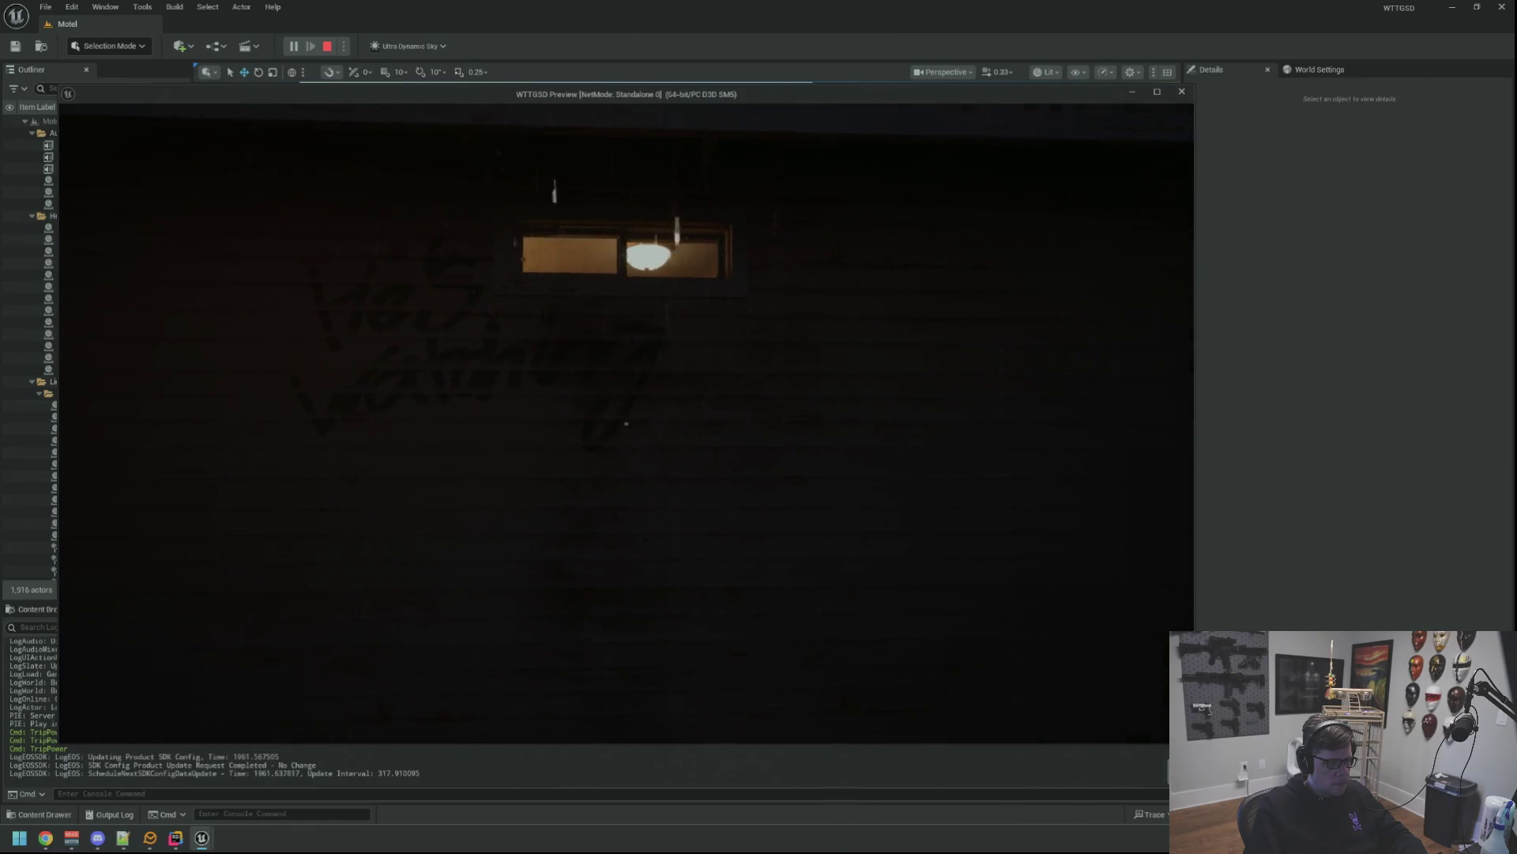
key(f)
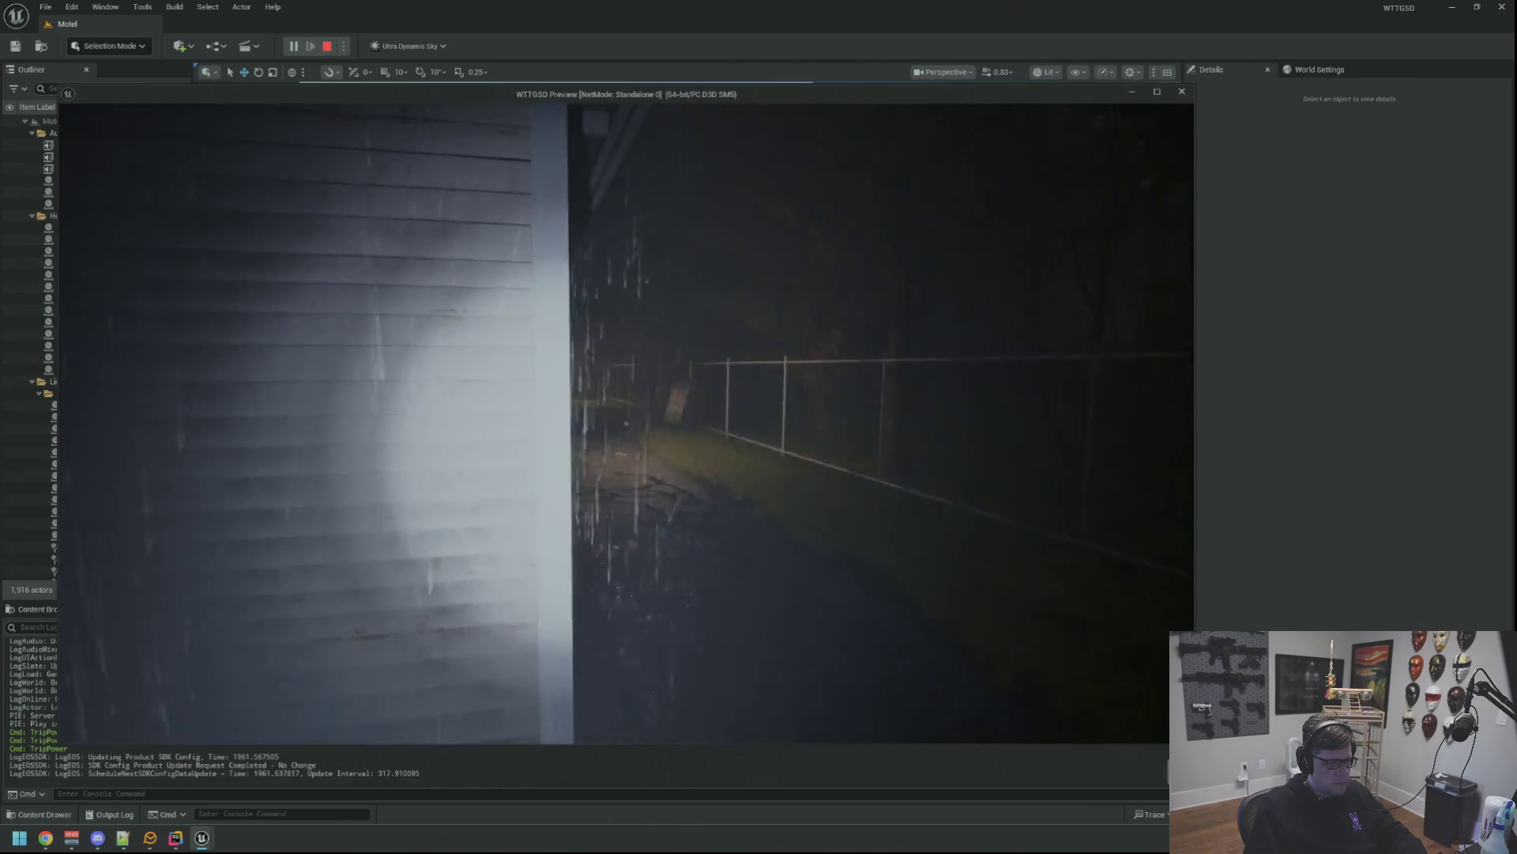
Open the locked green door behind the building and step into the Electrical Room.
key(w)
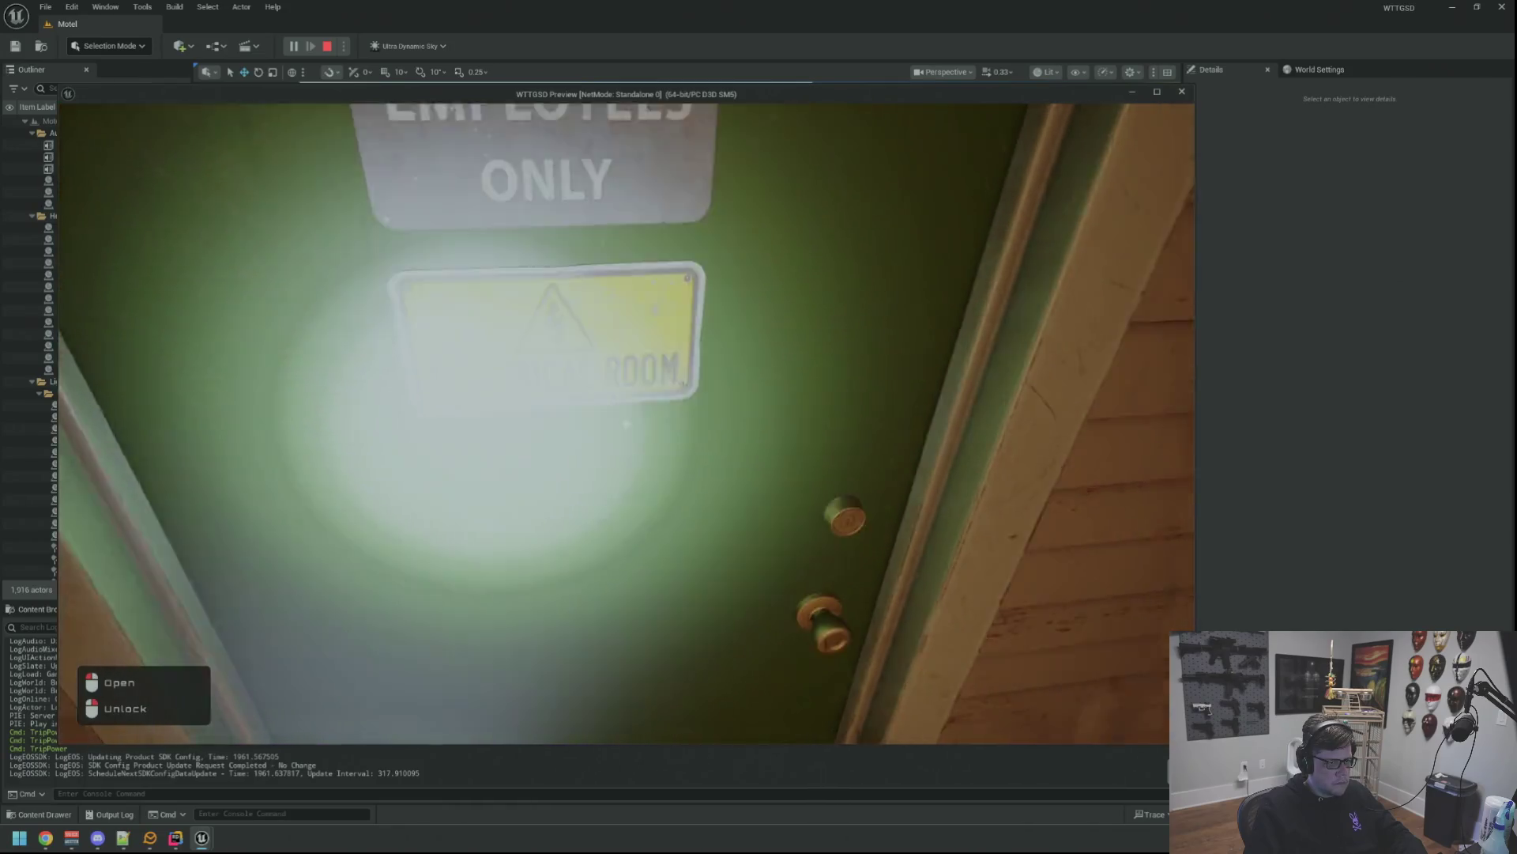
click(627, 424)
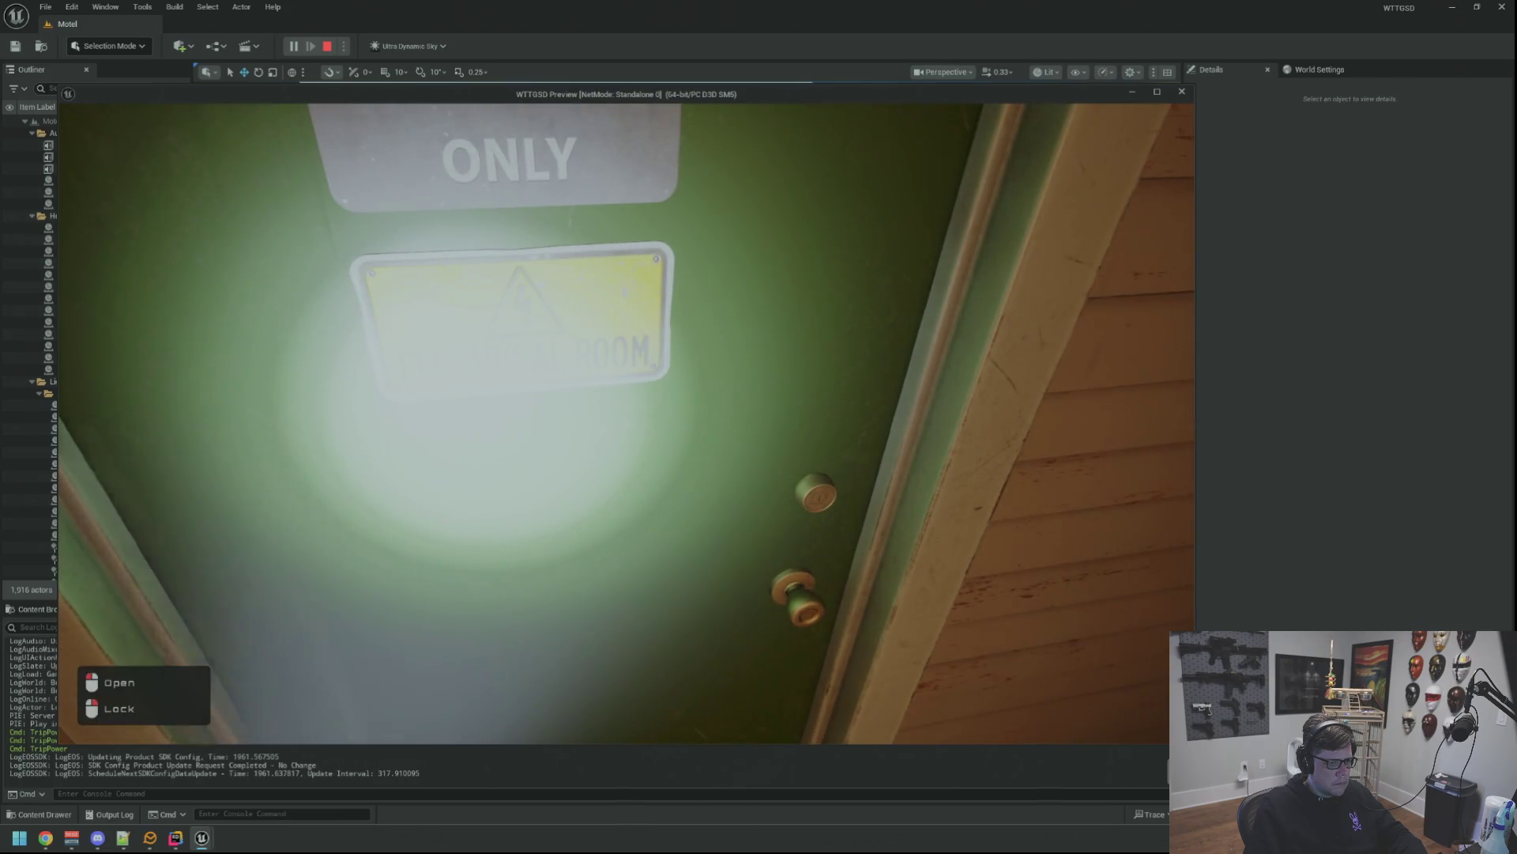
click(627, 424)
key(w)
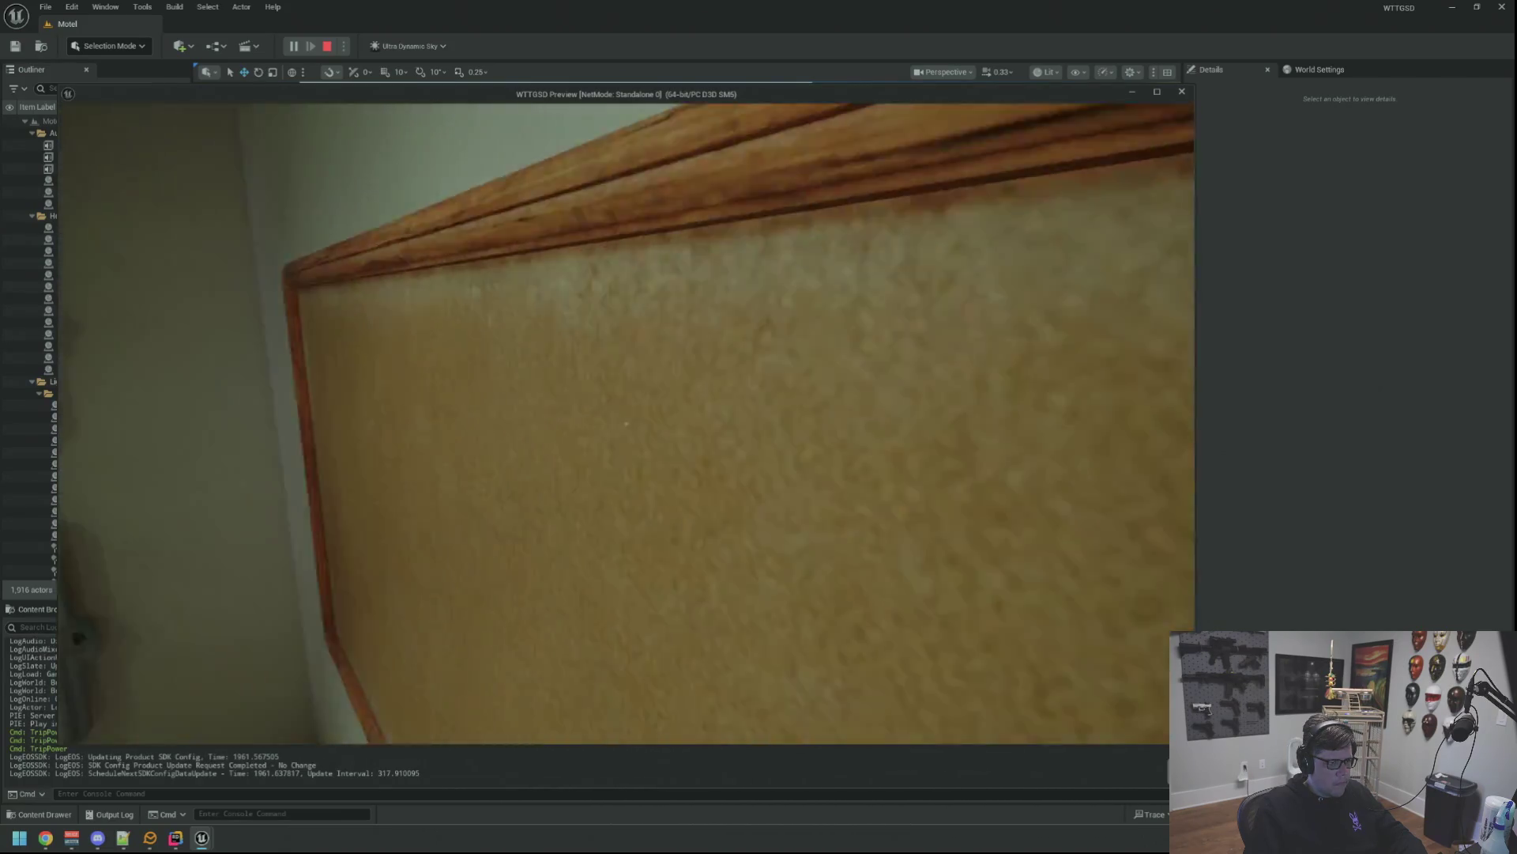
key(w)
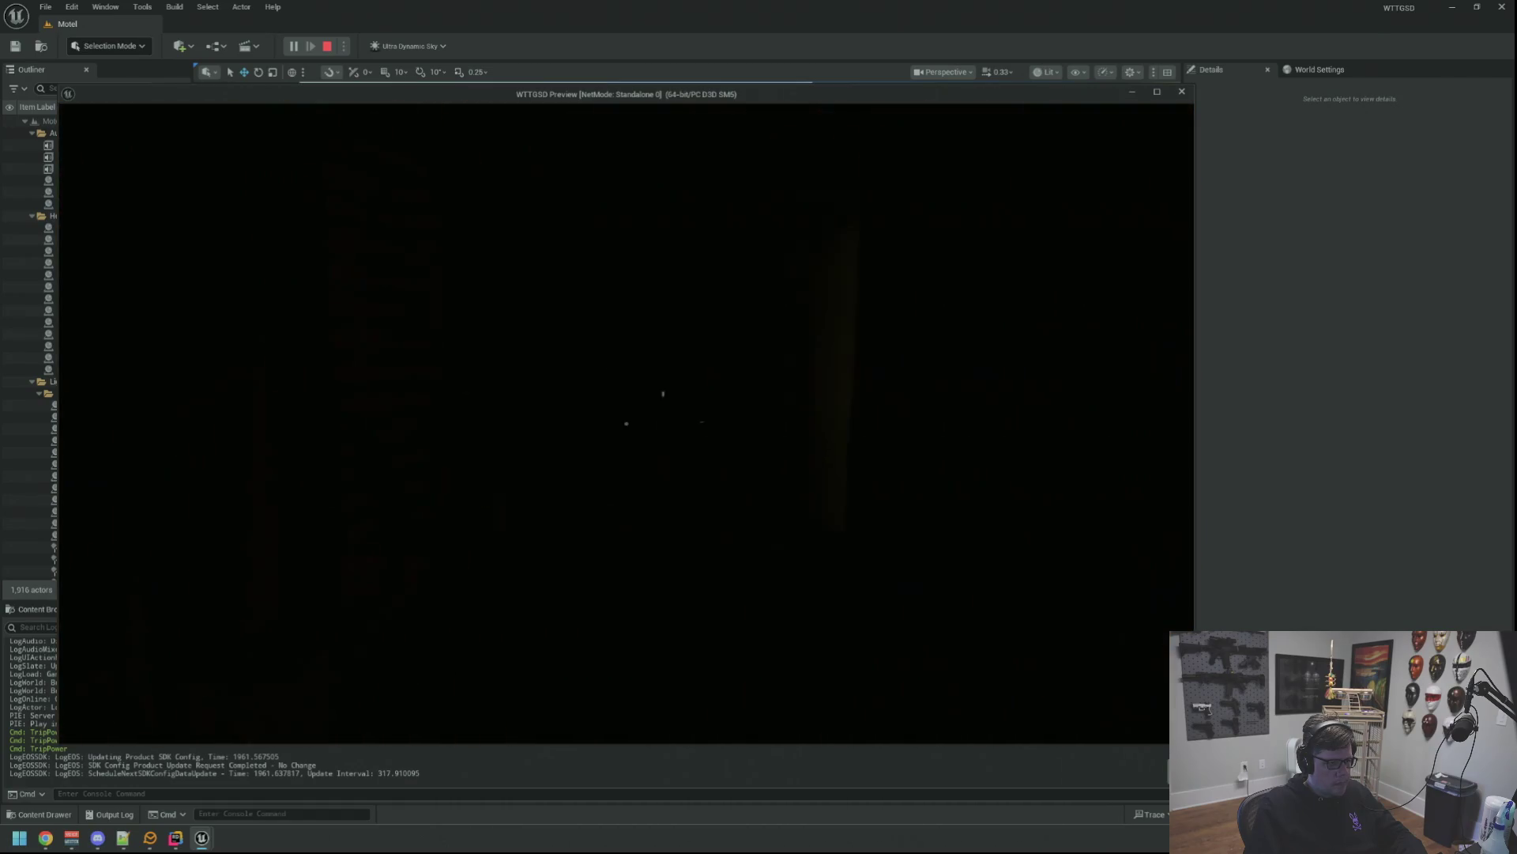
Walk through the next door into the lobby past the vending machines and water cooler.
key(w)
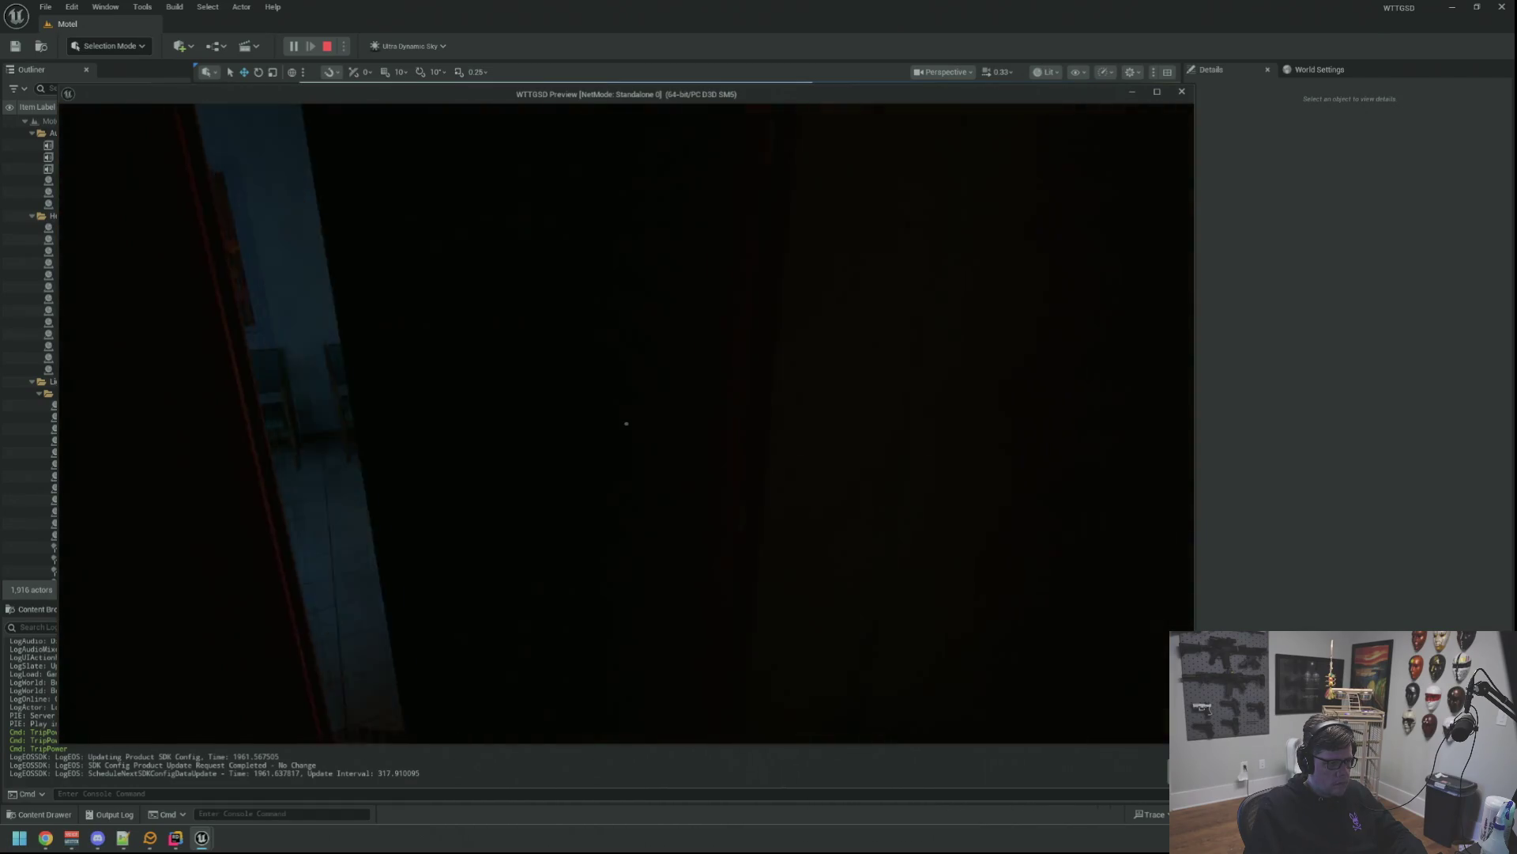
key(e)
key(w)
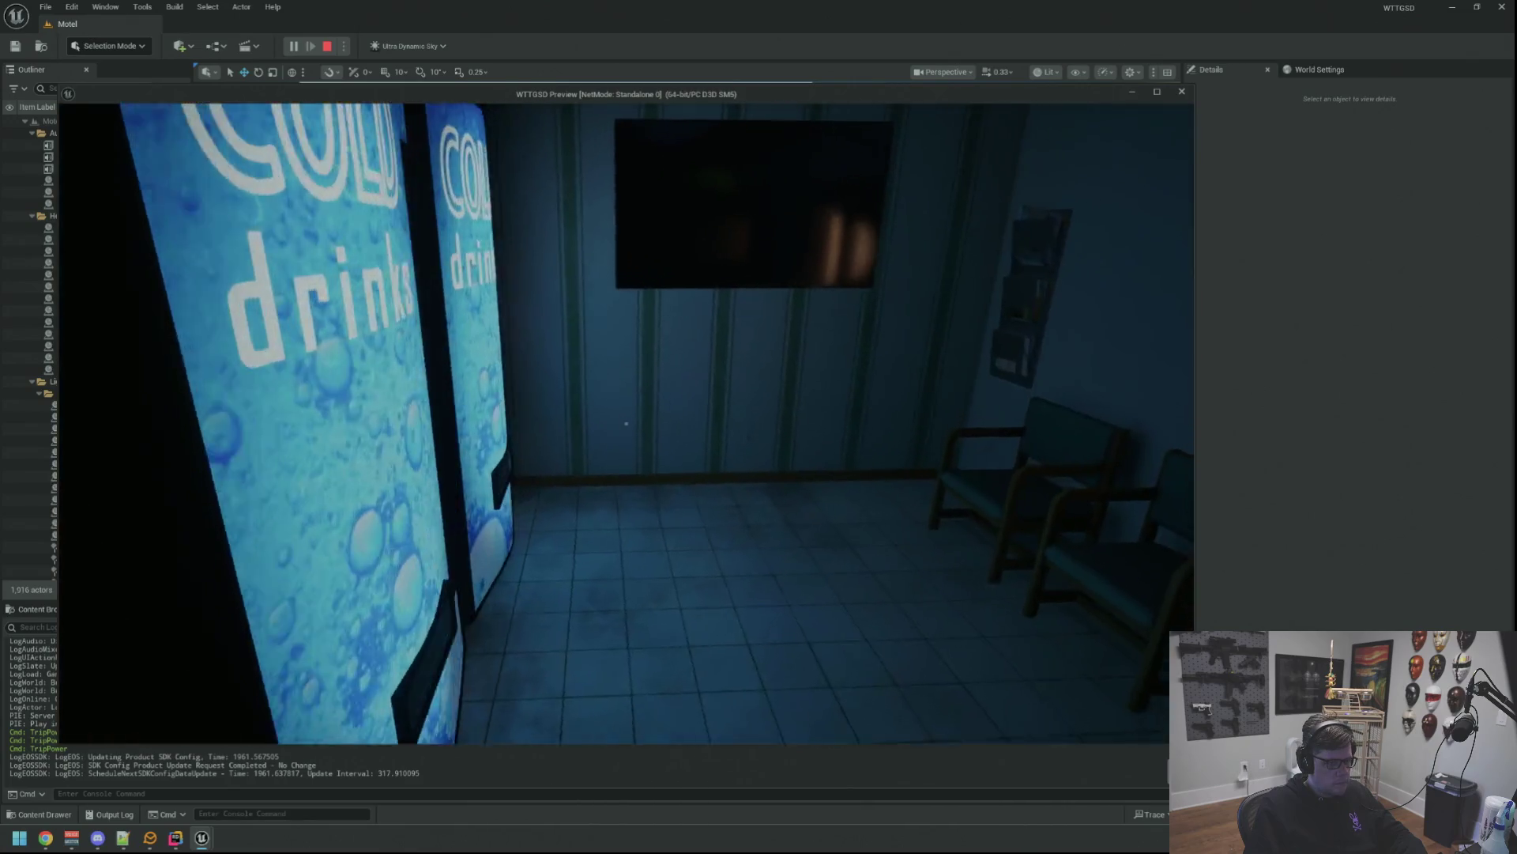
key(w)
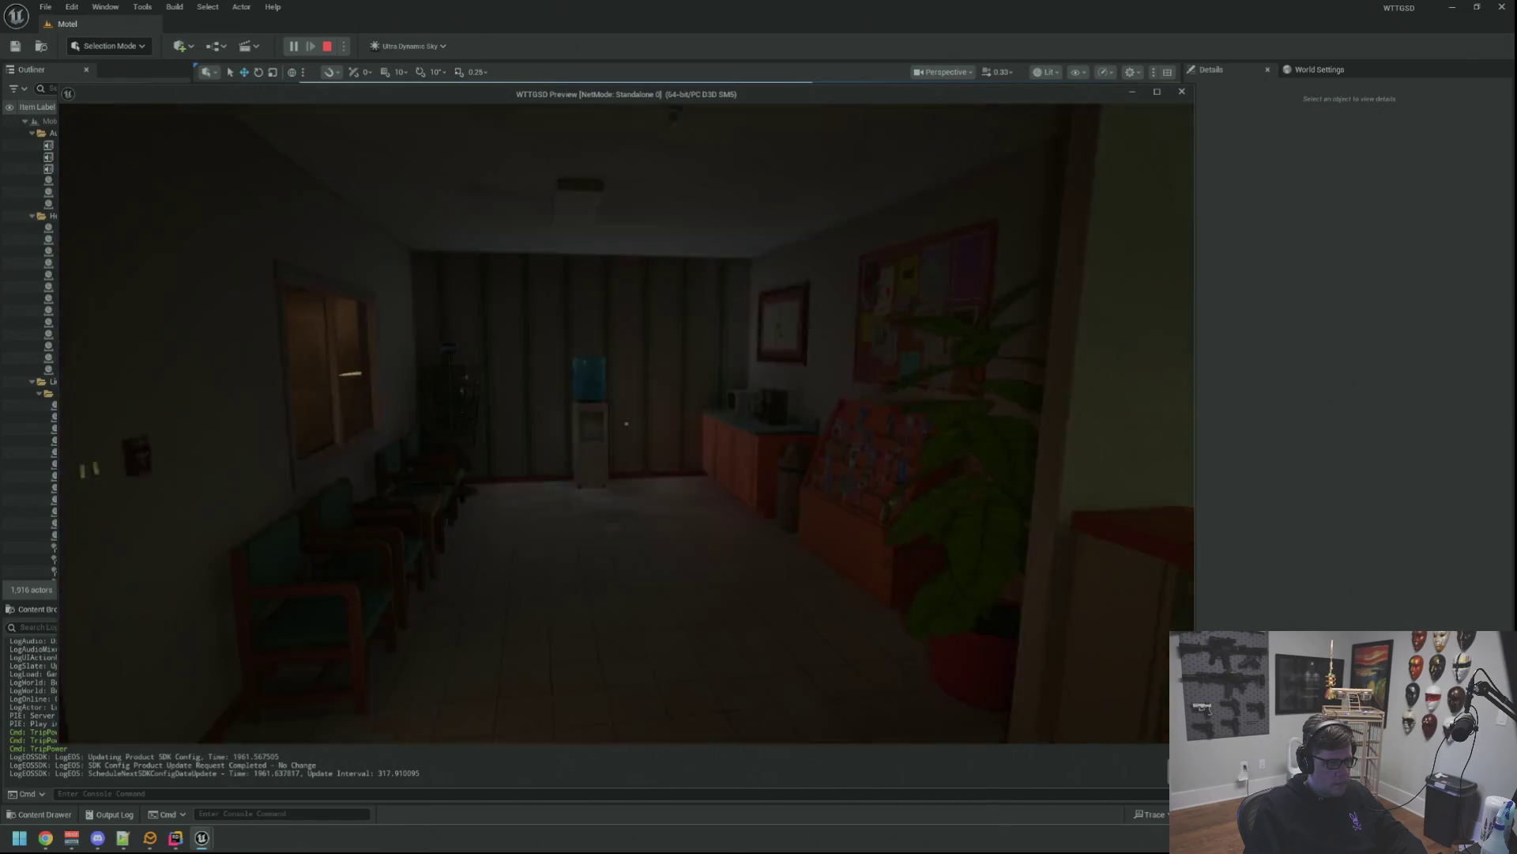
key(w)
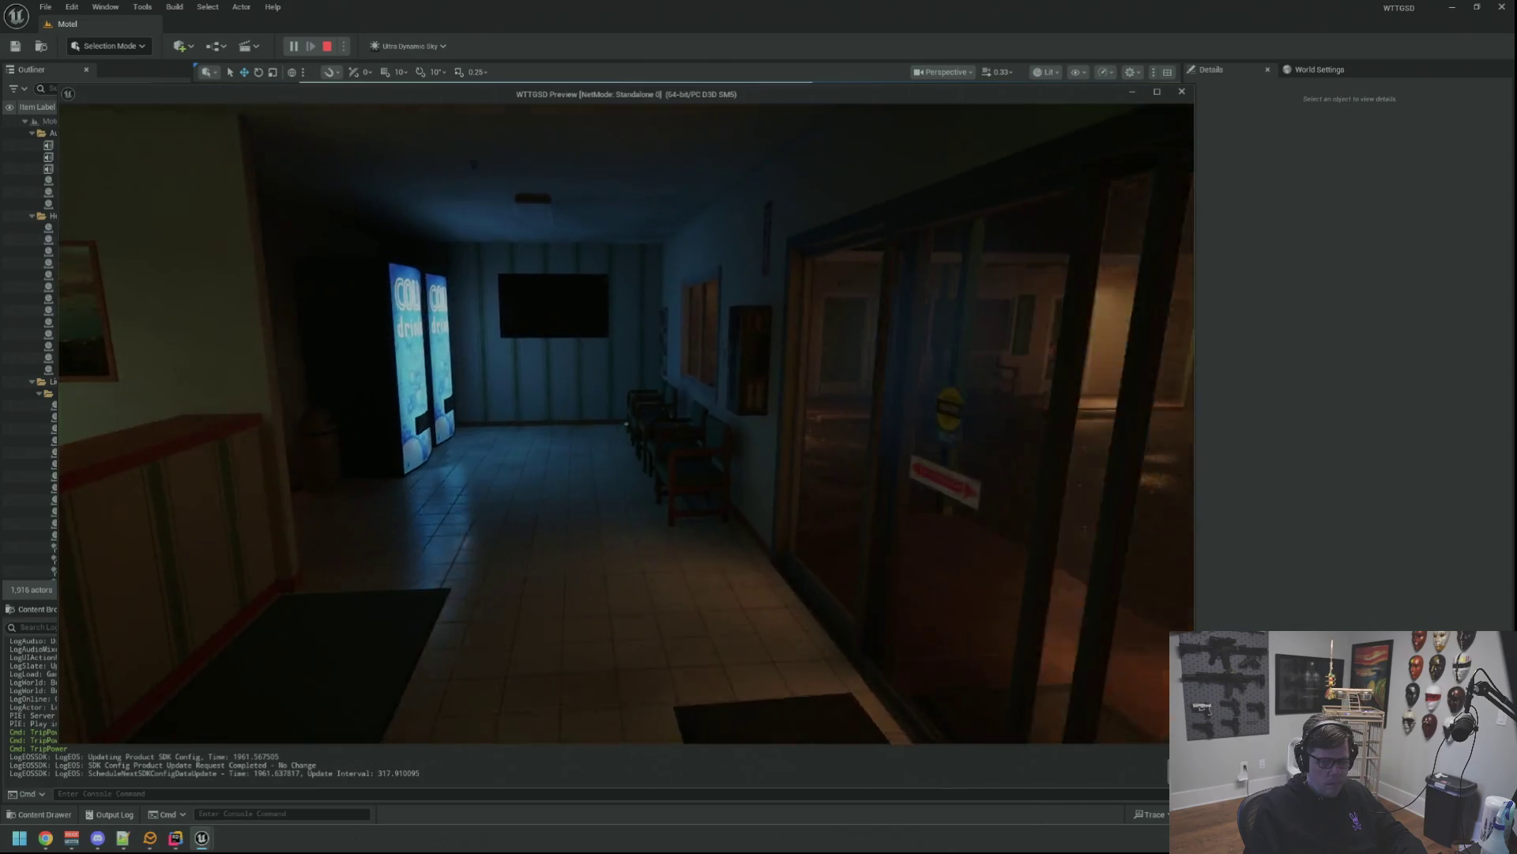
Stop the Play In Editor session with Esc and close Unreal Editor.
key(w)
key(Escape)
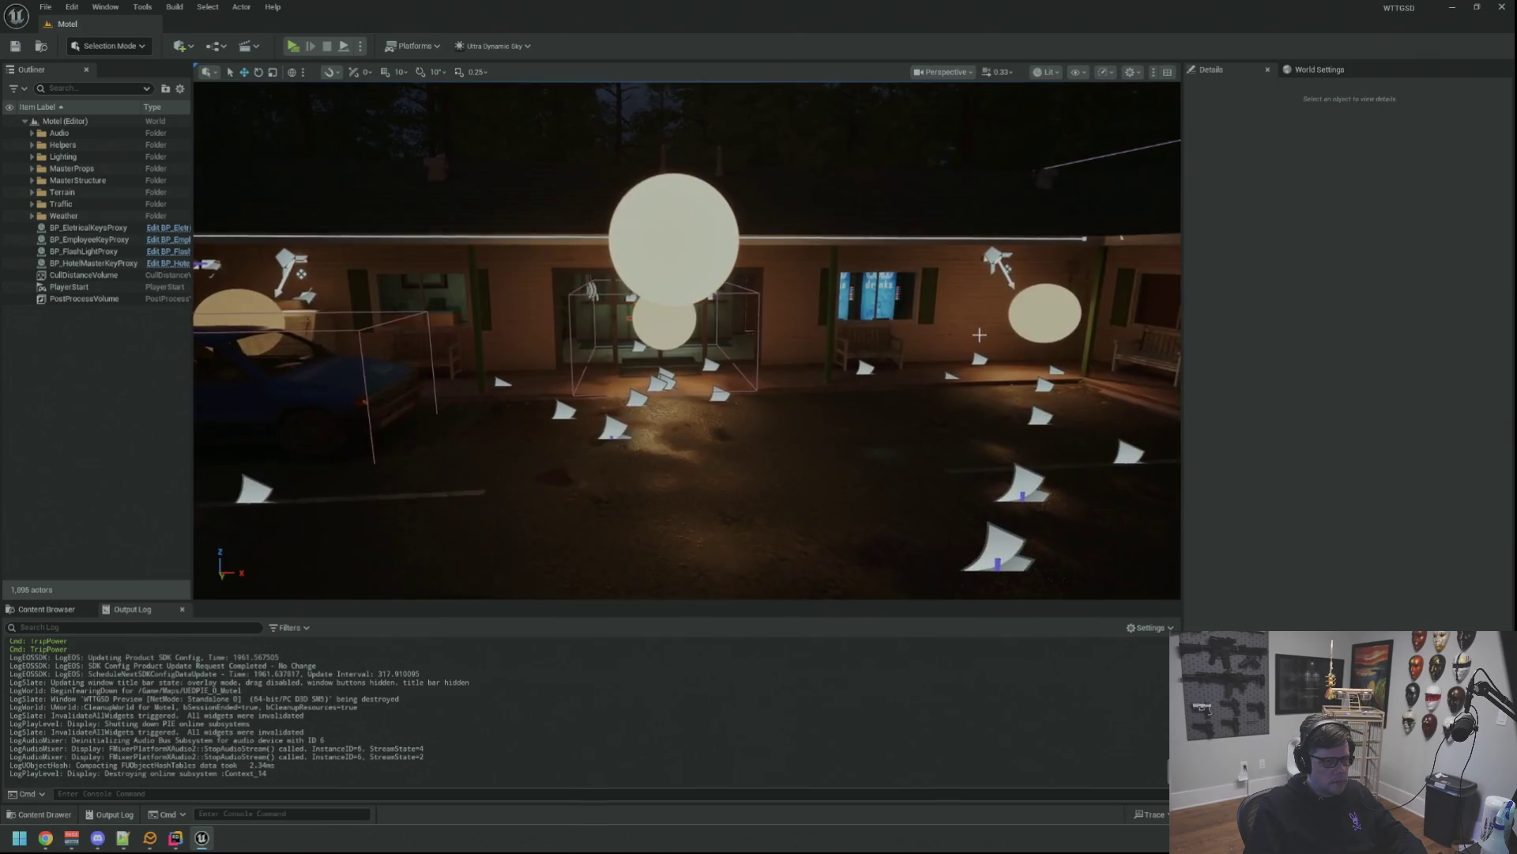
click(1499, 8)
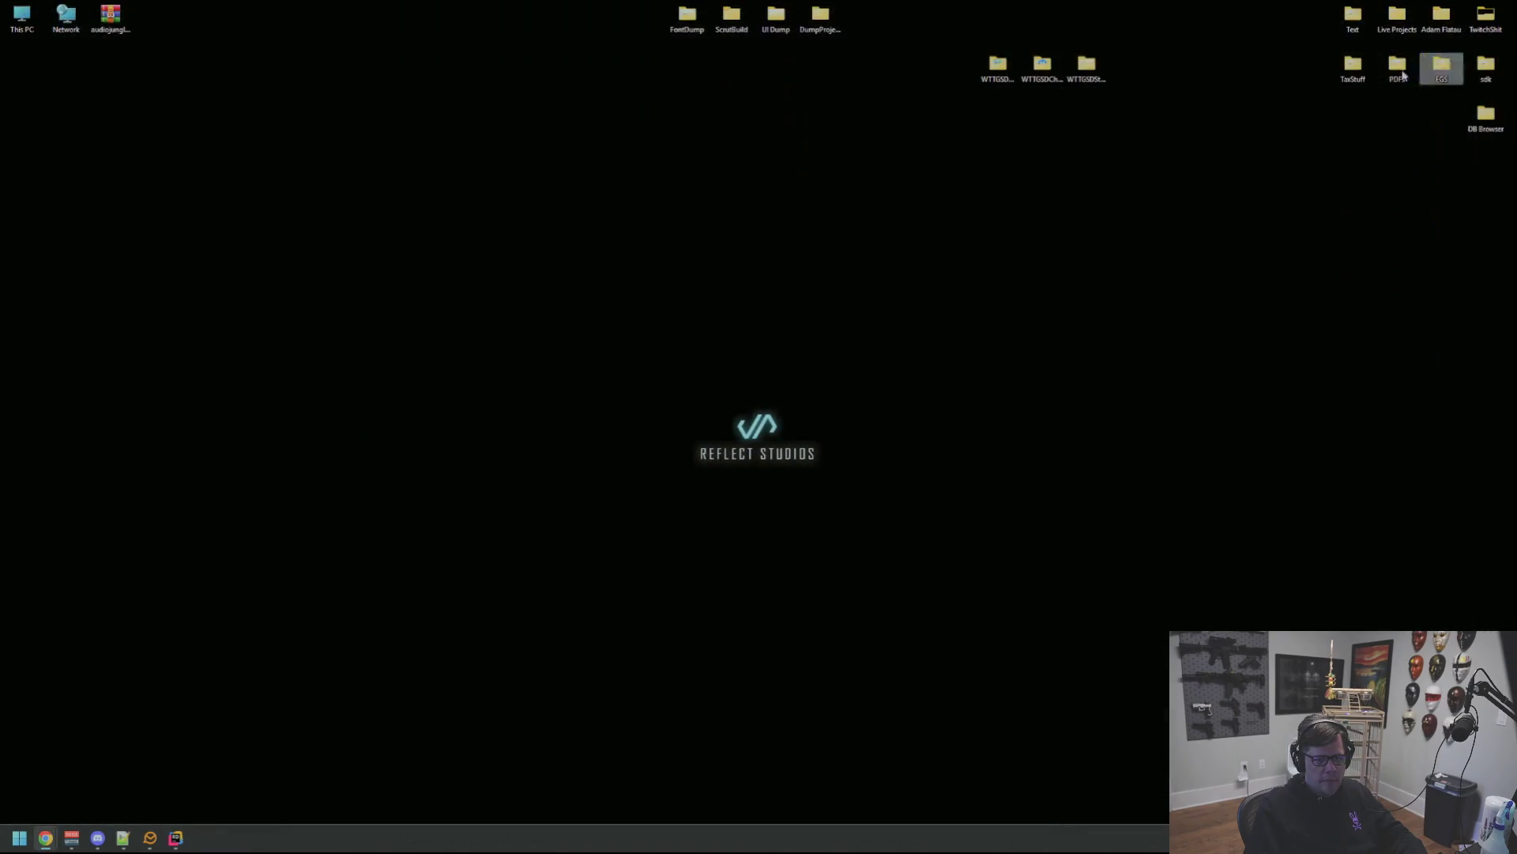